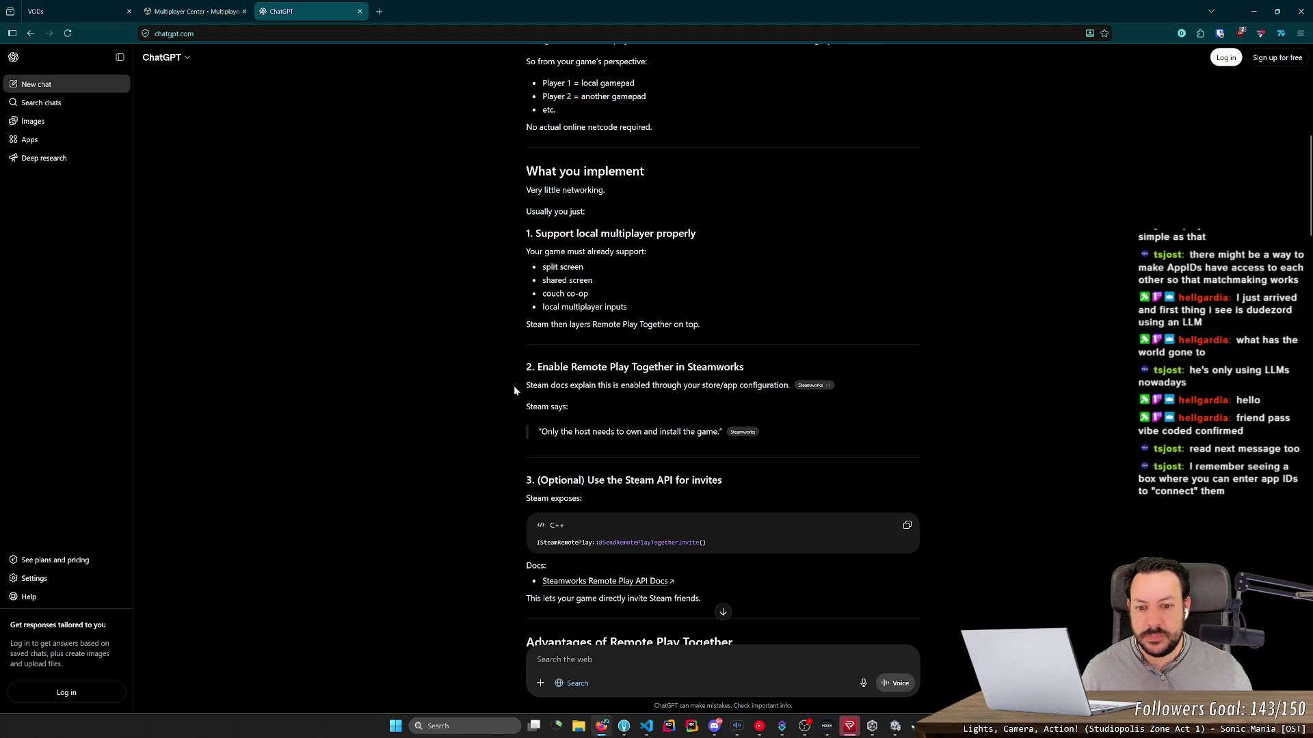
Step: Highlight the host-only ownership quote and close the Remote Play Together search results
left_click_drag(554, 432, 631, 432)
left_click(541, 432)
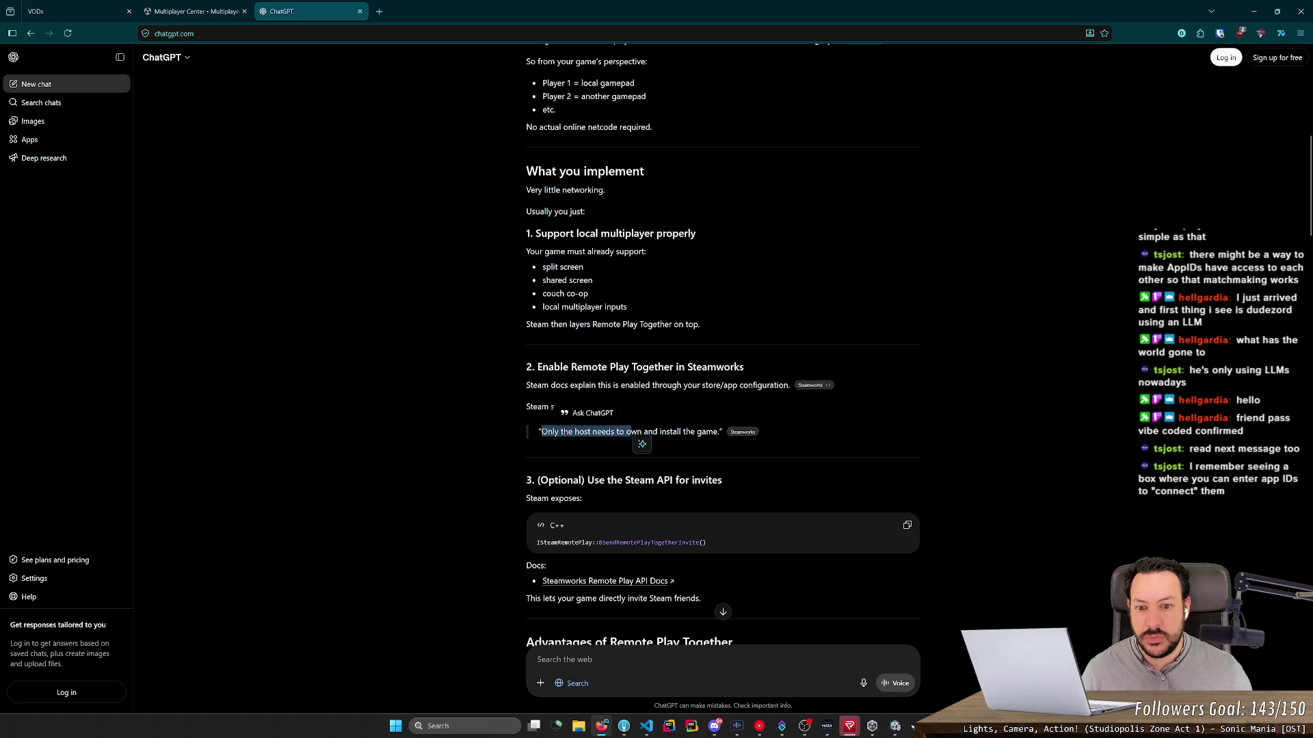
mouse_move(570, 367)
left_mouse_down()
mouse_move(673, 367)
mouse_move(495, 13)
left_mouse_up()
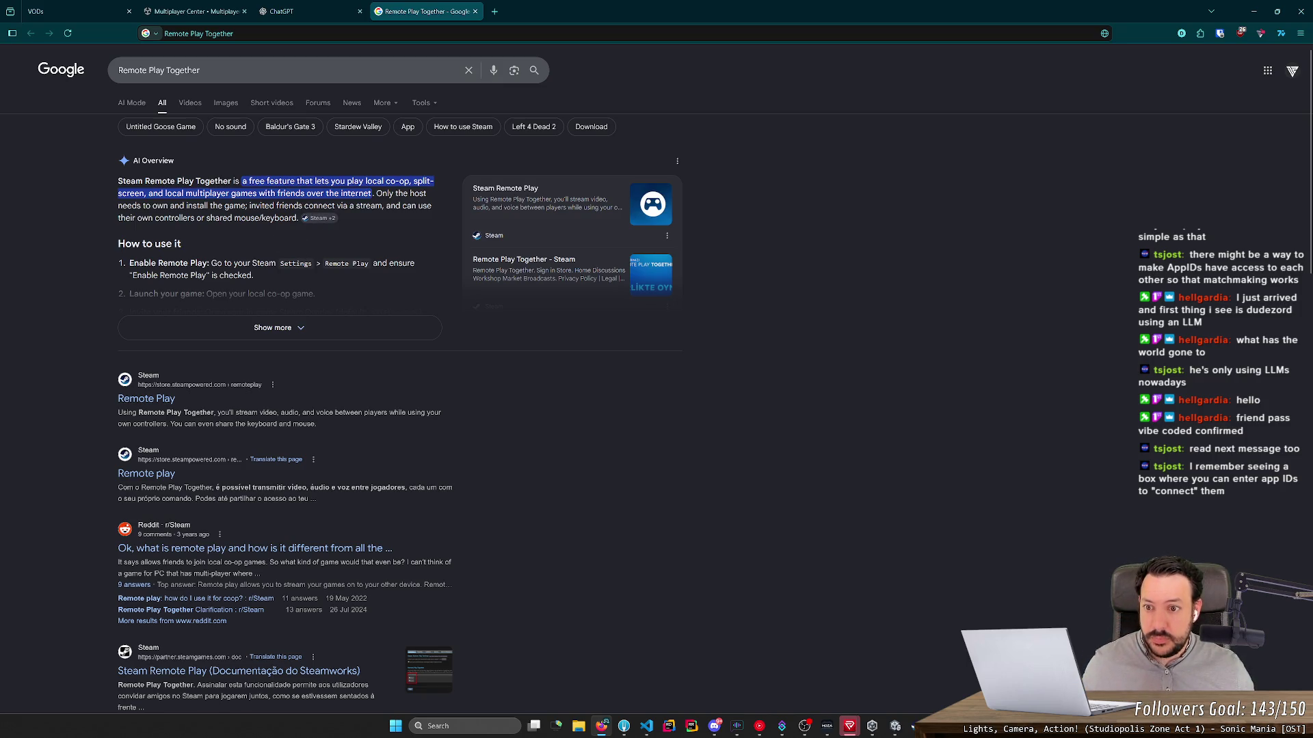
left_click(475, 12)
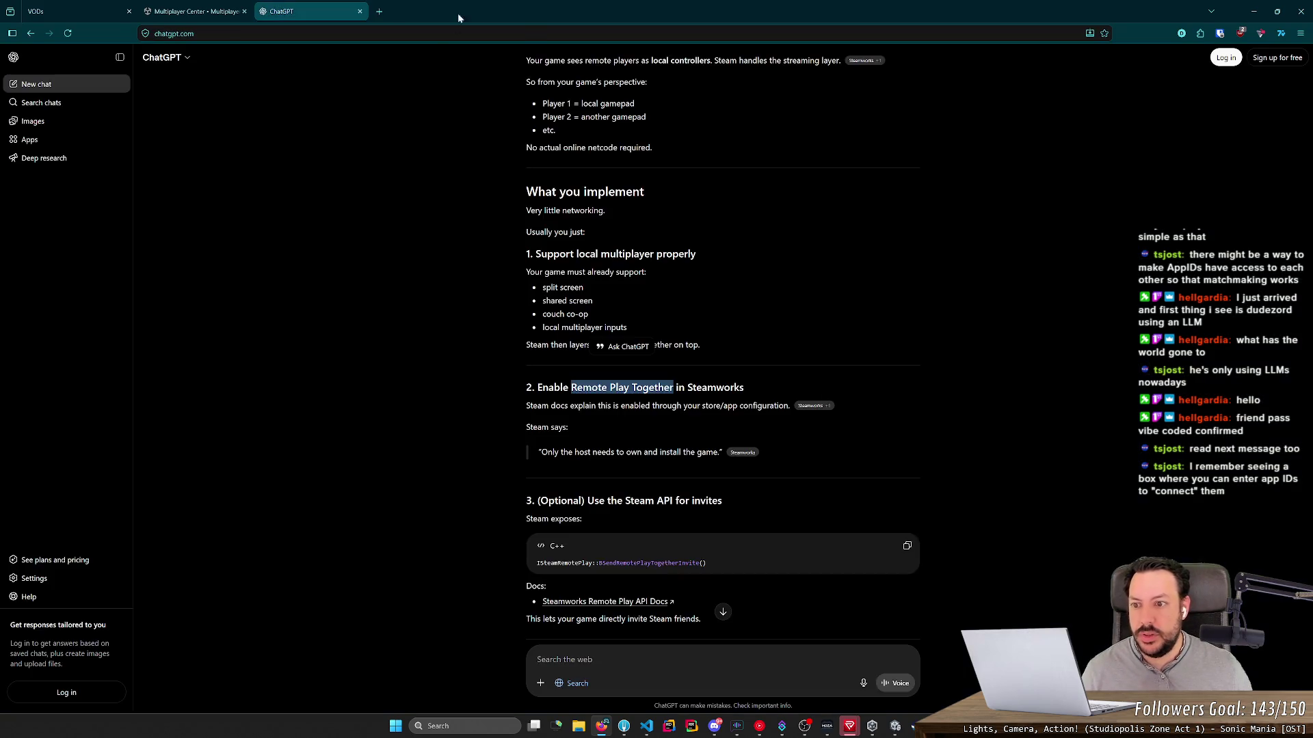
left_click(437, 229)
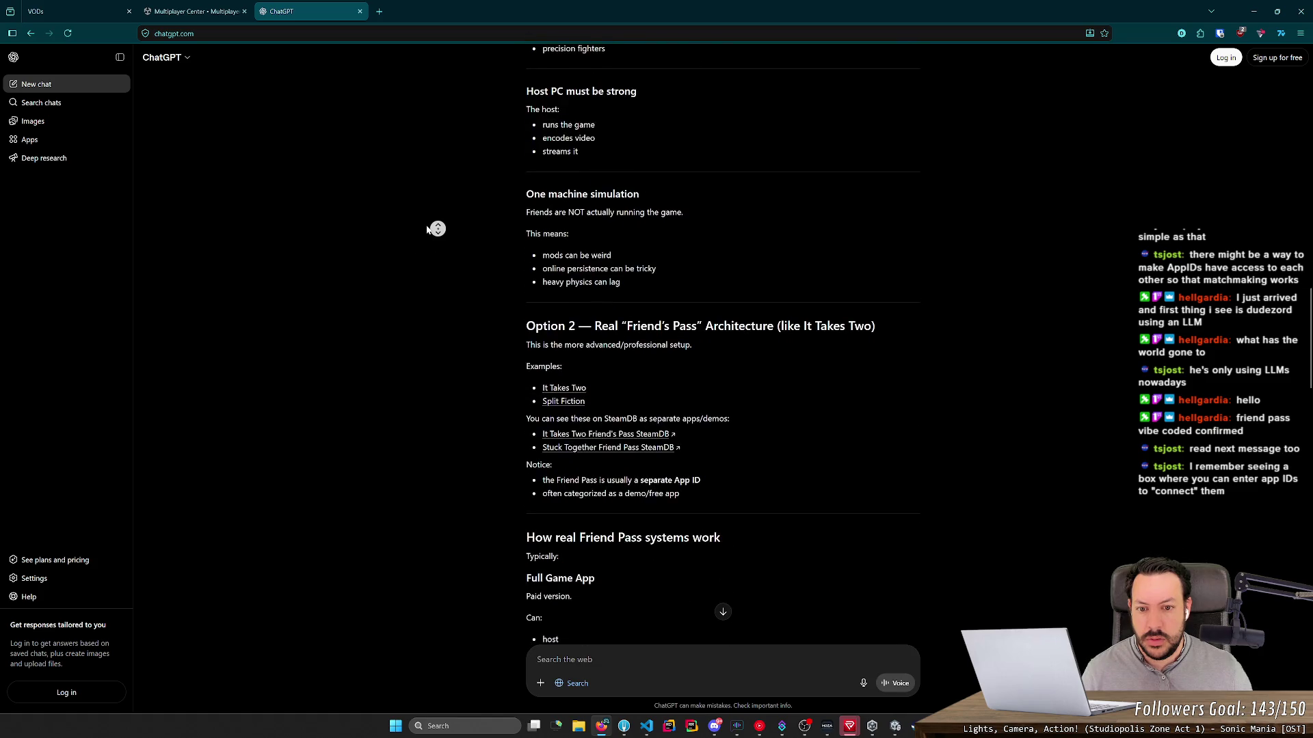
Step: Scroll back up through the answer, highlighting the Friend's pass phrase in the prompt
middle_click(415, 265)
scroll(415, 263, "up", 15)
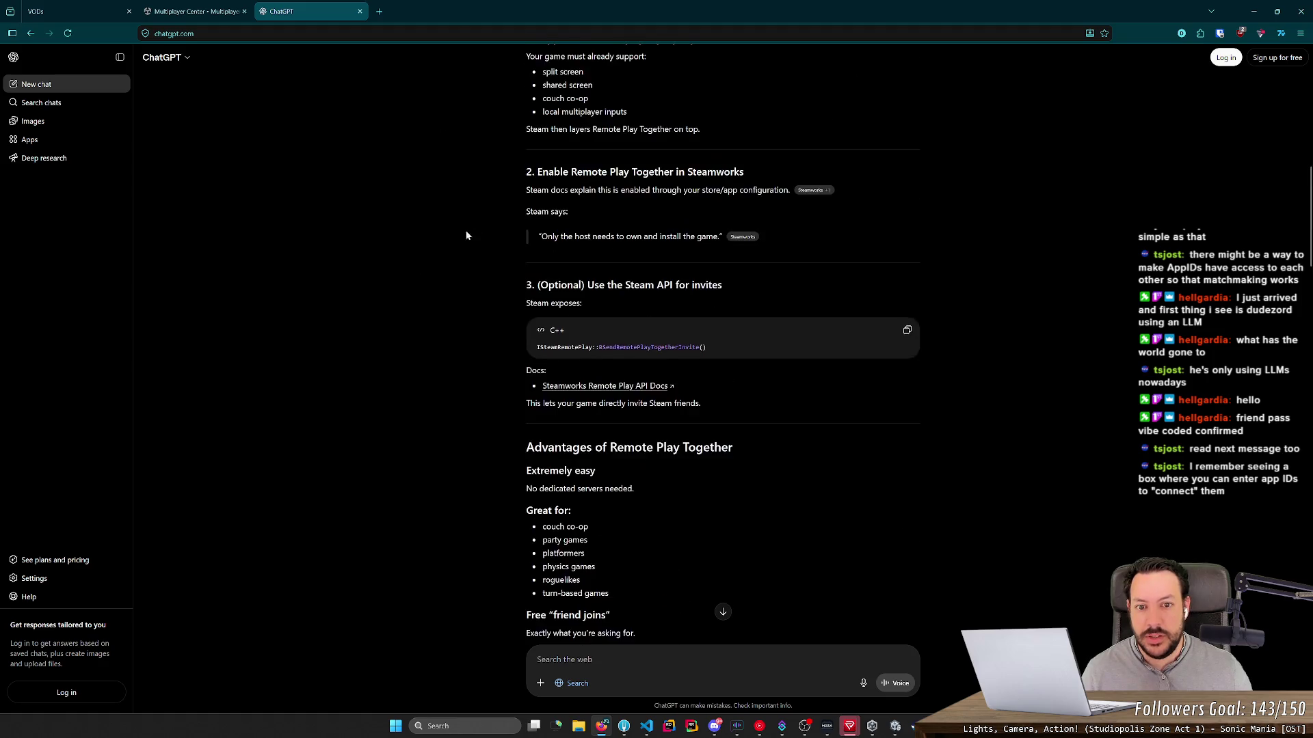
scroll(443, 335, "up", 1)
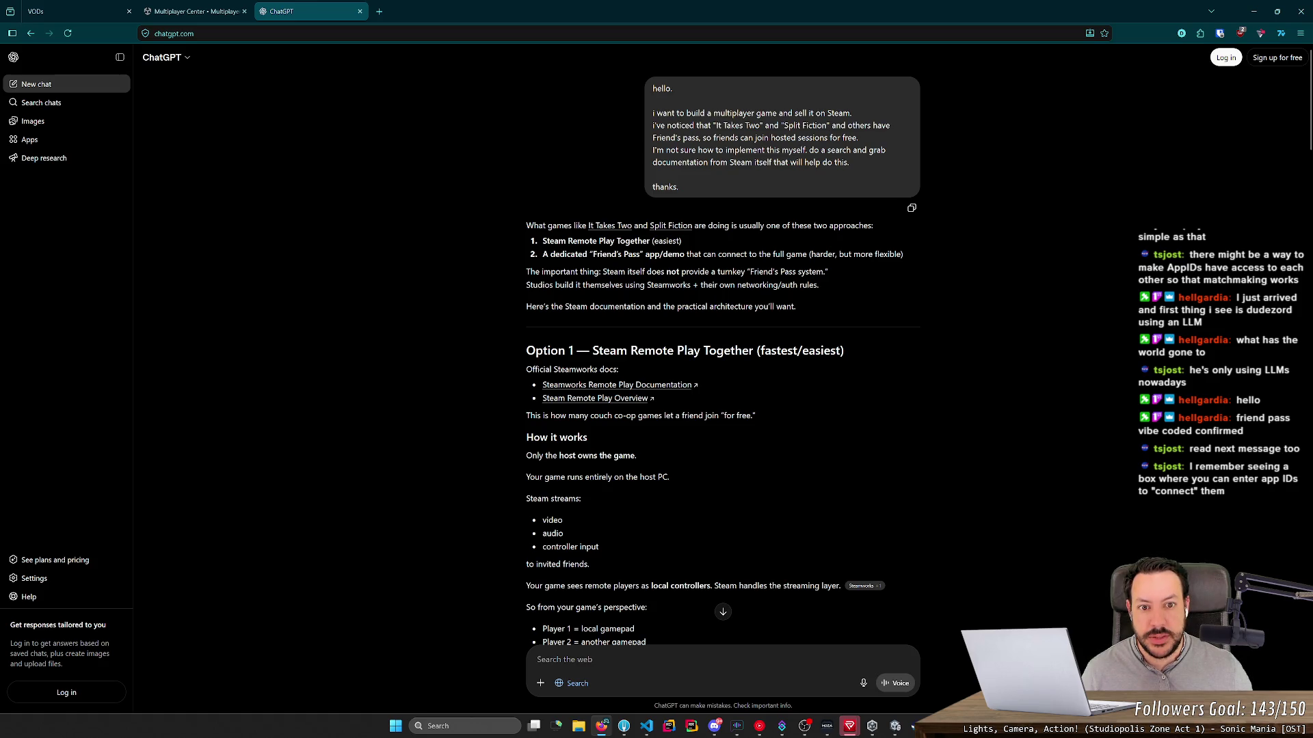
left_click_drag(656, 137, 698, 137)
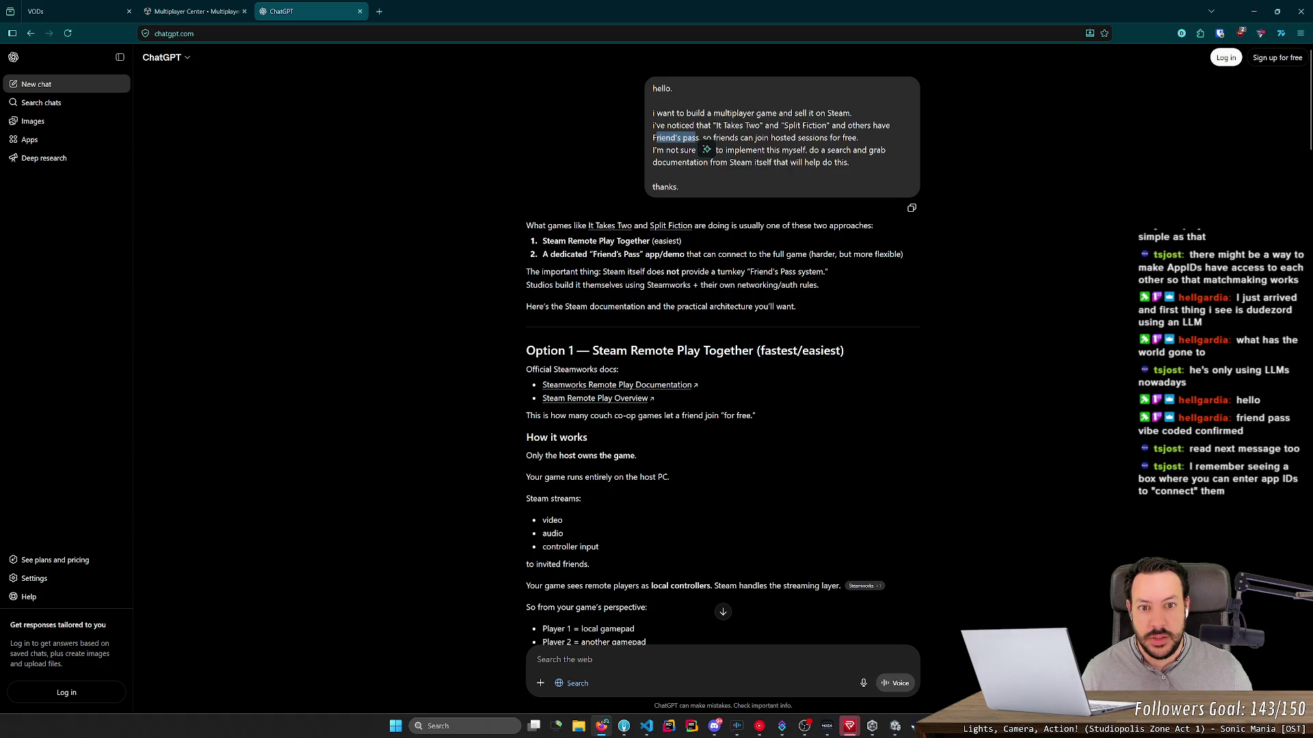
middle_click(469, 256)
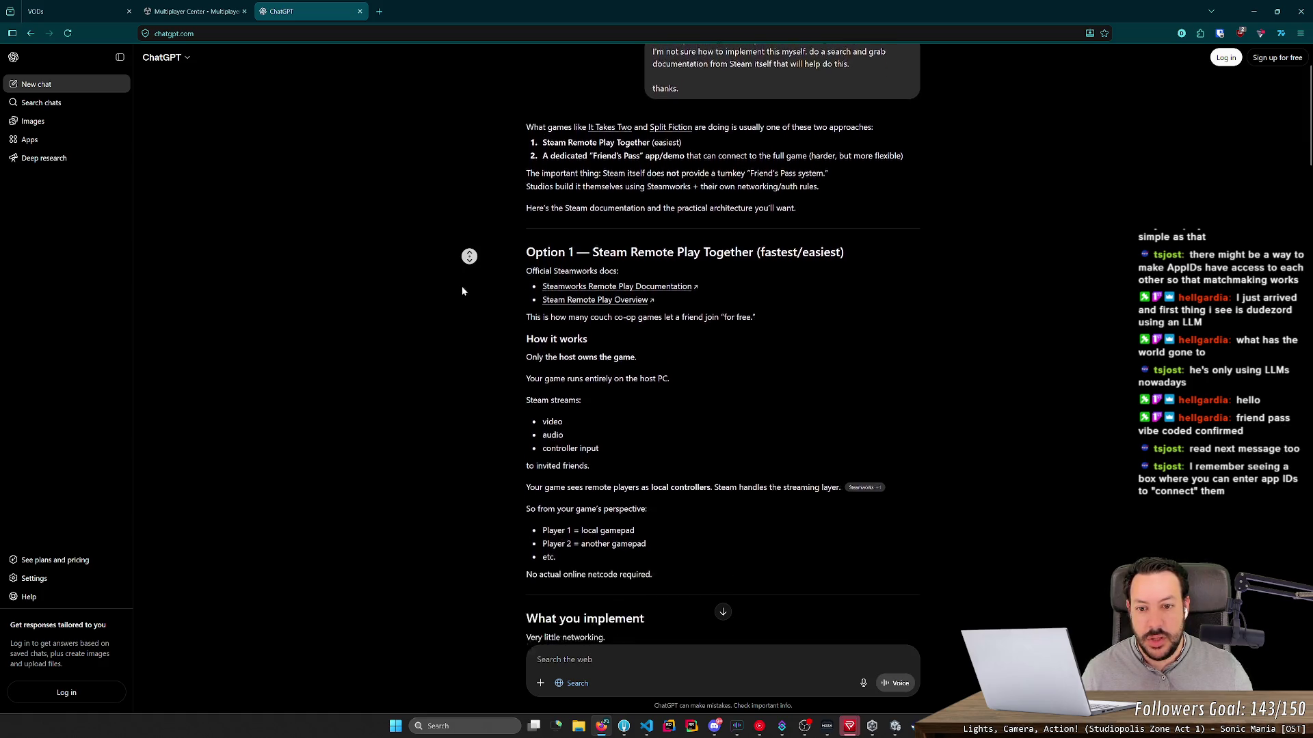
left_click_drag(523, 148, 884, 149)
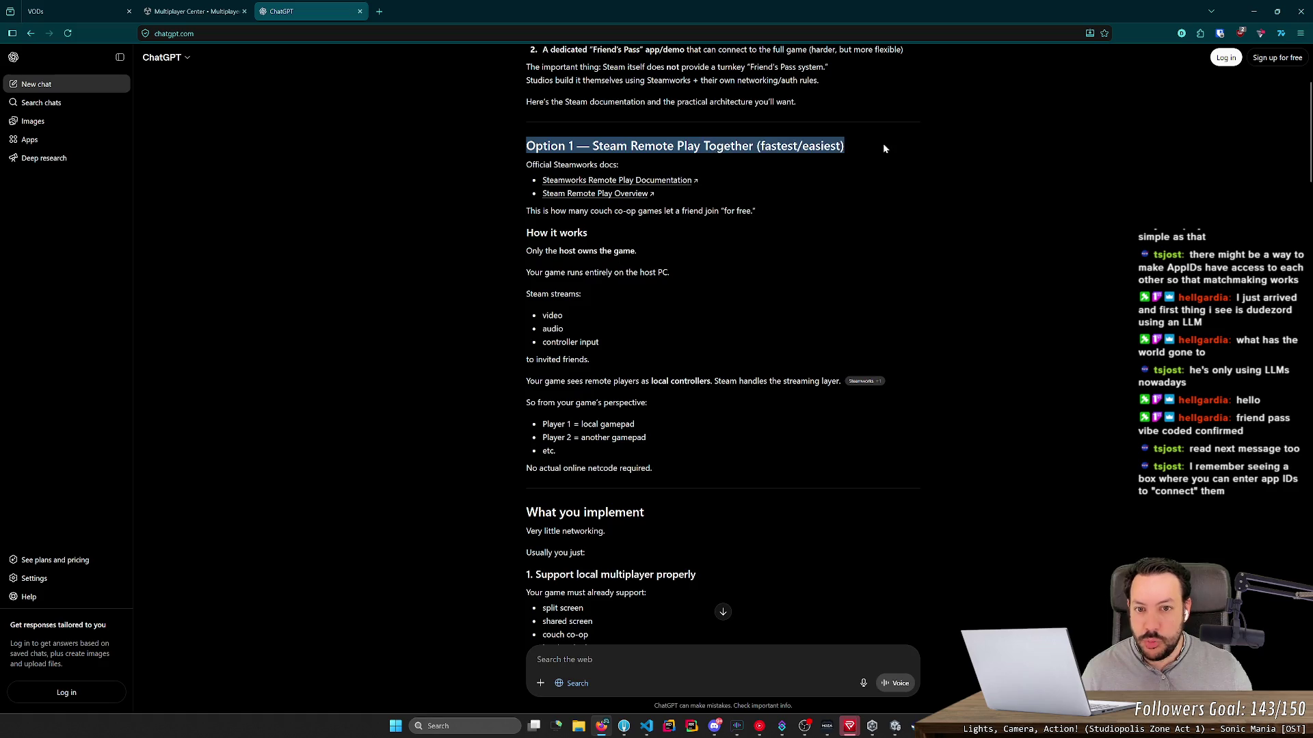
middle_click(883, 145)
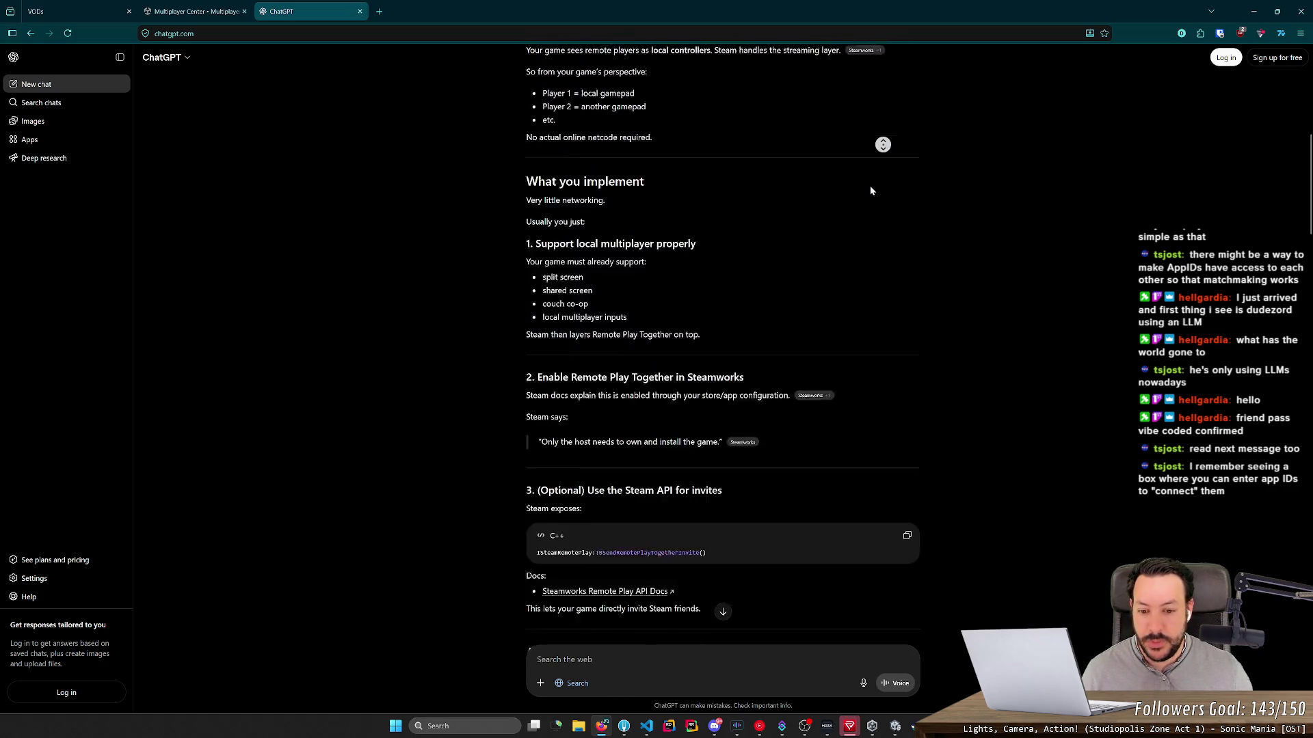
left_click(598, 249)
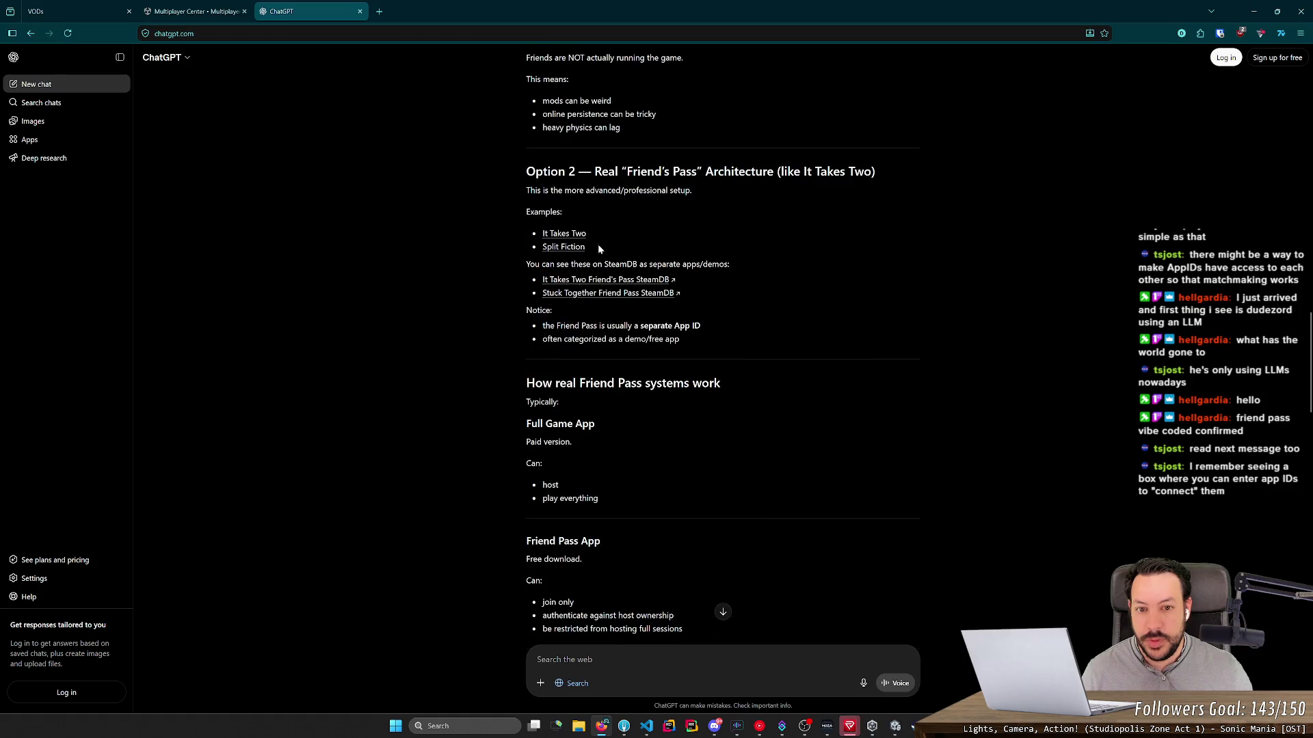
Step: Open the It Takes Two Friend's Pass SteamDB link from Option 2 in a new tab
left_click_drag(525, 171, 821, 171)
left_click(821, 170)
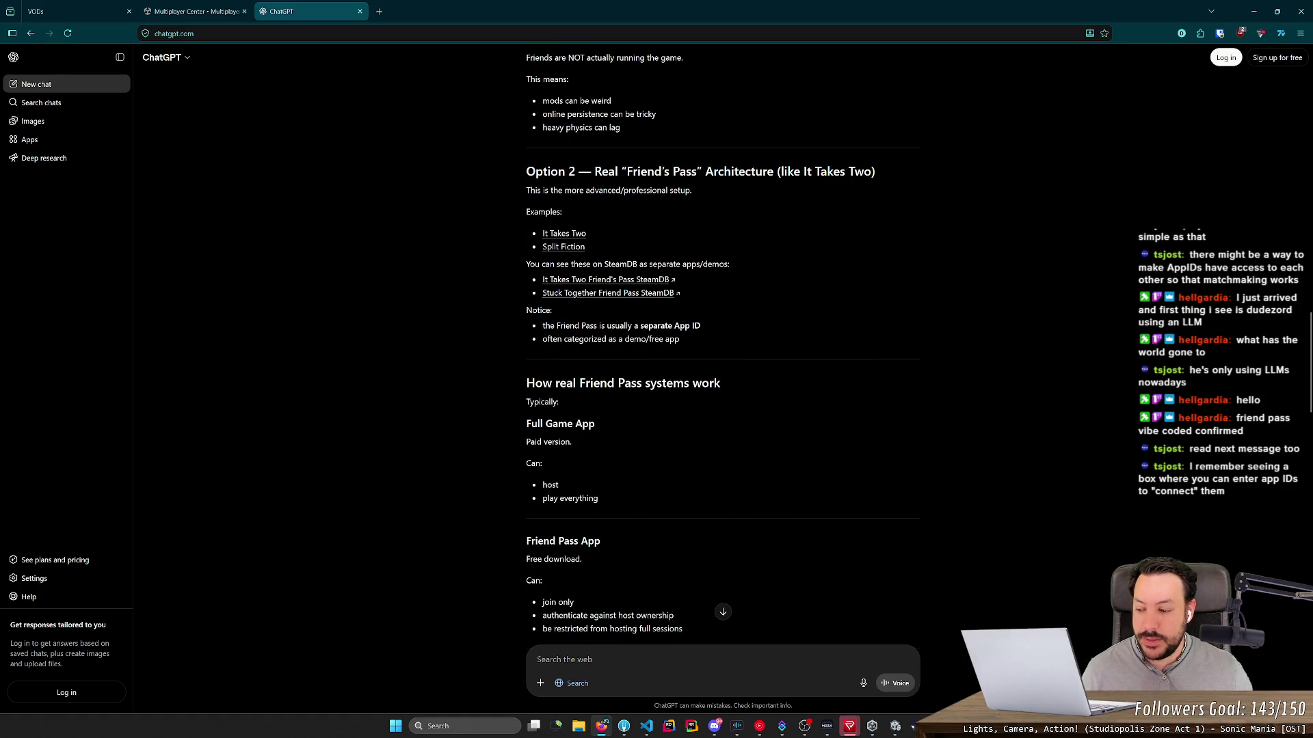
scroll(726, 214, "up", 1)
left_click_drag(625, 237, 703, 237)
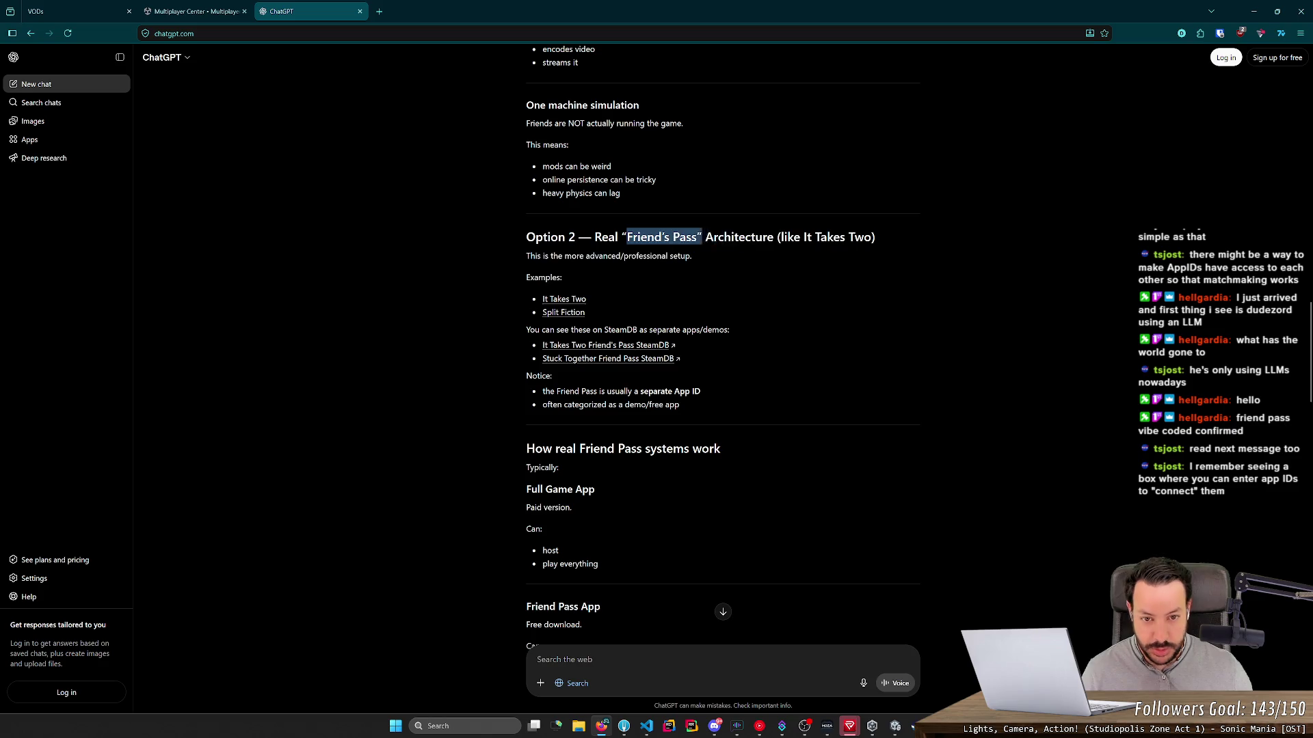
triple_click(708, 237)
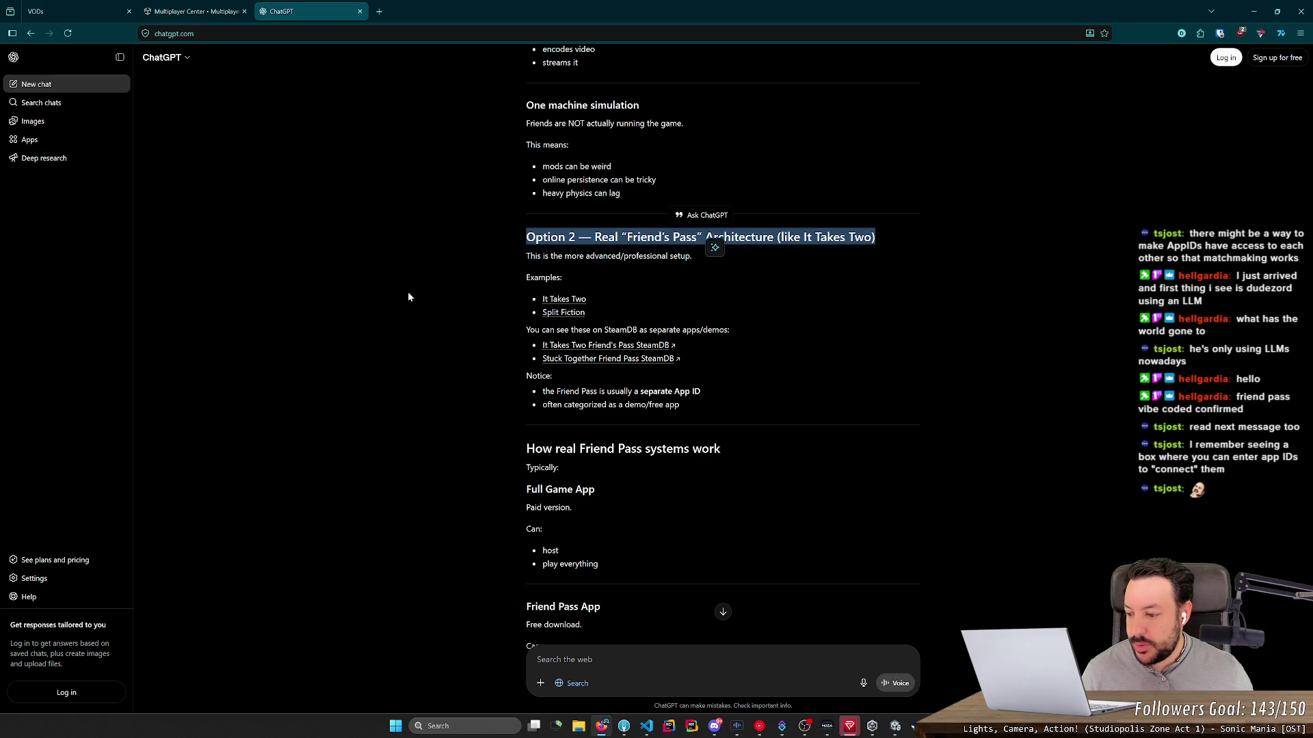
middle_click(461, 285)
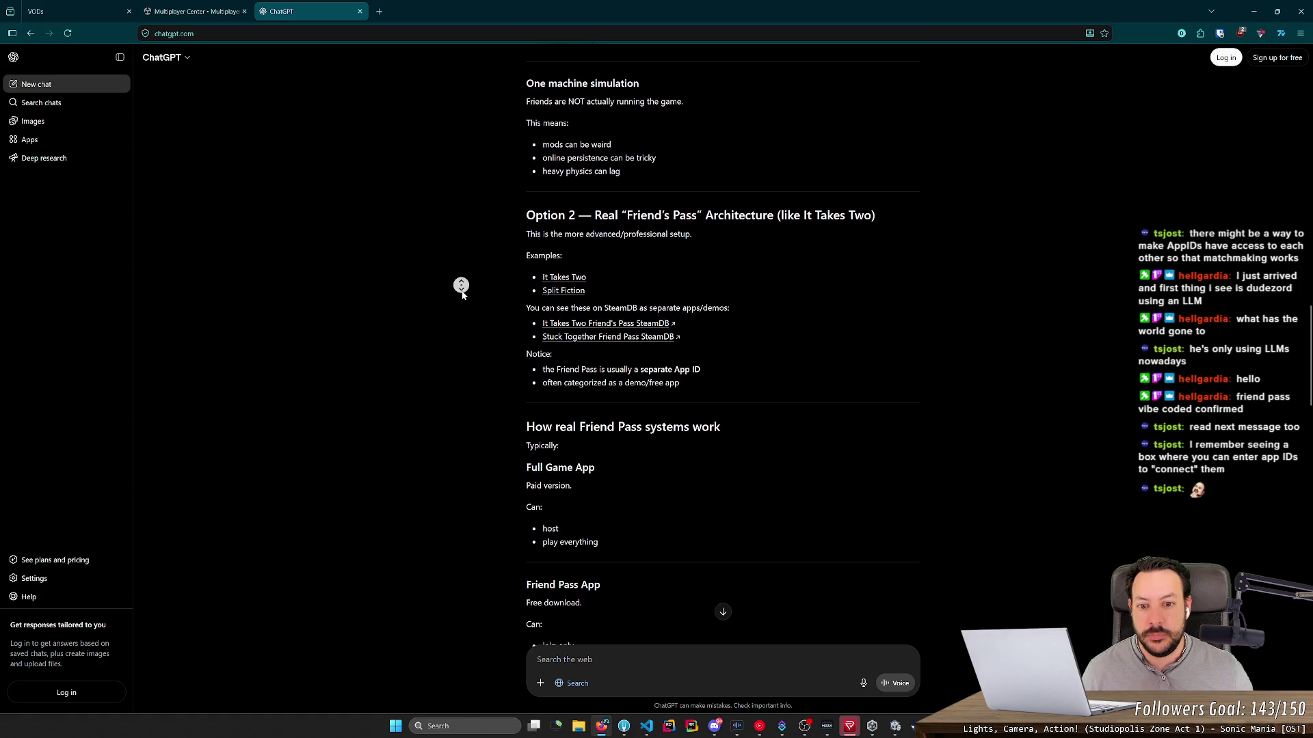
left_click(462, 294)
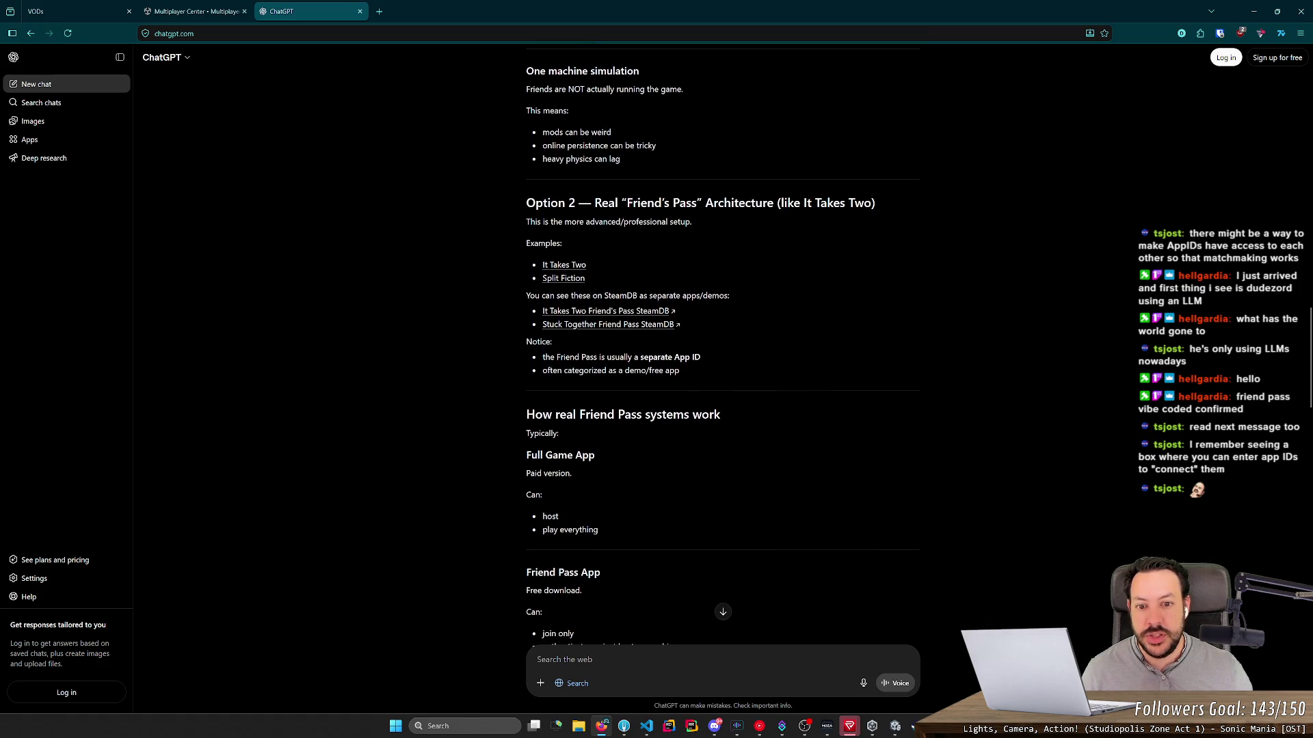
middle_click(564, 312)
Step: Switch to the new Friend's Pass SteamDB depots page
left_click(430, 7)
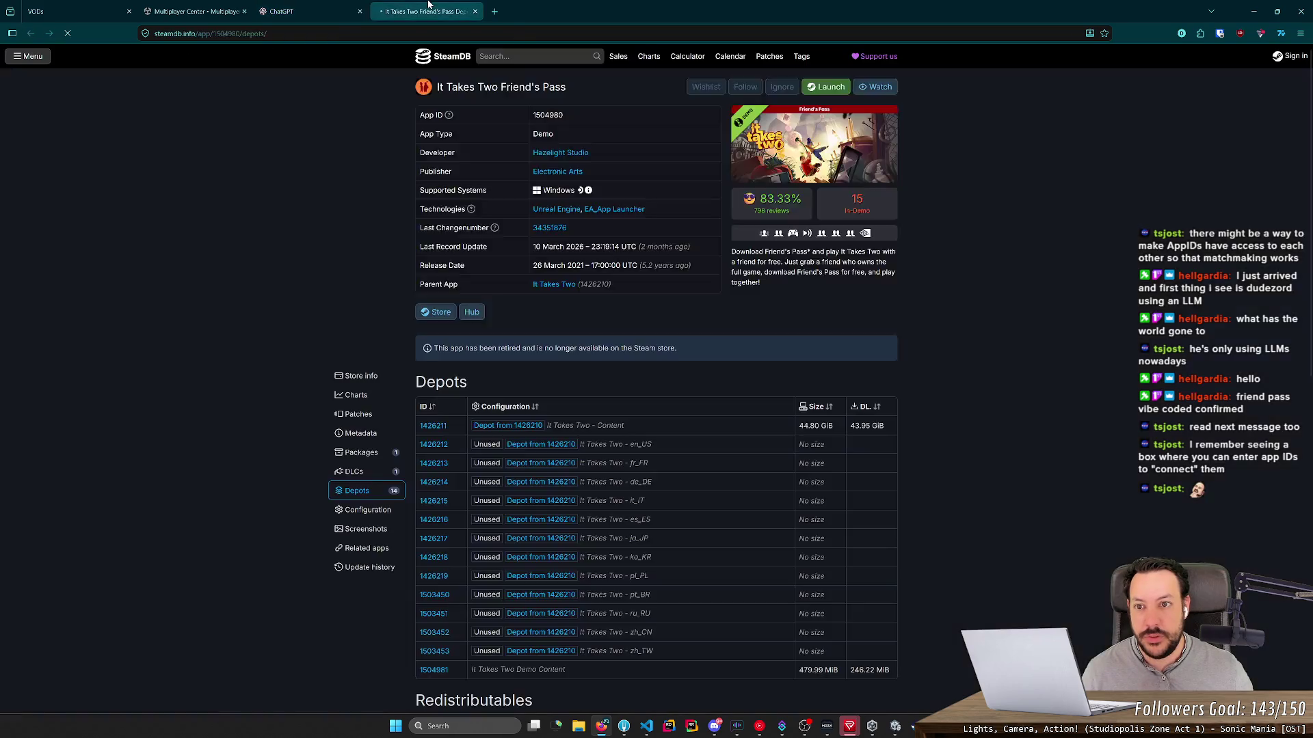
left_click(322, 6)
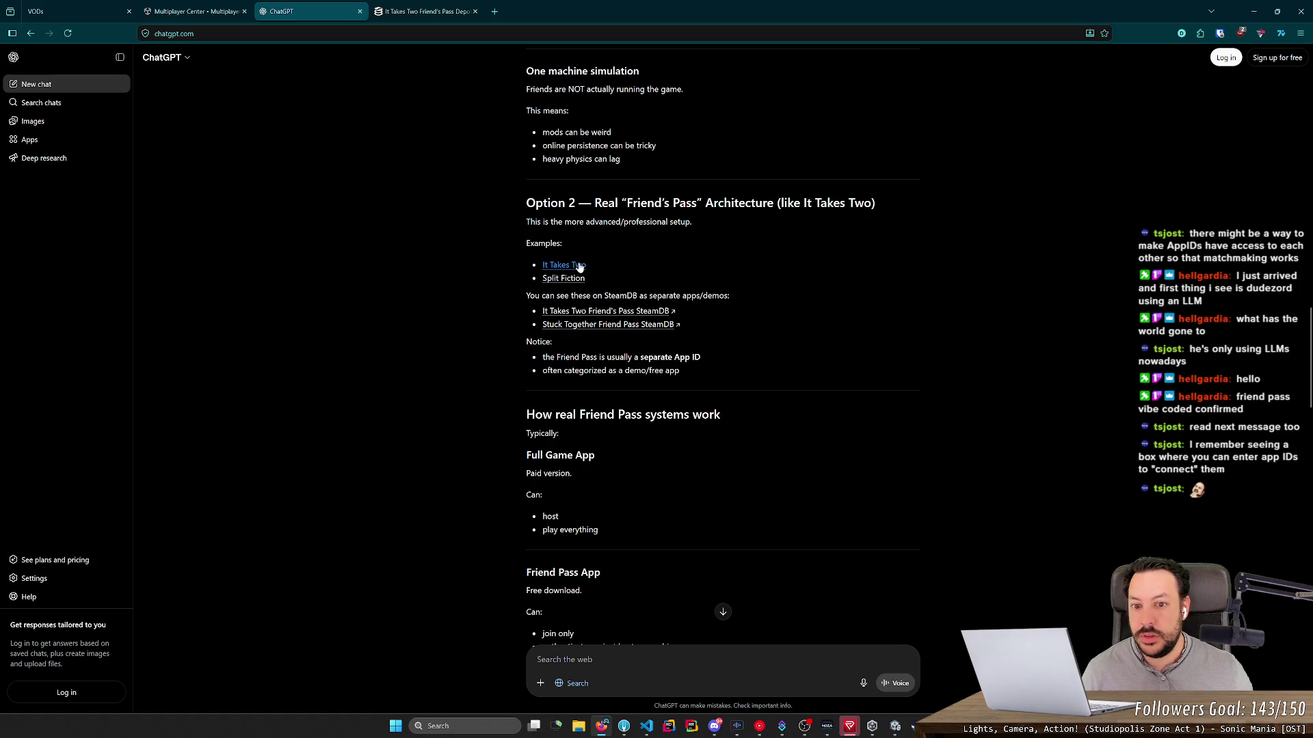
key("ctrl+Tab")
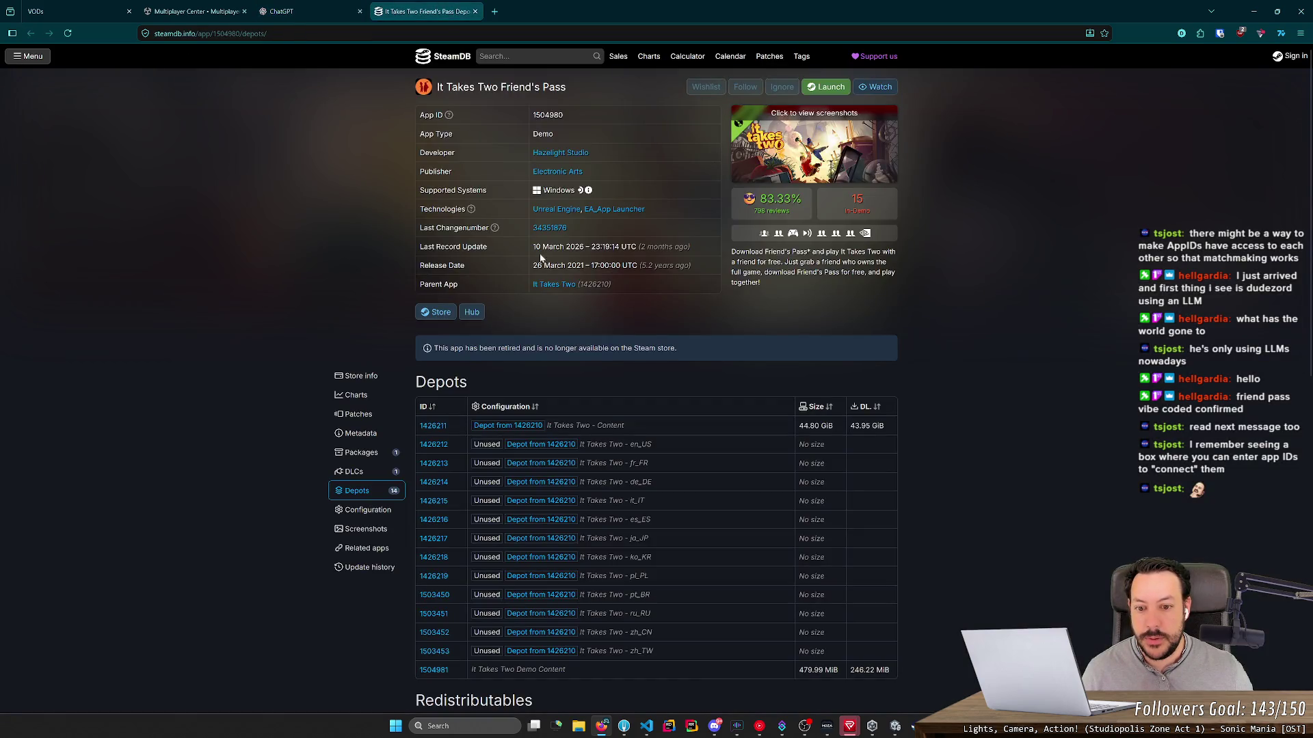
scroll(539, 260, "down", 2)
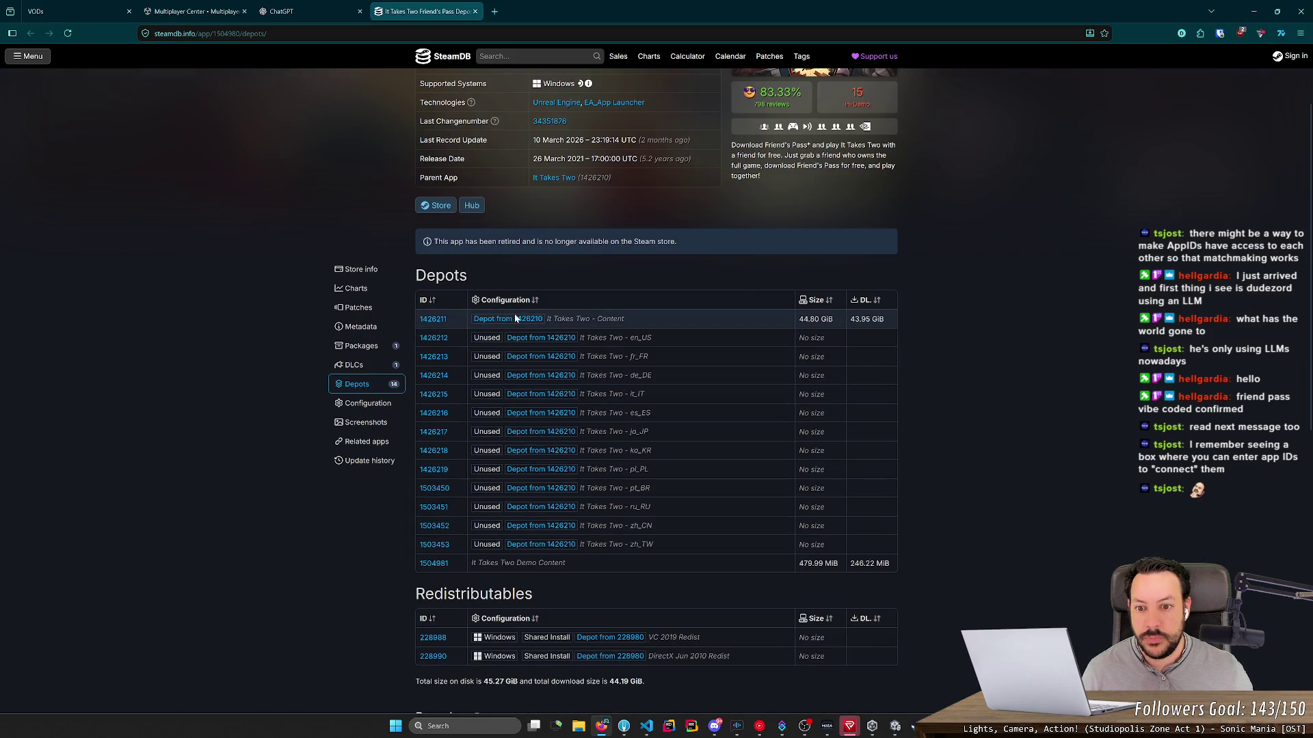
Step: Open parent game It Takes Two in a new tab, view its price history, then return
middle_click(553, 177)
left_click(547, 5)
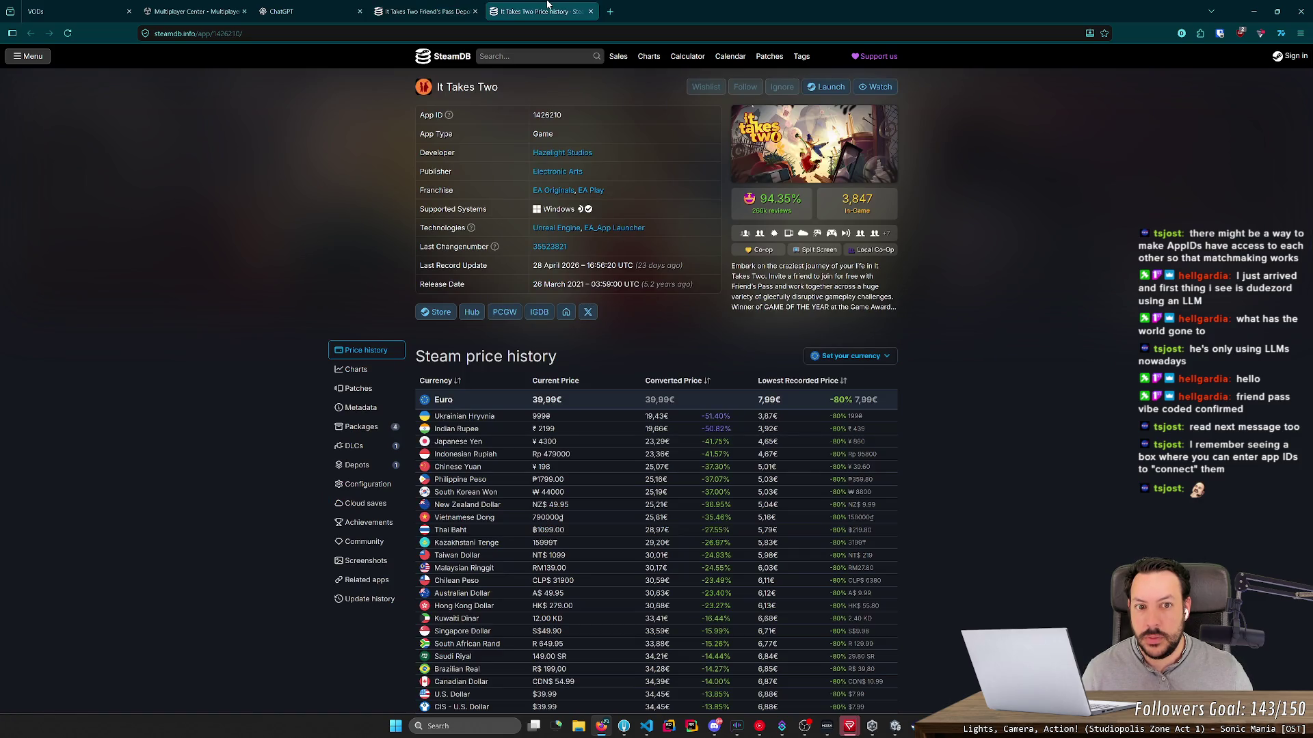
left_click(443, 6)
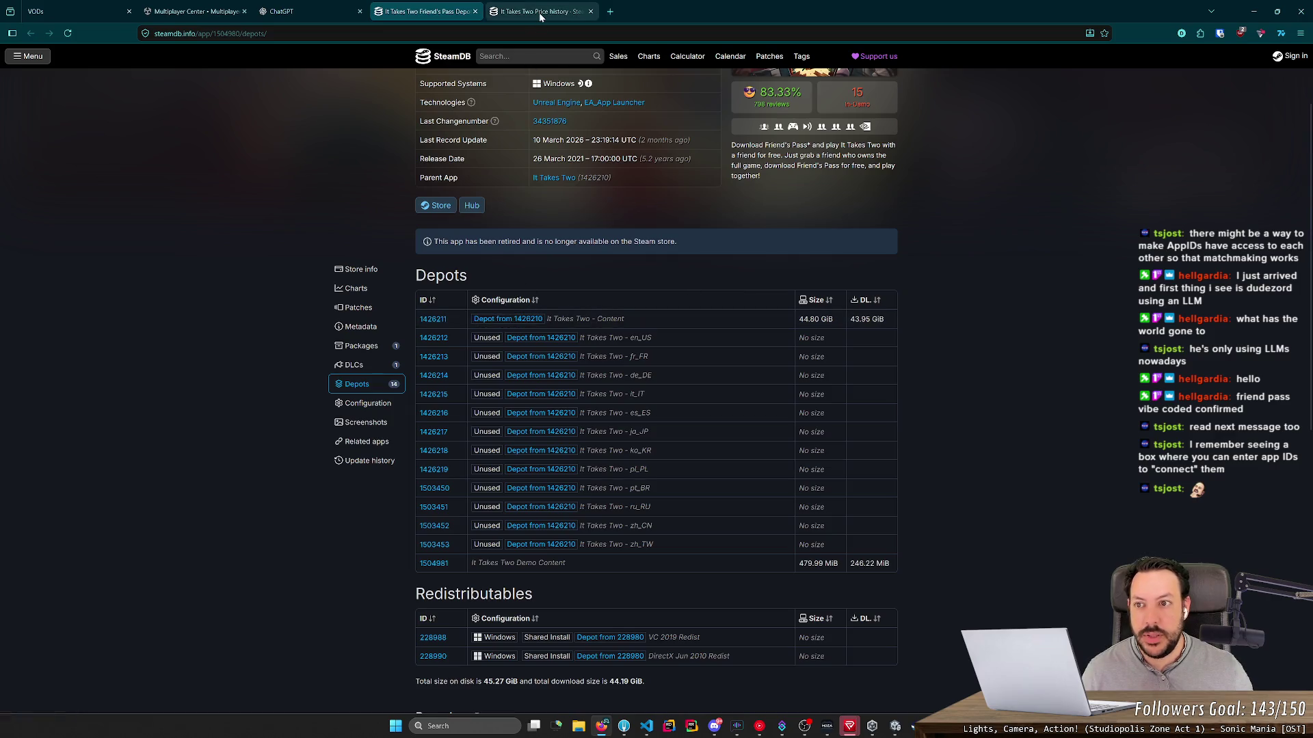
scroll(577, 191, "up", 2)
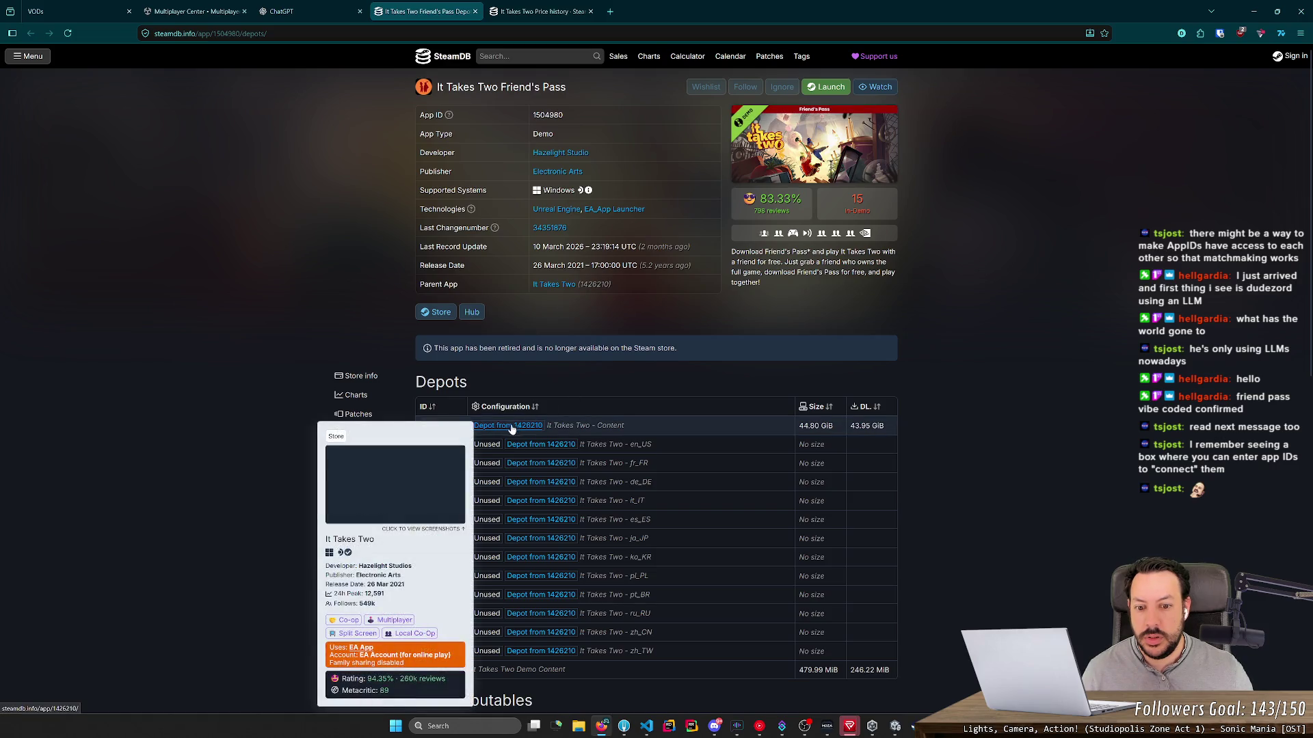
mouse_move(558, 457)
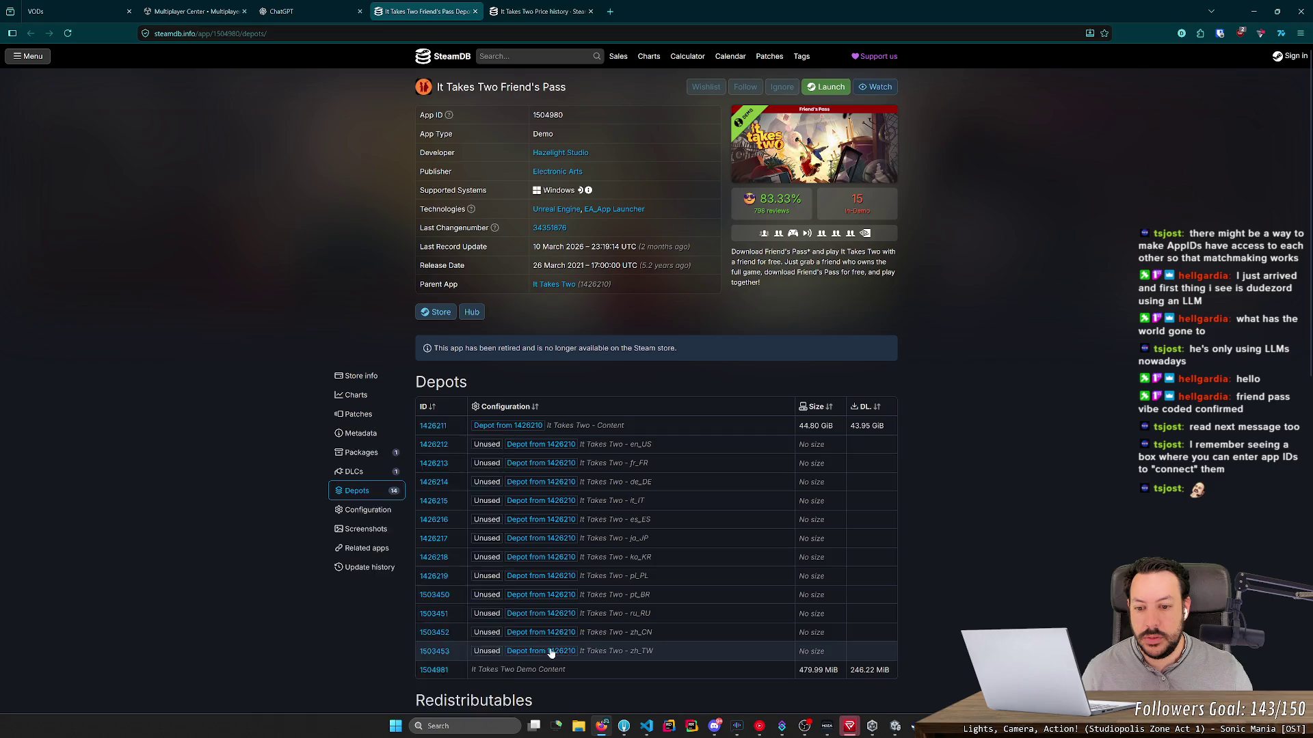
scroll(503, 538, "down", 2)
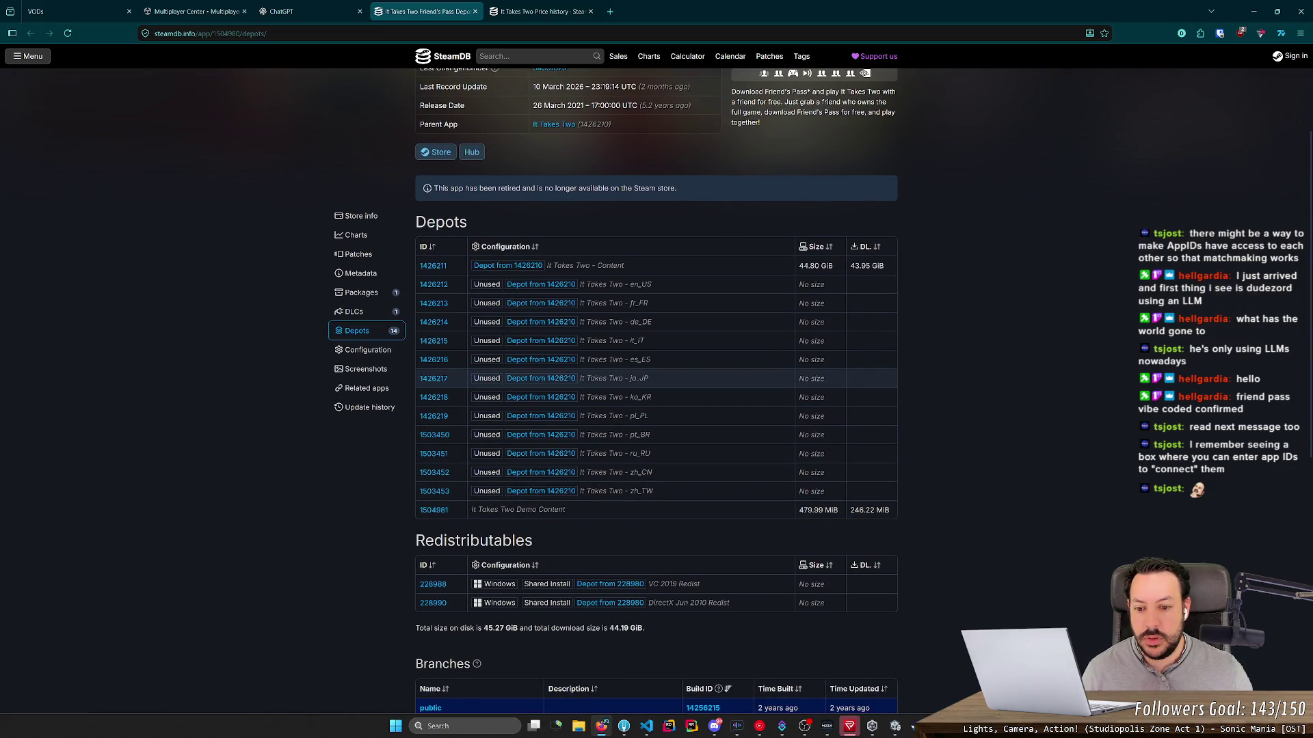
Step: Open It Takes Two's depots page and highlight its single 1426211 content depot row
left_click(540, 11)
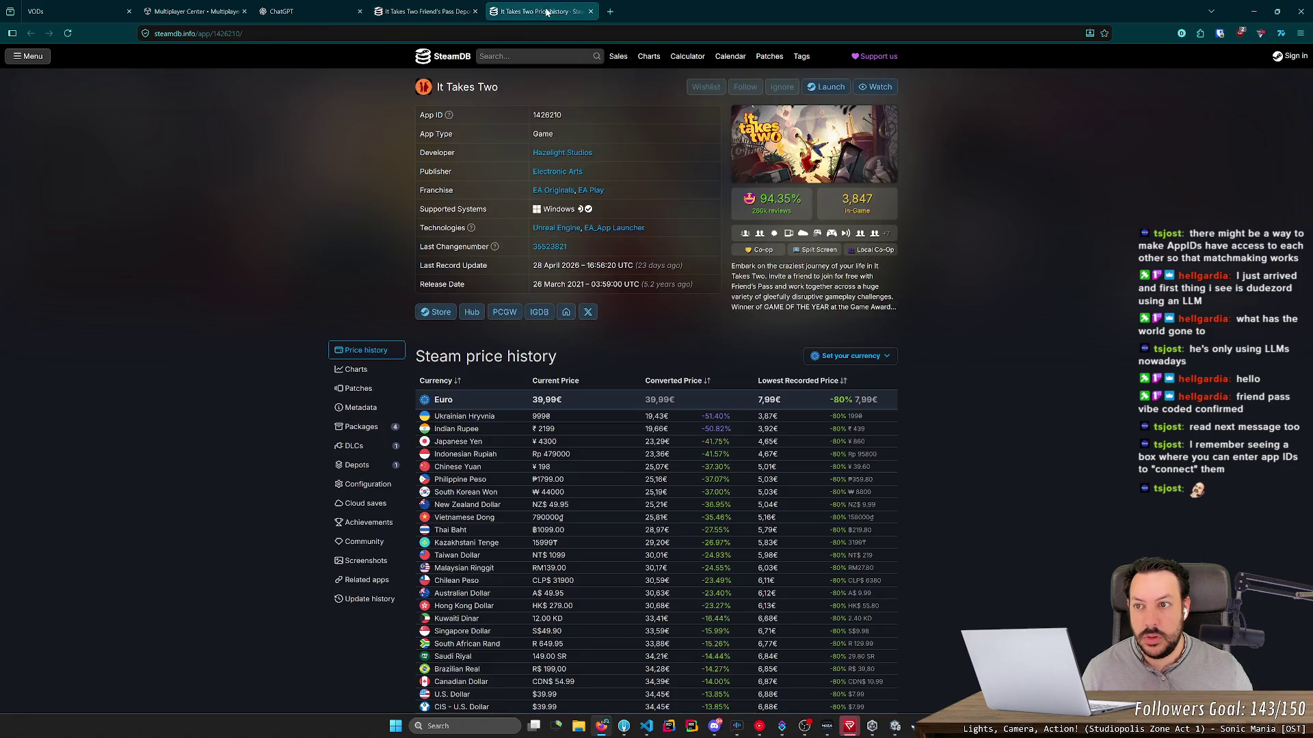
scroll(256, 349, "down", 3)
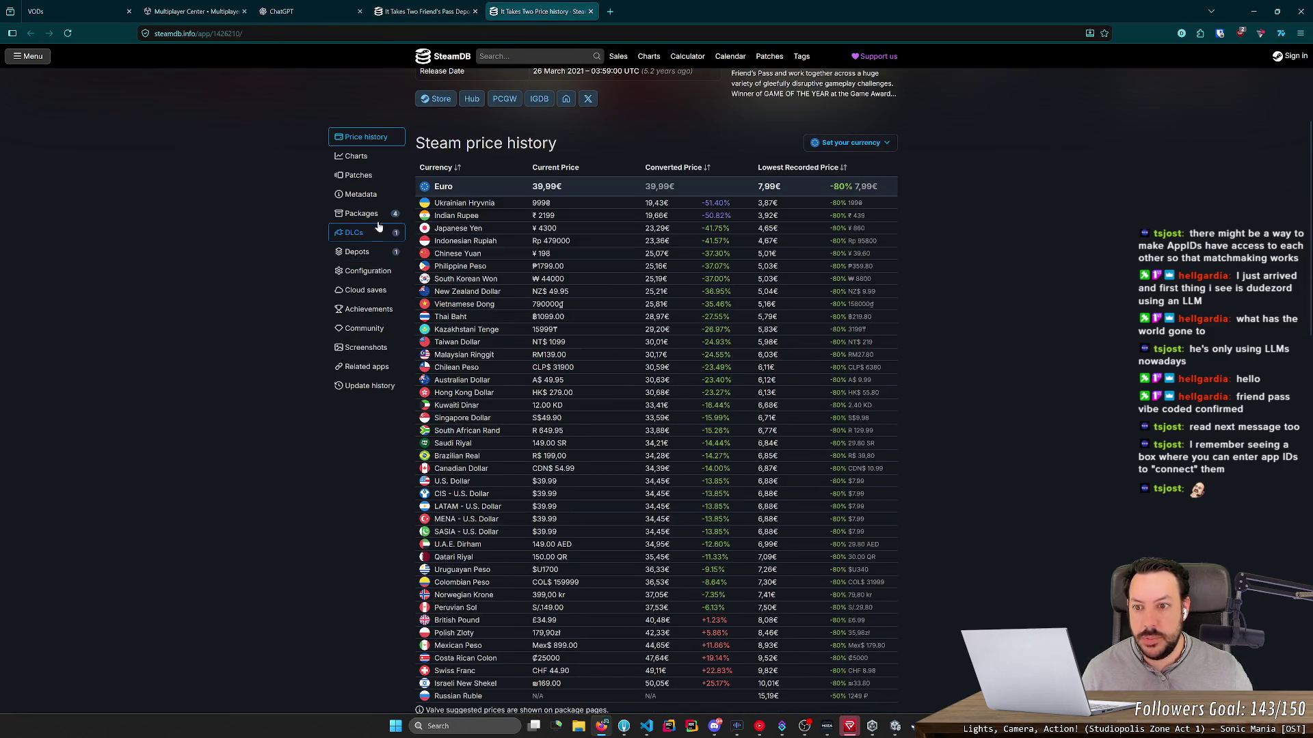
left_click(361, 257)
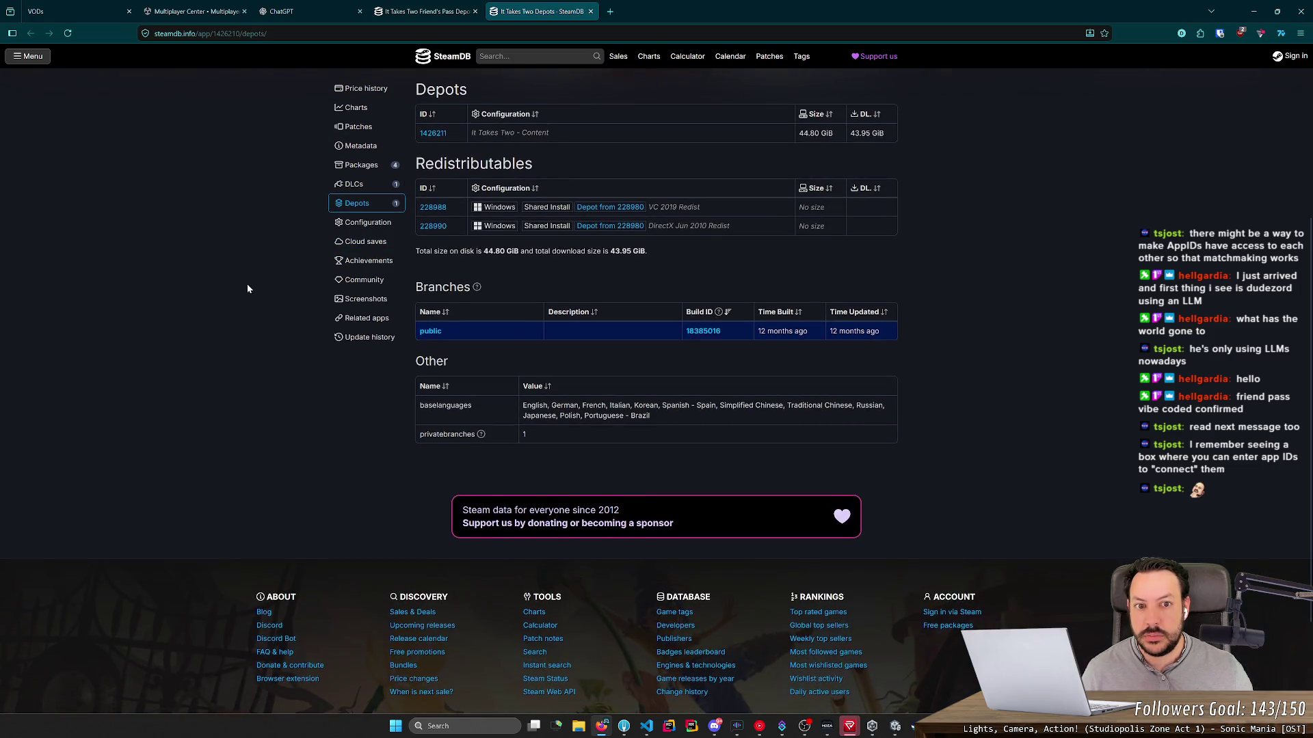
scroll(247, 286, "up", 3)
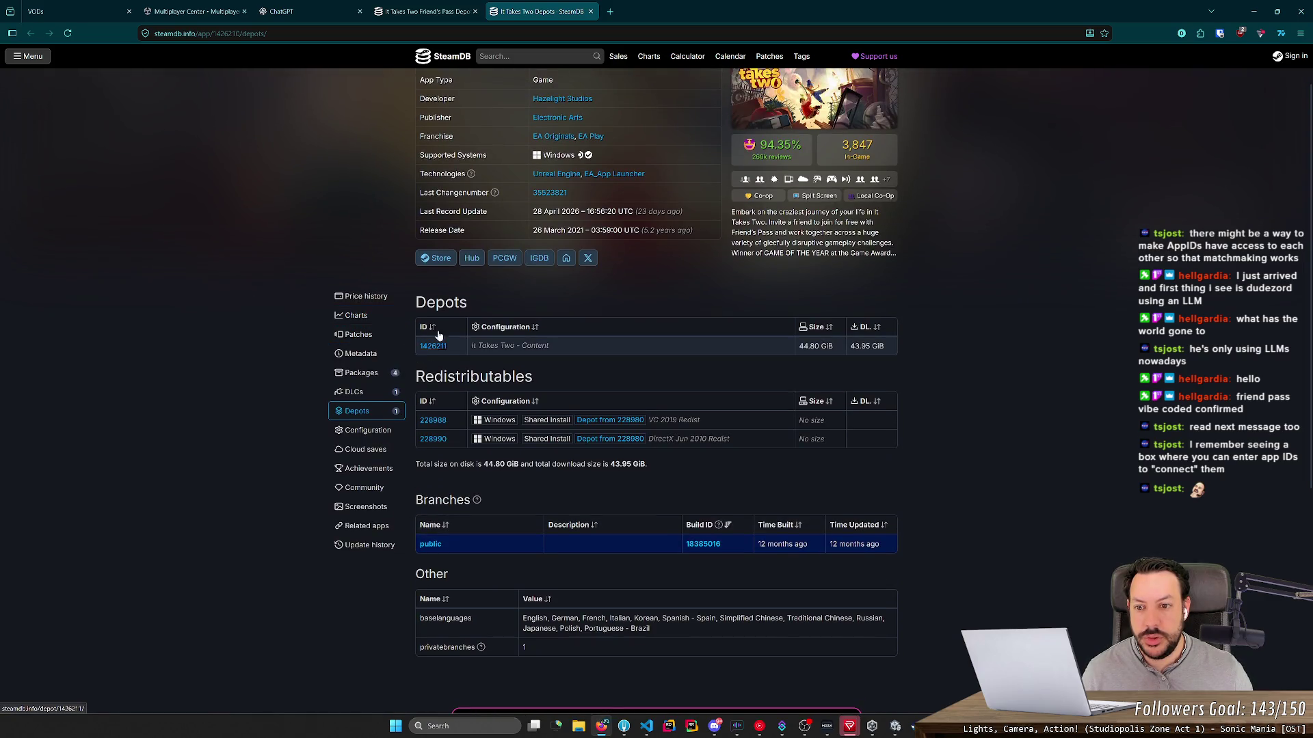
left_click(441, 10)
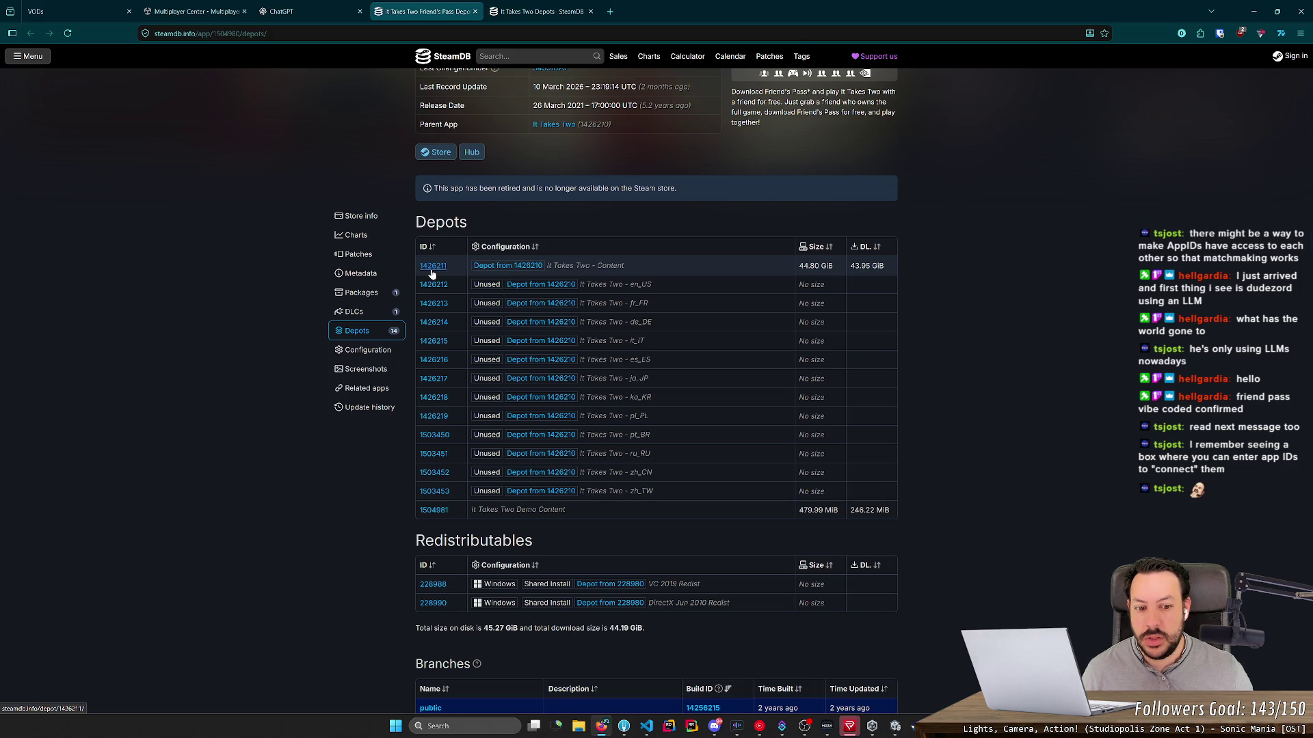
key("ctrl+Tab")
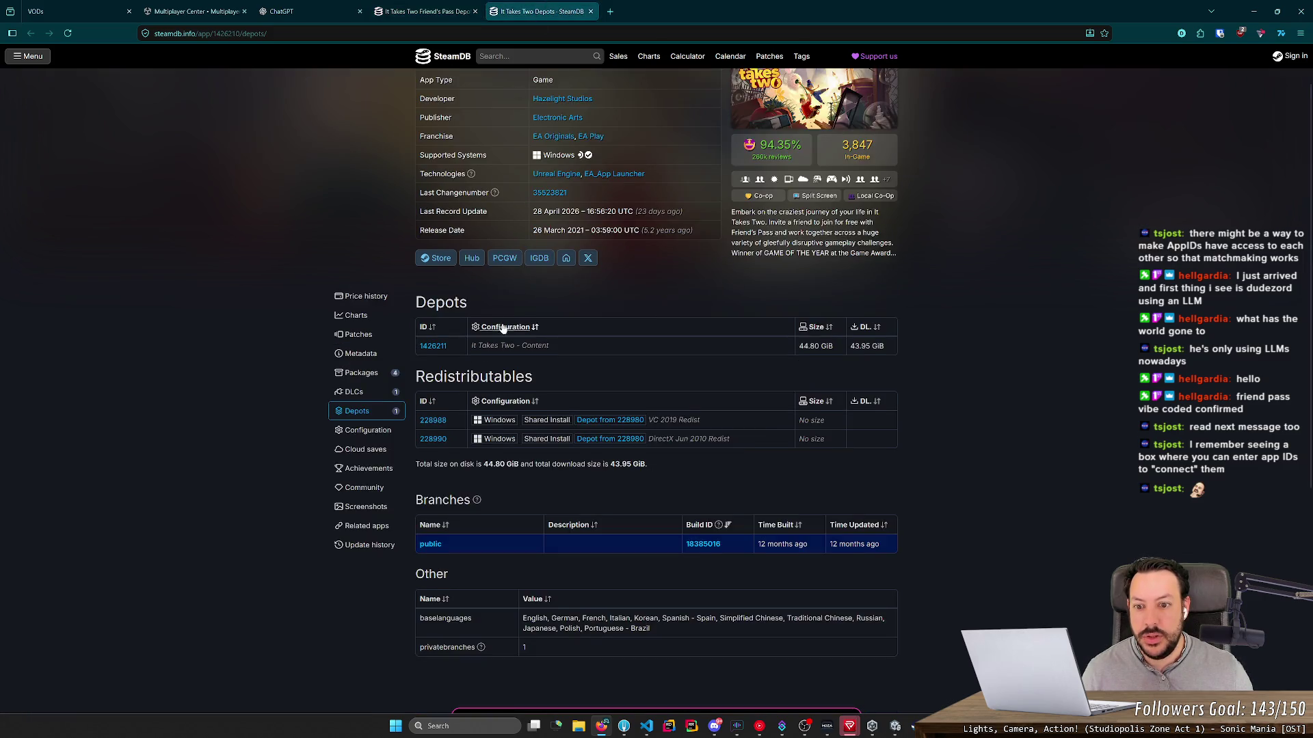
scroll(503, 329, "up", 1)
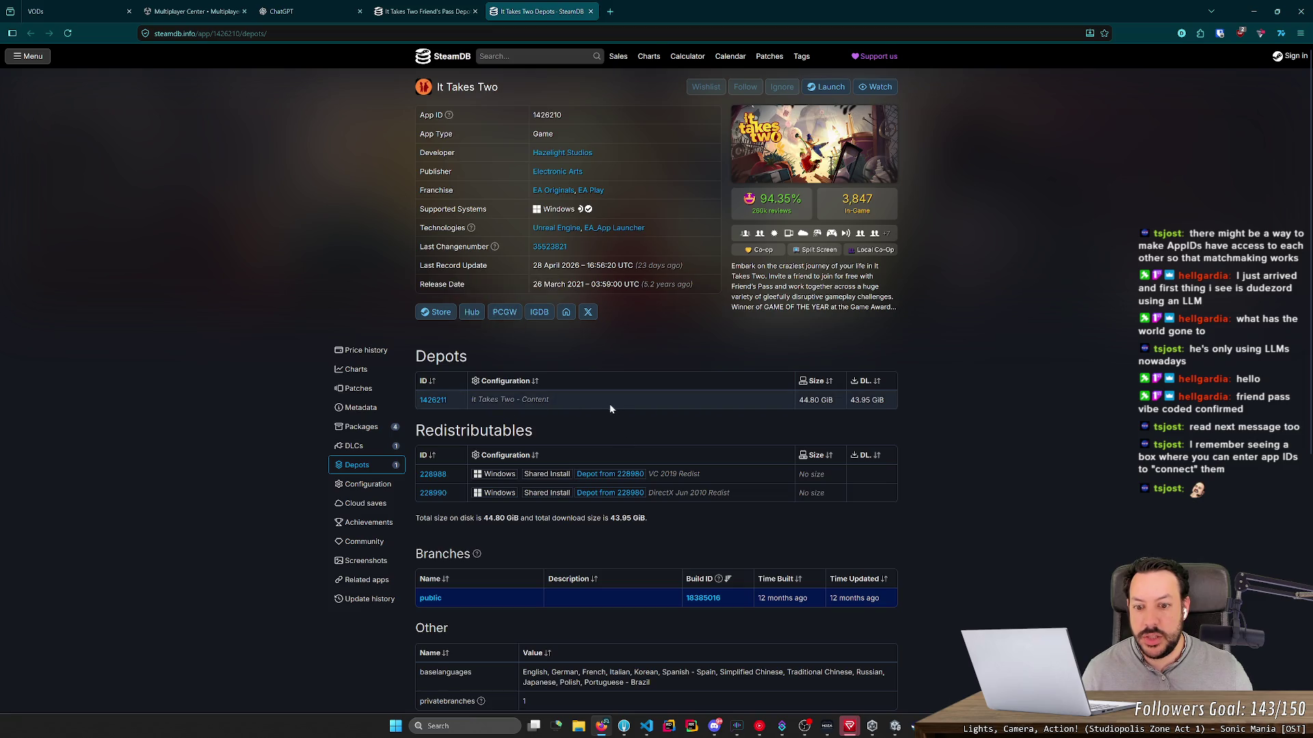
left_click_drag(601, 400, 412, 406)
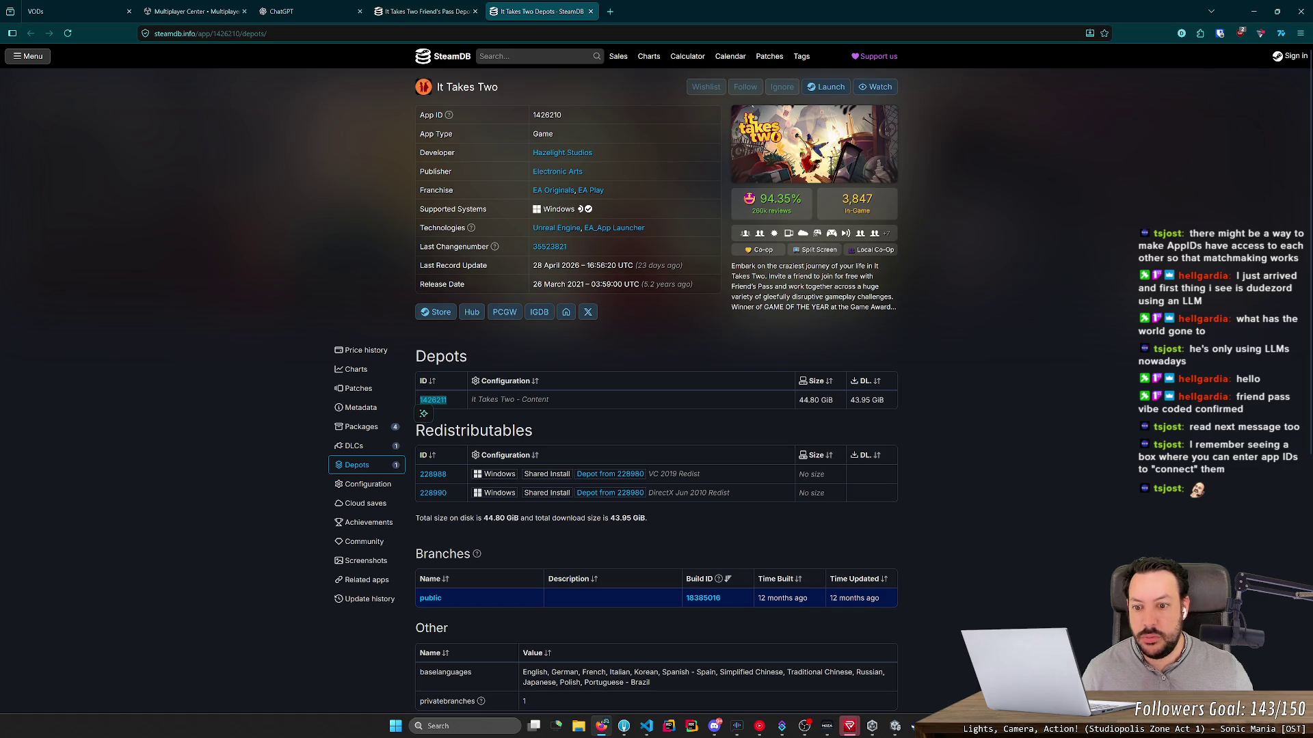
Step: Return to the Friend's Pass depots and highlight depot 1426211 and the Demo Content depot
left_click(449, 6)
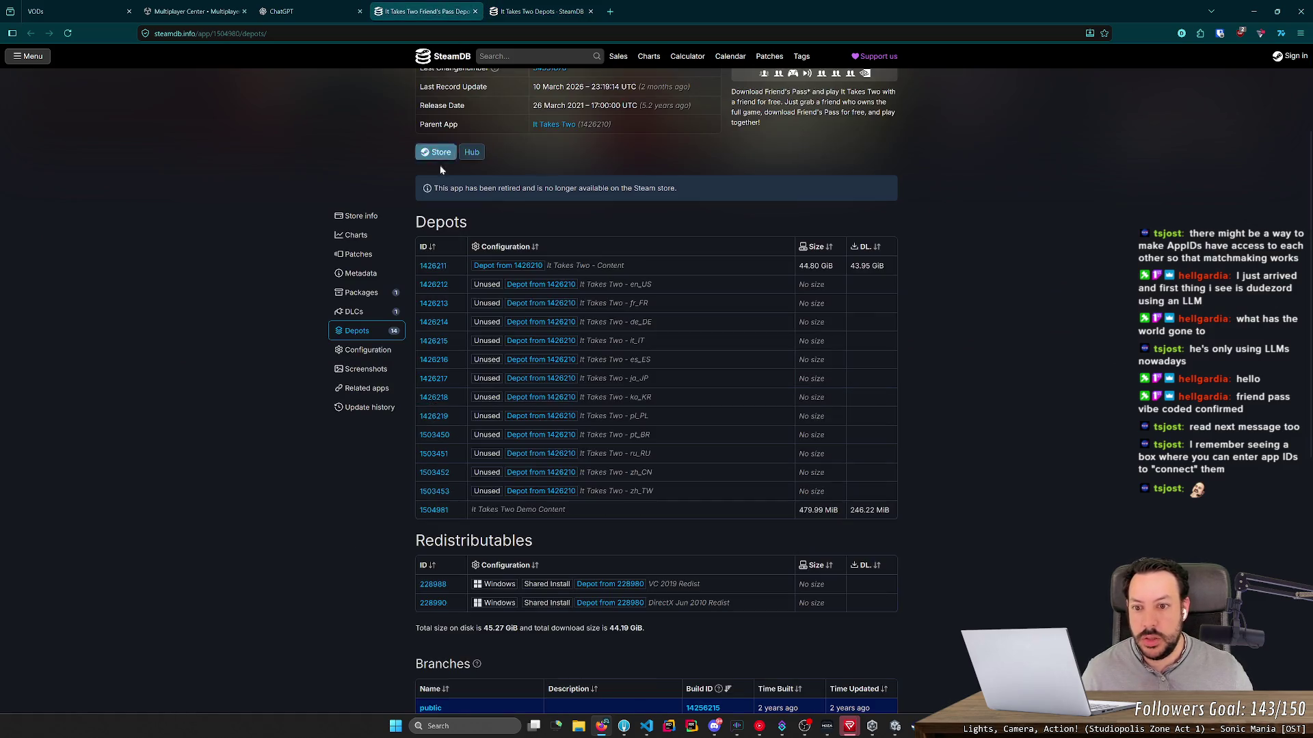
scroll(369, 144, "up", 3)
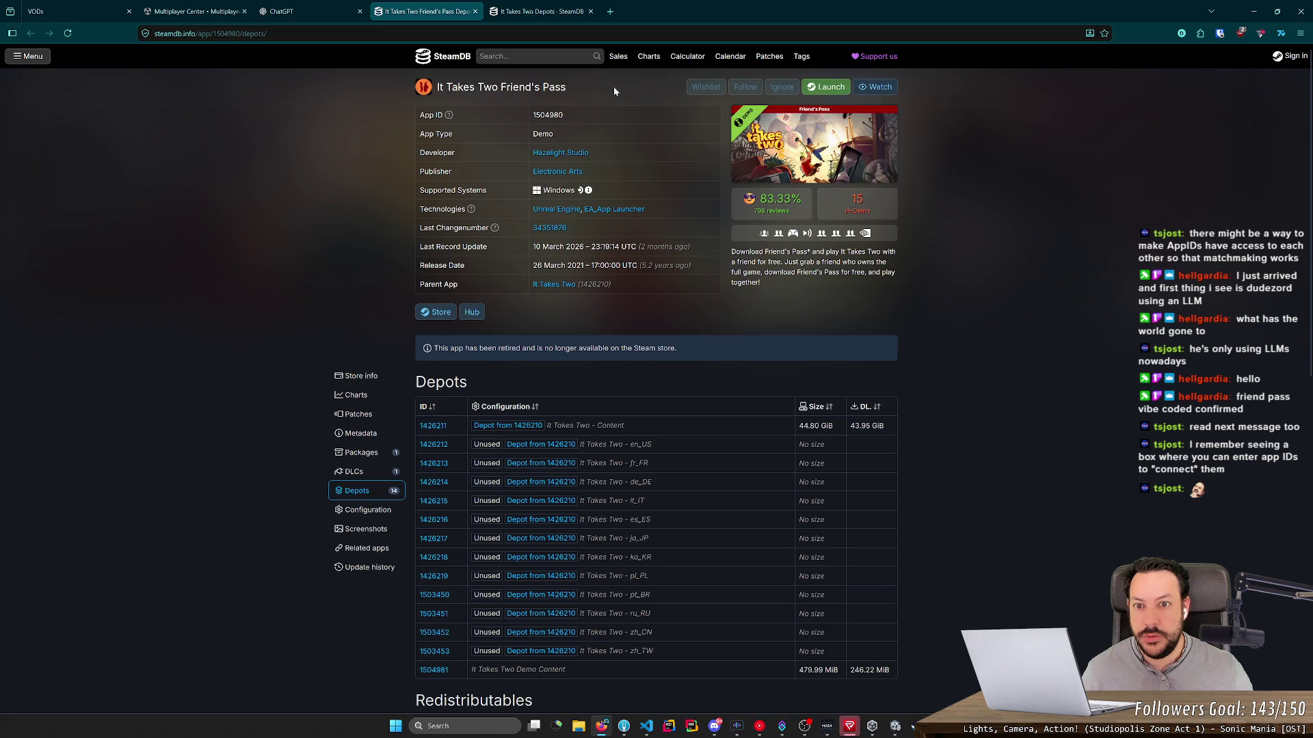
scroll(452, 319, "down", 2)
mouse_move(451, 319)
left_mouse_down()
mouse_move(405, 320)
mouse_move(416, 318)
left_mouse_up()
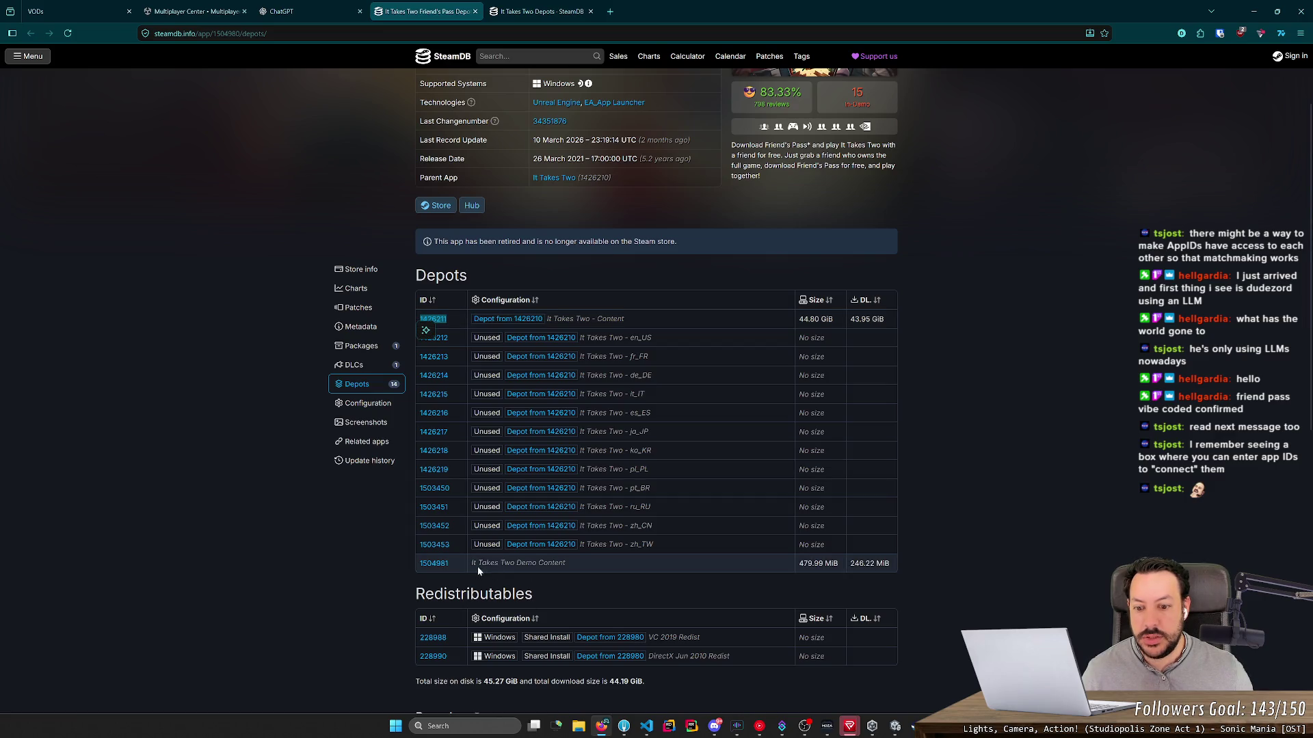
left_click_drag(472, 565, 562, 575)
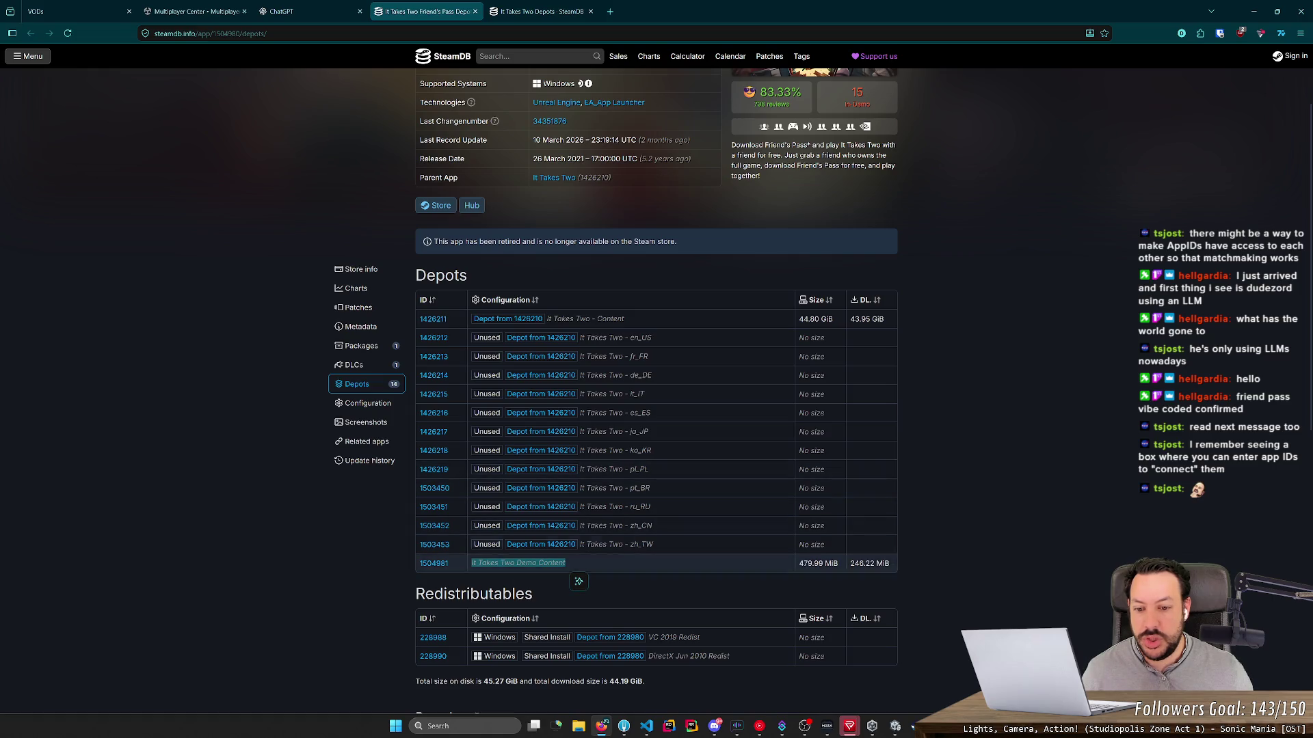
left_click(444, 579)
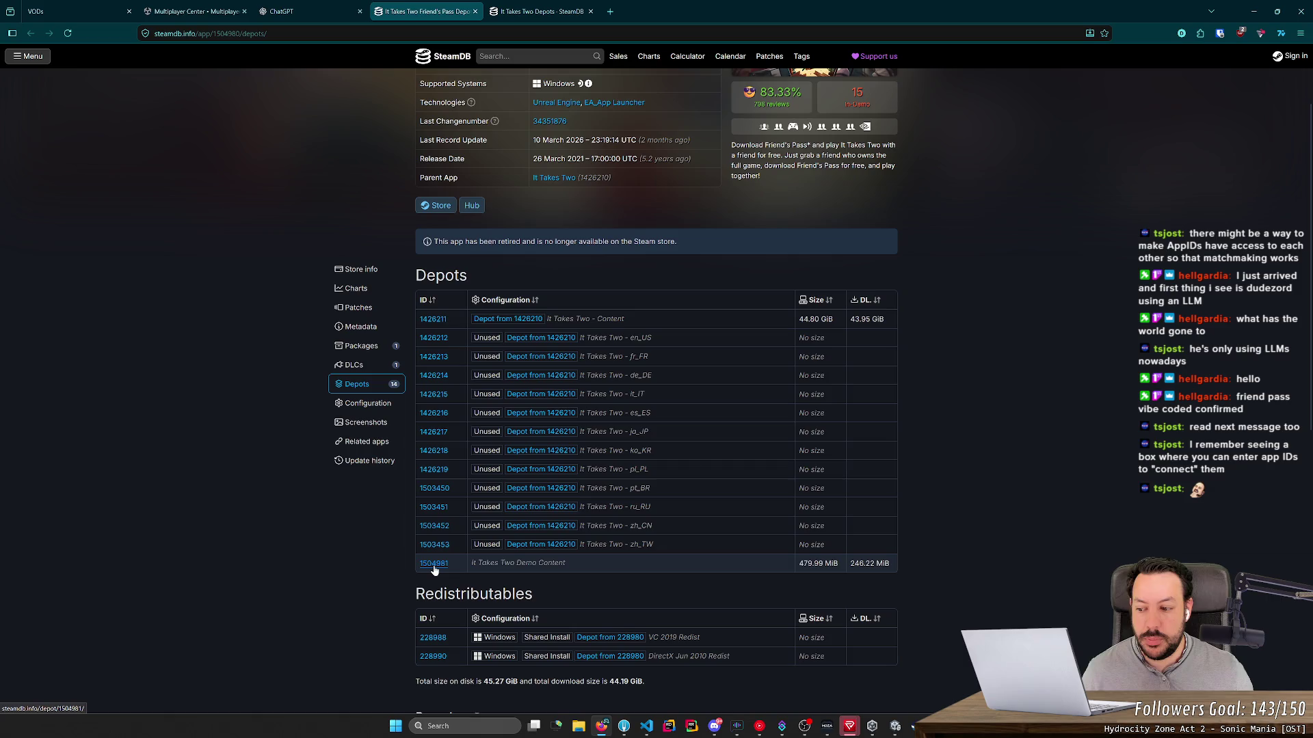
Step: Compare the depot table with It Takes Two's, then highlight the demo depot's 479.99 MiB sizes
scroll(461, 509, "up", 2)
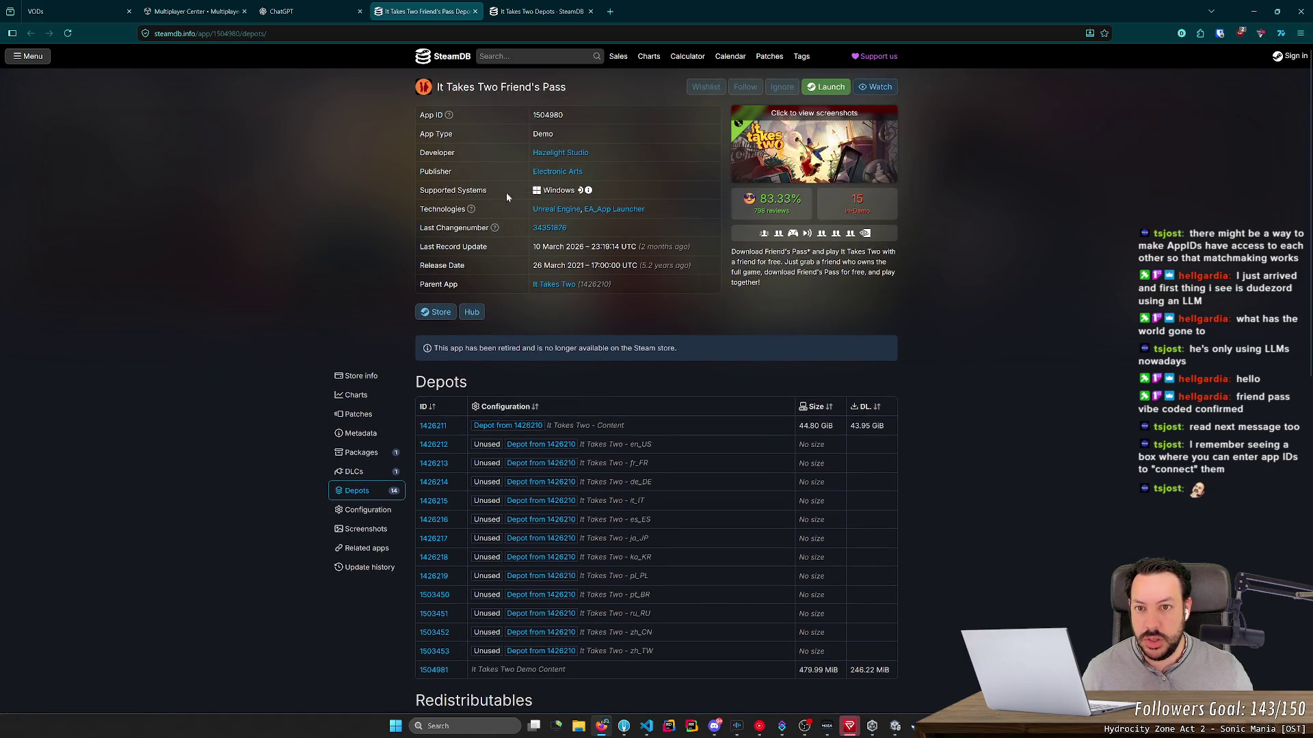
scroll(509, 308, "down", 4)
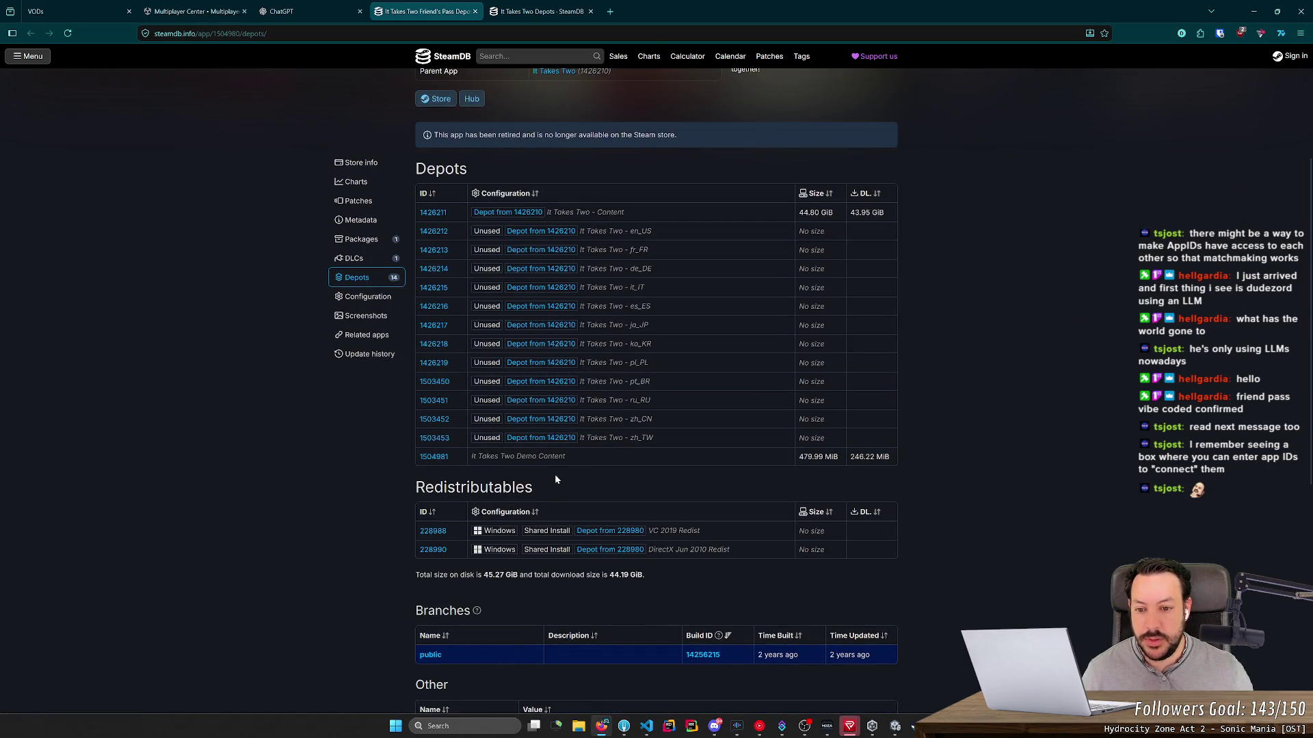
scroll(547, 475, "down", 2)
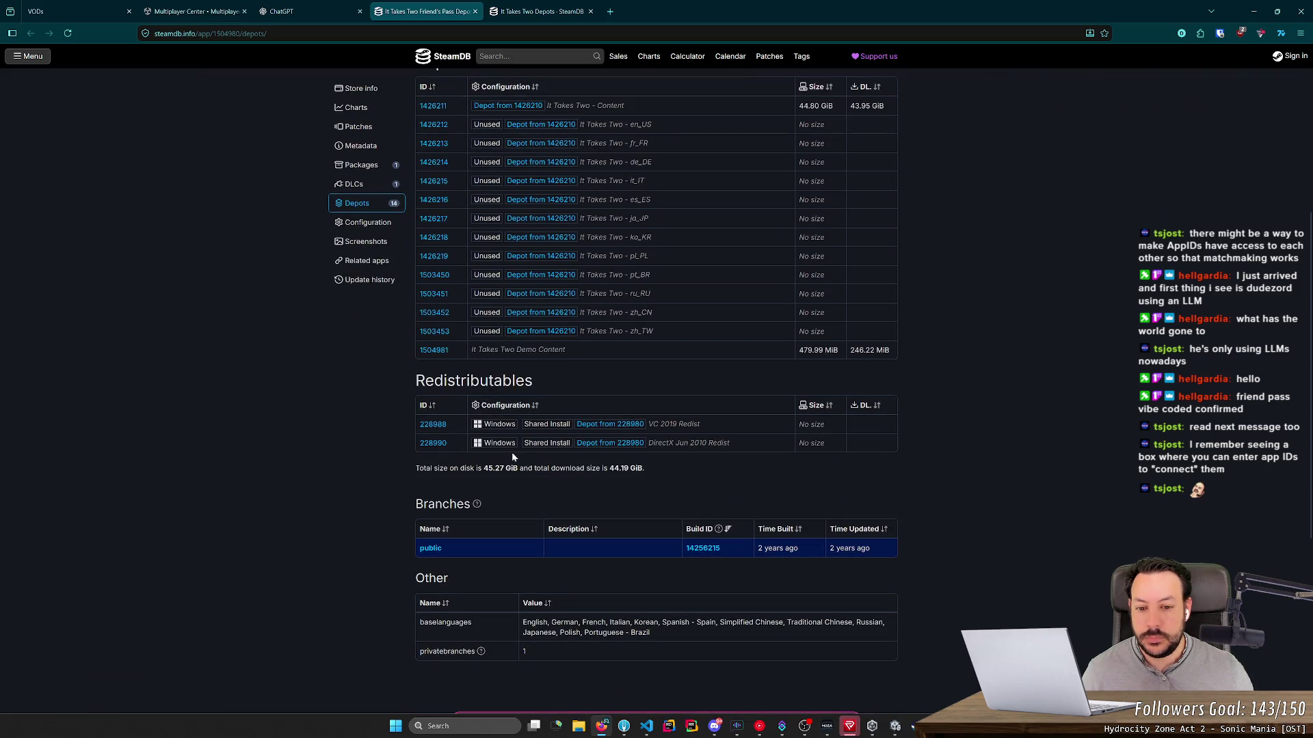
scroll(465, 437, "up", 2)
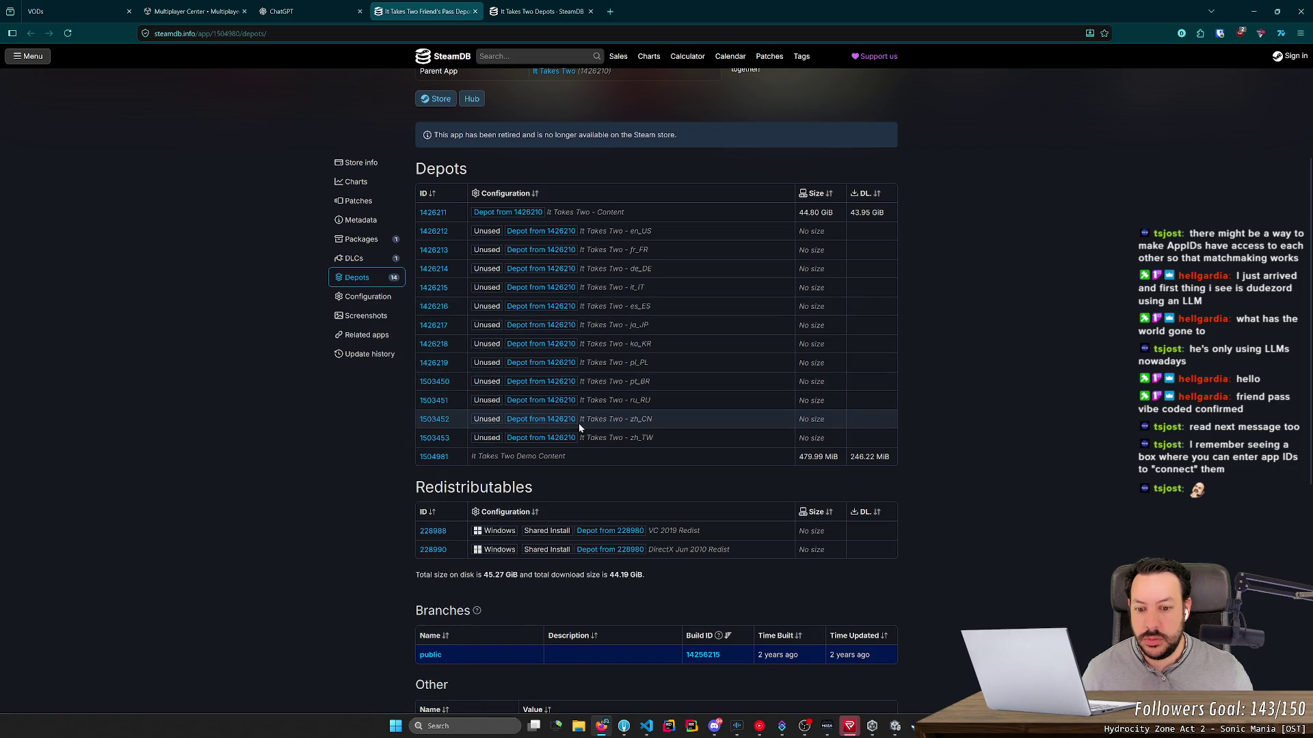
scroll(579, 425, "down", 3)
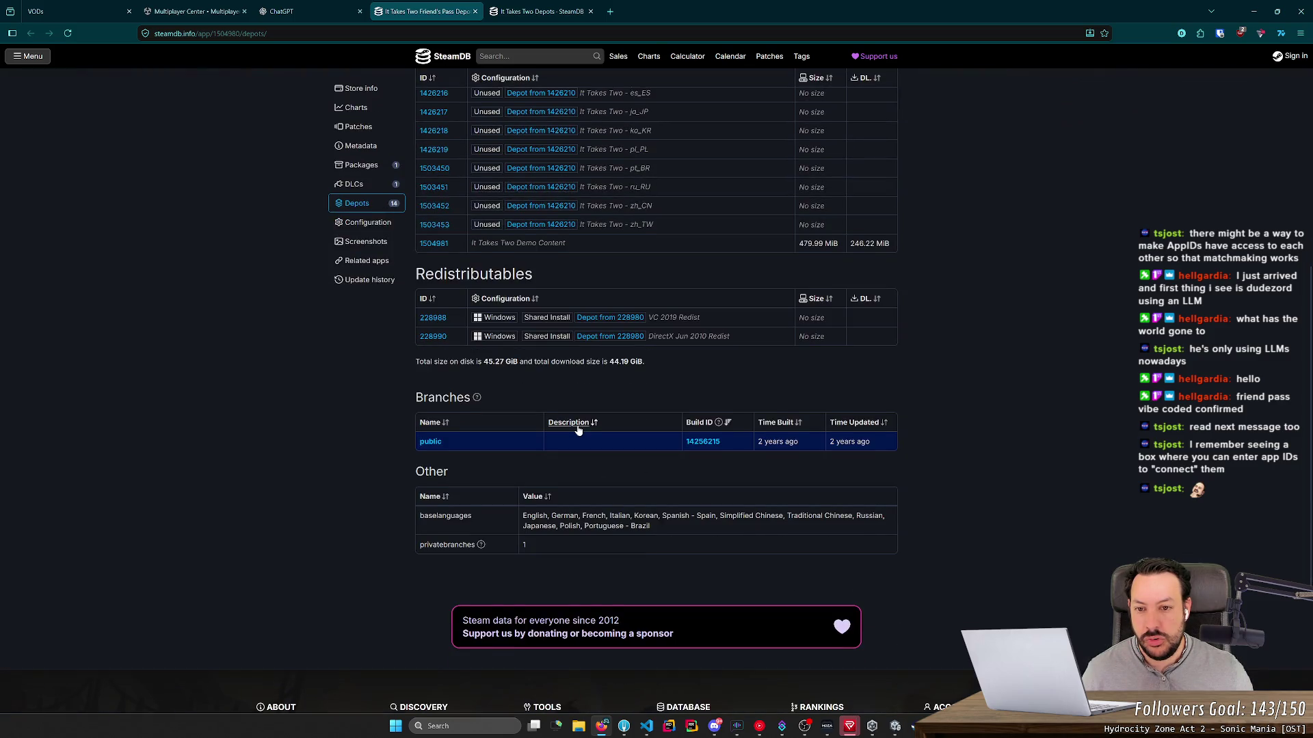
scroll(578, 430, "up", 5)
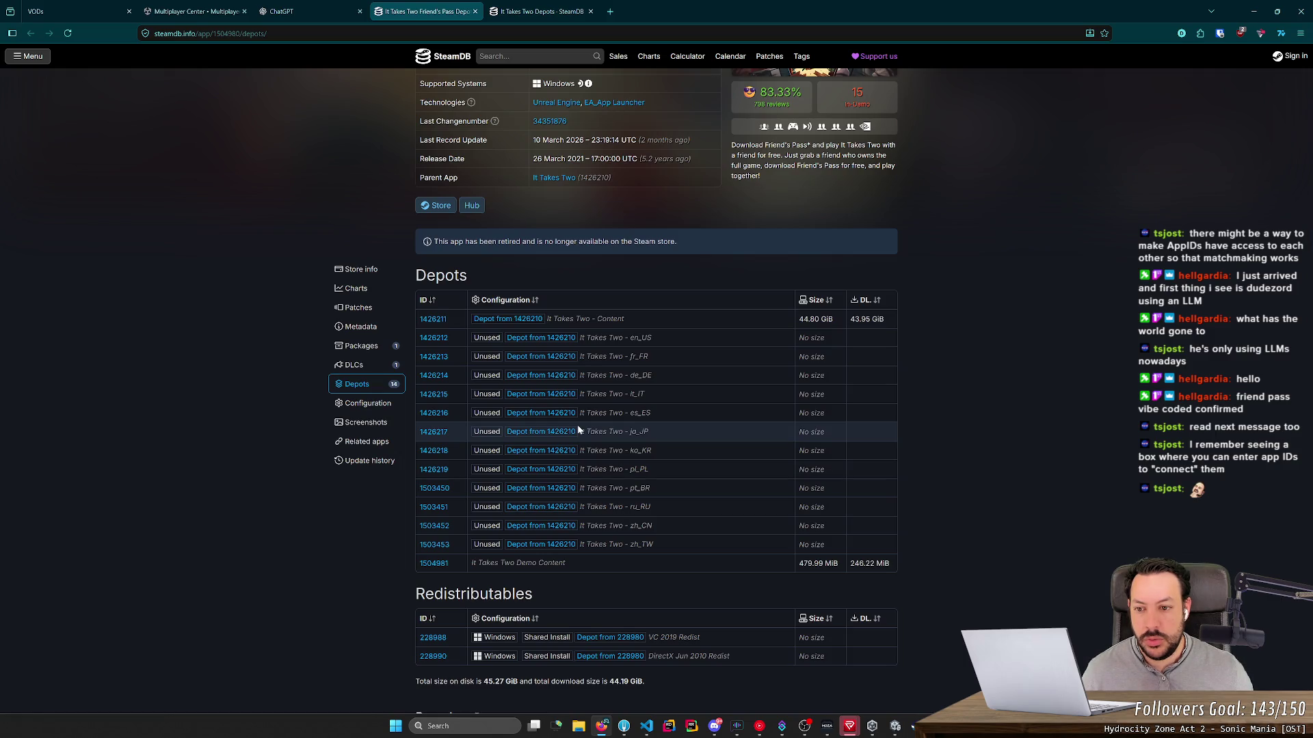
left_click(516, 9)
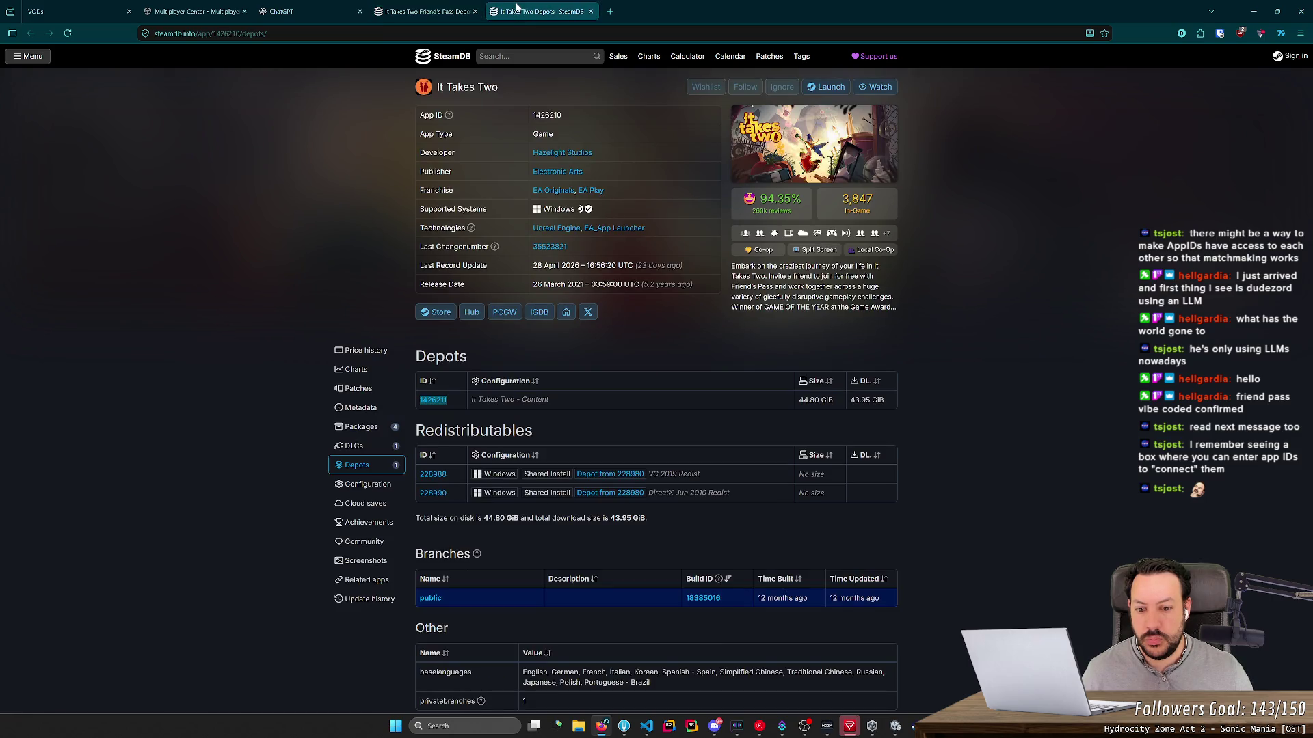
left_click(424, 11)
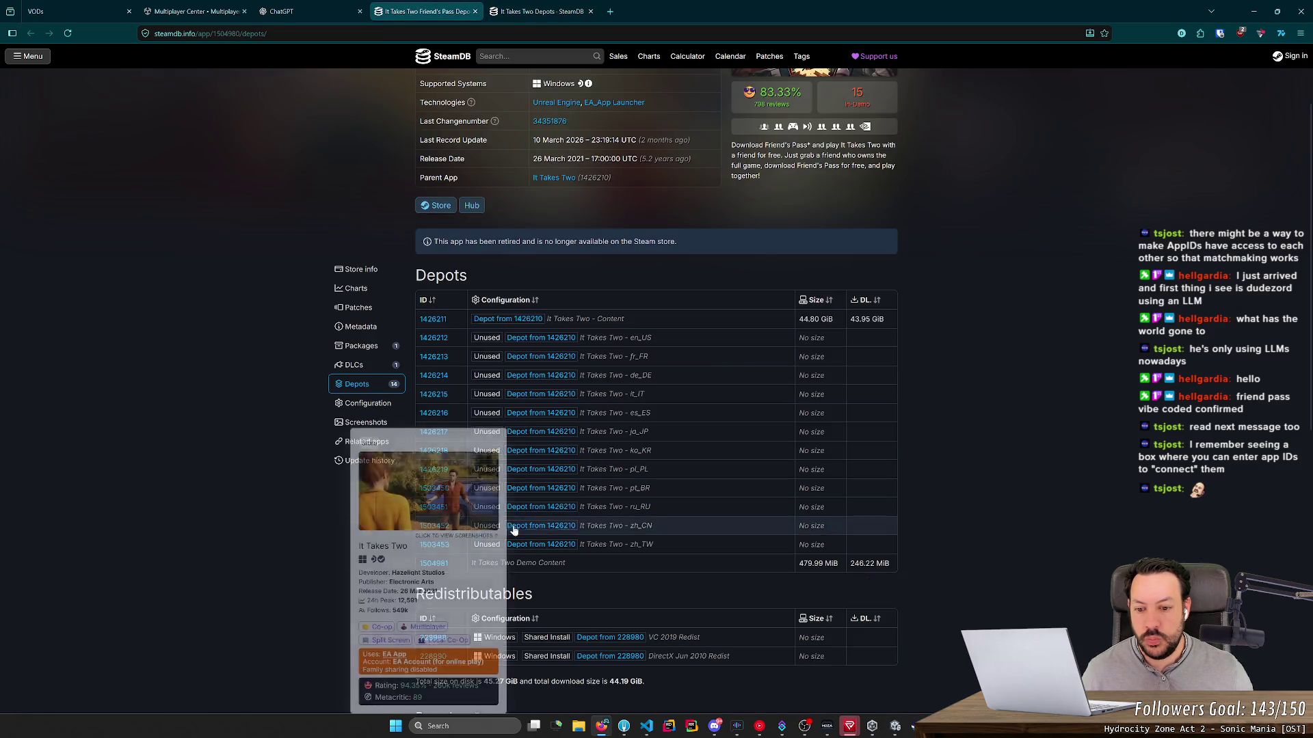
left_click_drag(799, 563, 888, 569)
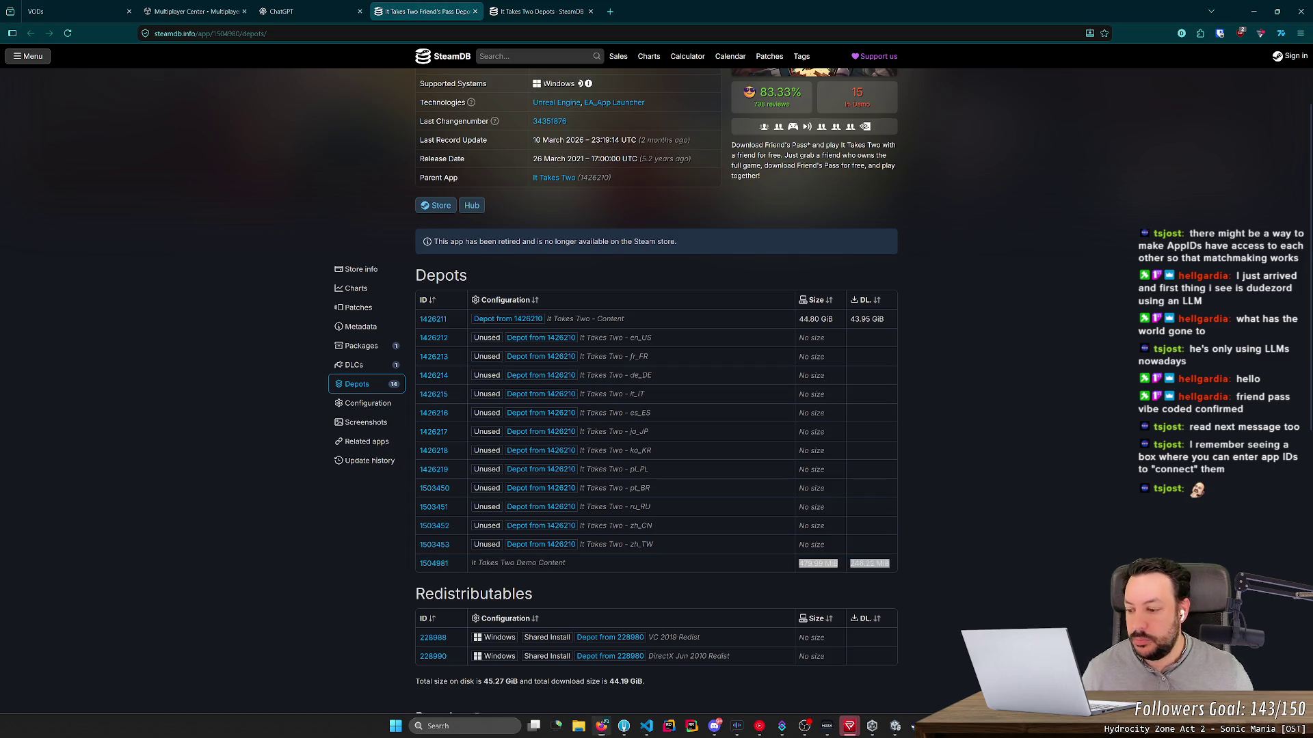
Step: Back in ChatGPT, highlight the separate App ID phrase and the Full Game/Friend Pass App lists
mouse_move(301, 5)
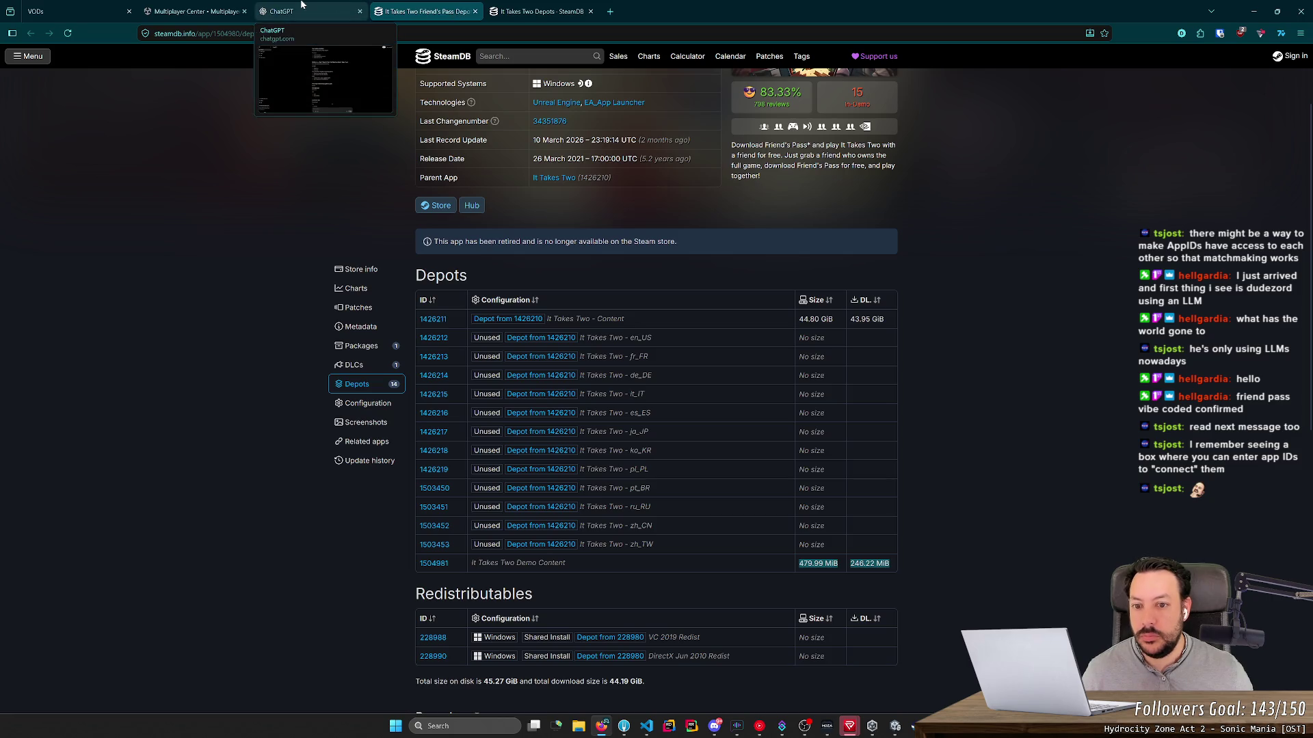
left_click(301, 5)
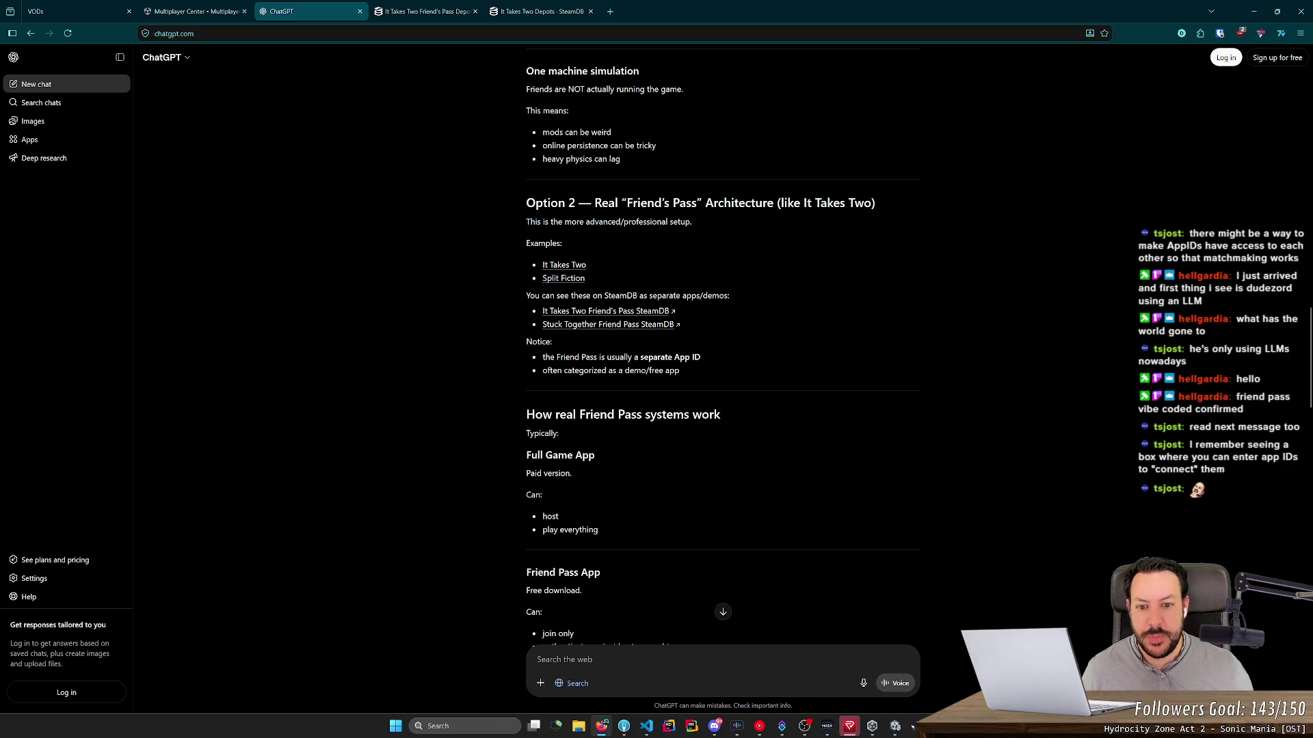
left_click_drag(605, 357, 704, 358)
left_click(710, 361)
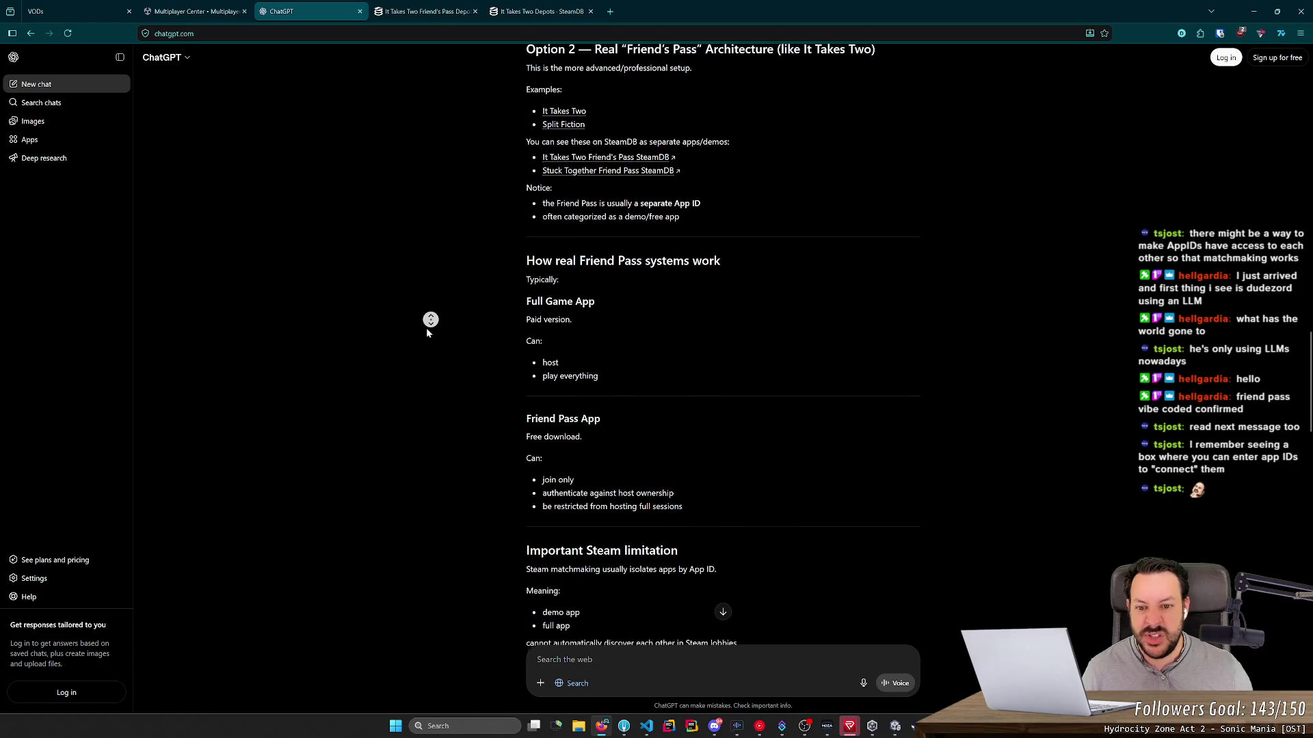
middle_click(435, 316)
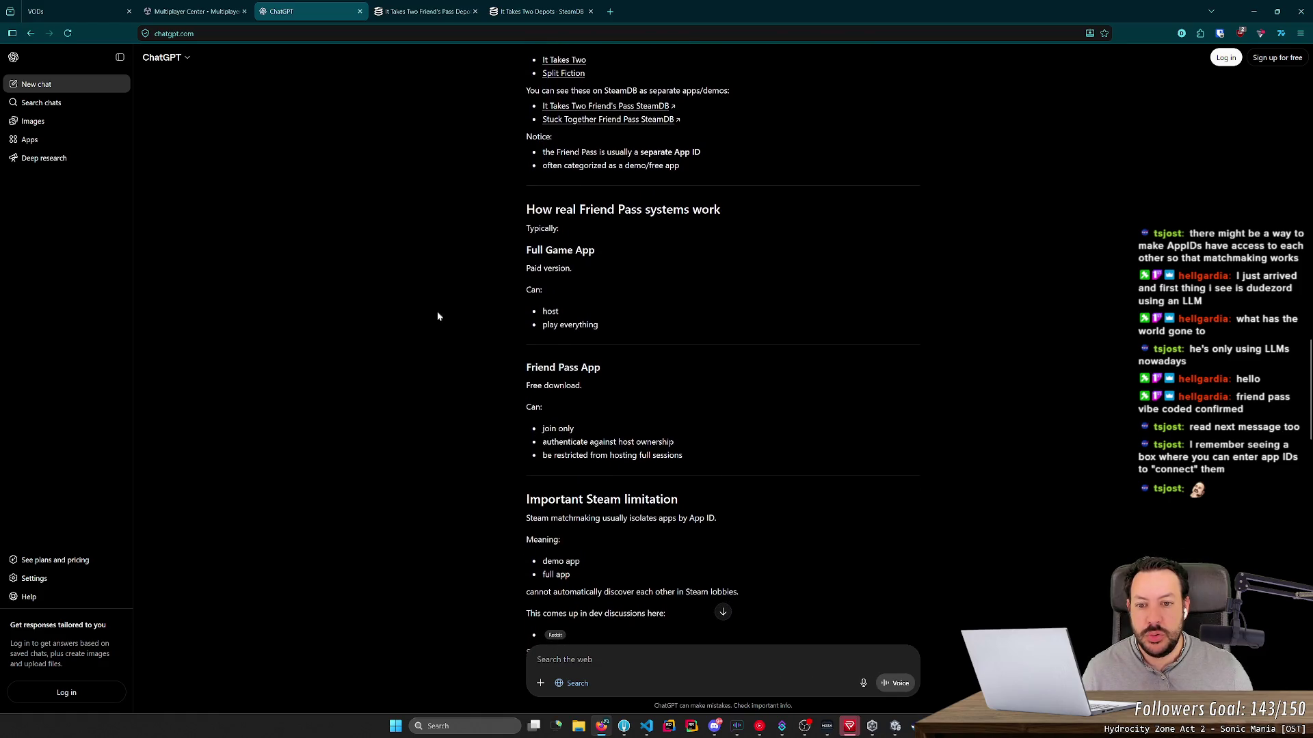
mouse_move(477, 252)
left_mouse_down()
mouse_move(585, 324)
mouse_move(752, 476)
left_mouse_up()
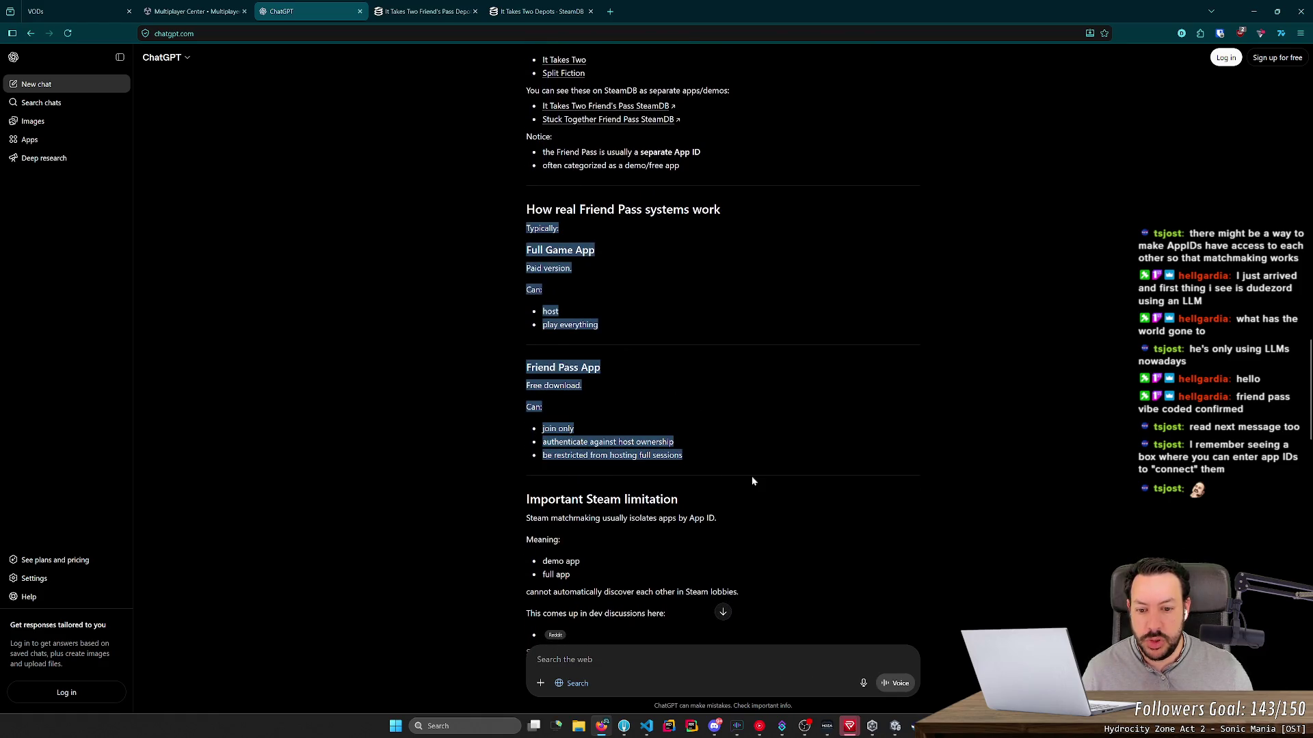
middle_click(435, 308)
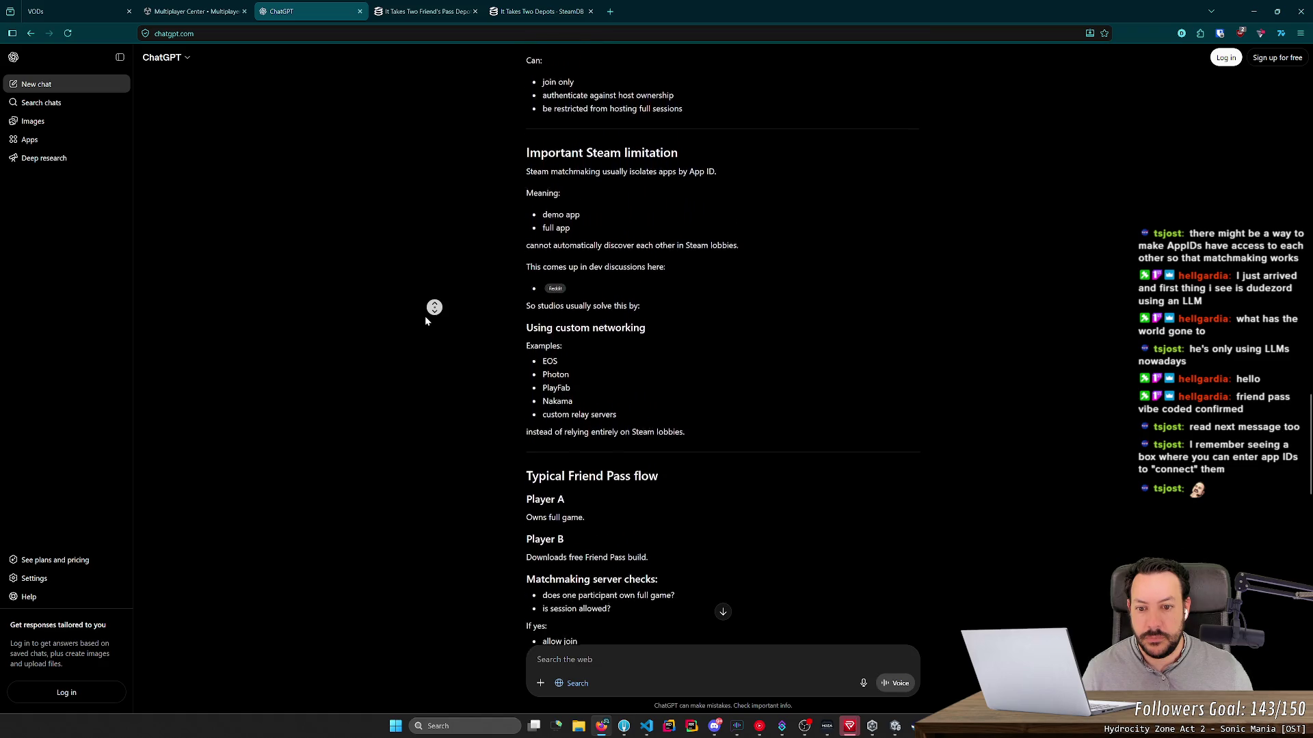
Step: Highlight the custom networking, Steam lobbies and App ID limitation passages
left_click(452, 329)
mouse_move(516, 318)
left_mouse_down()
mouse_move(688, 407)
mouse_move(756, 369)
left_mouse_up()
left_click(687, 407)
scroll(642, 395, "up", 2)
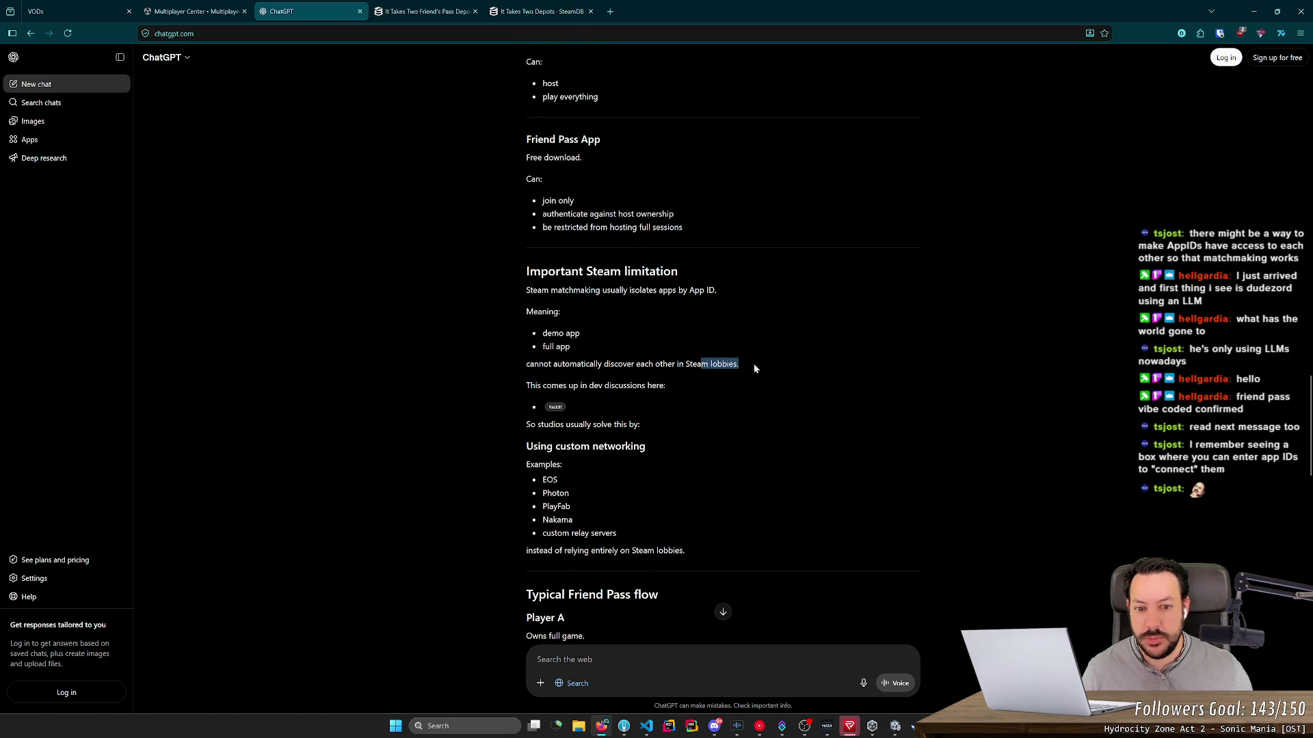
left_click(712, 345)
left_click_drag(510, 322, 699, 392)
left_click(700, 391)
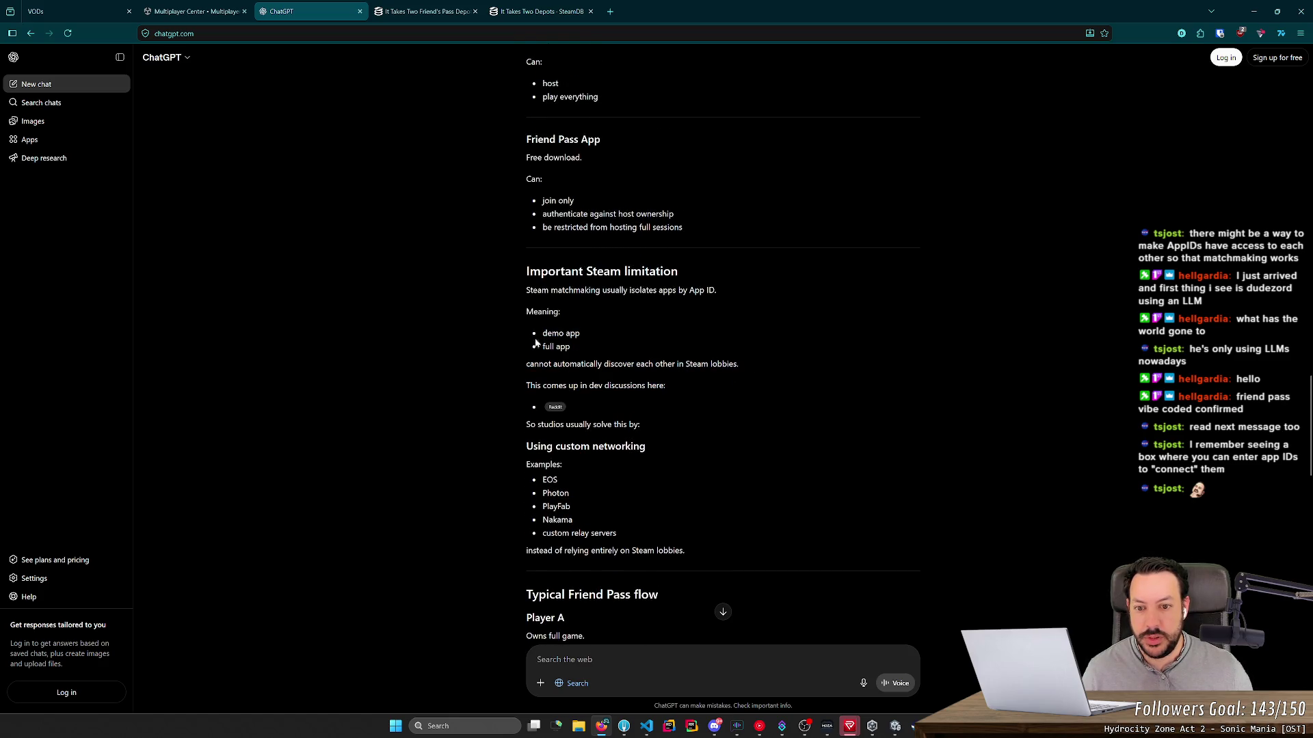
middle_click(498, 318)
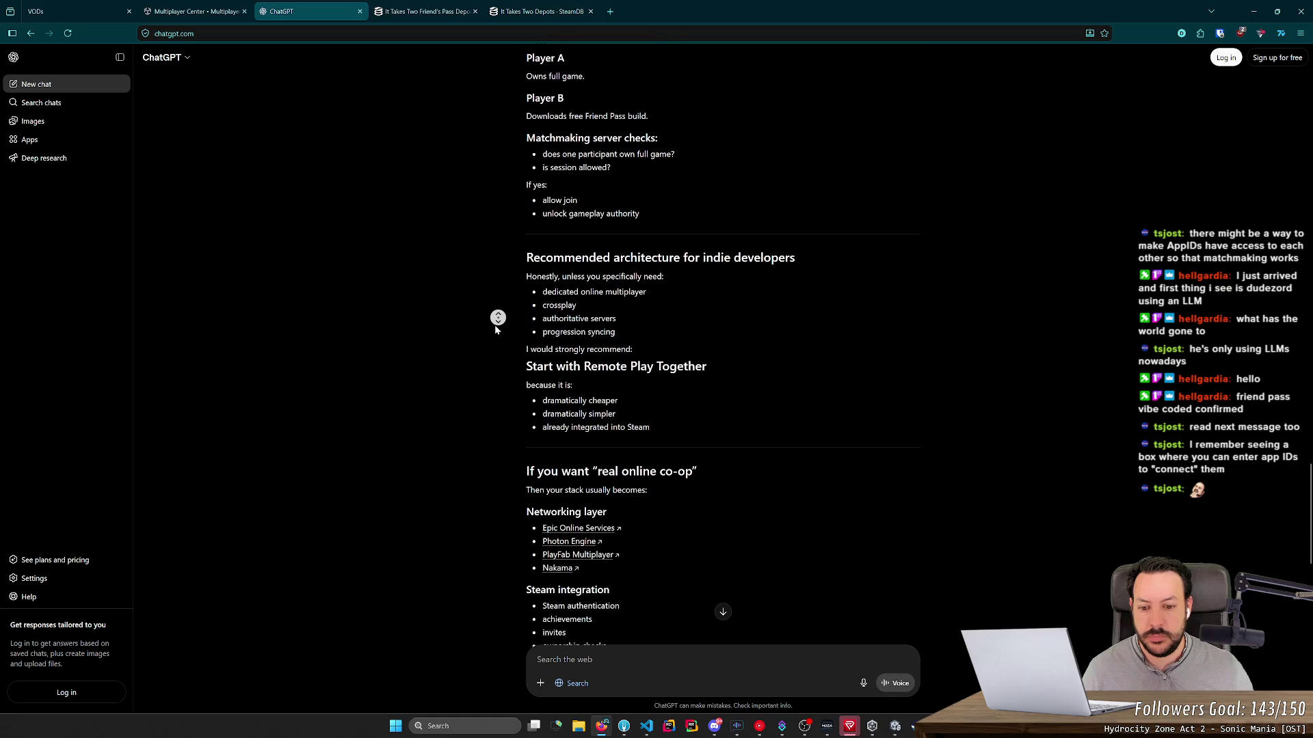
Step: Scroll down to the phased recommendation heading for a first multiplayer game and select it
middle_click(495, 326)
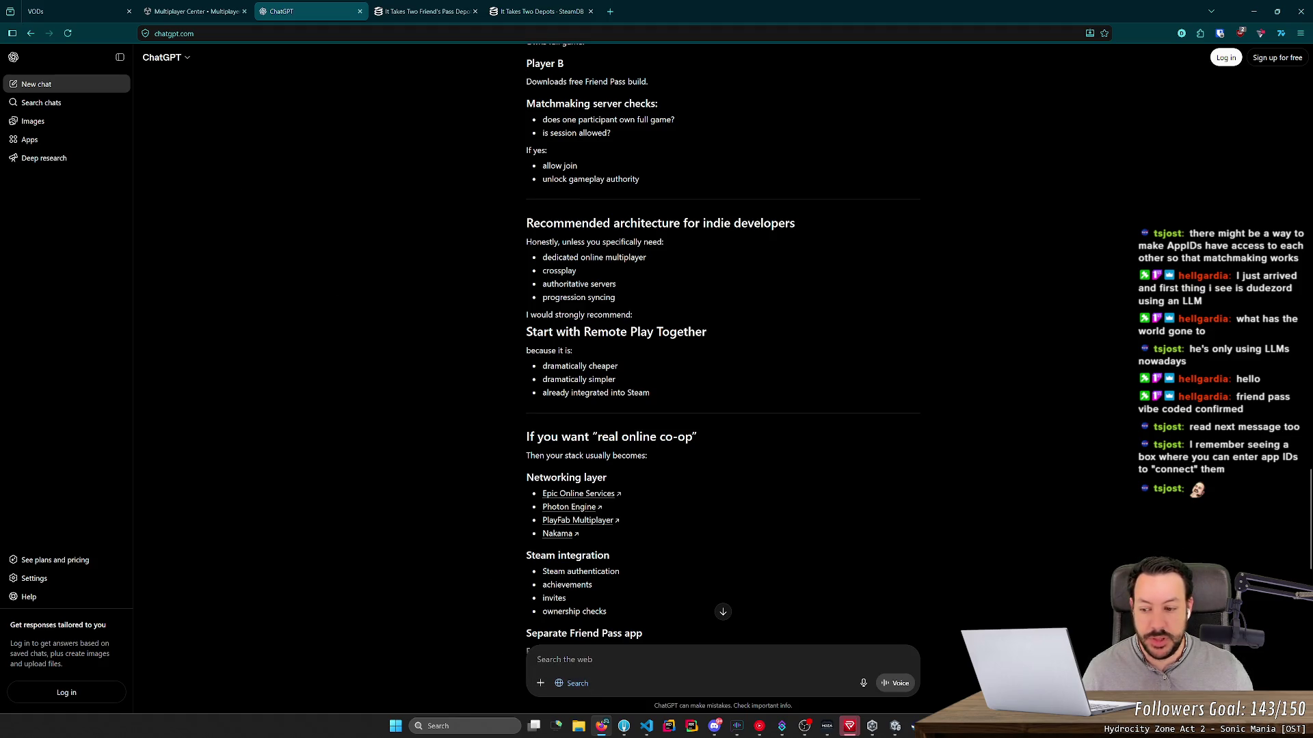
scroll(663, 547, "down", 2)
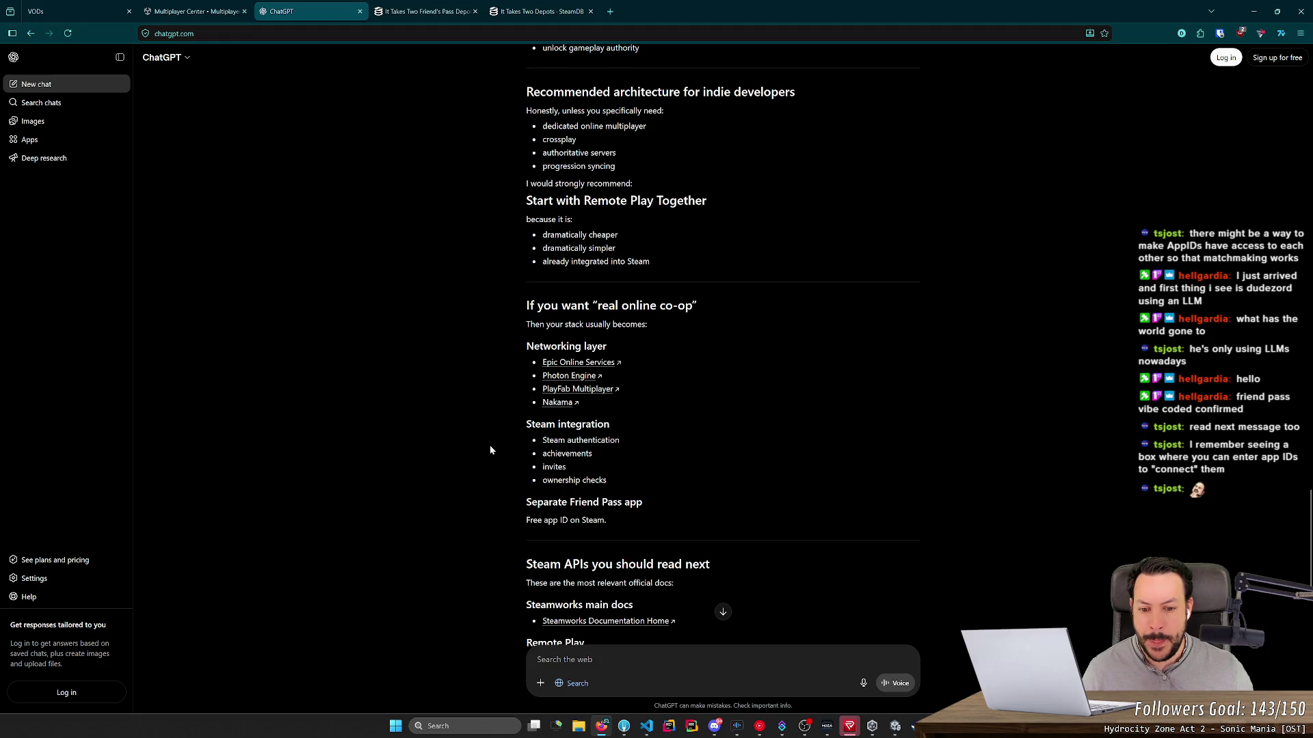
scroll(490, 445, "down", 3)
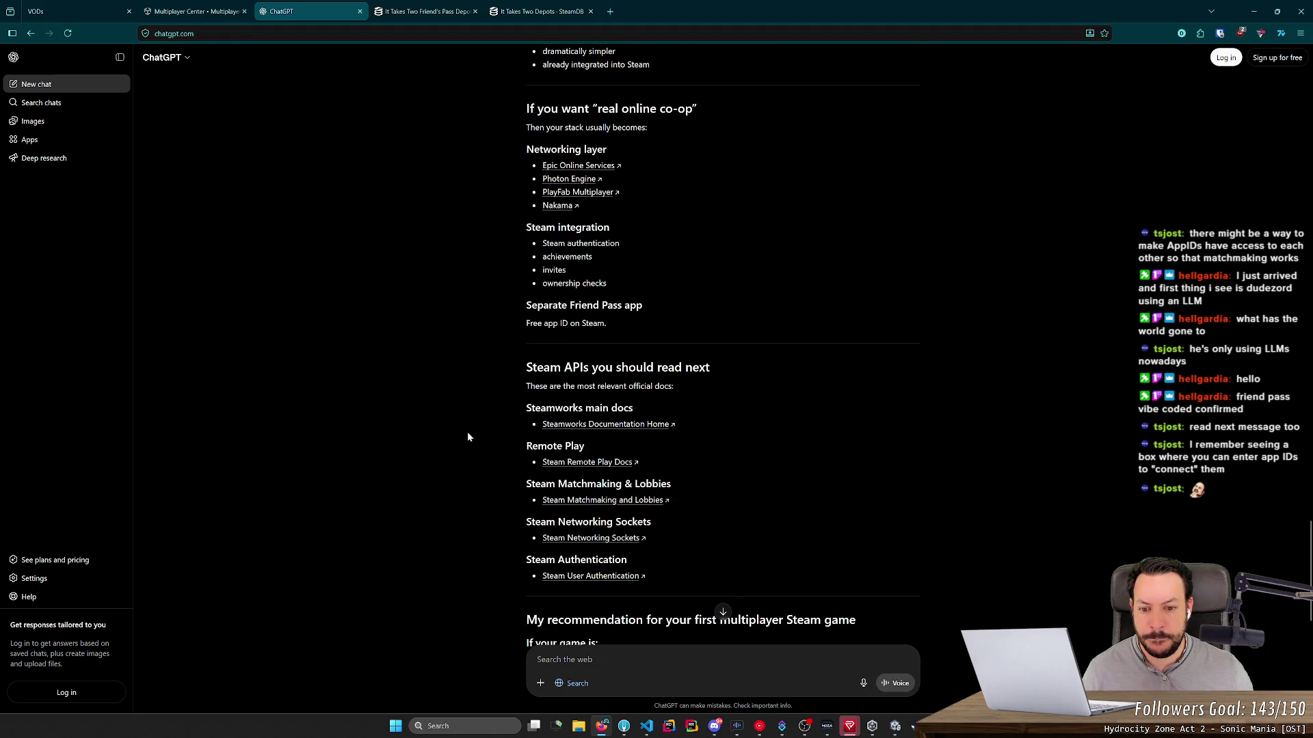
scroll(467, 437, "down", 3)
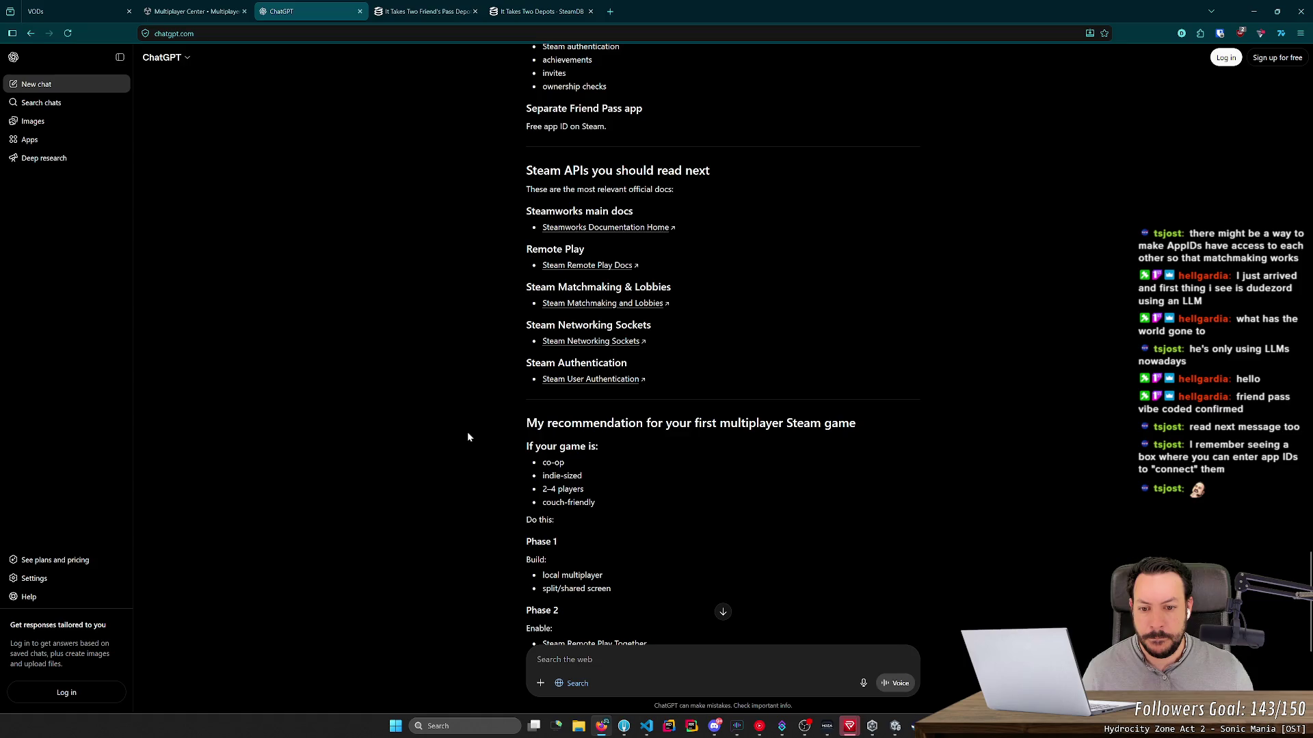
scroll(468, 437, "down", 4)
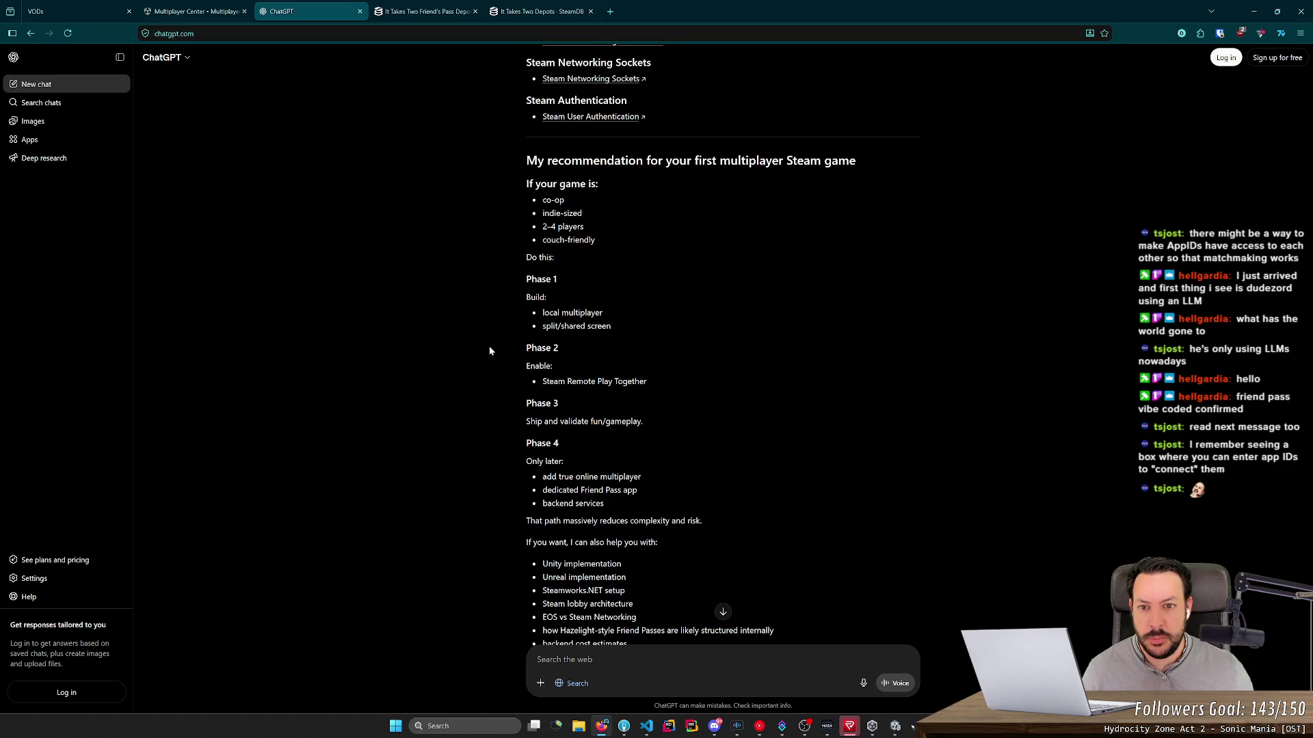
left_click_drag(526, 160, 883, 162)
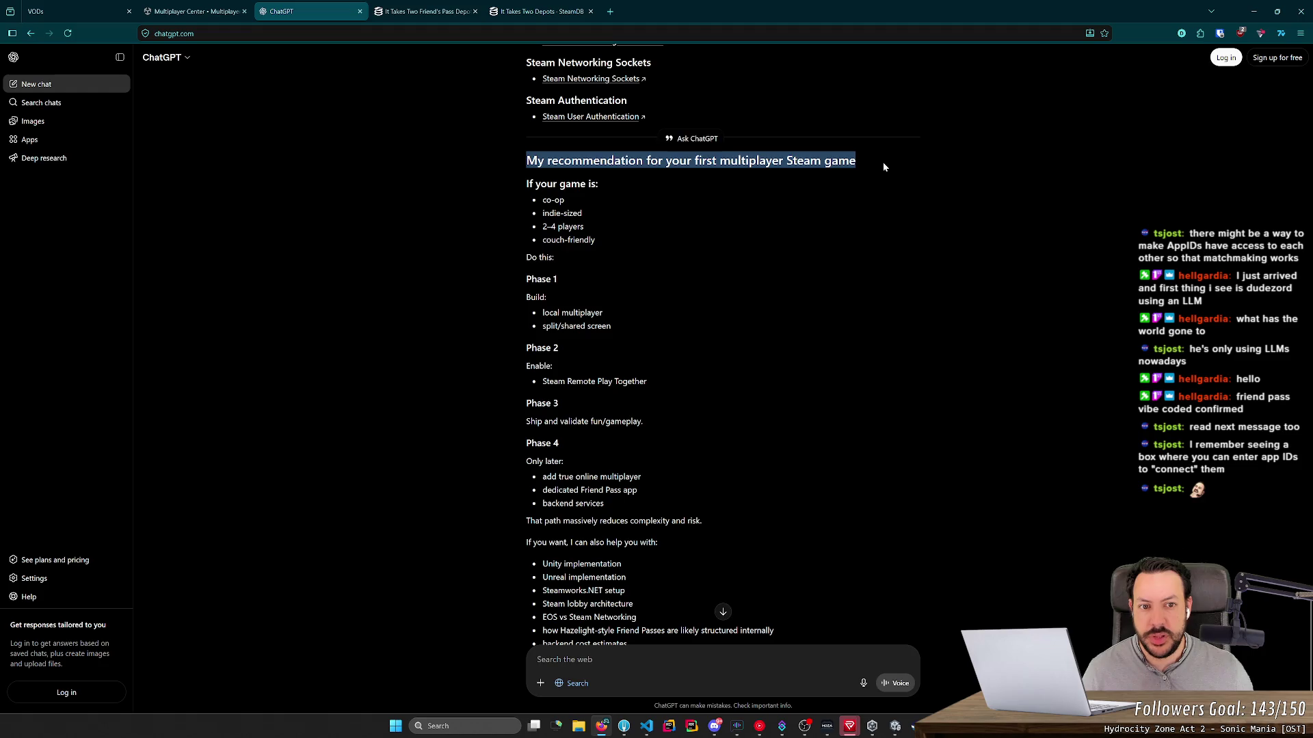
double_click(840, 161)
triple_click(840, 160)
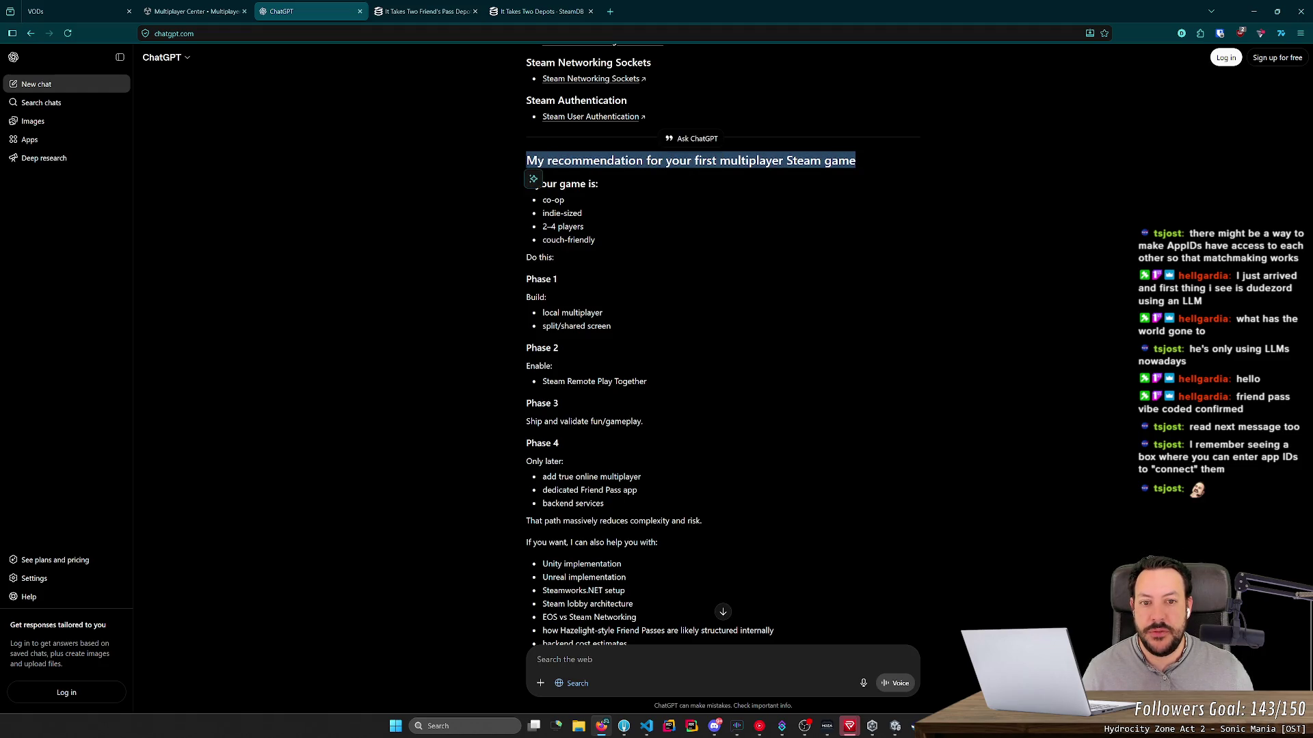
left_click(525, 171)
Step: Close the ChatGPT chat with Ctrl+W to return to the Friend's Pass depots page
scroll(483, 293, "down", 2)
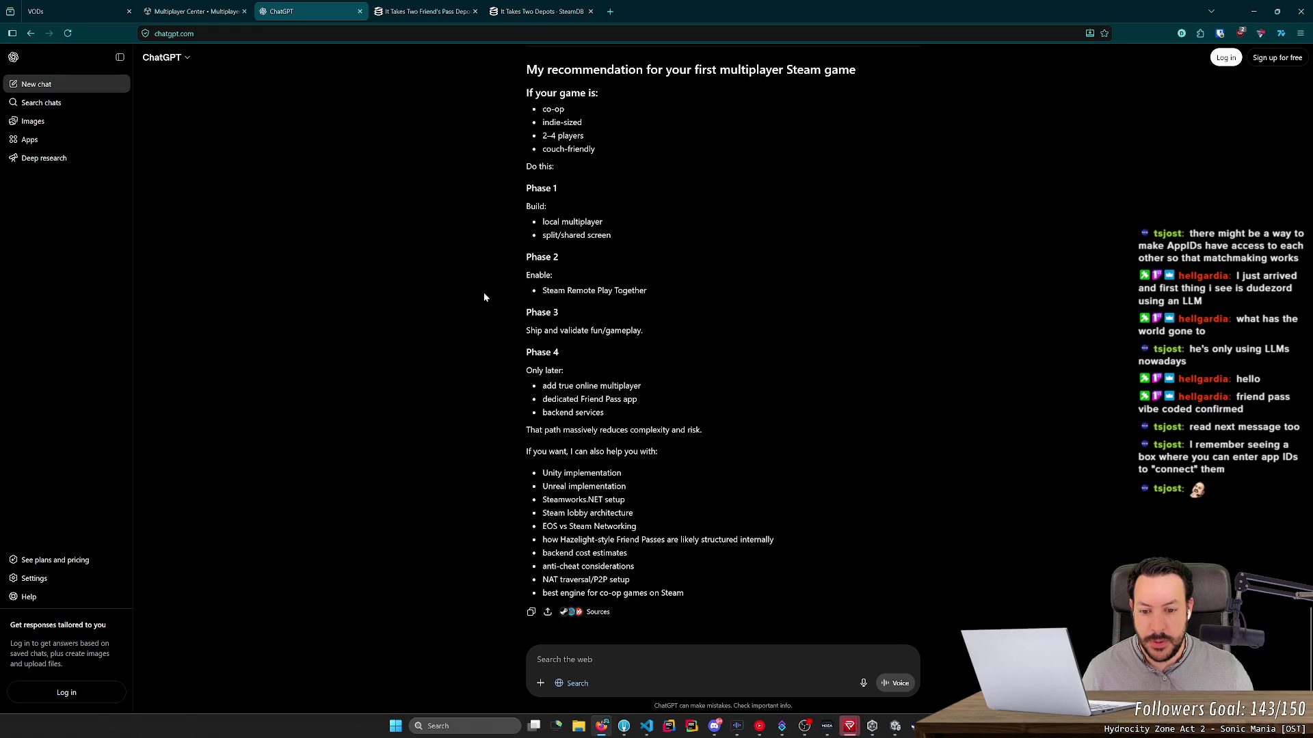
scroll(491, 354, "up", 15)
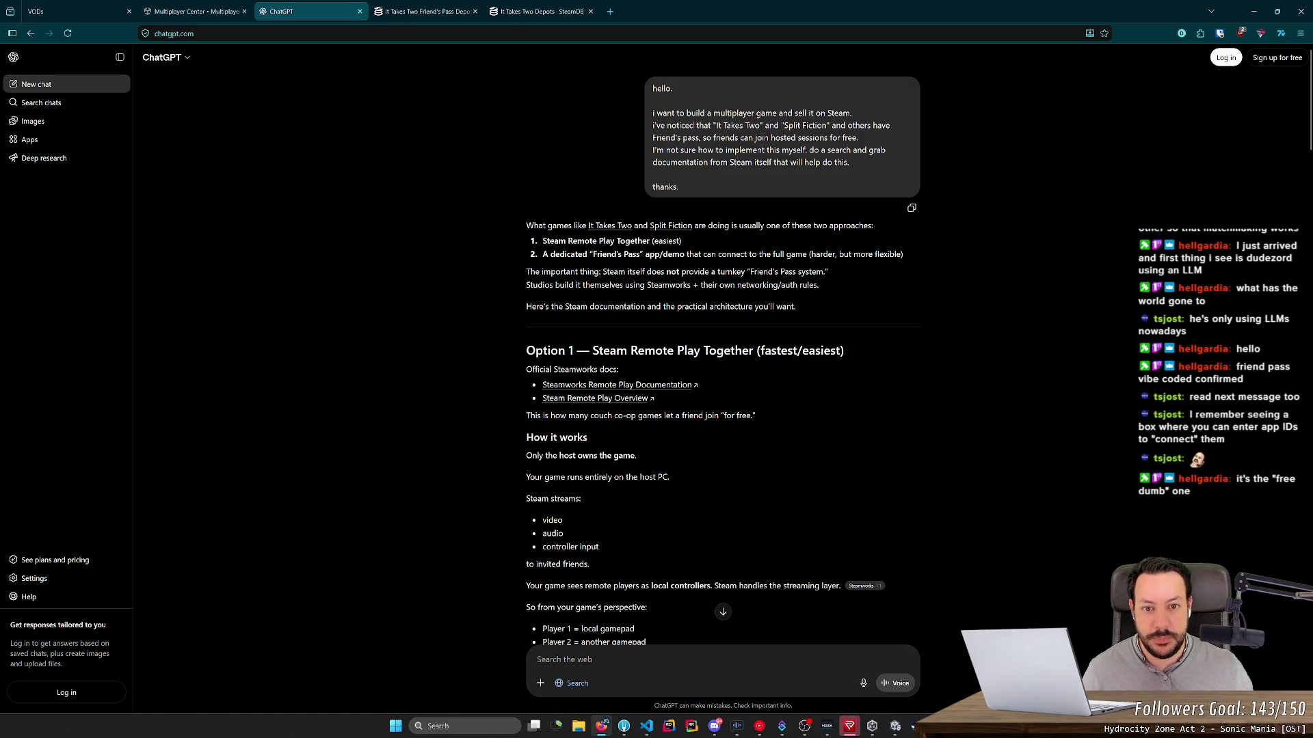
scroll(744, 137, "down", 15)
scroll(783, 435, "up", 4)
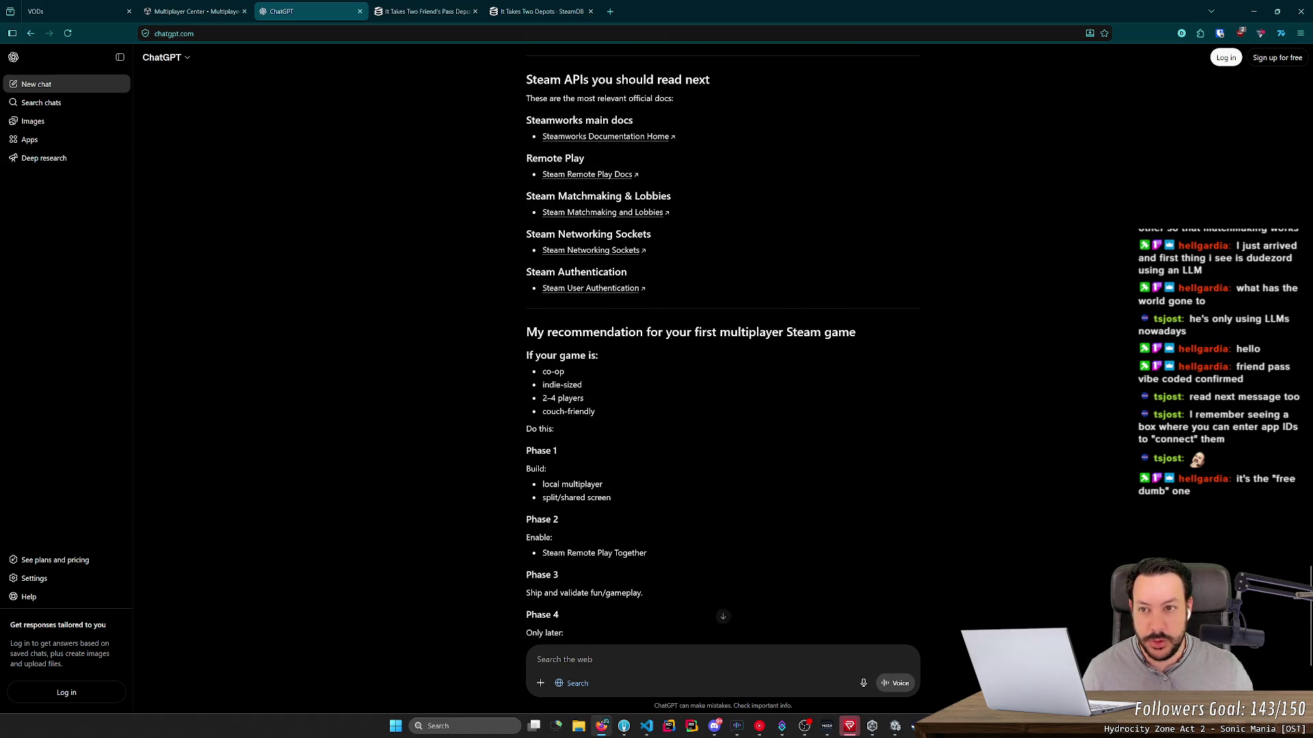
key("ctrl+w")
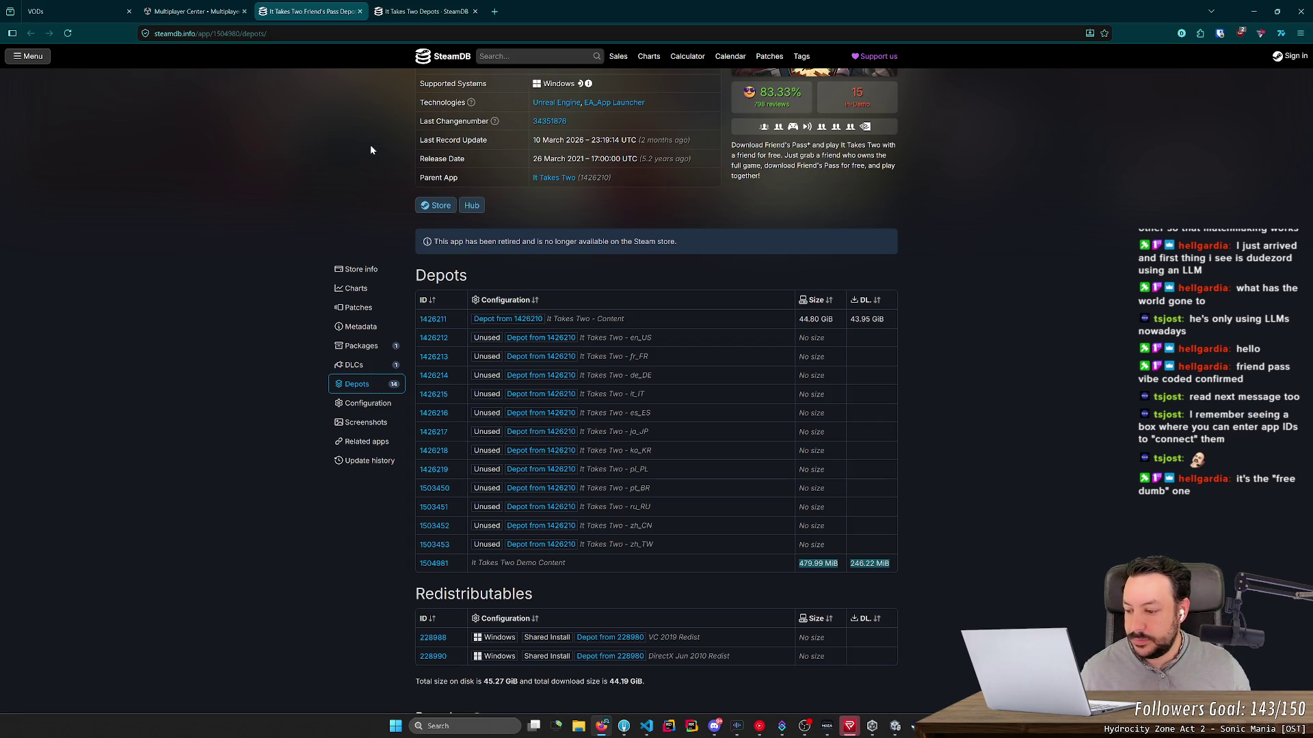
key("ctrl+shift+t")
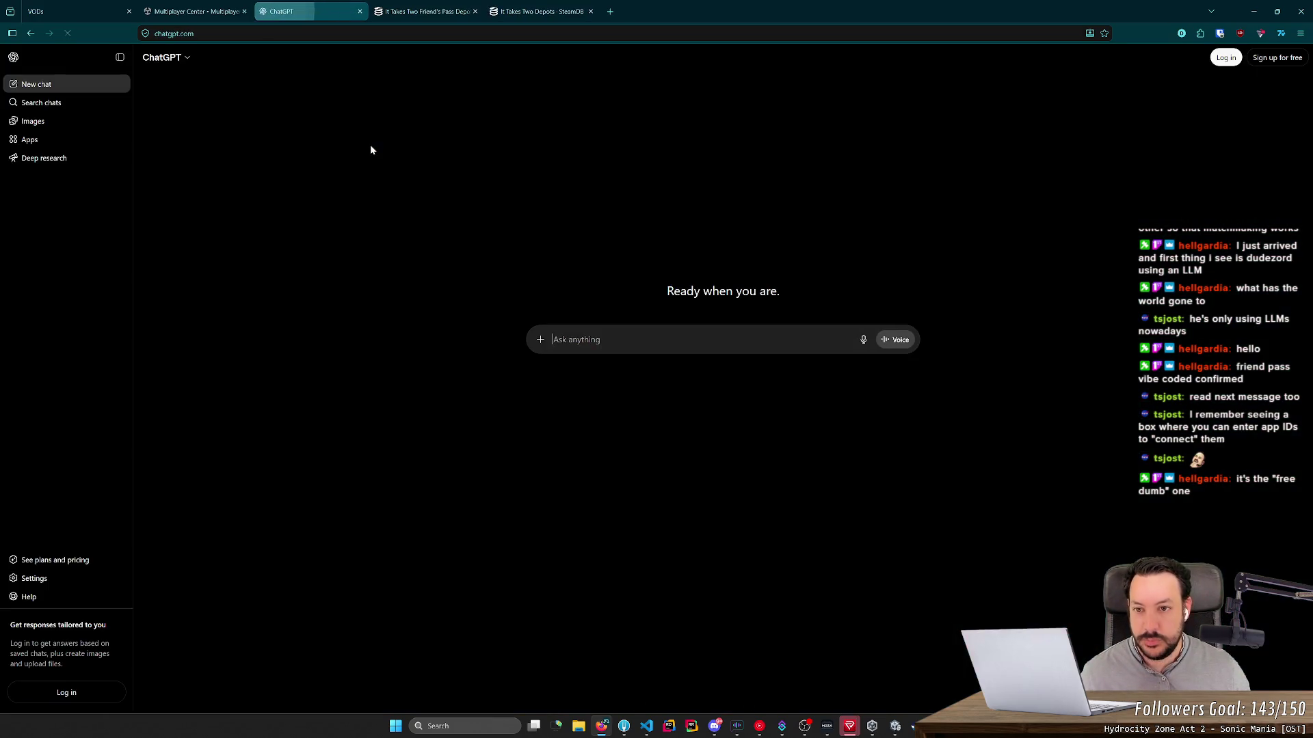
key("ctrl+w")
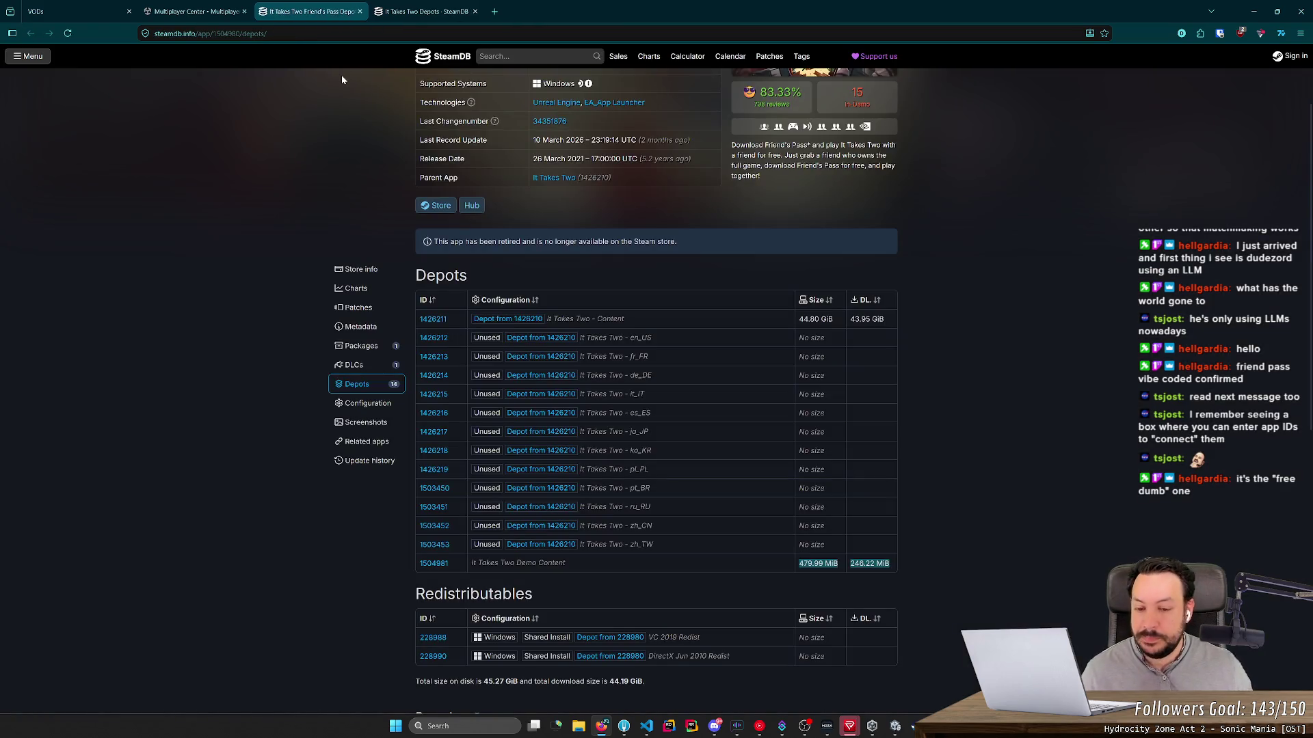
scroll(363, 105, "up", 2)
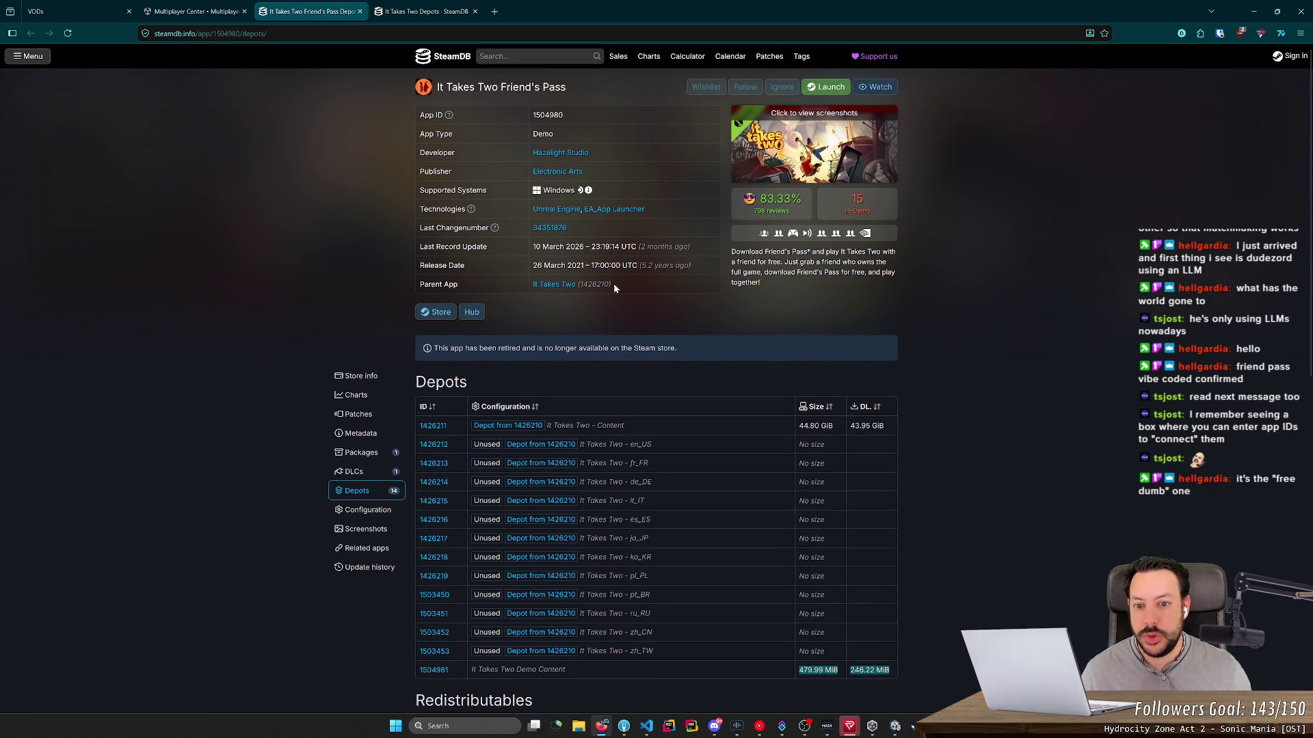
Step: Highlight the Parent App name and id and the app title on the depots page
left_click_drag(613, 284, 538, 294)
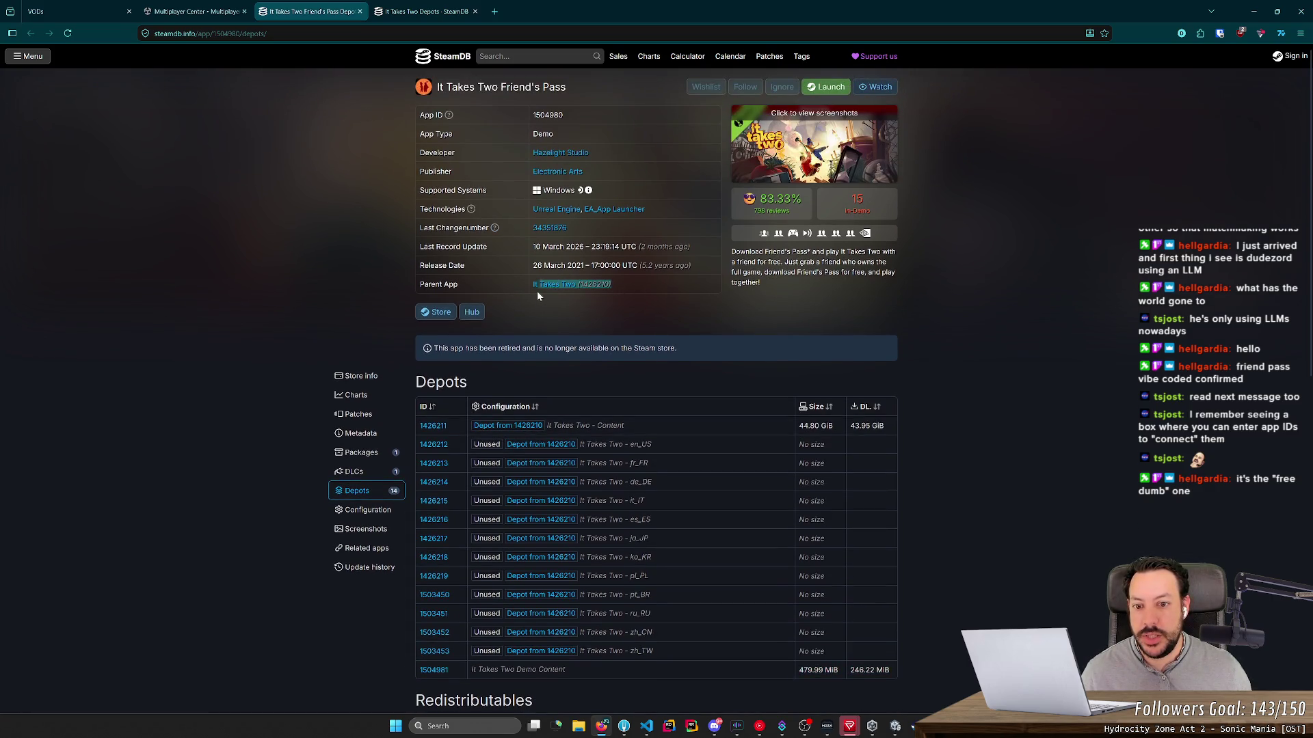
left_click(653, 285)
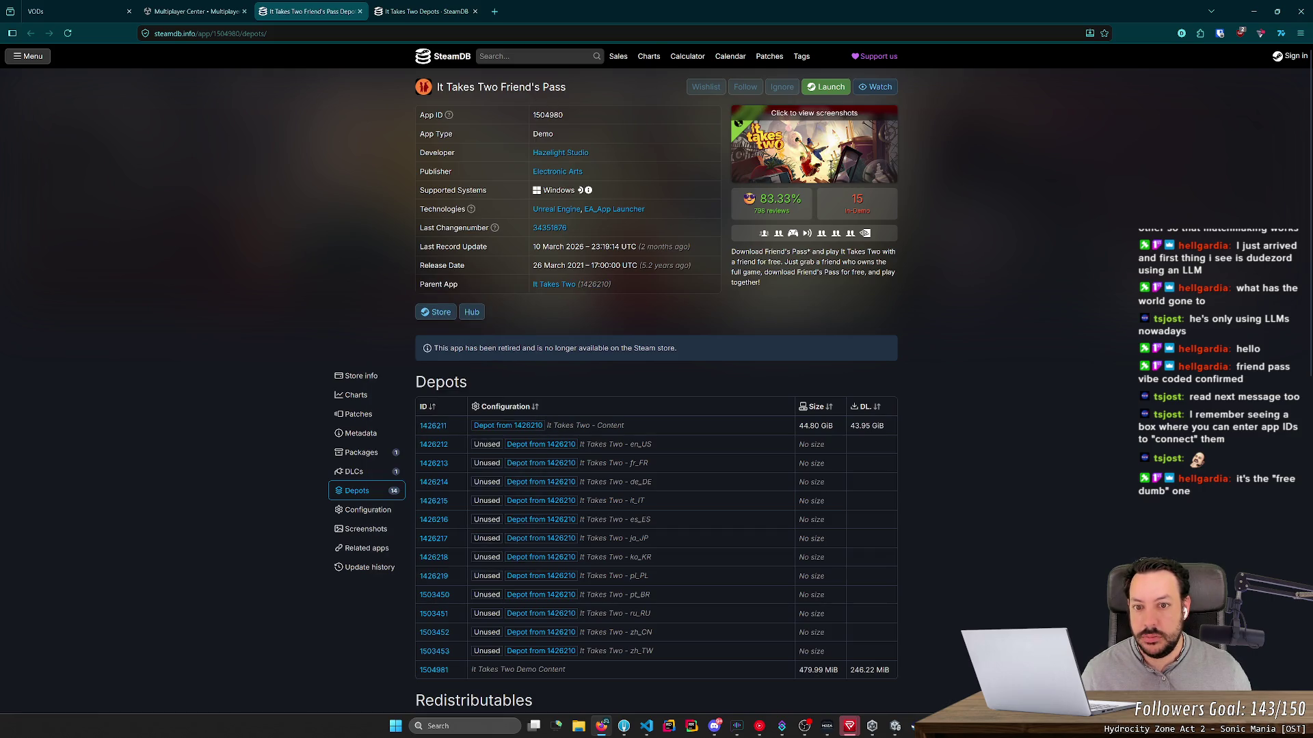
mouse_move(564, 293)
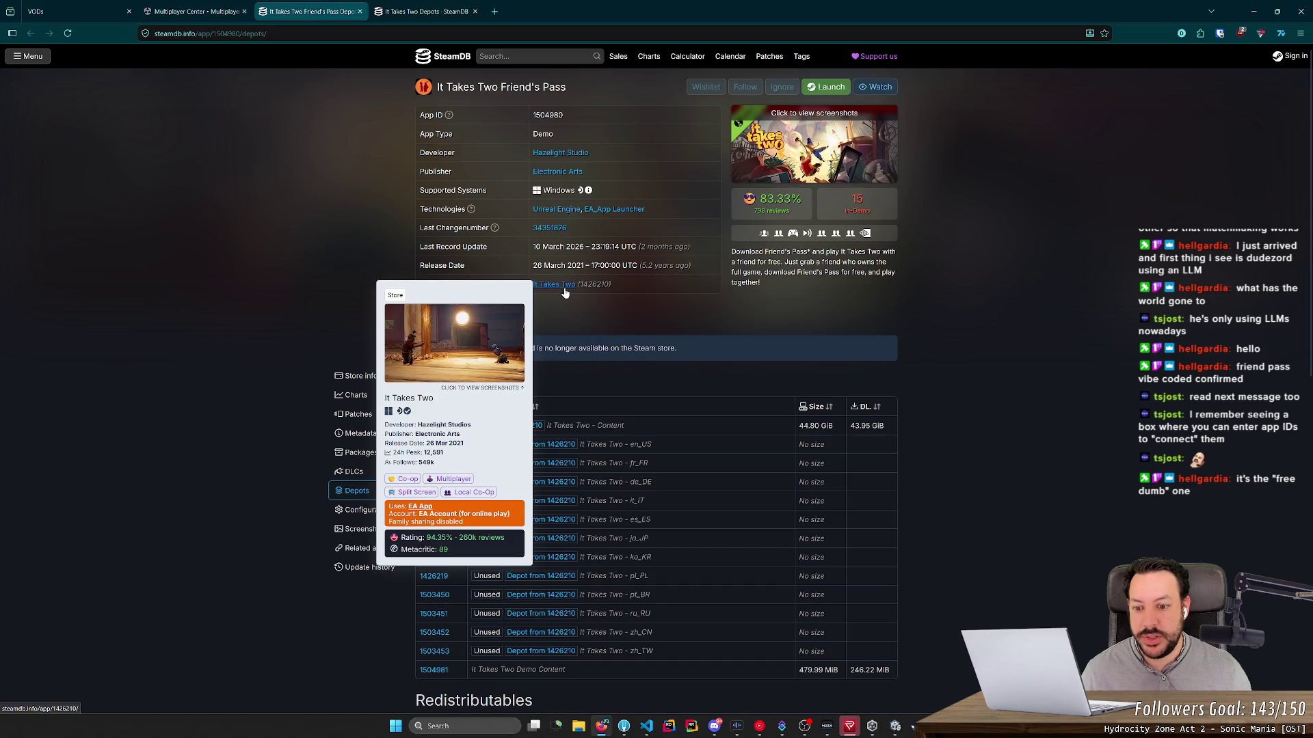
double_click(554, 87)
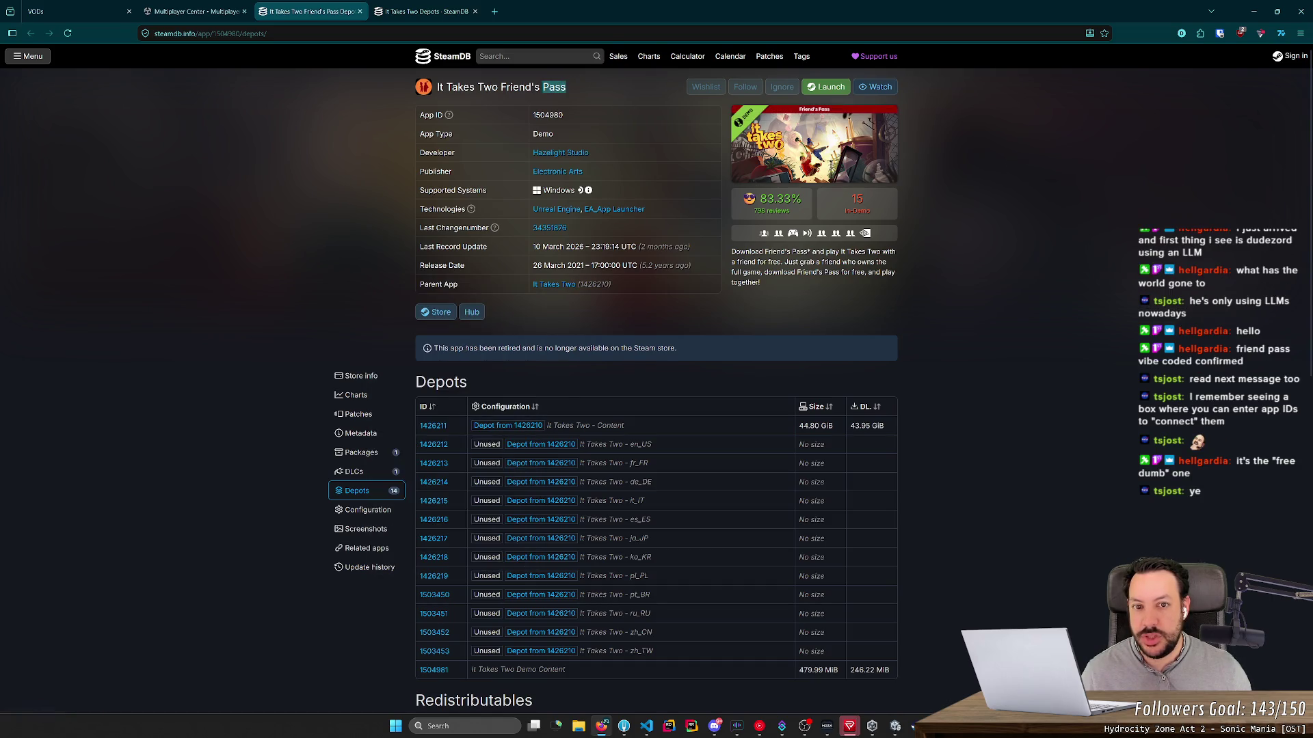
left_click_drag(554, 87, 447, 86)
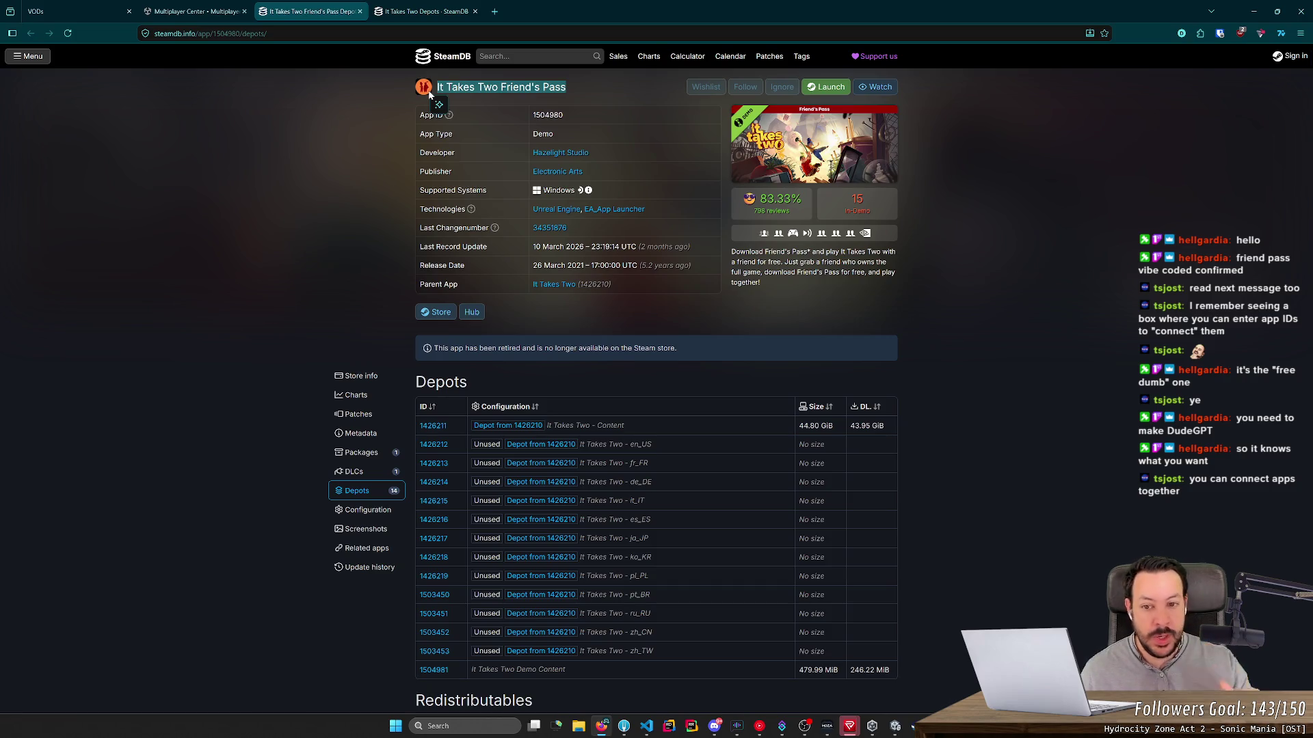
left_click_drag(621, 286, 494, 279)
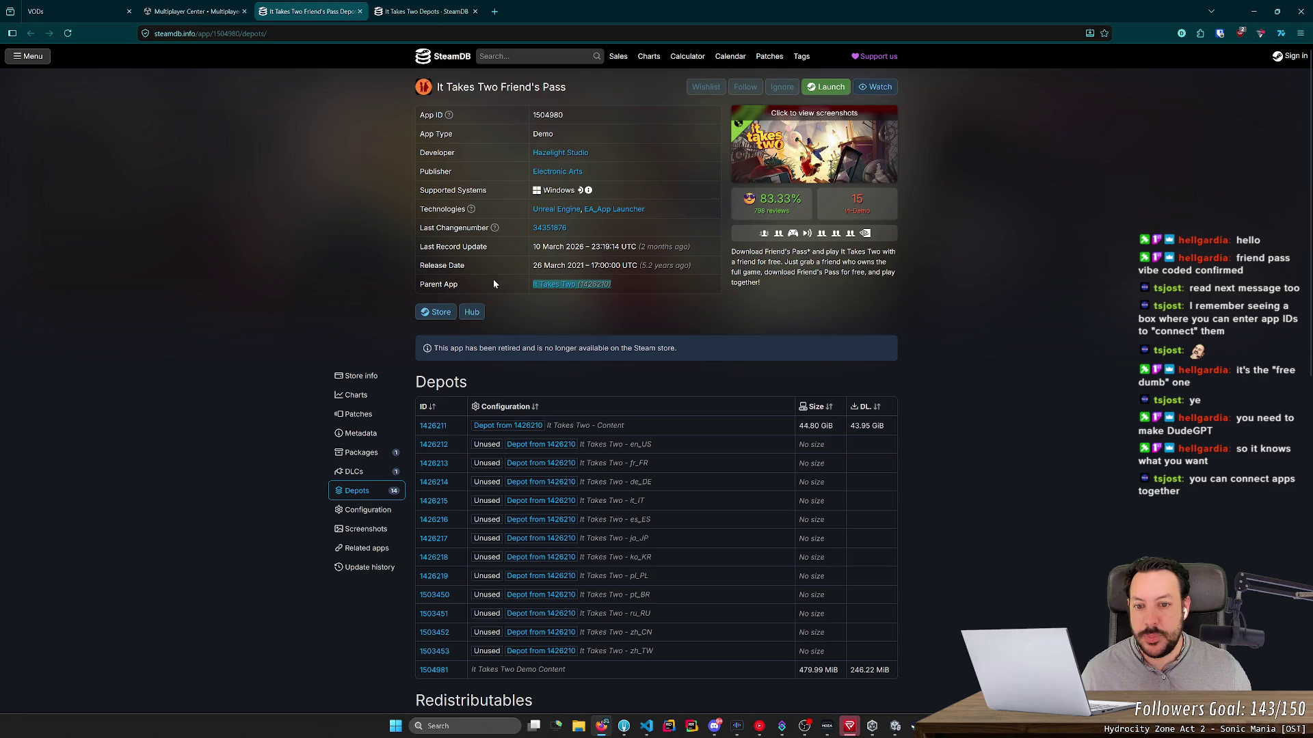
Step: Scroll past the It Takes Two - Content depot and open the DLC listing showing 1516430
scroll(449, 355, "down", 2)
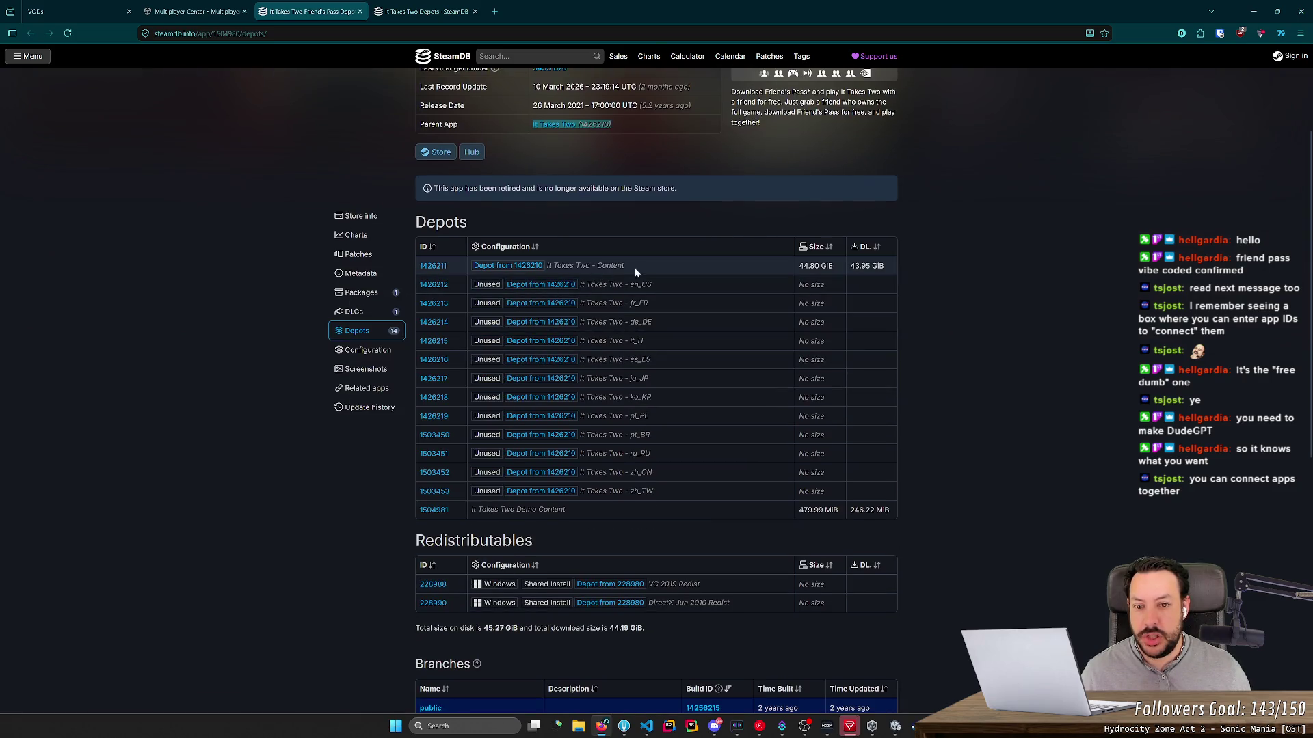
mouse_move(624, 266)
left_mouse_down()
mouse_move(574, 294)
mouse_move(550, 277)
left_mouse_up()
left_click(550, 278)
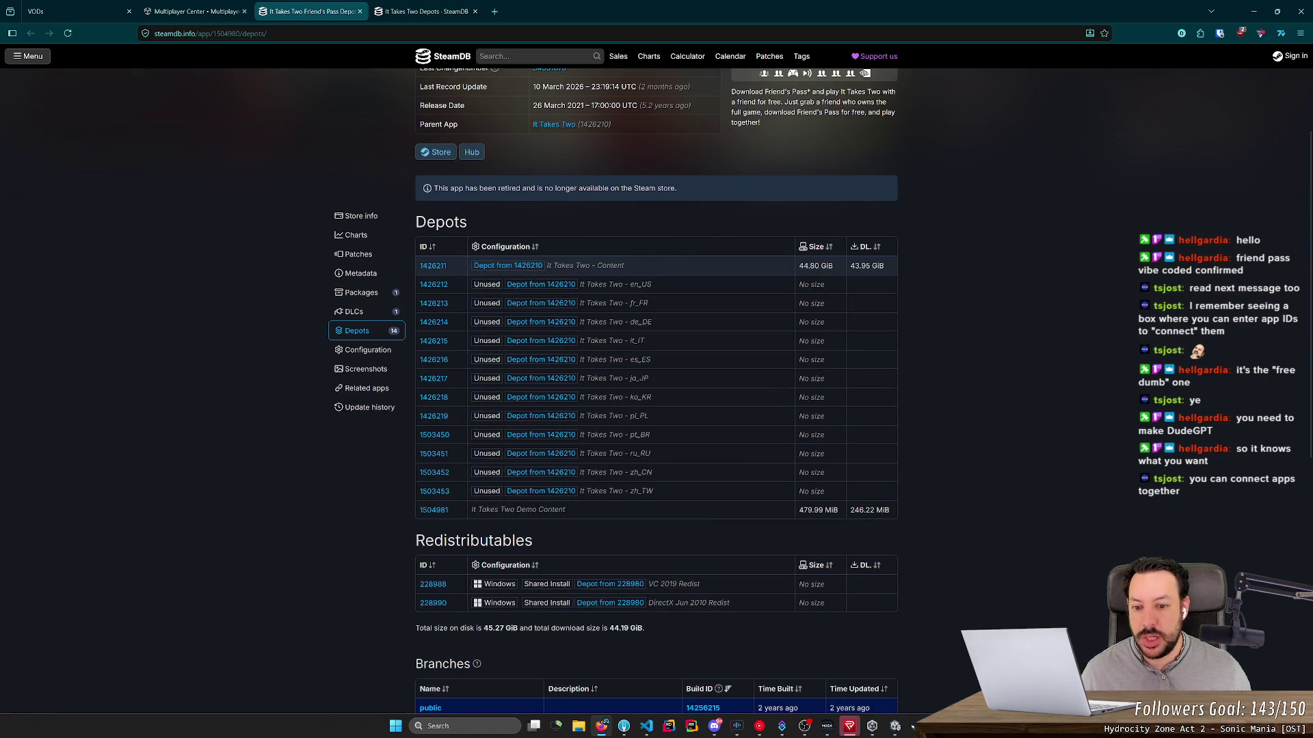
scroll(591, 265, "down", 3)
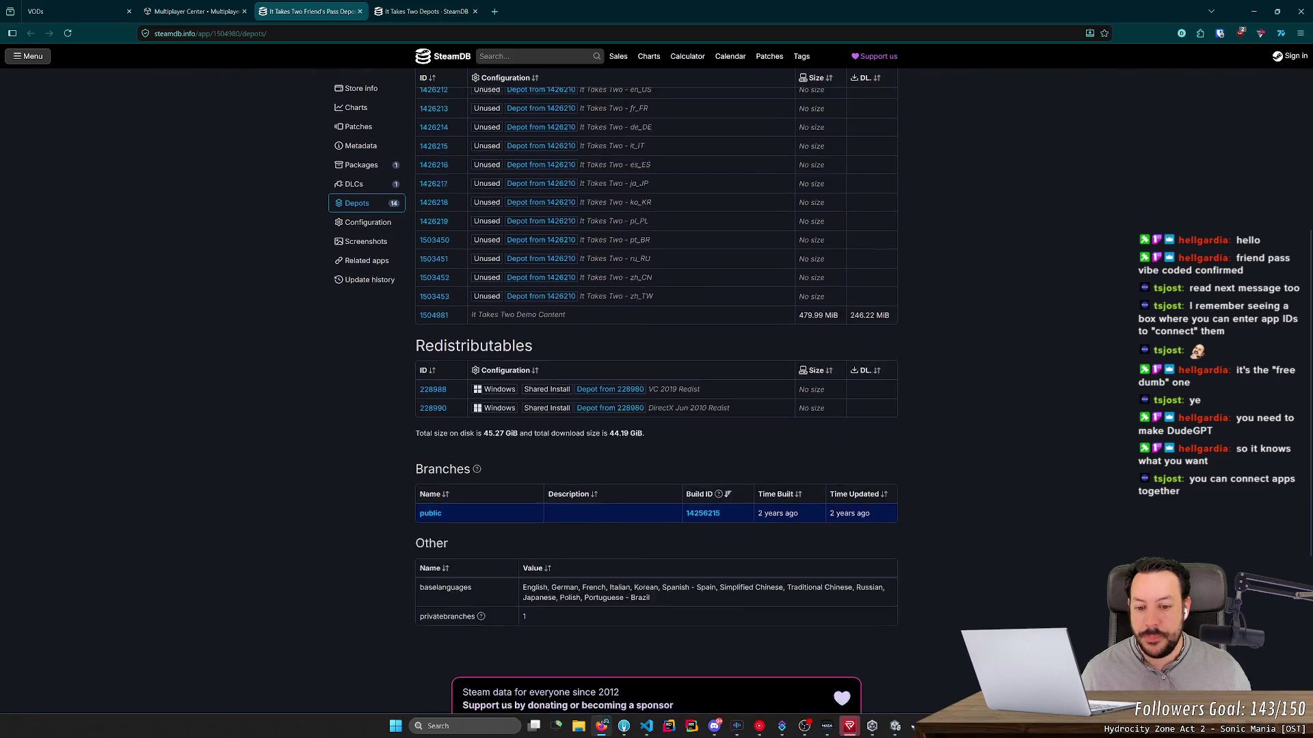
scroll(568, 260, "down", 3)
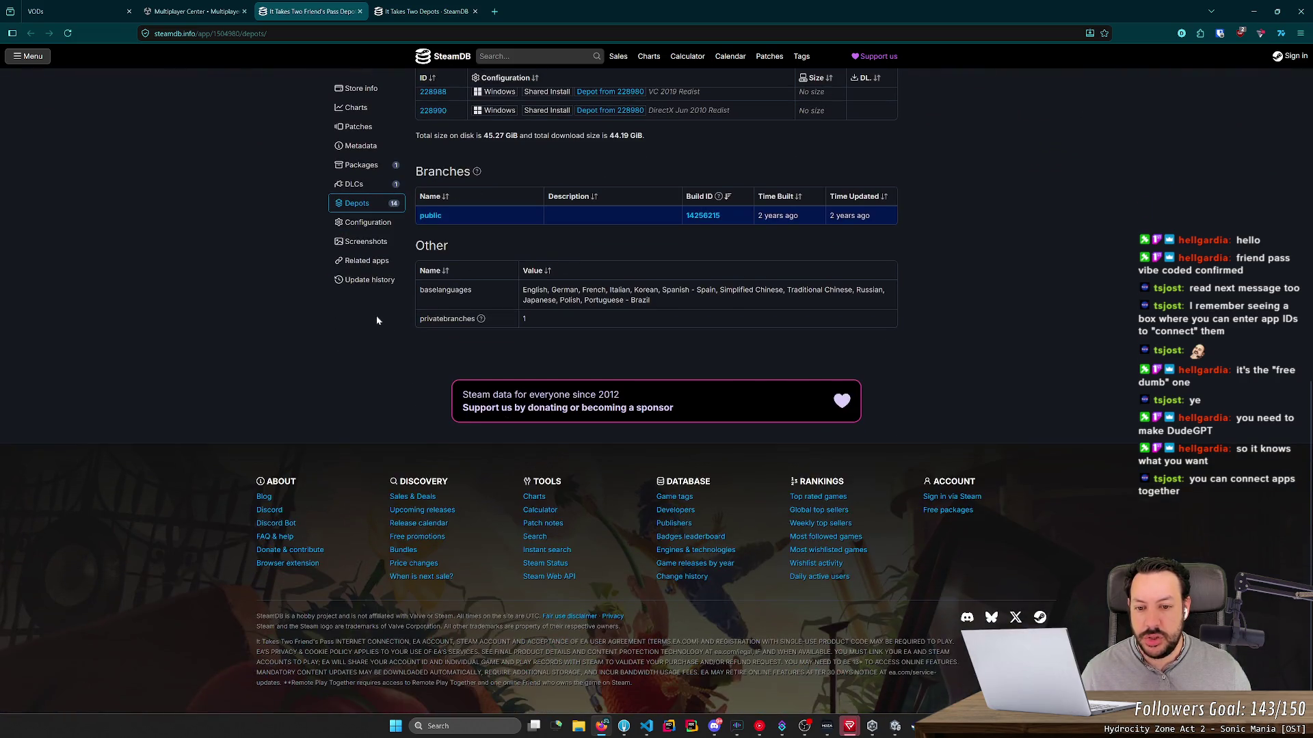
middle_click(240, 327)
scroll(240, 315, "up", 5)
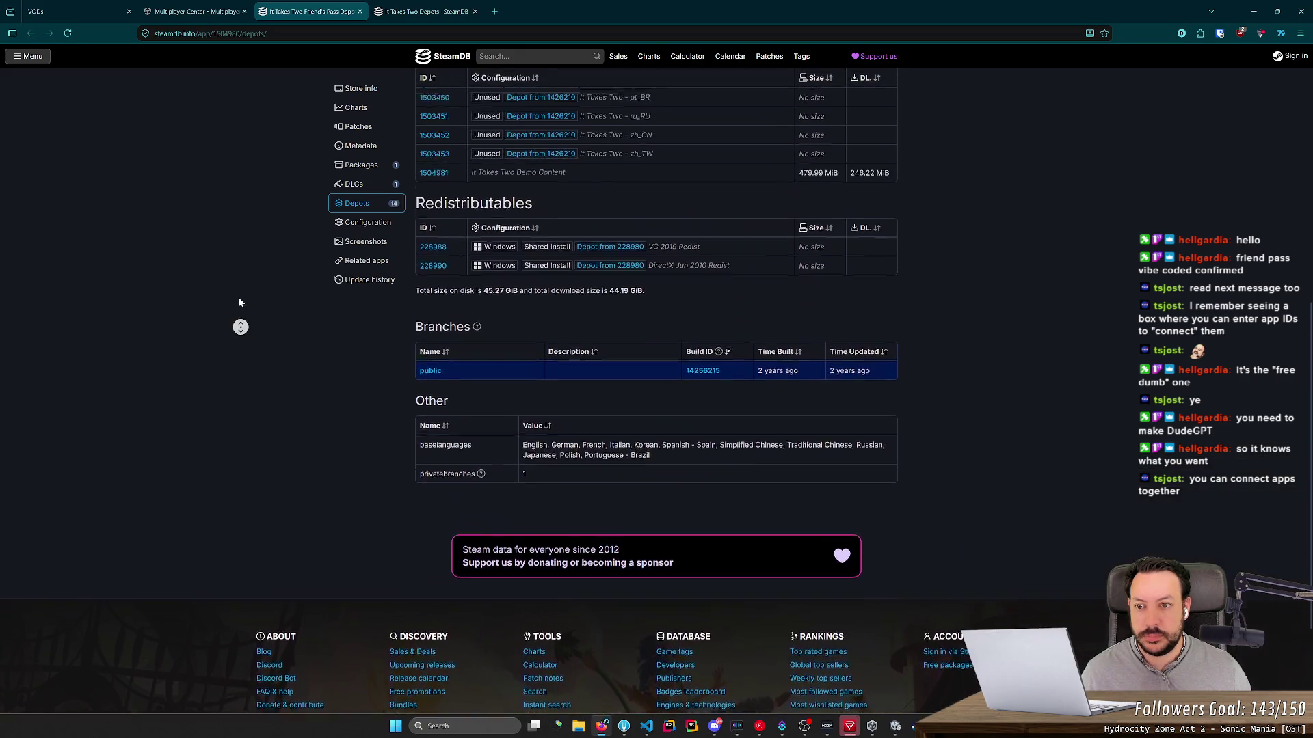
left_click(356, 244)
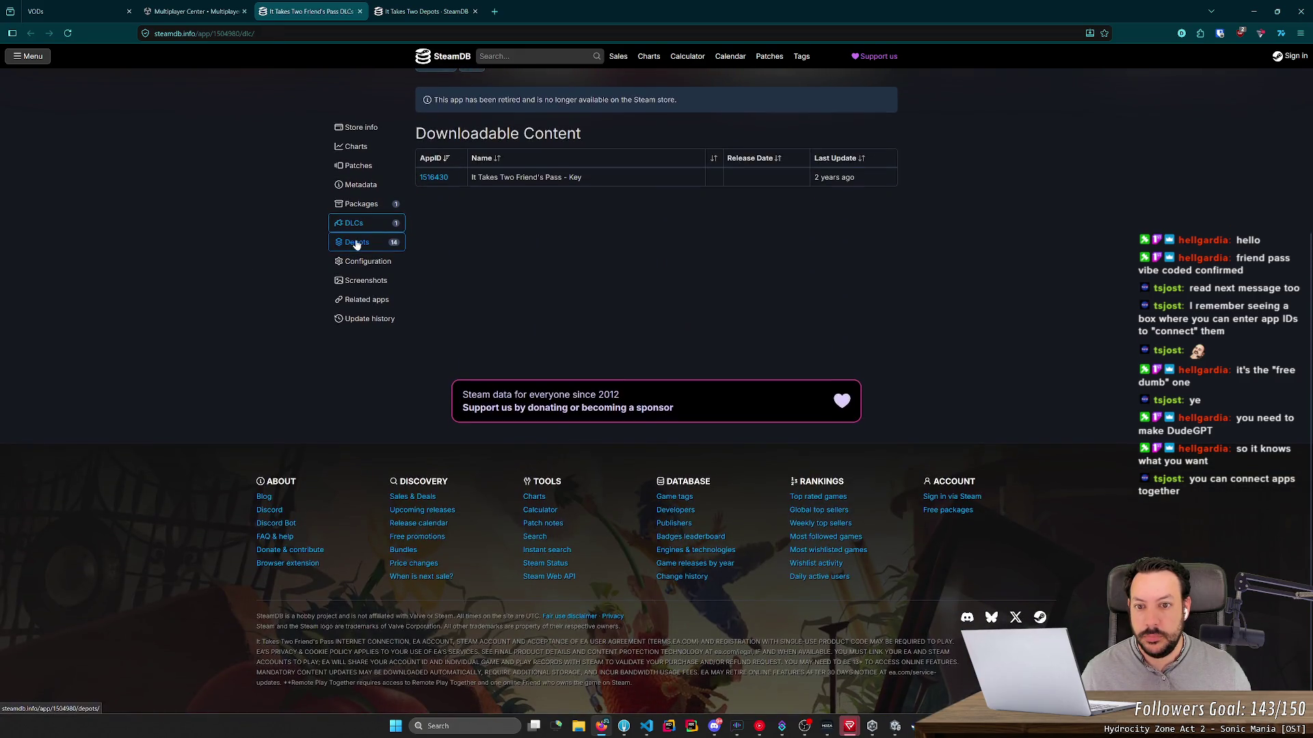
Step: Open the Friend's Pass packages list, view package 530663 in a new tab, then close it
scroll(475, 321, "up", 3)
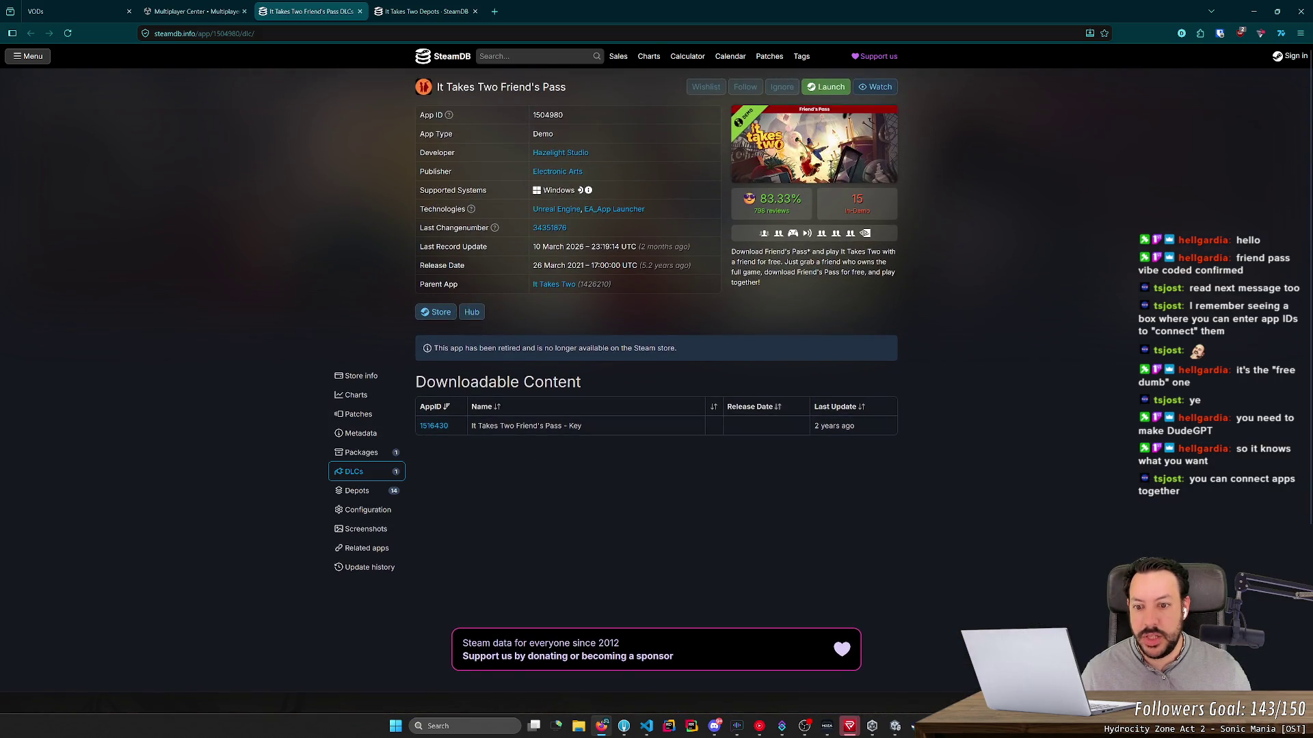
left_click_drag(415, 381, 582, 383)
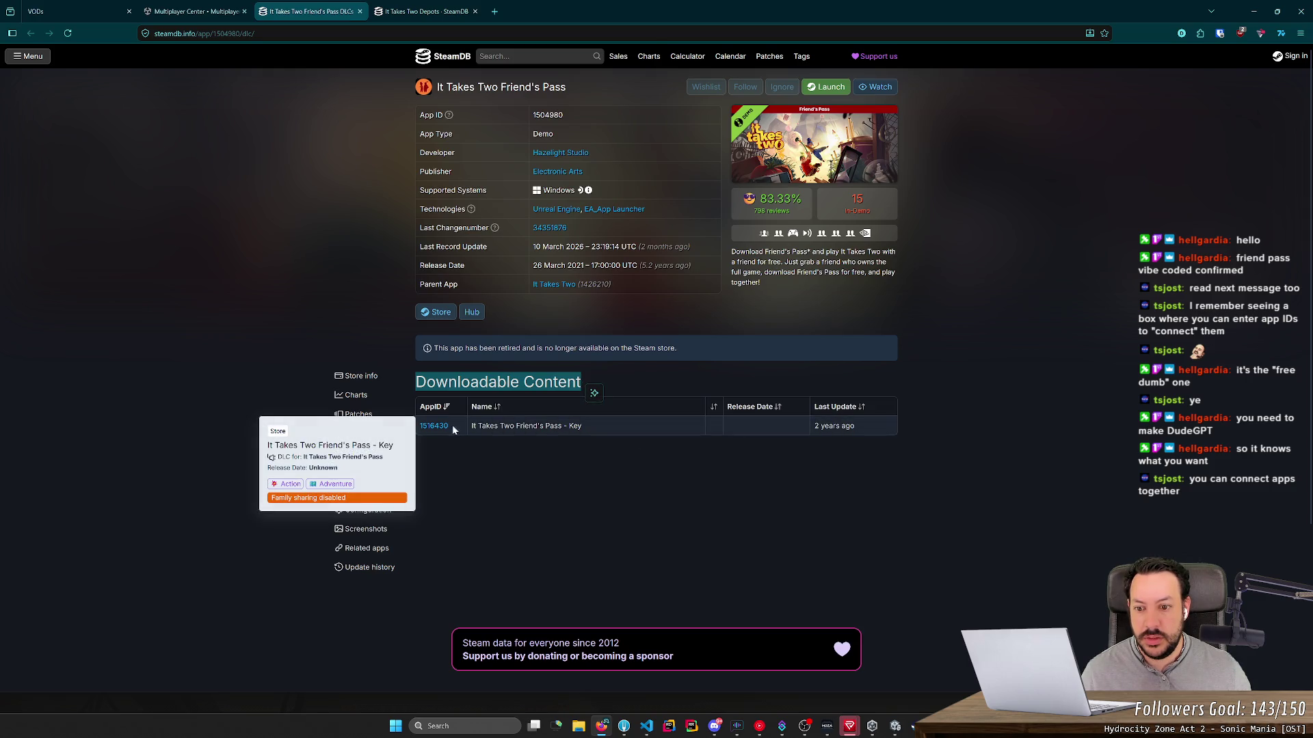
left_click(439, 451)
left_click(352, 453)
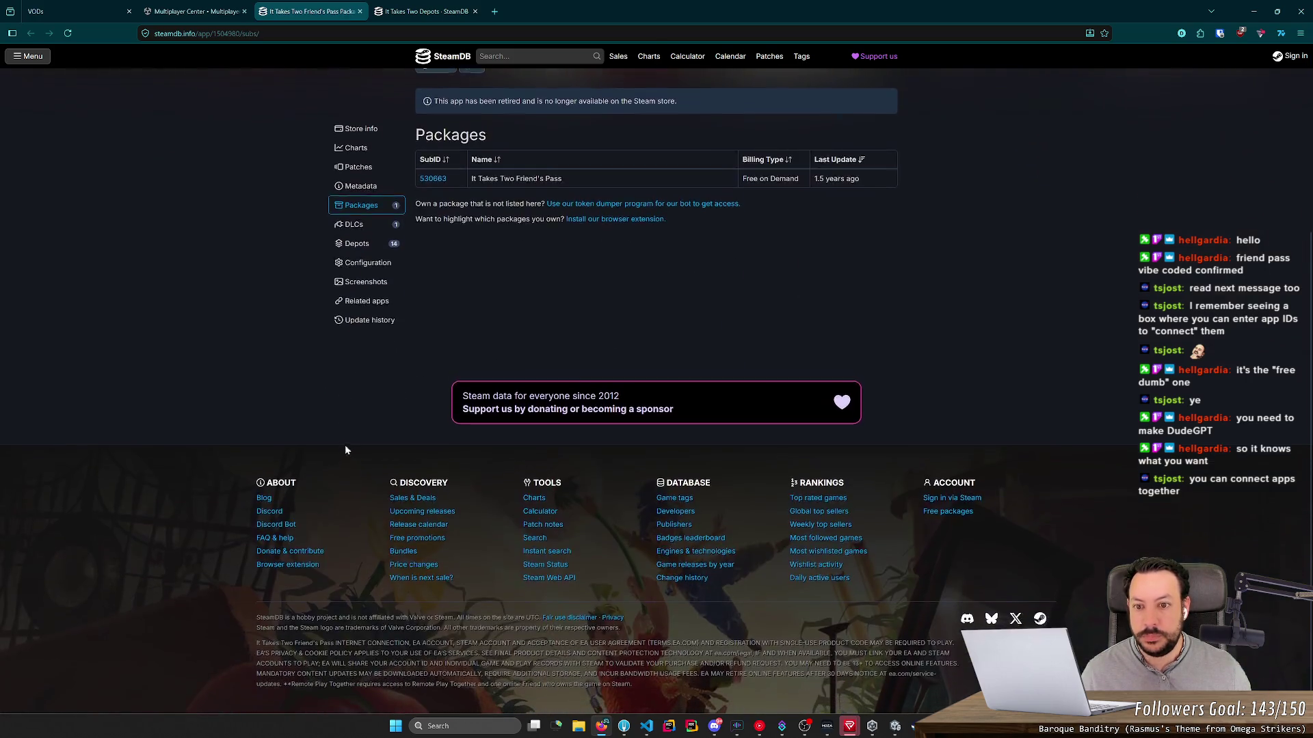
scroll(451, 304, "up", 1)
scroll(452, 305, "up", 1)
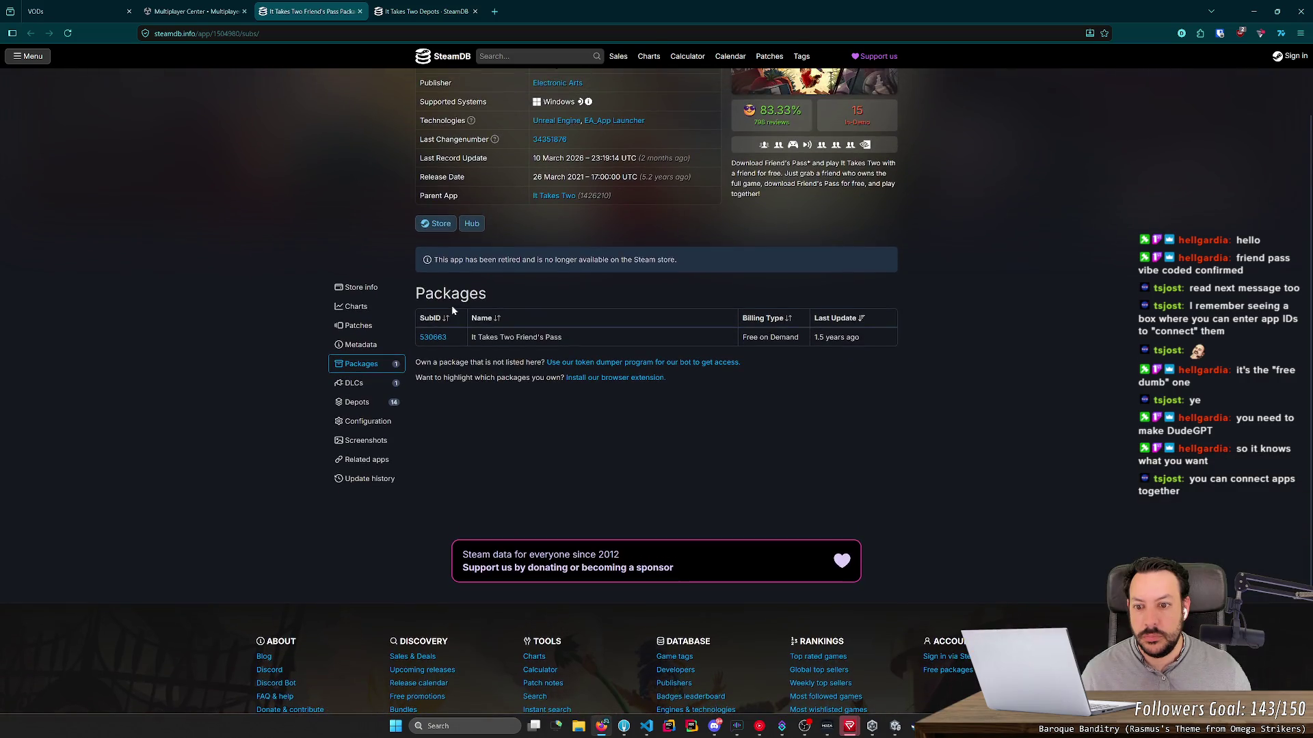
middle_click(430, 338)
left_click(422, 7)
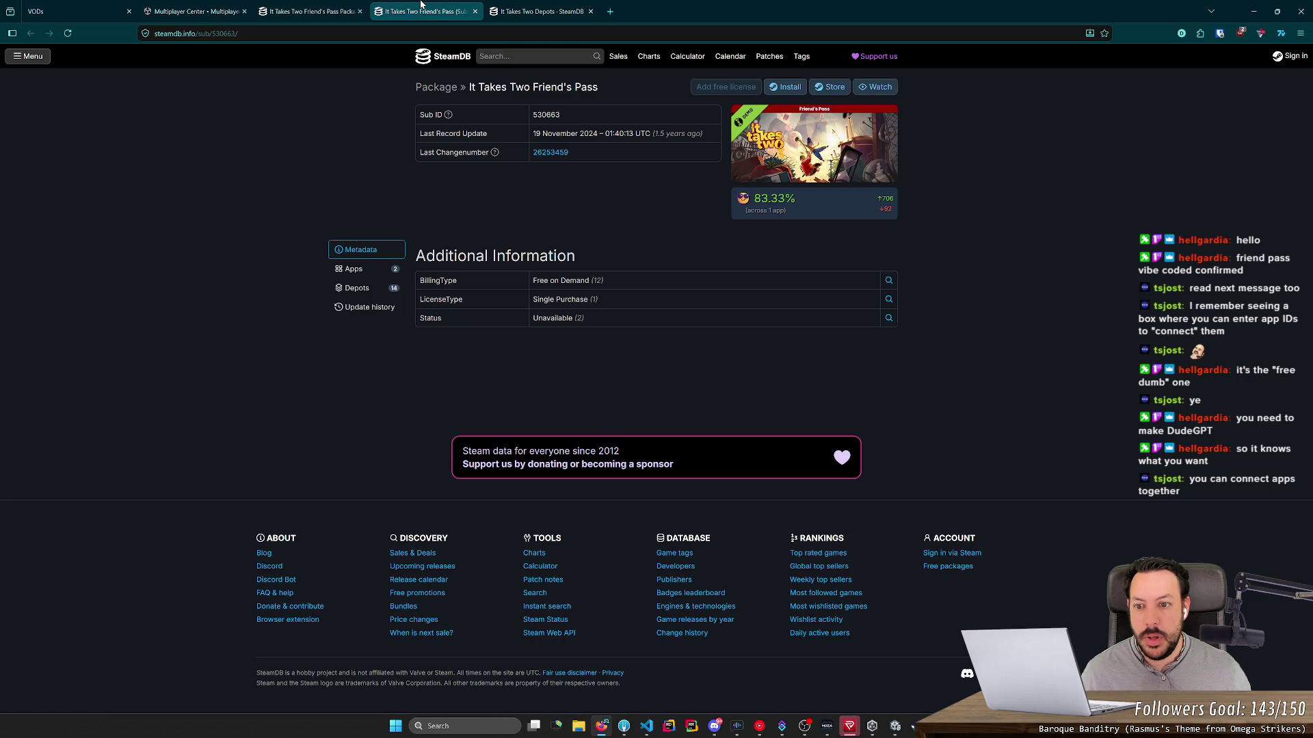
middle_click(422, 4)
Step: Revisit the depots and DLC listings, then close the SteamDB DLC tab
left_click(379, 410)
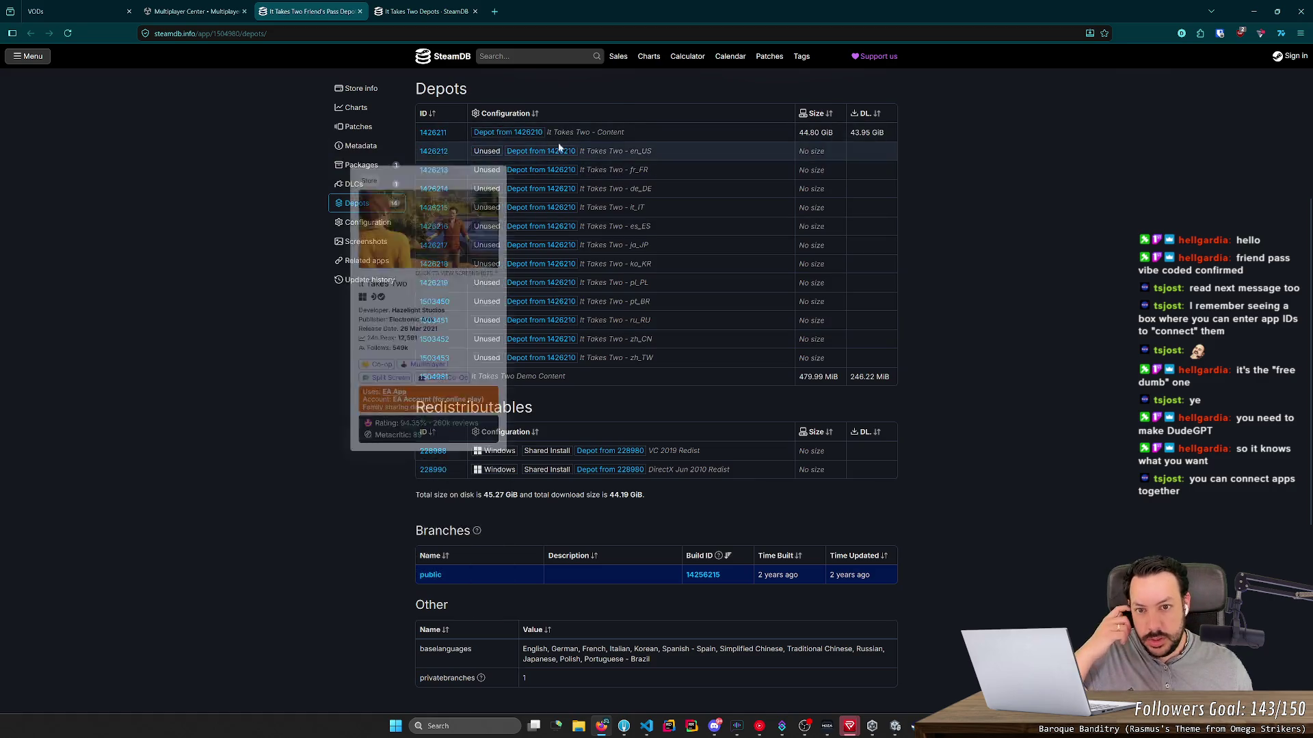
left_click(354, 183)
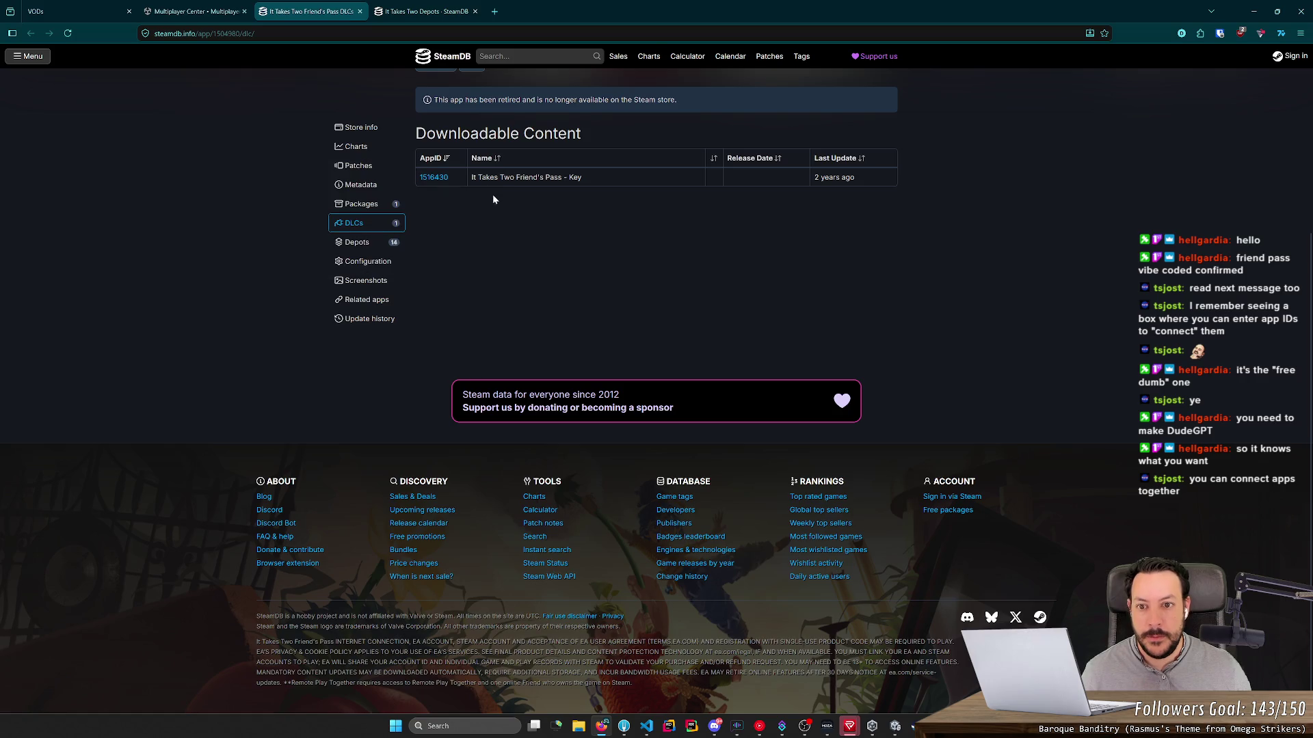
scroll(547, 212, "up", 1)
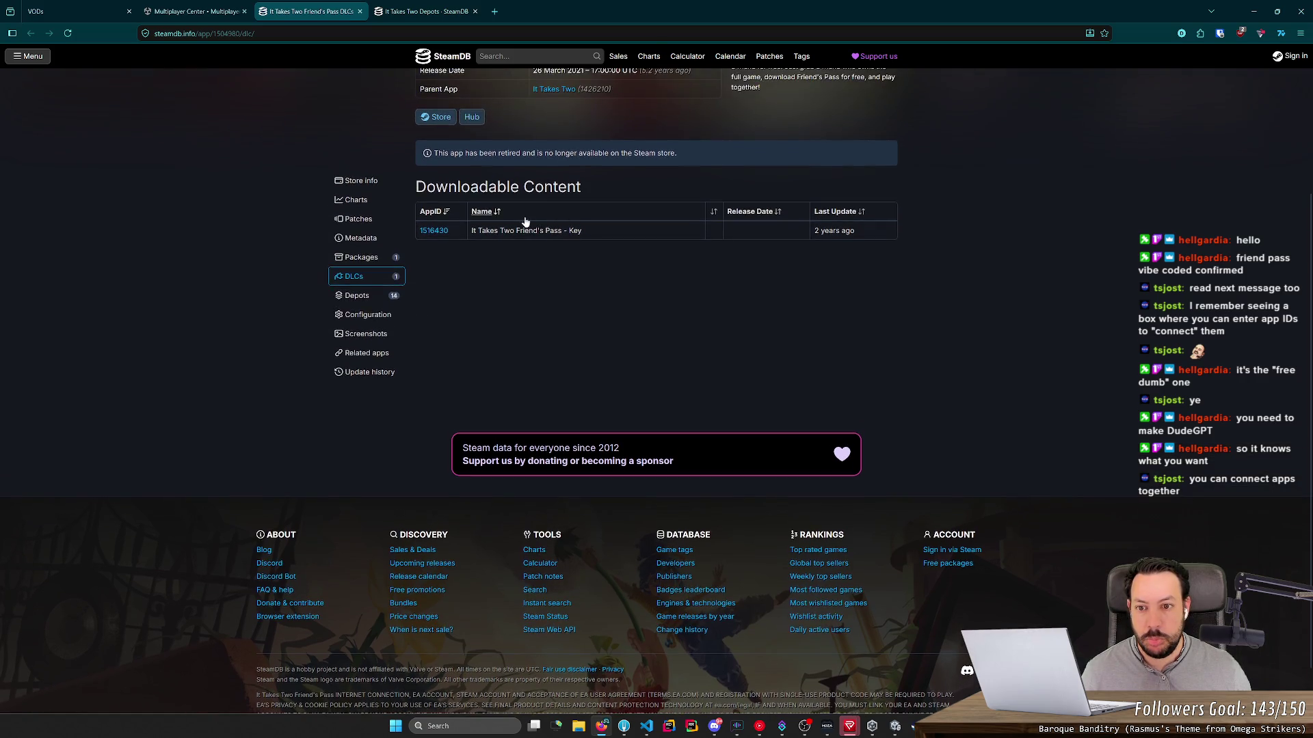
double_click(847, 230)
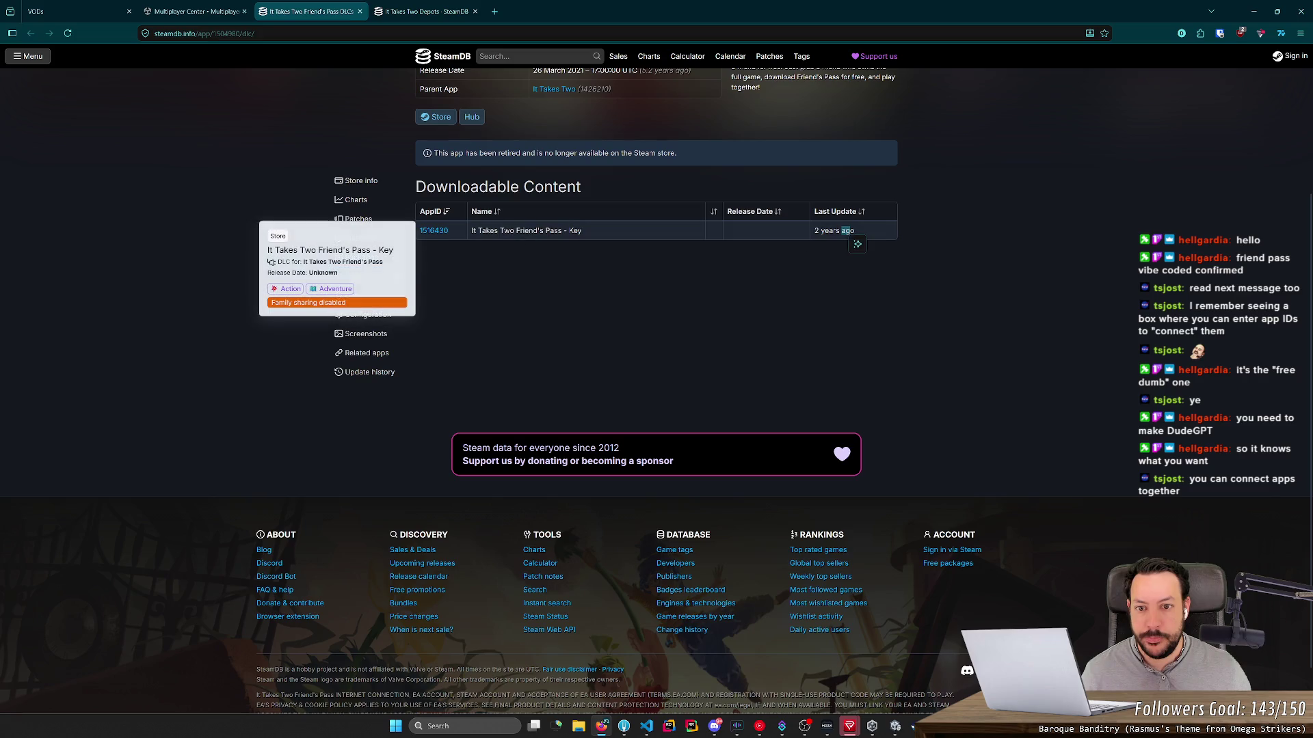
middle_click(312, 12)
Step: Close and reopen the depots tab with Ctrl+Shift+T, then view the 1426390 Full Game Unlock DLC
middle_click(307, 6)
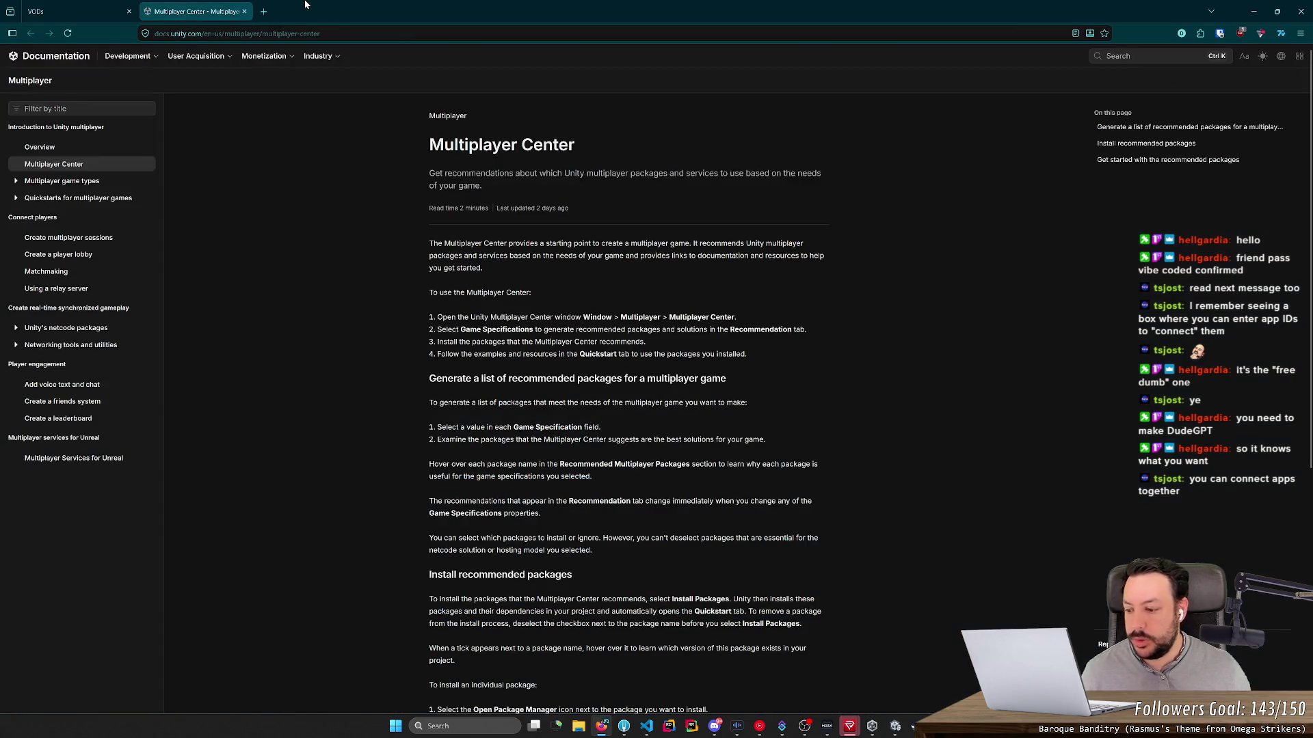
scroll(745, 334, "down", 1)
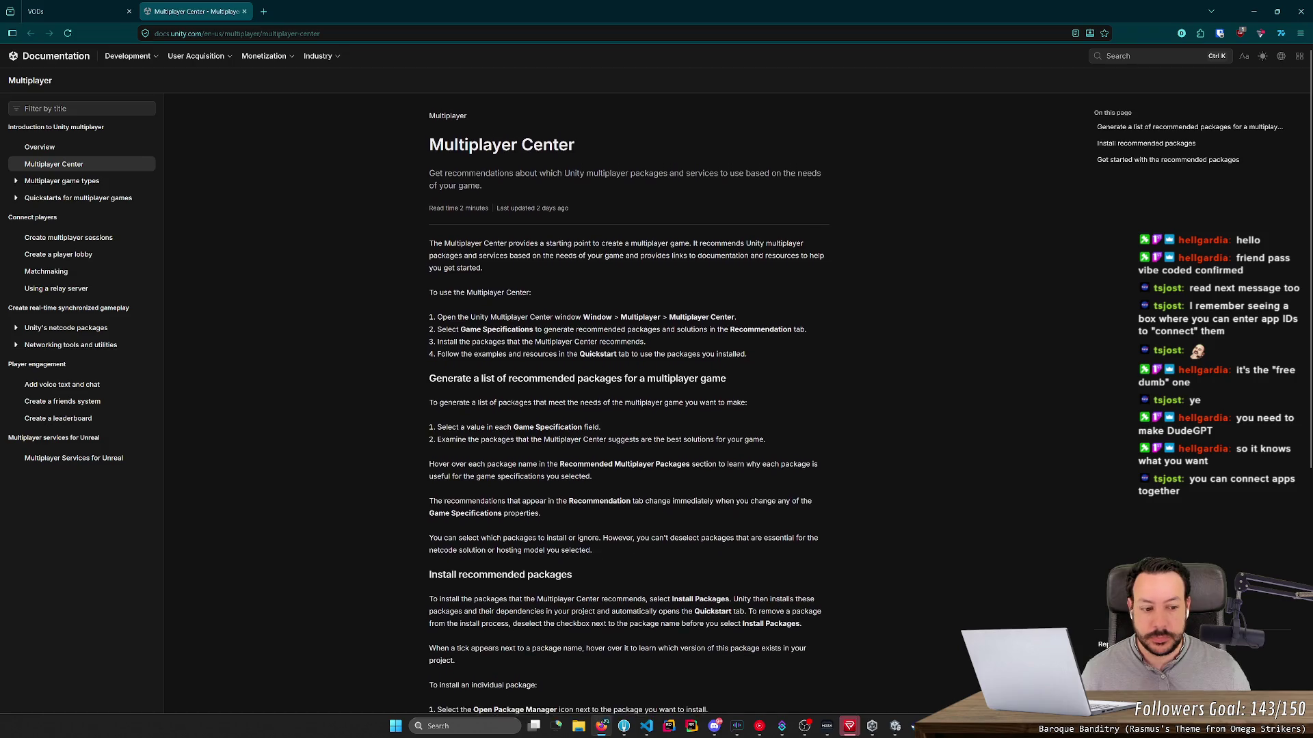
key("ctrl+shift+t")
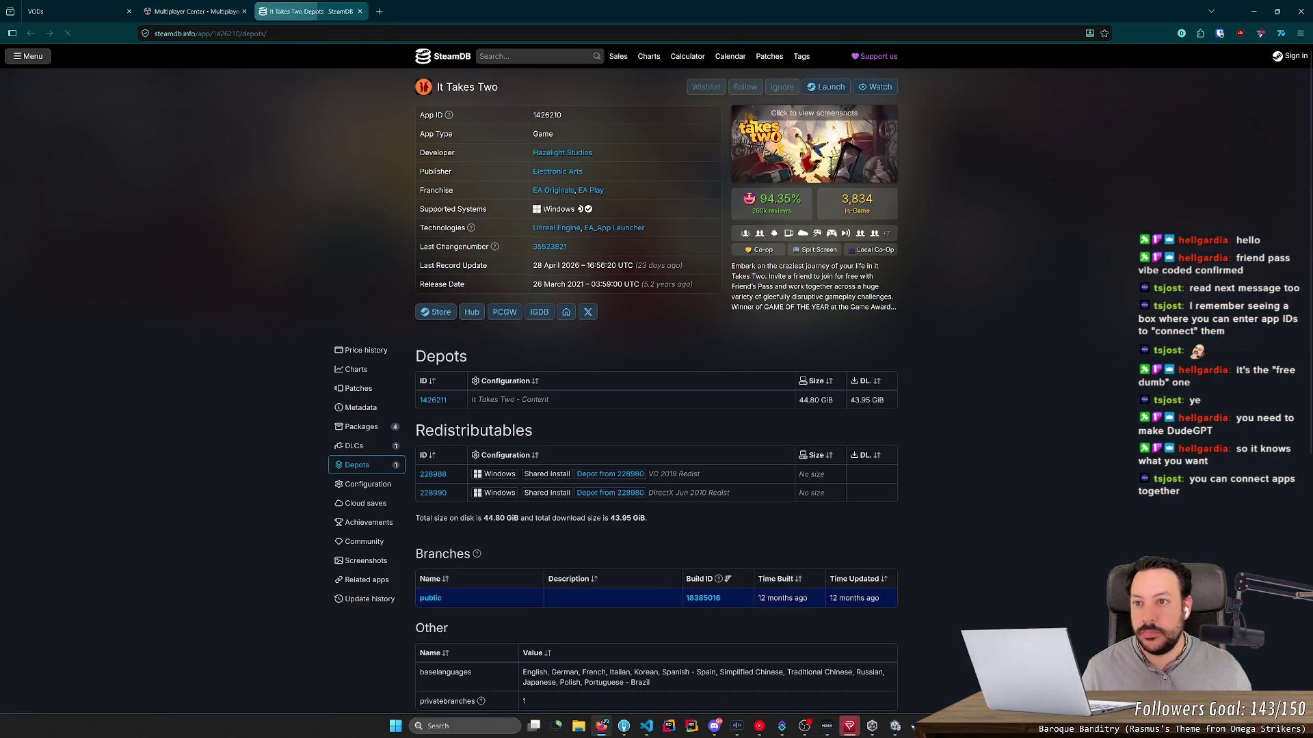
scroll(561, 253, "down", 1)
scroll(560, 252, "up", 1)
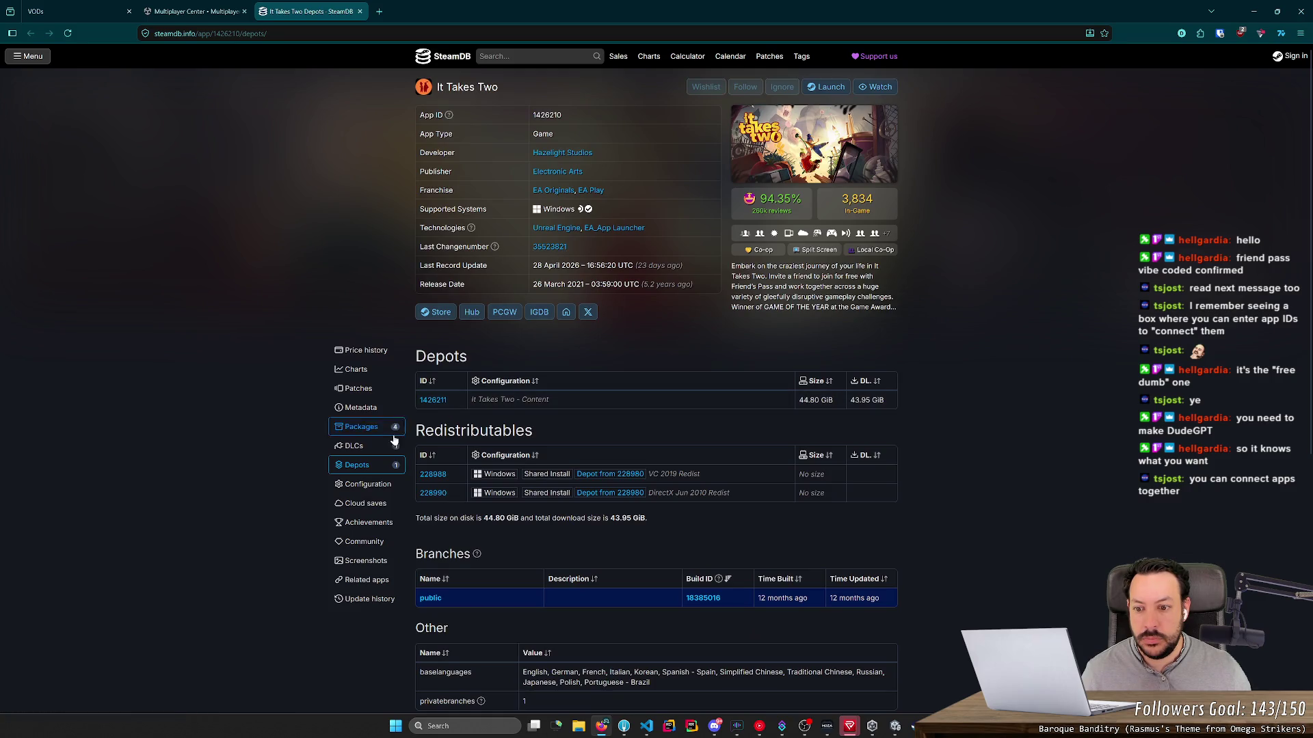
left_click(368, 447)
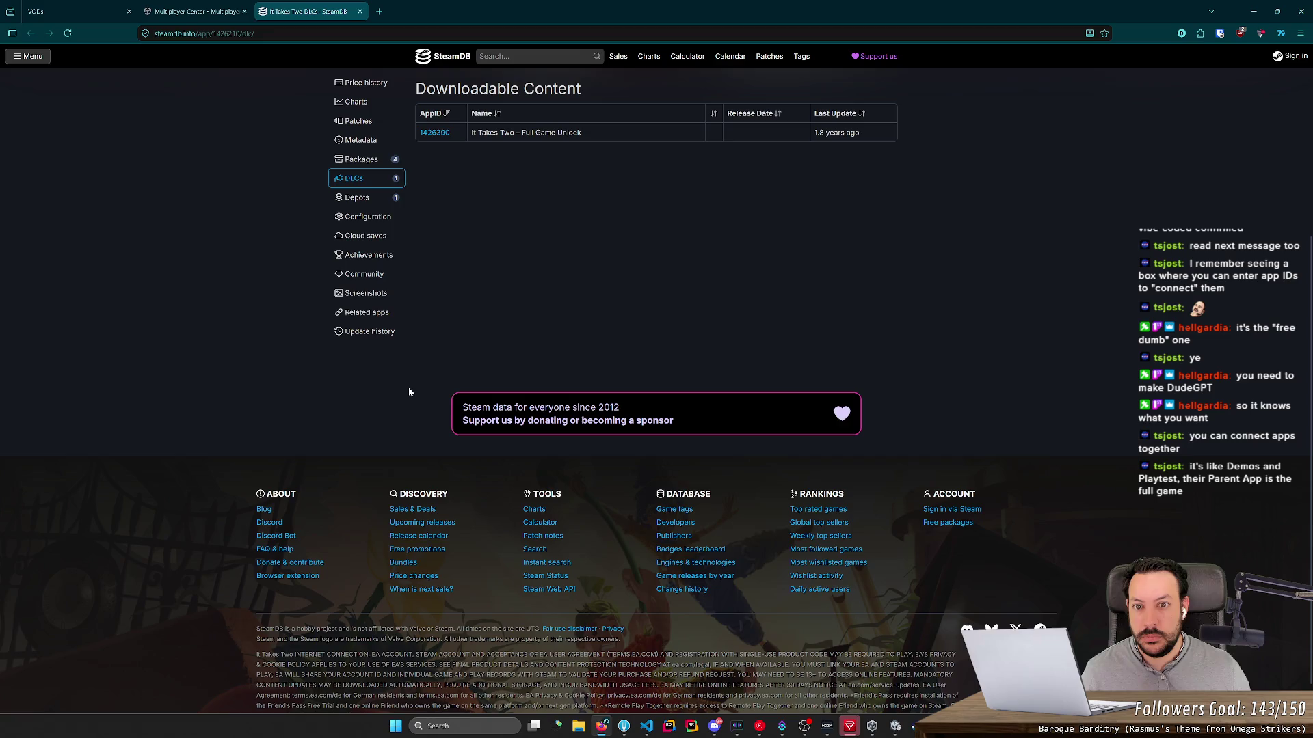
Step: Highlight the DLC name, view the Full Game Unlock page, then go back
scroll(408, 392, "up", 4)
left_click_drag(474, 400, 588, 401)
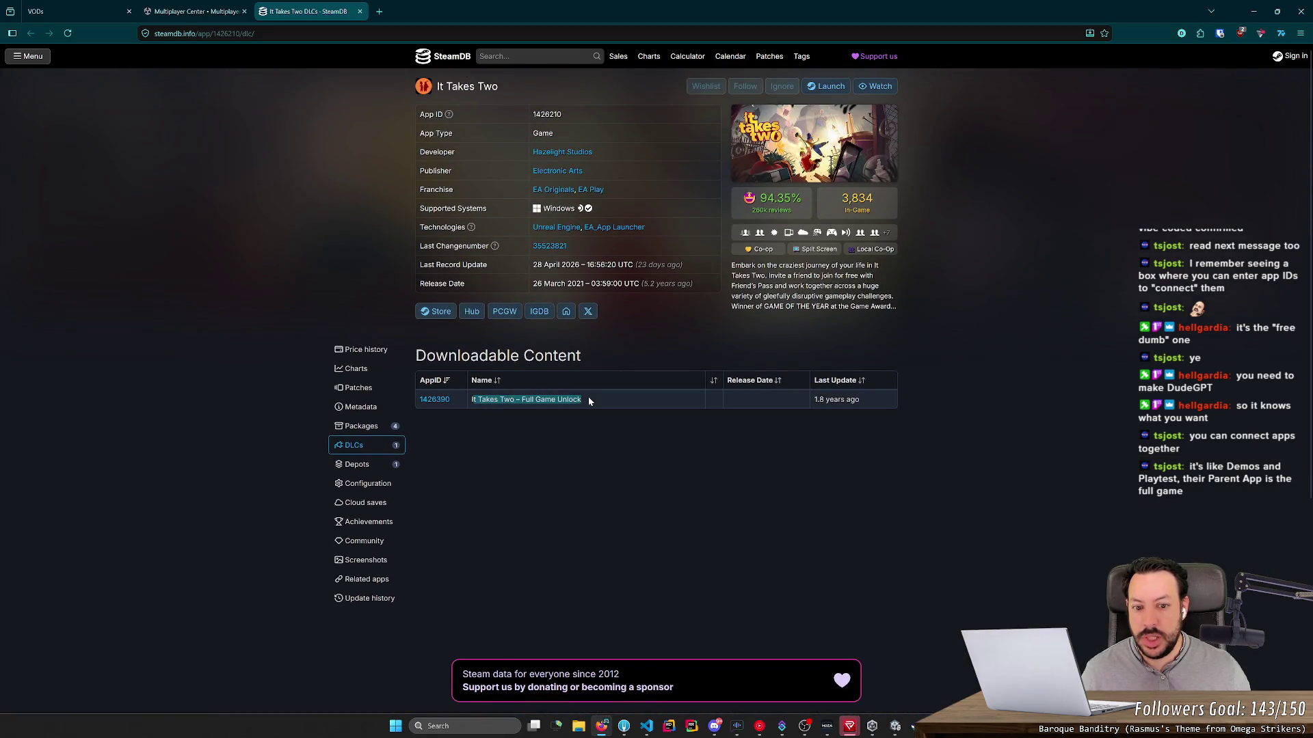
left_click(588, 402)
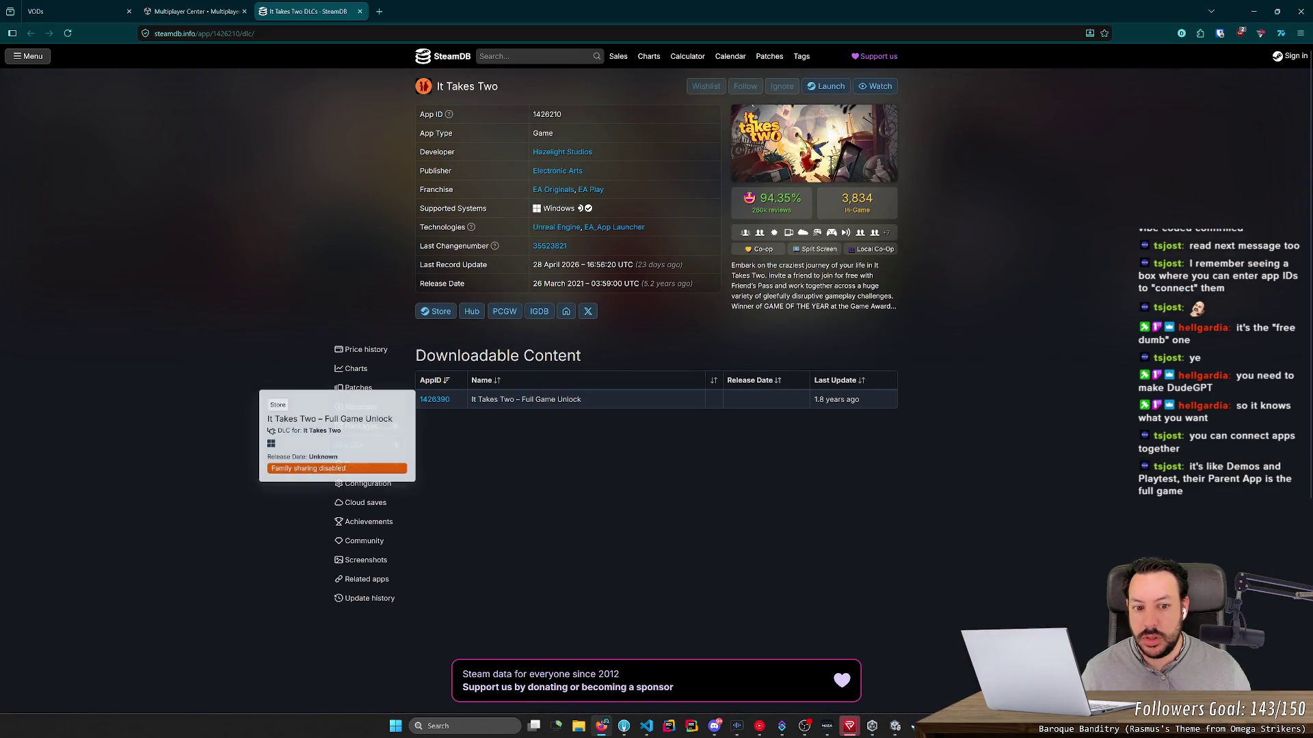
left_click(539, 408)
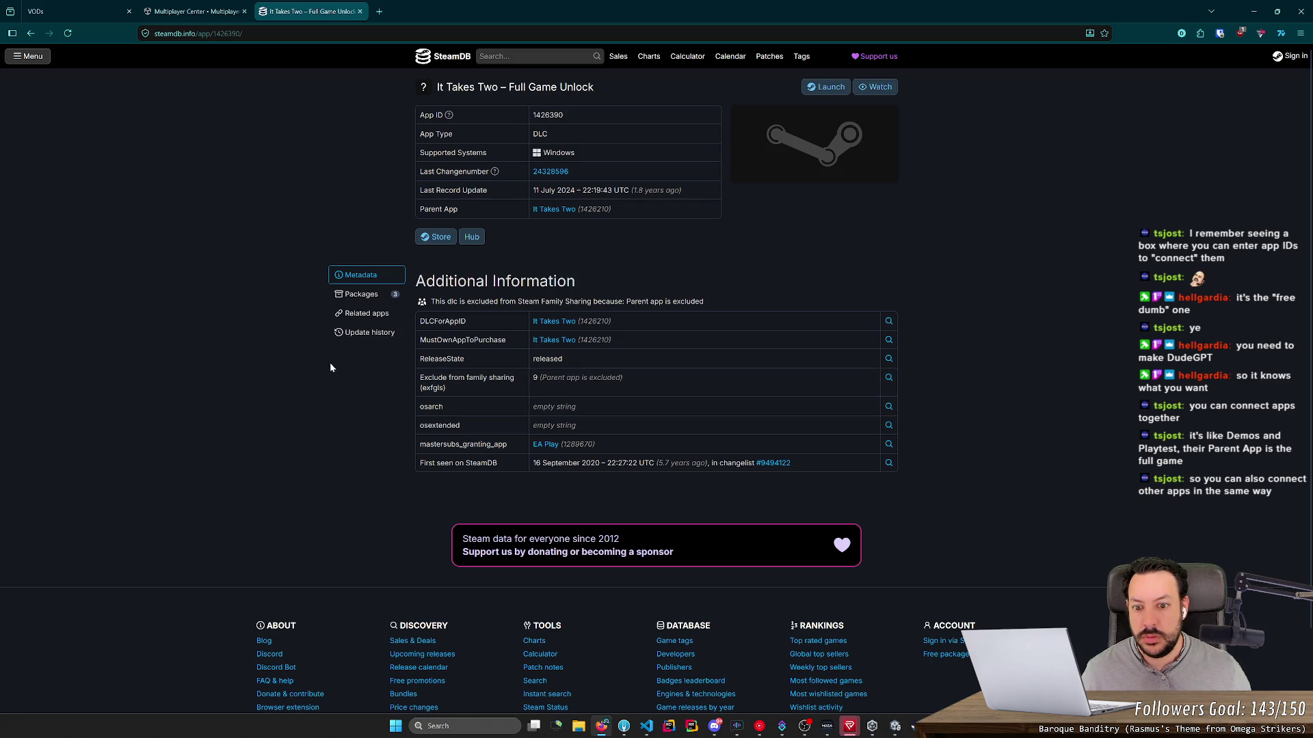
key("alt+Left")
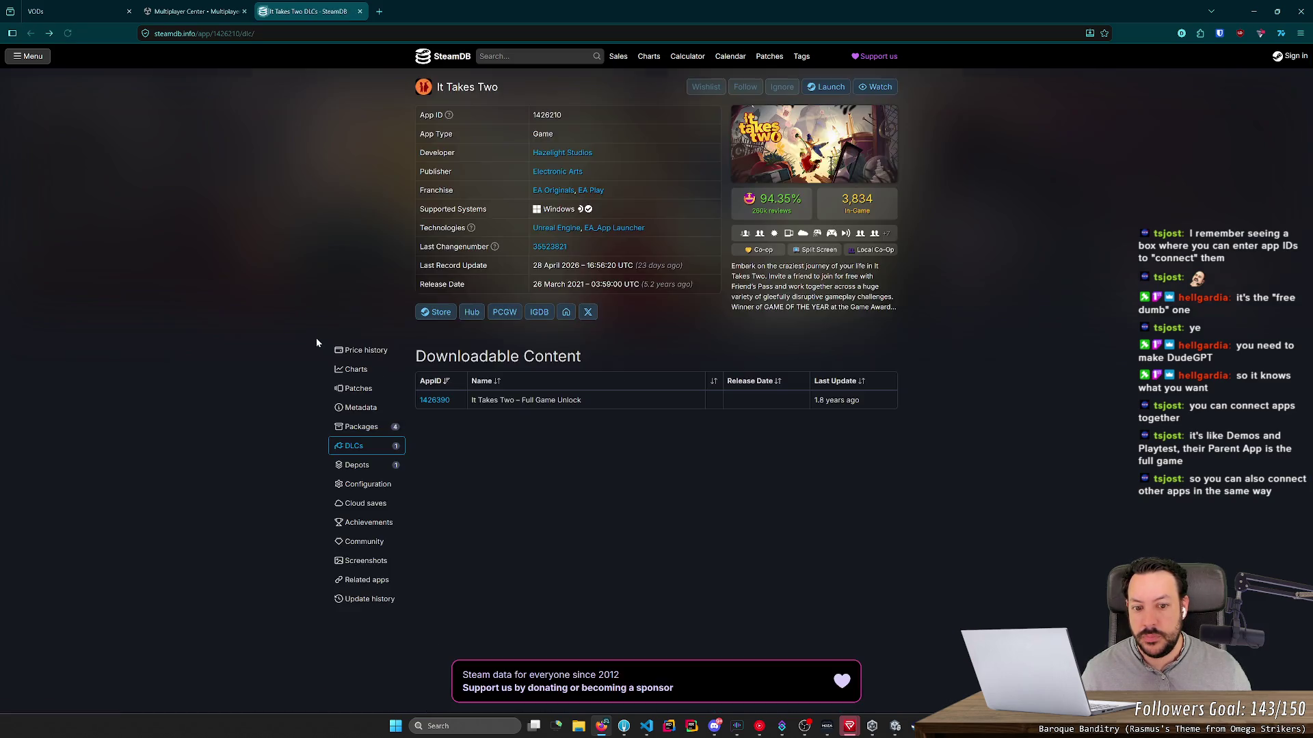
Step: Open the packages list showing store package 500812 at 39,99€ and the free 1075472 Friend's Pass
left_click_drag(507, 92, 436, 89)
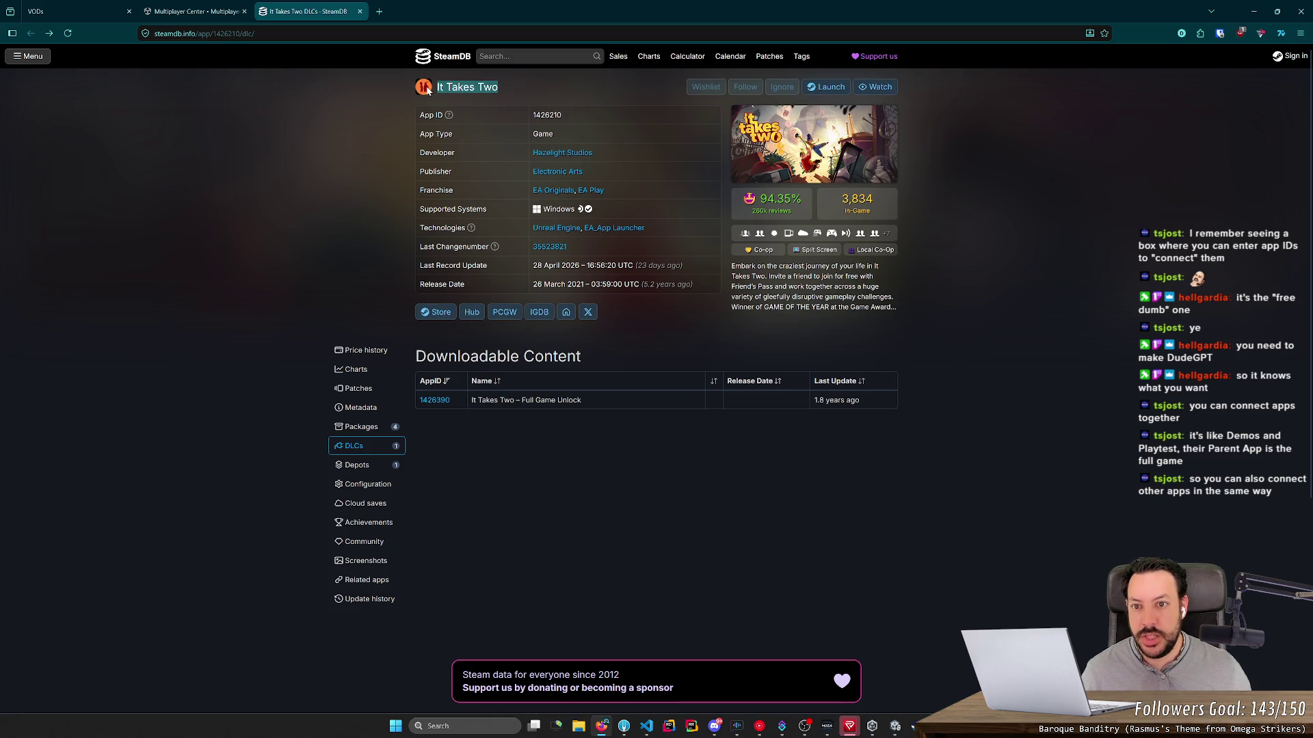
left_click_drag(469, 402, 608, 399)
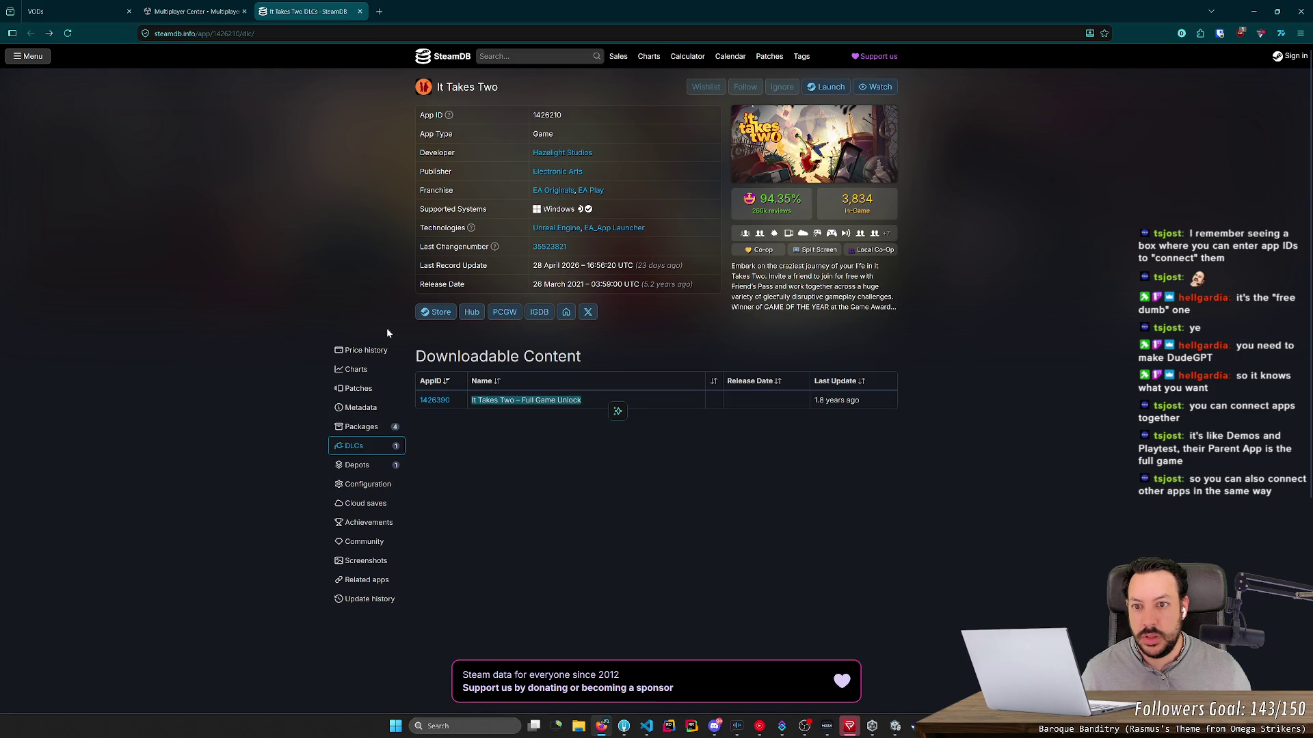
left_click(364, 427)
scroll(376, 404, "down", 3)
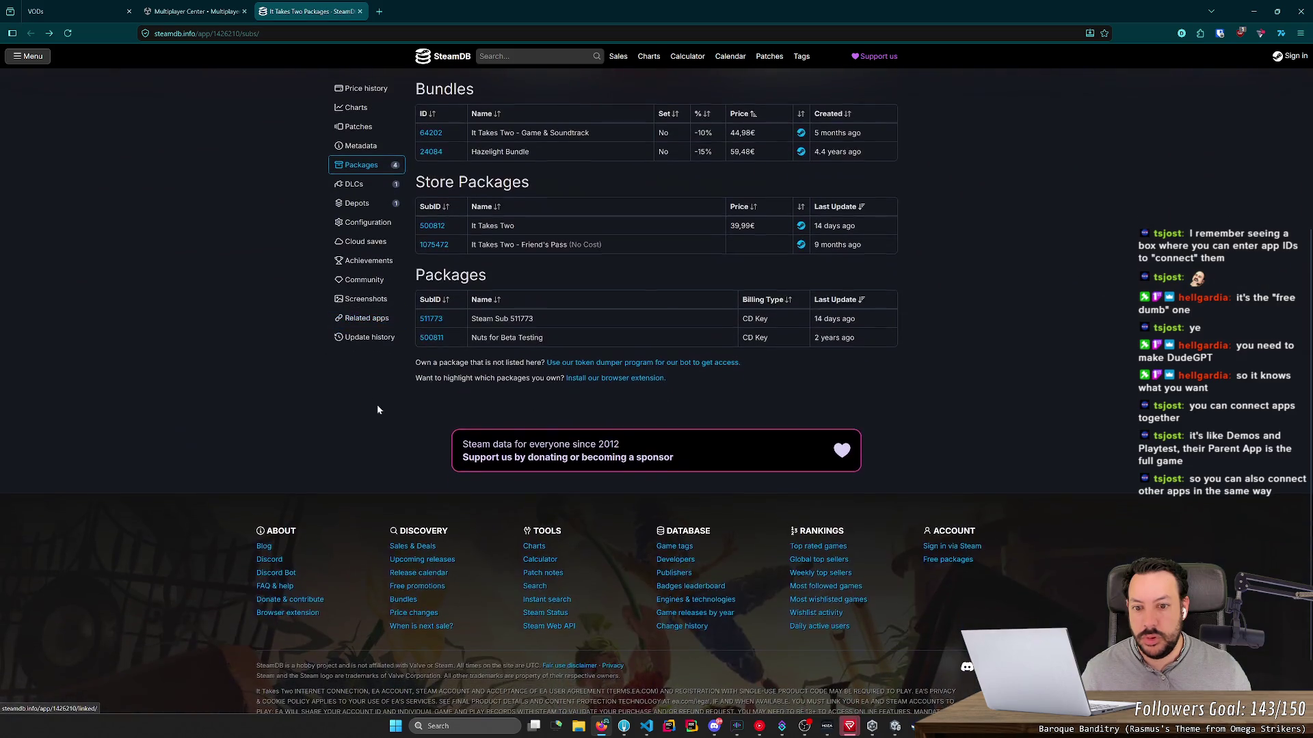
scroll(383, 383, "up", 2)
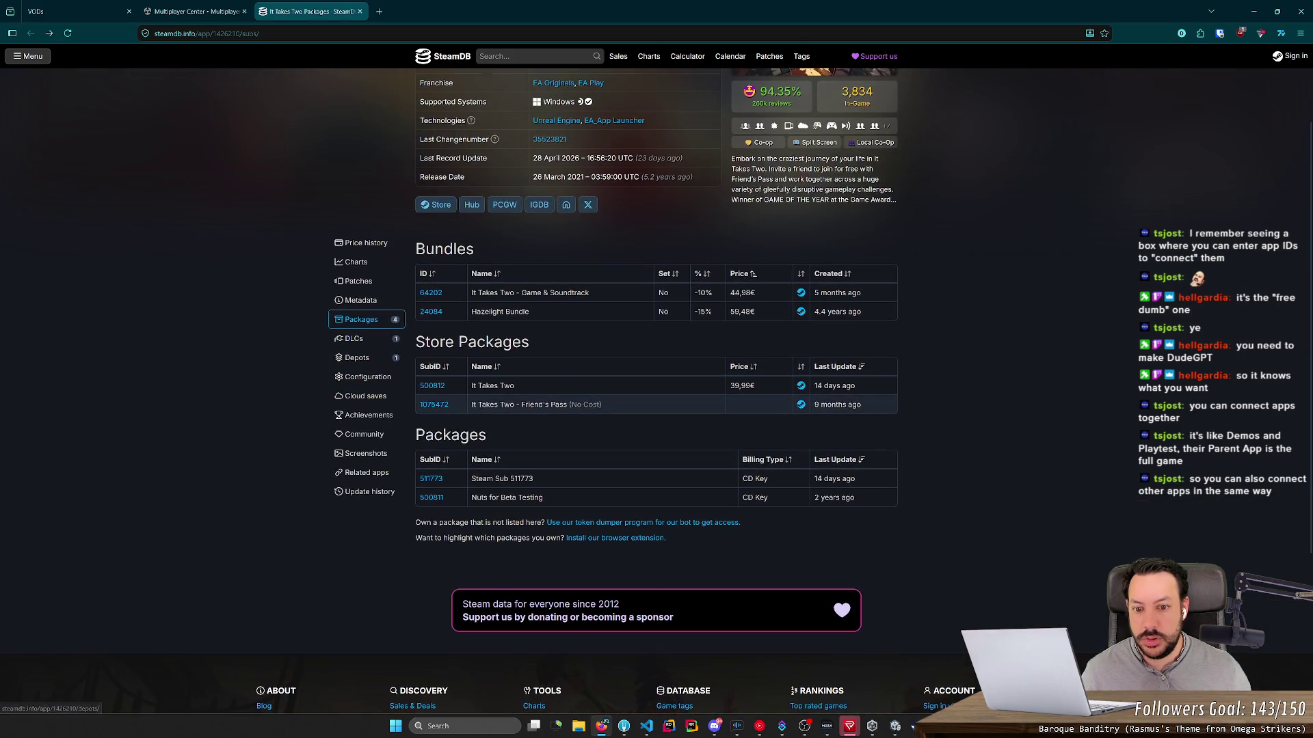
Step: Open the Friend's Pass package and review its depots, apps and update history
left_click(431, 405)
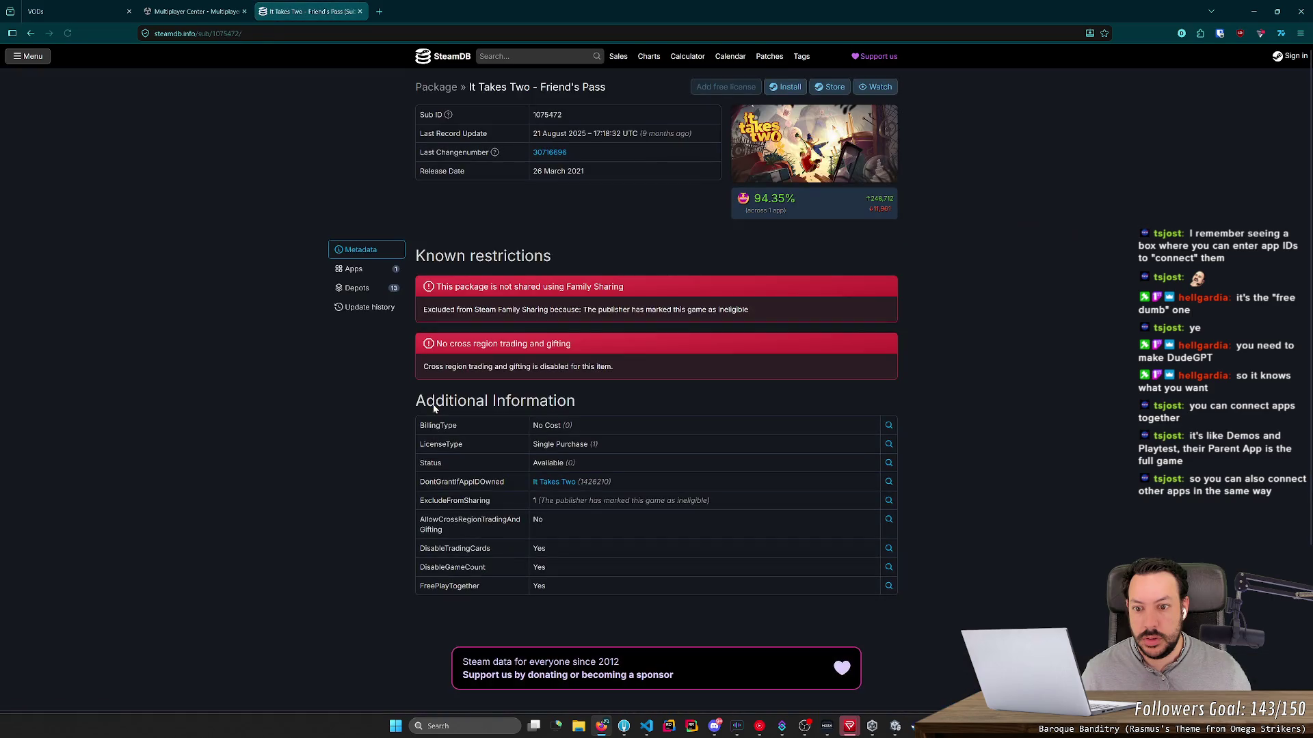
left_click(357, 288)
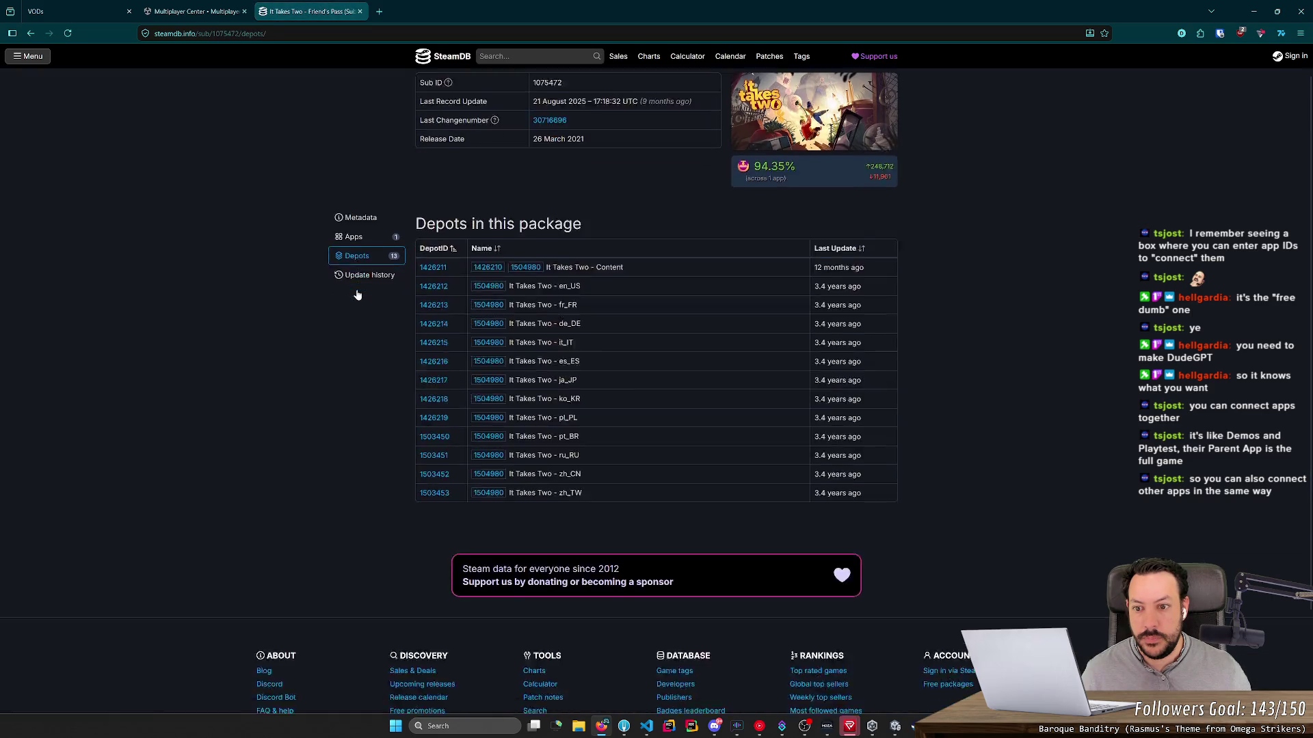
scroll(418, 355, "up", 3)
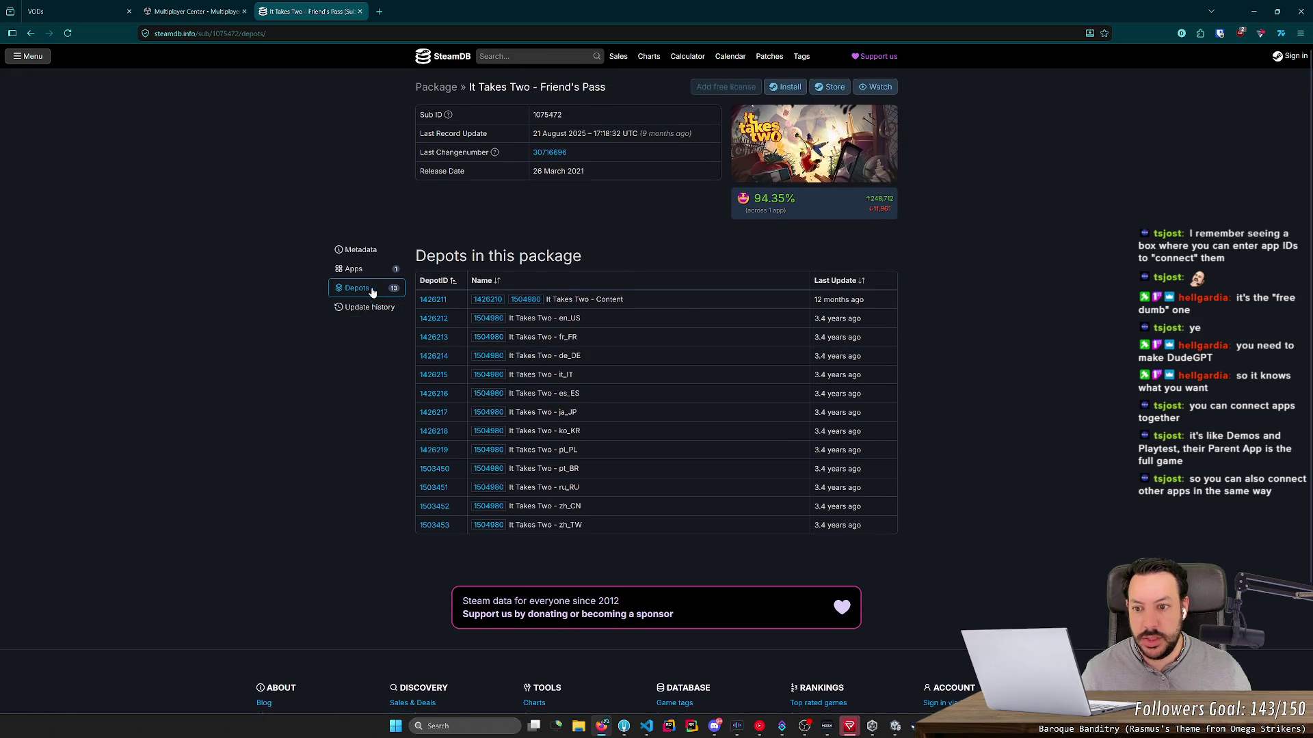
left_click(354, 269)
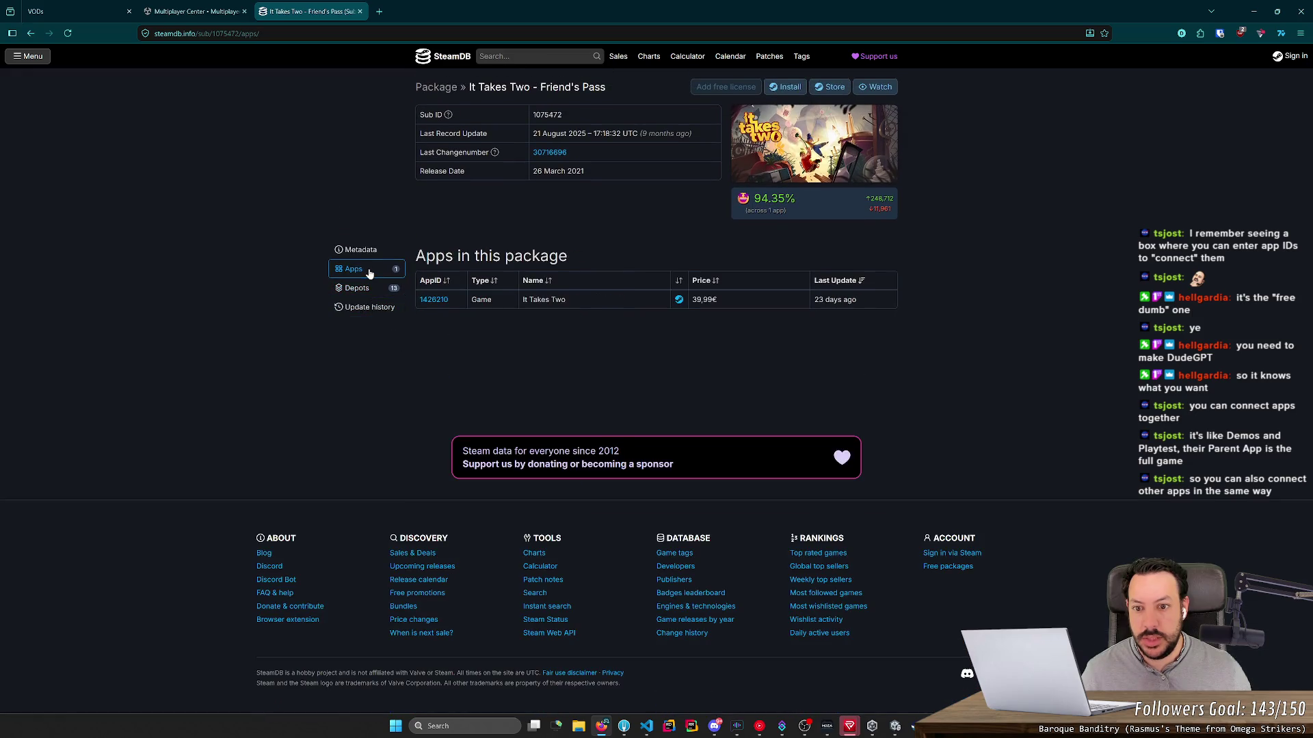
left_click(347, 305)
left_click(377, 134)
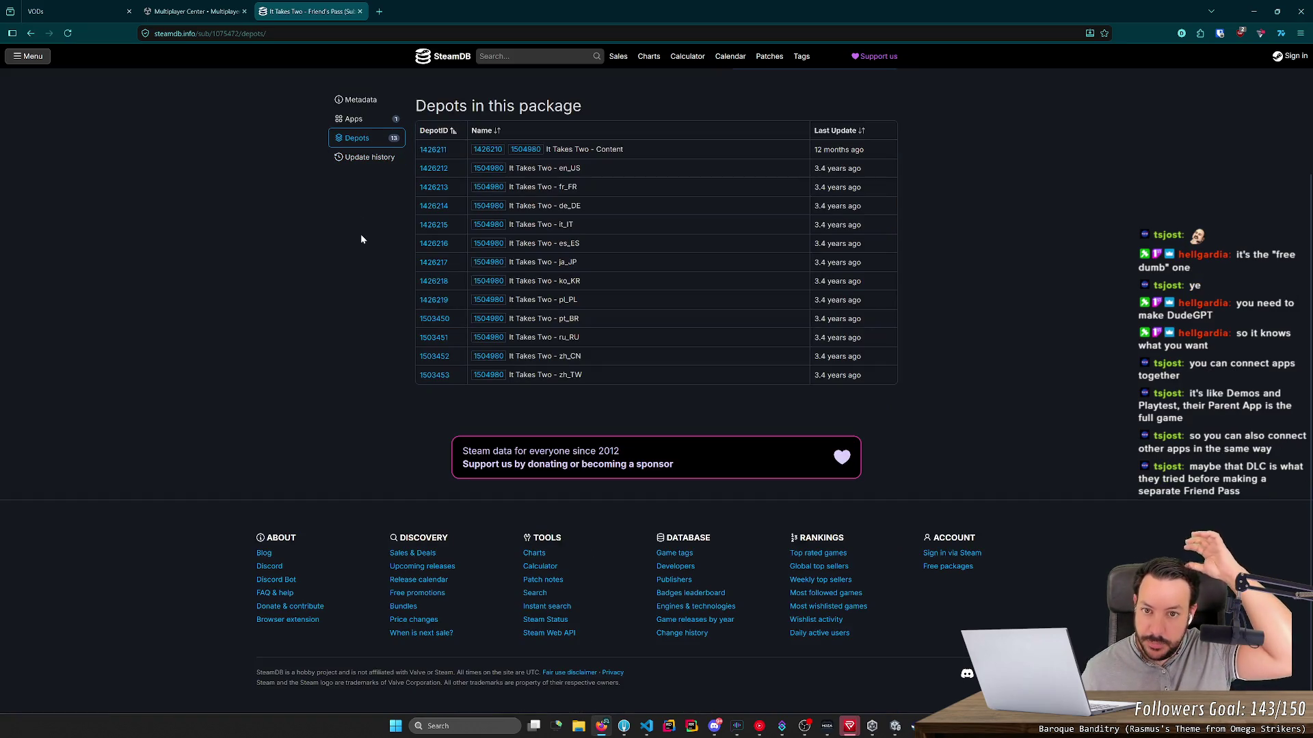
Step: Reopen the closed Friend's Pass page and check its apps and metadata restrictions
middle_click(318, 20)
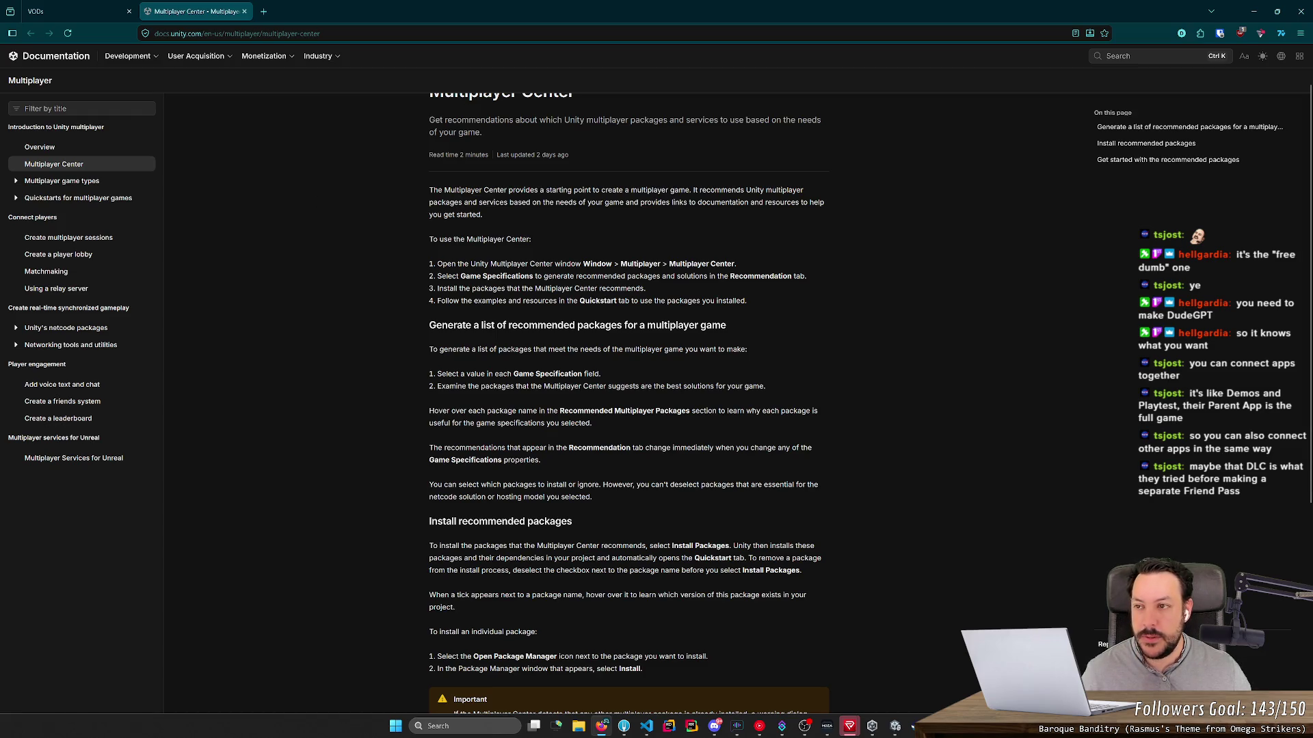
key("ctrl+shift+t")
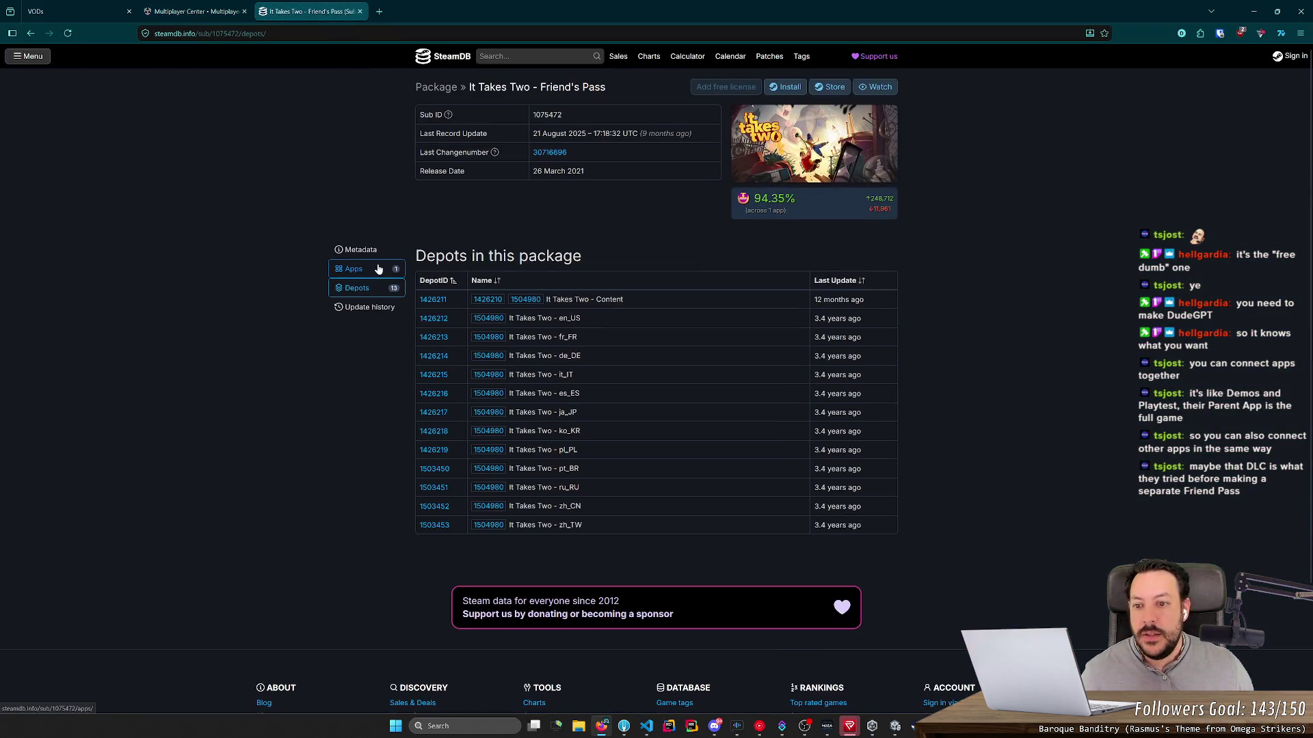
left_click(372, 267)
left_click(377, 255)
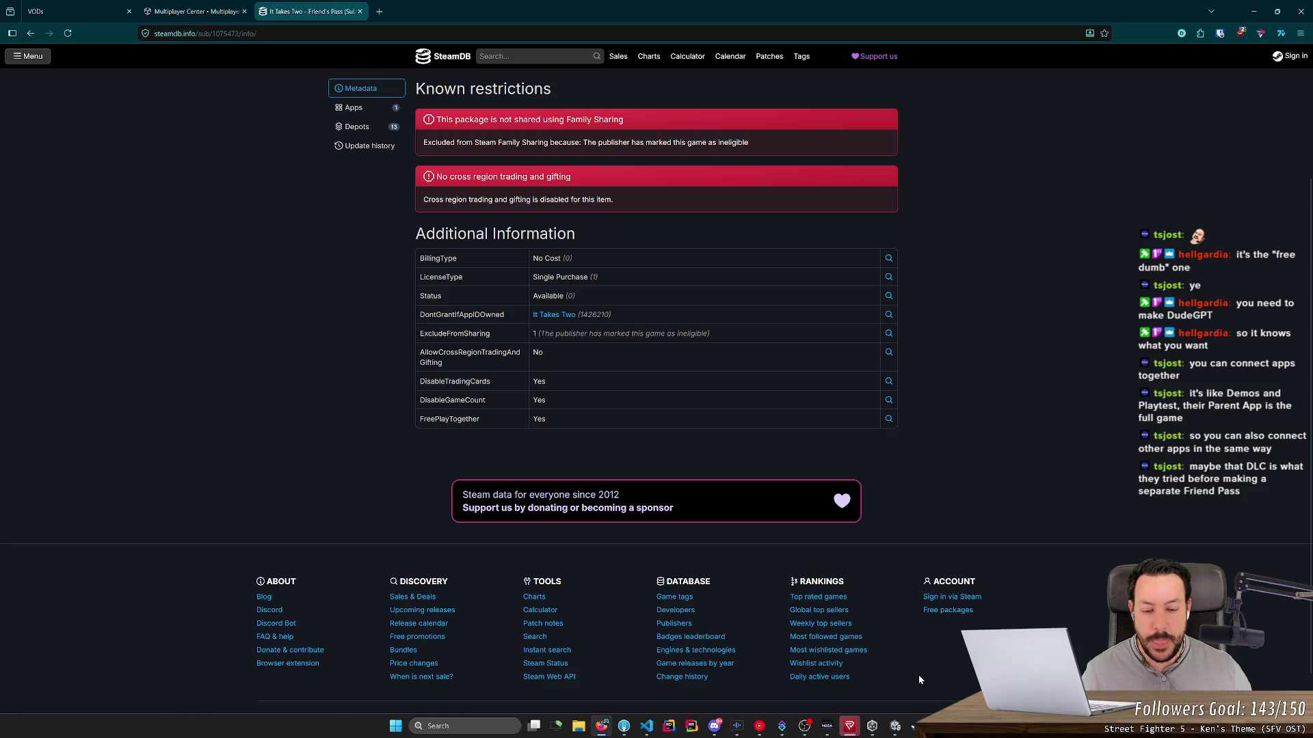
scroll(523, 481, "up", 2)
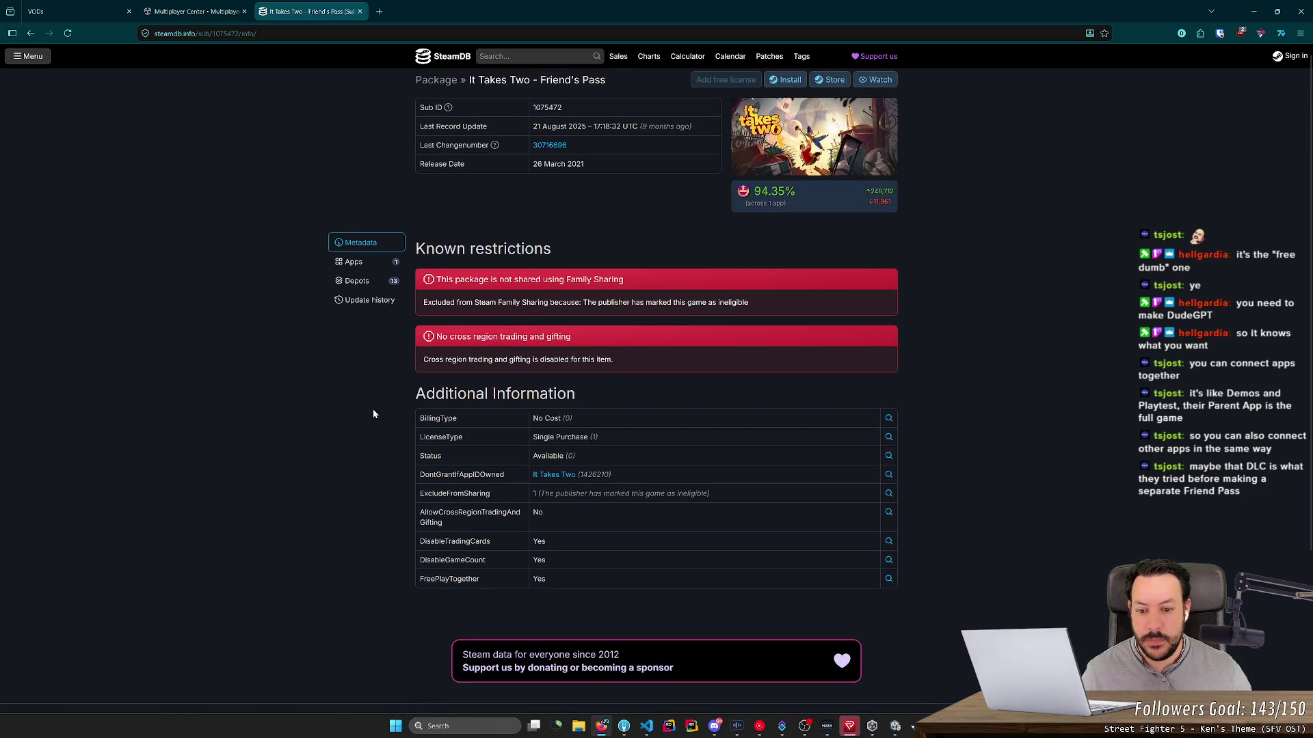
left_click(355, 269)
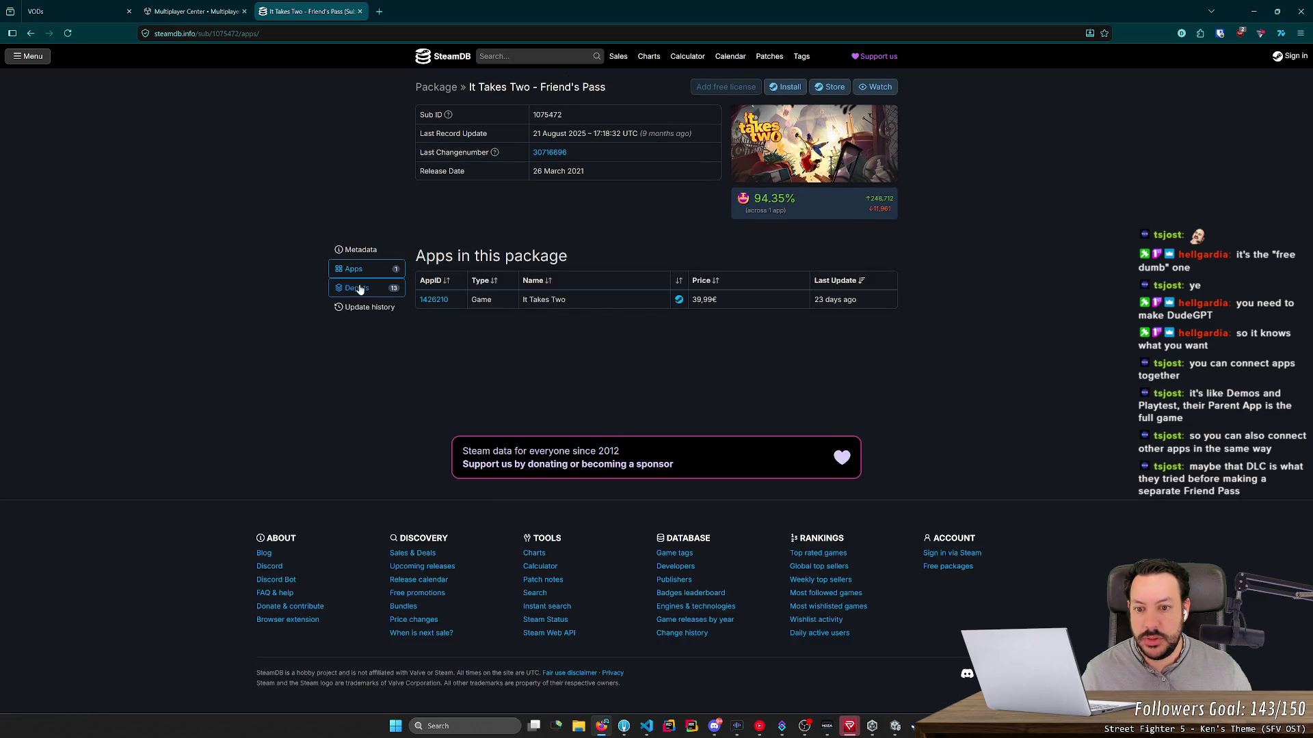
Step: Go to It Takes Two's DLC list, open Full Game Unlock and select its title
left_click(430, 300)
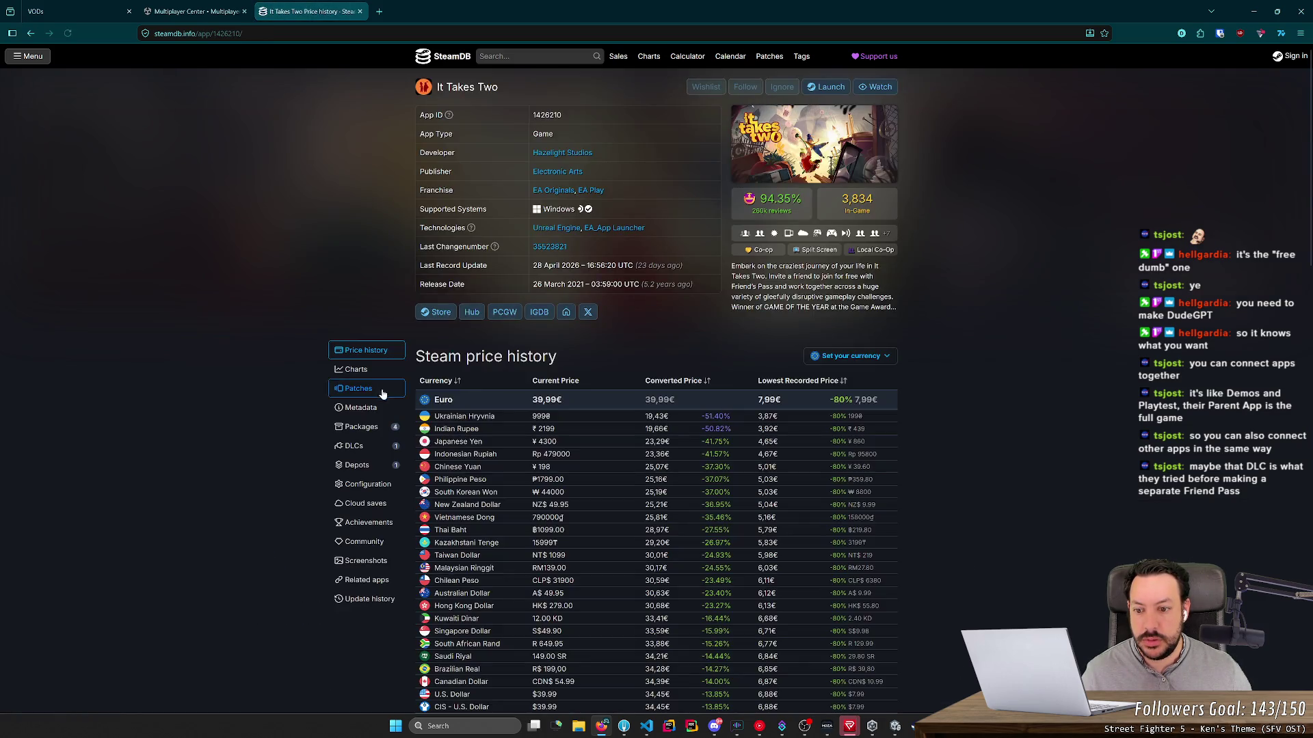
left_click(373, 447)
left_click(441, 134)
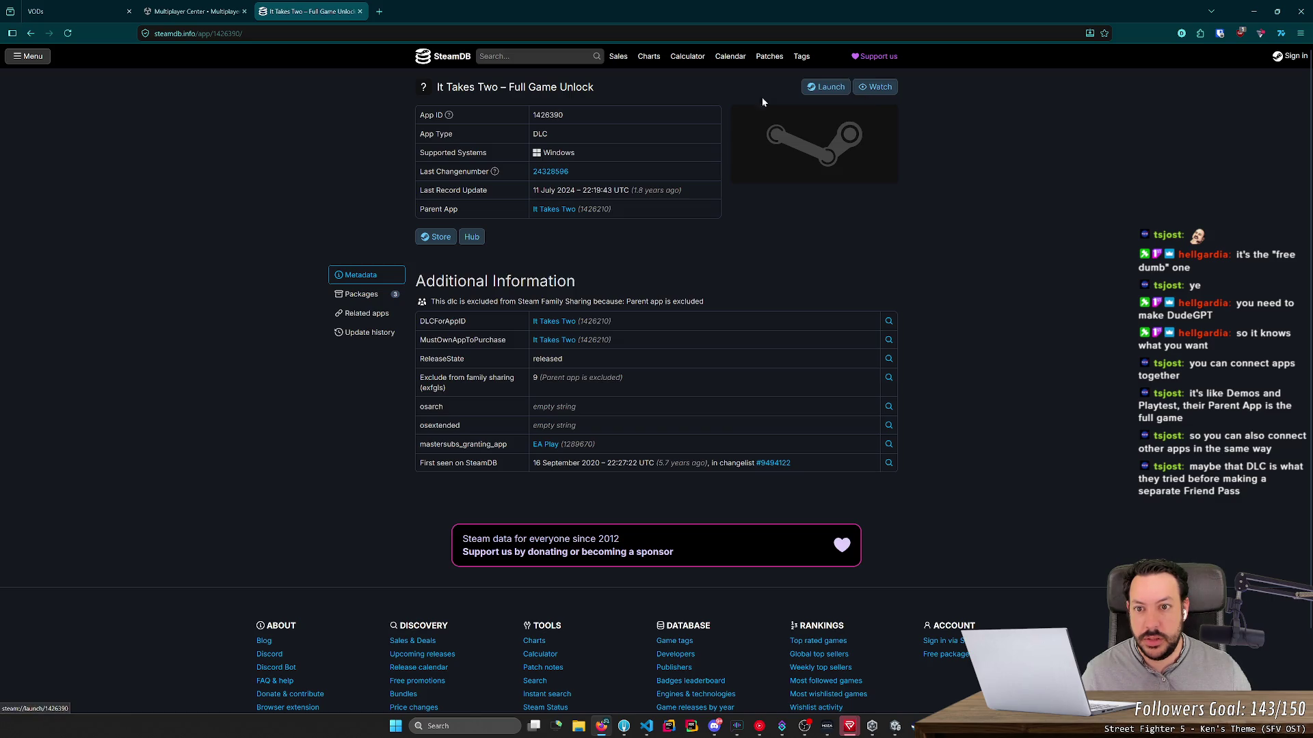
left_click_drag(595, 88, 437, 87)
key("ctrl+c")
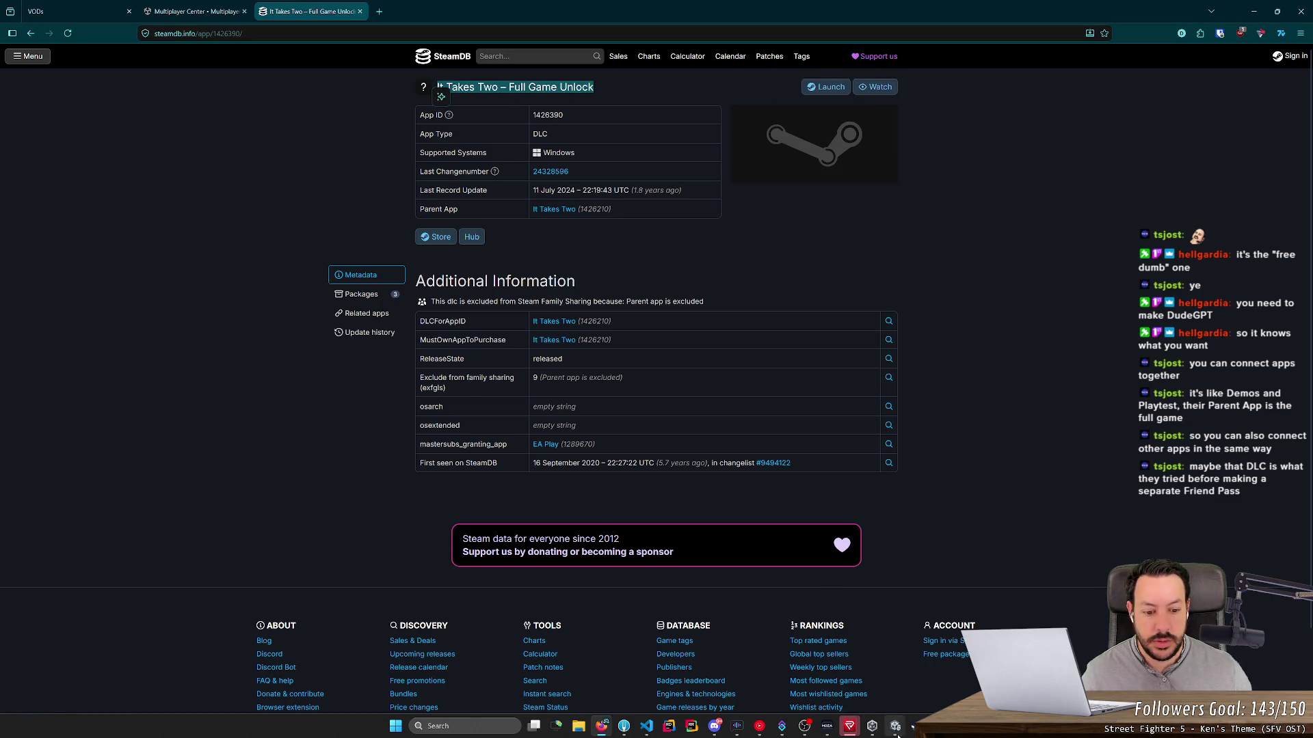
Step: Search the Steam store for the pasted 'It Takes Two – Full Game Unlock' title, then return to SteamDB
left_click(916, 726)
scroll(999, 367, "up", 5)
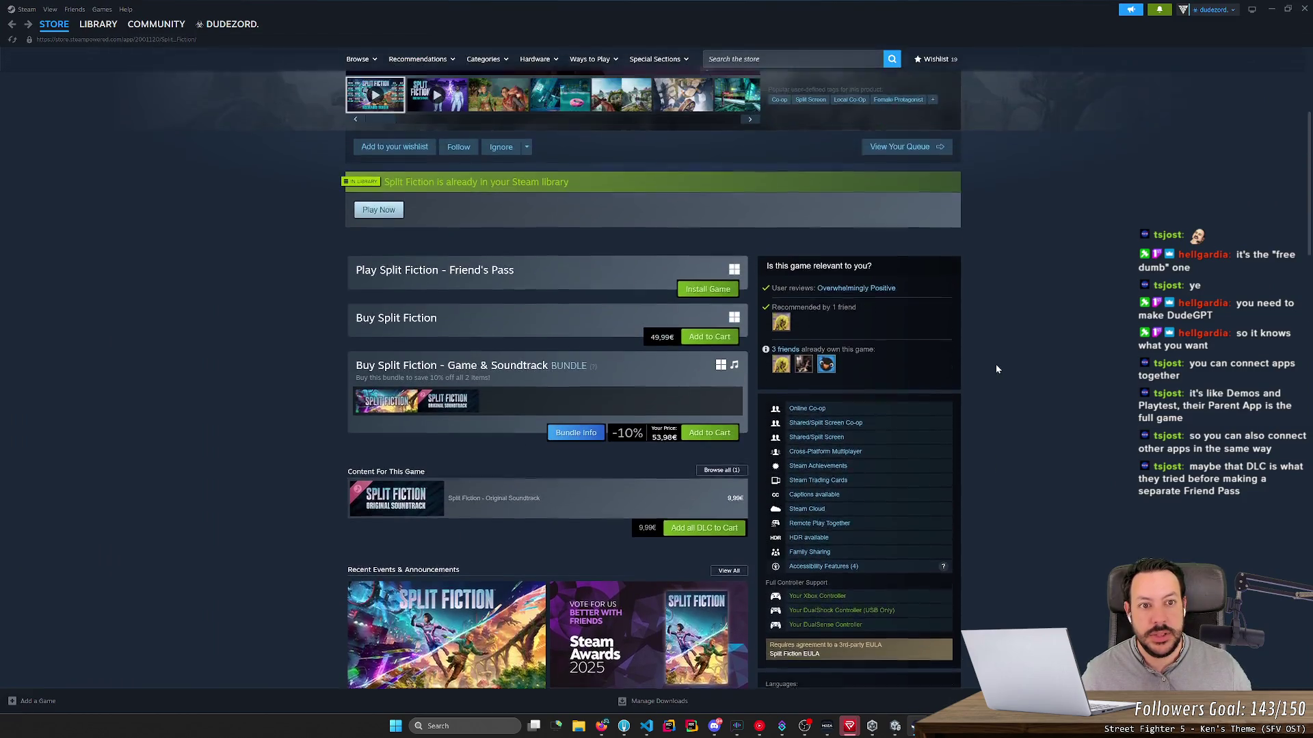
left_click(786, 59)
key("ctrl+v")
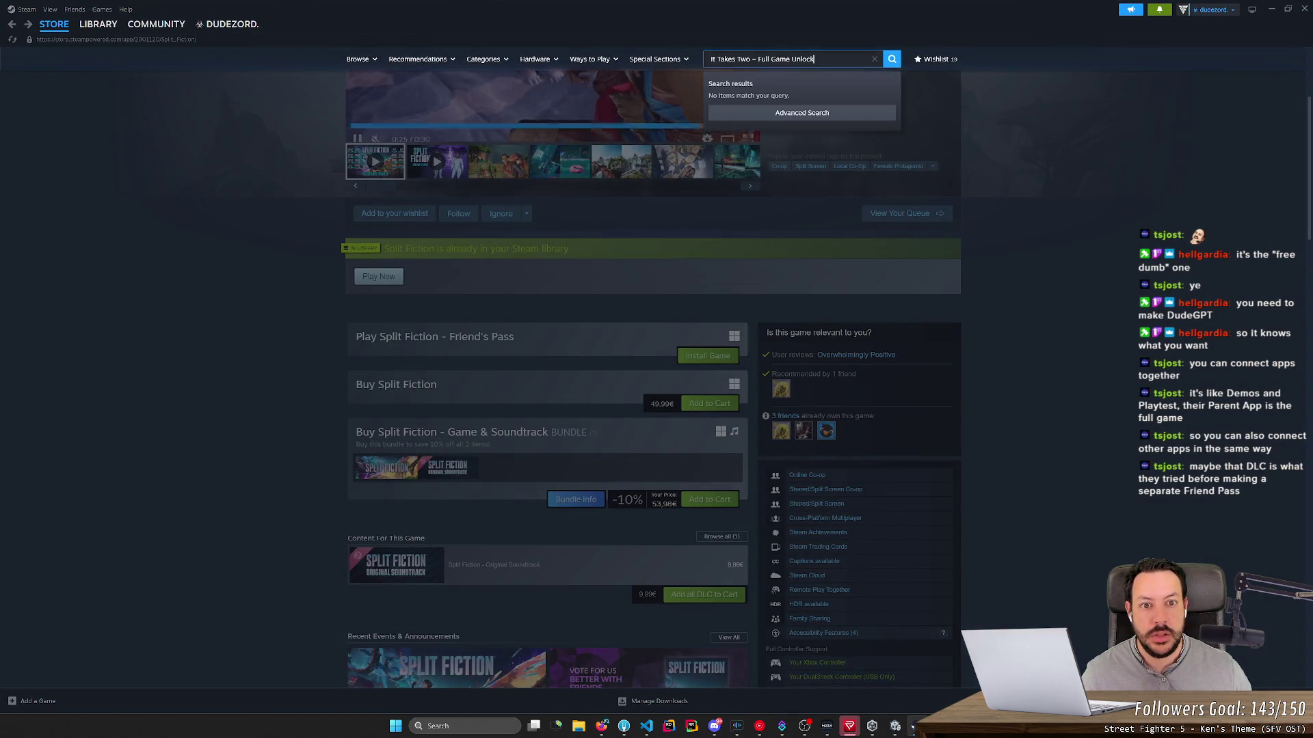
key("Home")
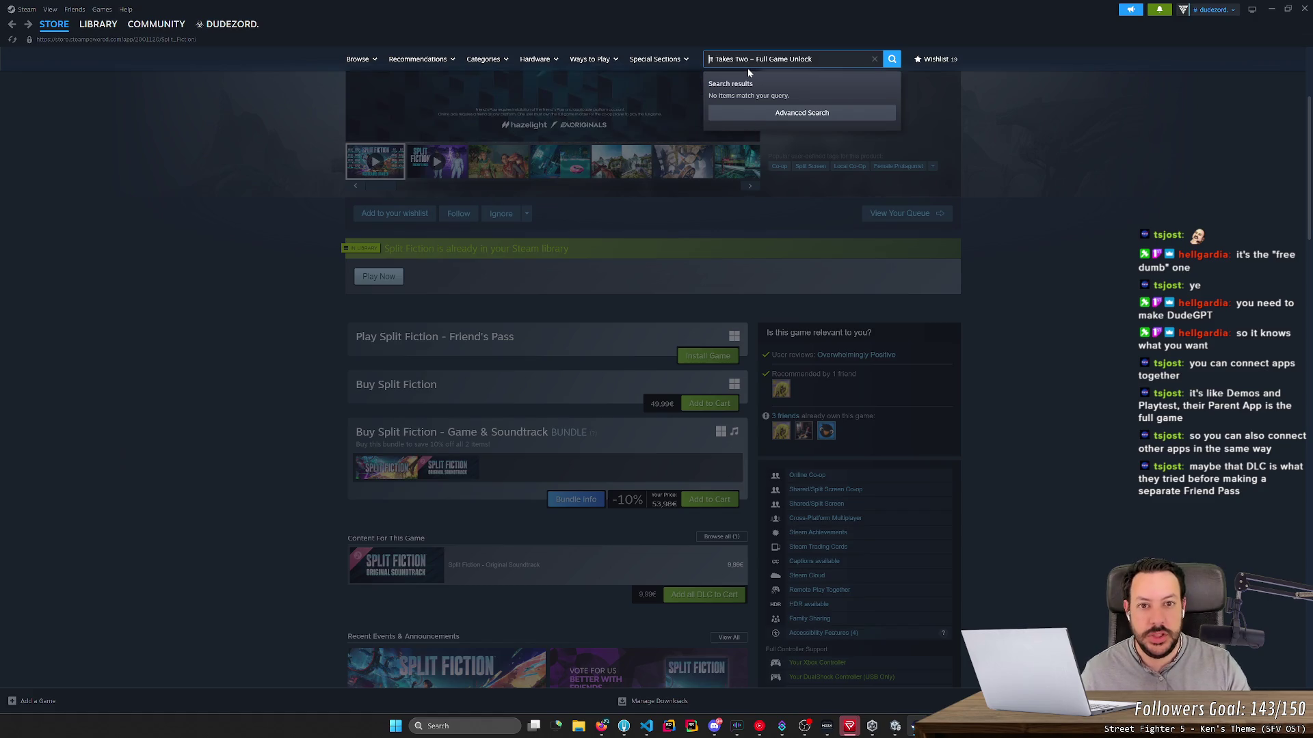
key("Return")
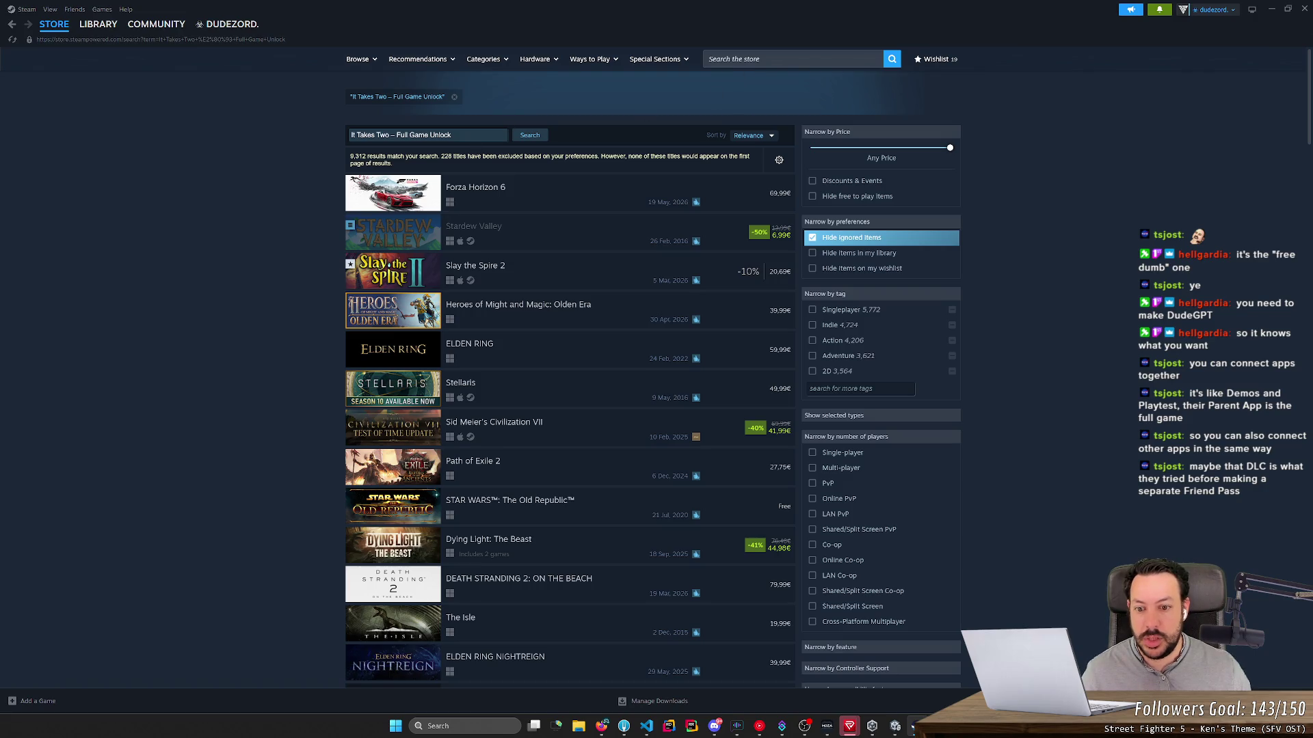
key("alt+Tab")
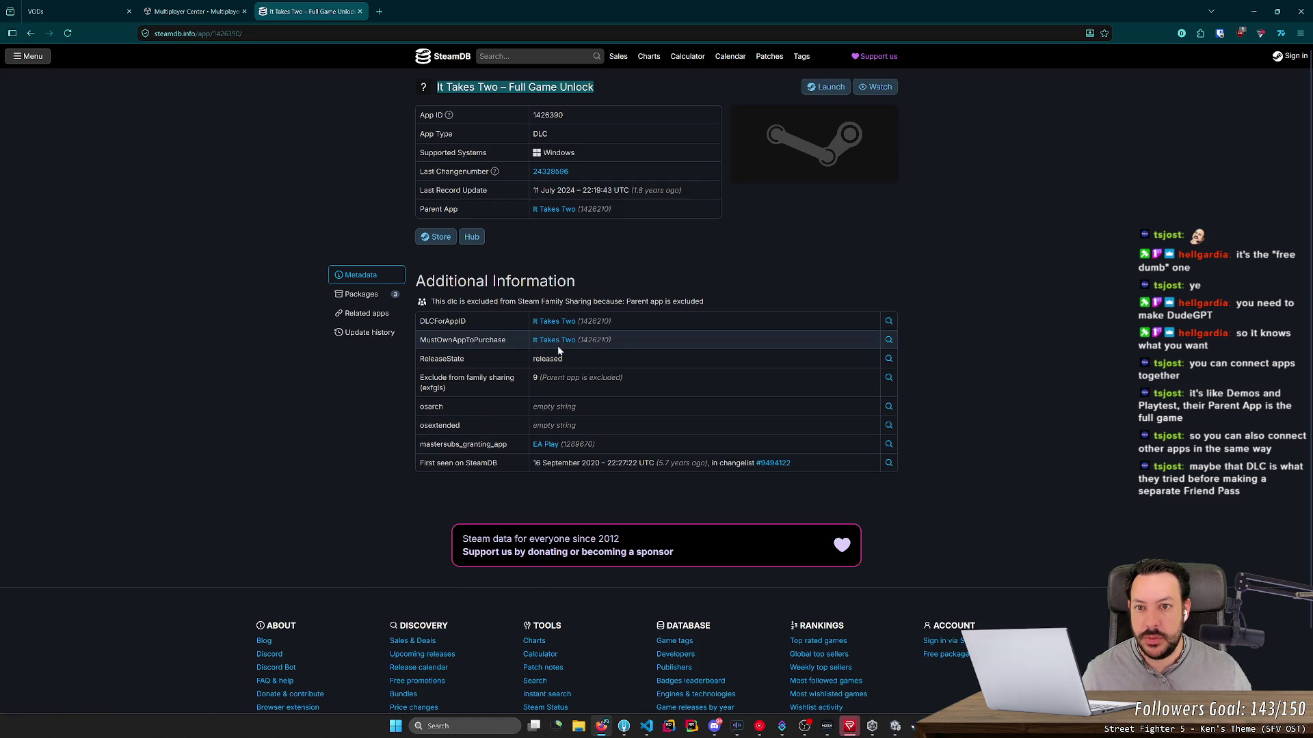
Step: Review the Full Game Unlock DLC's packages and its update history
left_click(362, 295)
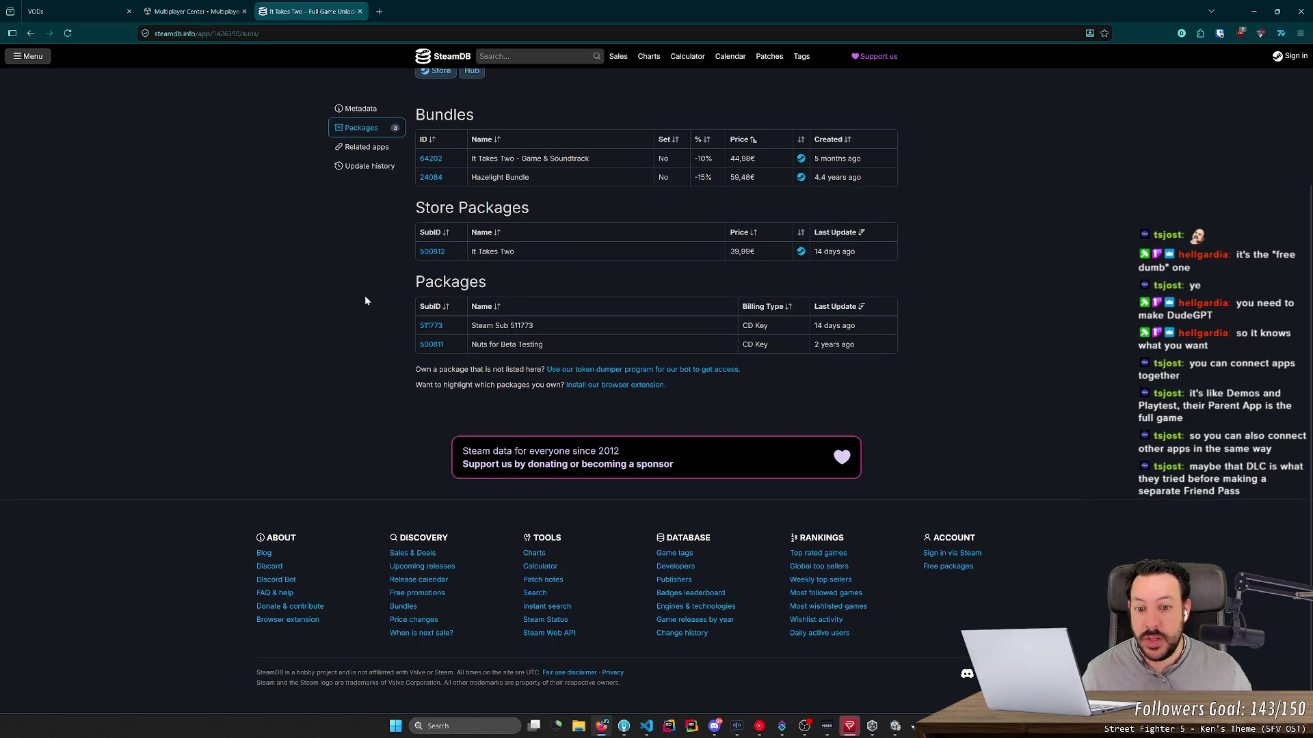
scroll(365, 296, "up", 3)
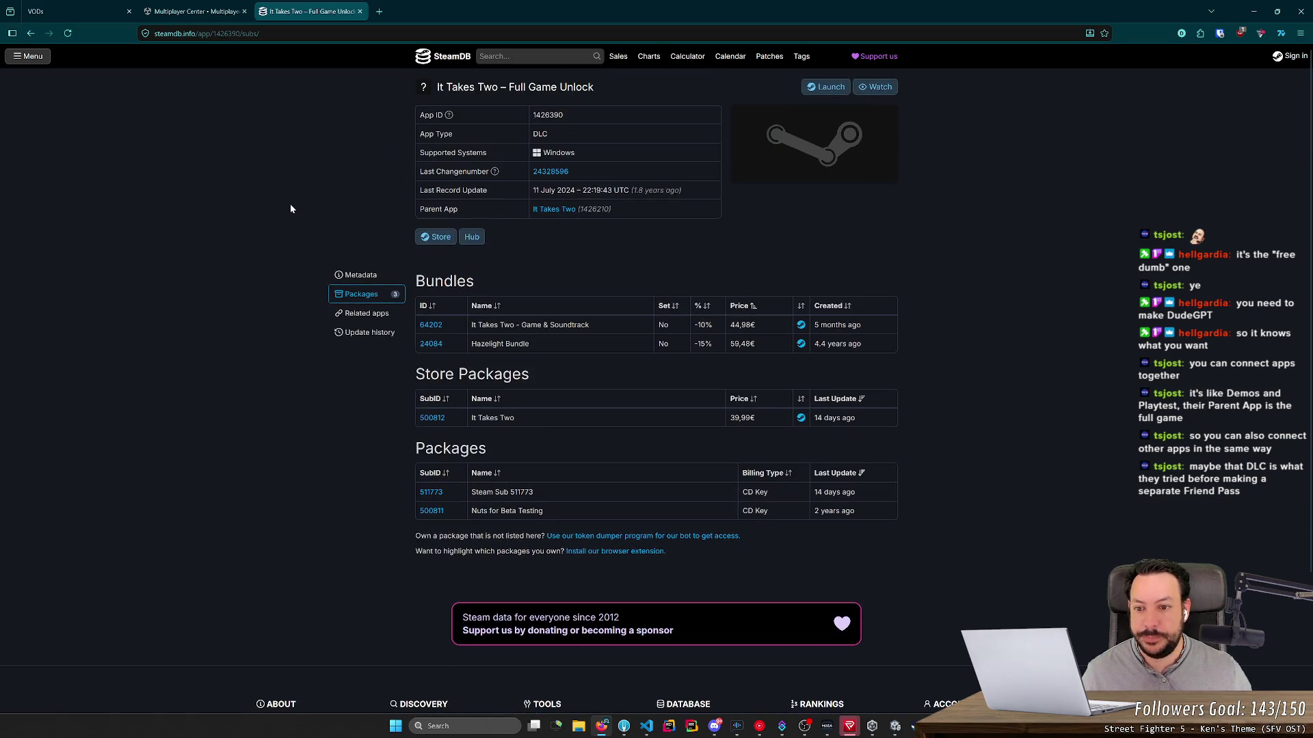
left_click(367, 333)
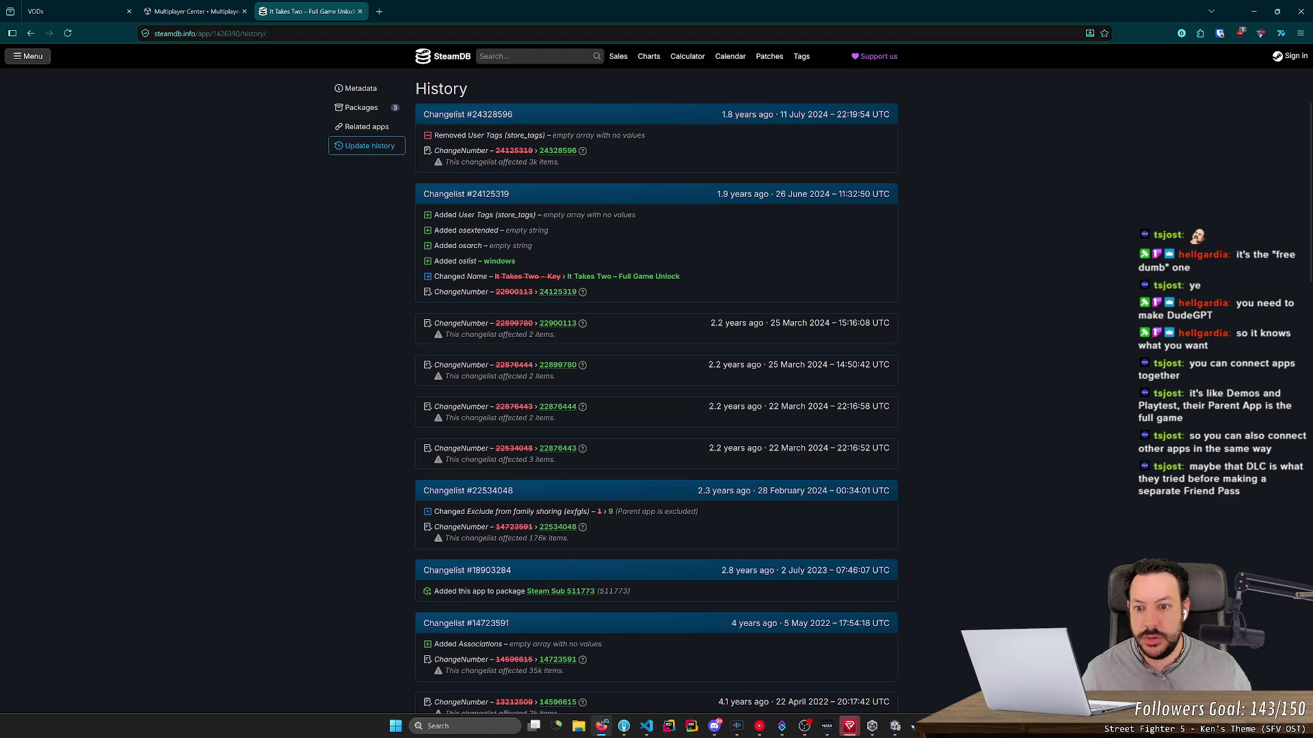
Step: Autoscroll through the changelists, then close the It Takes Two SteamDB tab
mouse_move(728, 200)
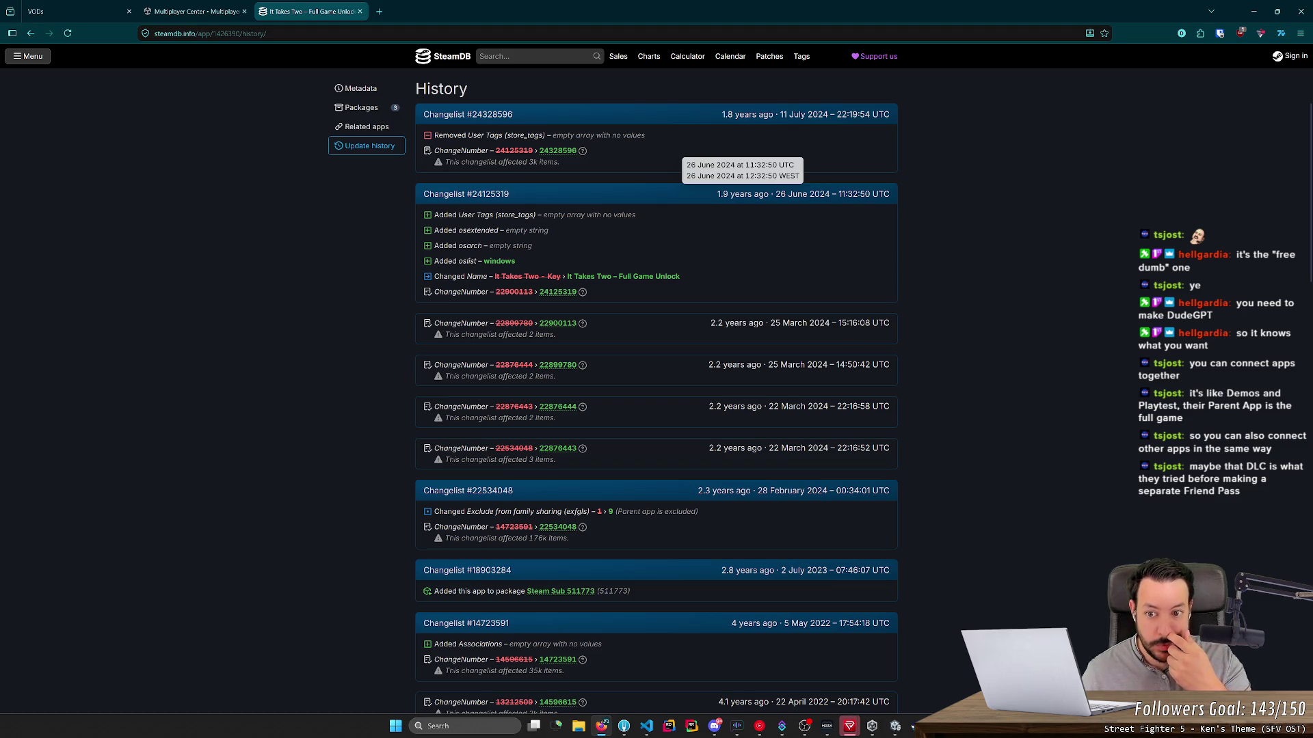
middle_click(330, 293)
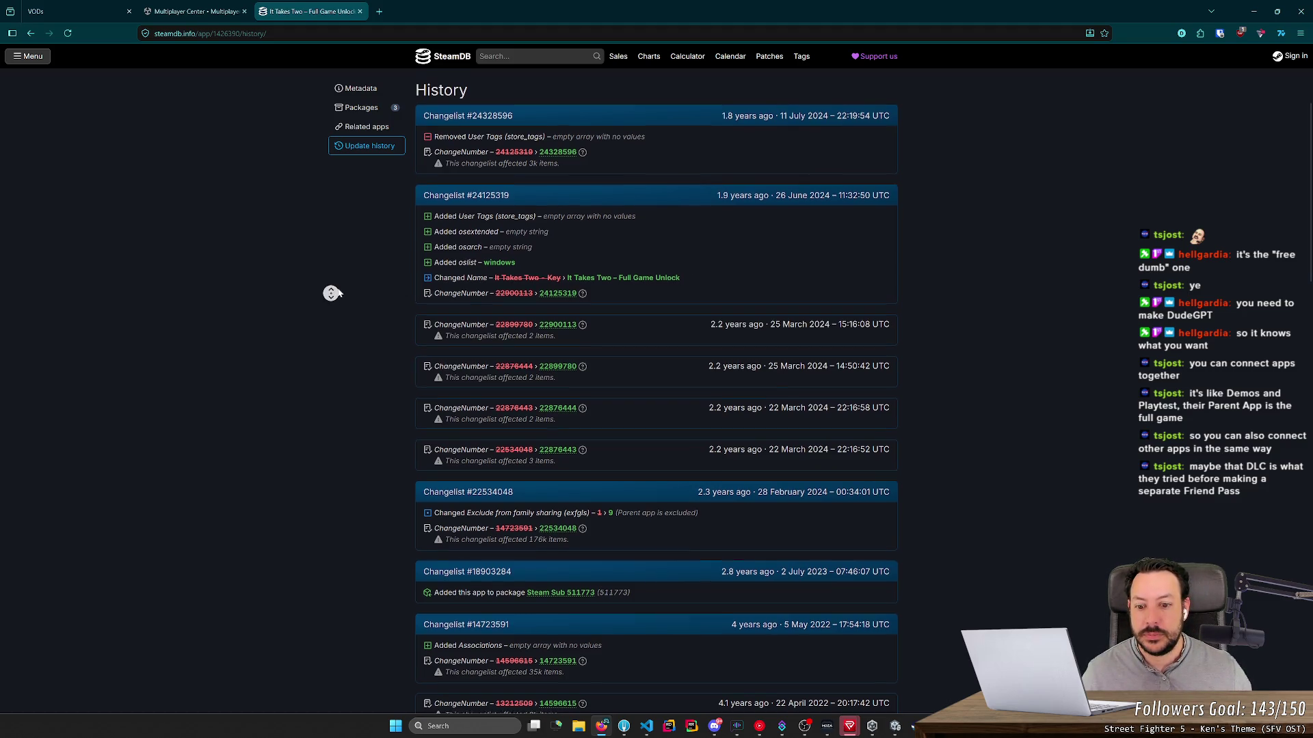
middle_click(366, 461)
scroll(367, 461, "up", 15)
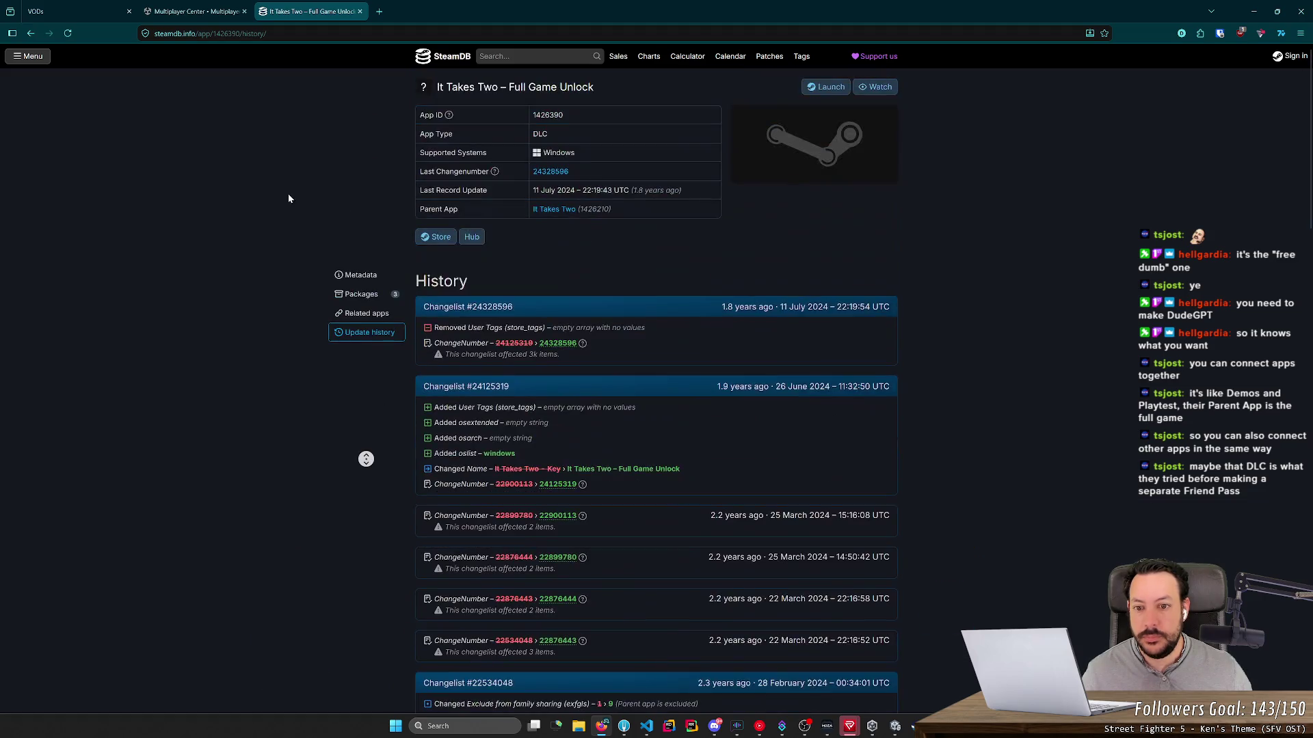
middle_click(321, 14)
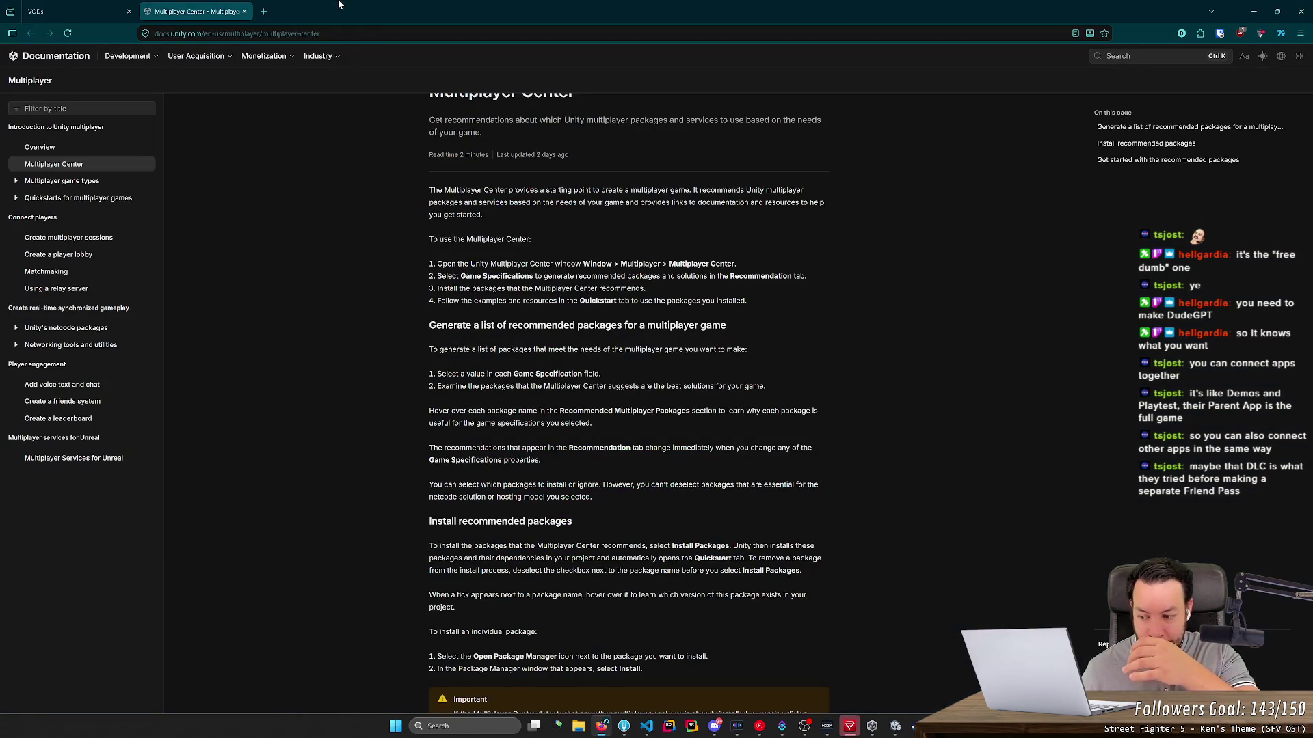
scroll(380, 438, "up", 1)
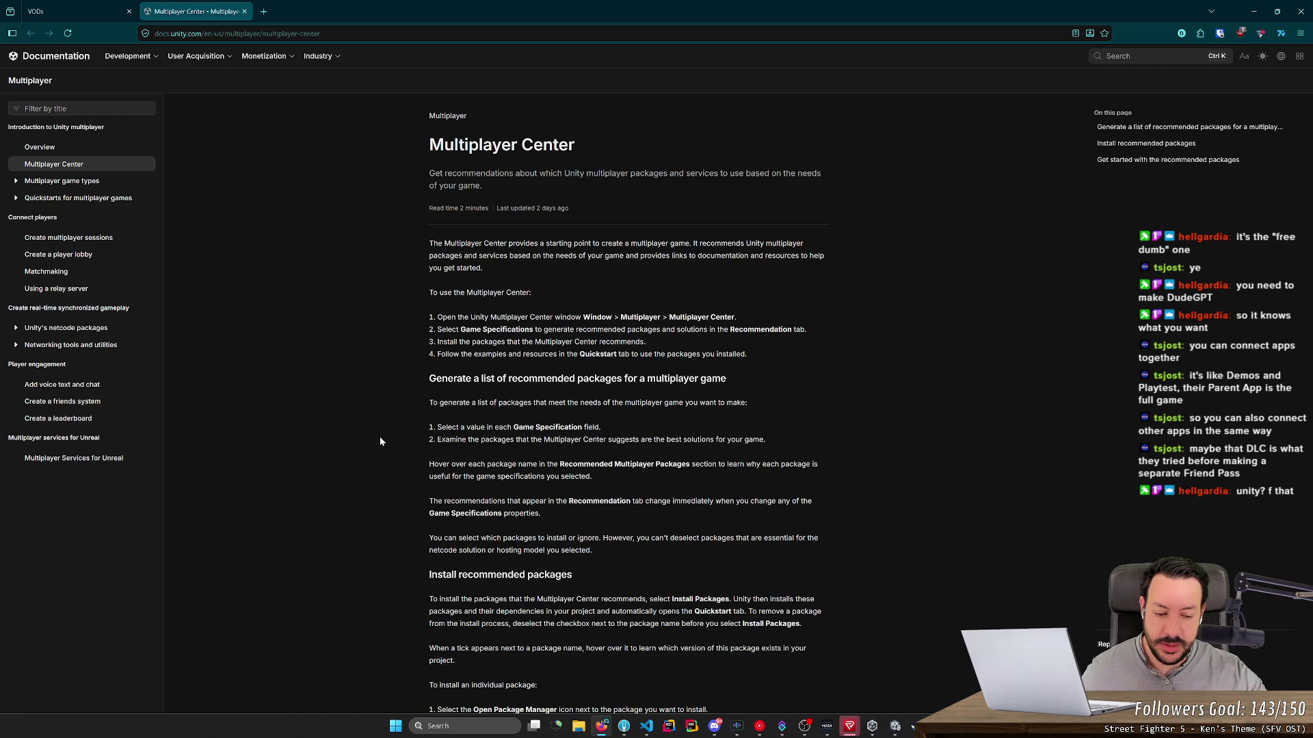
left_click(895, 726)
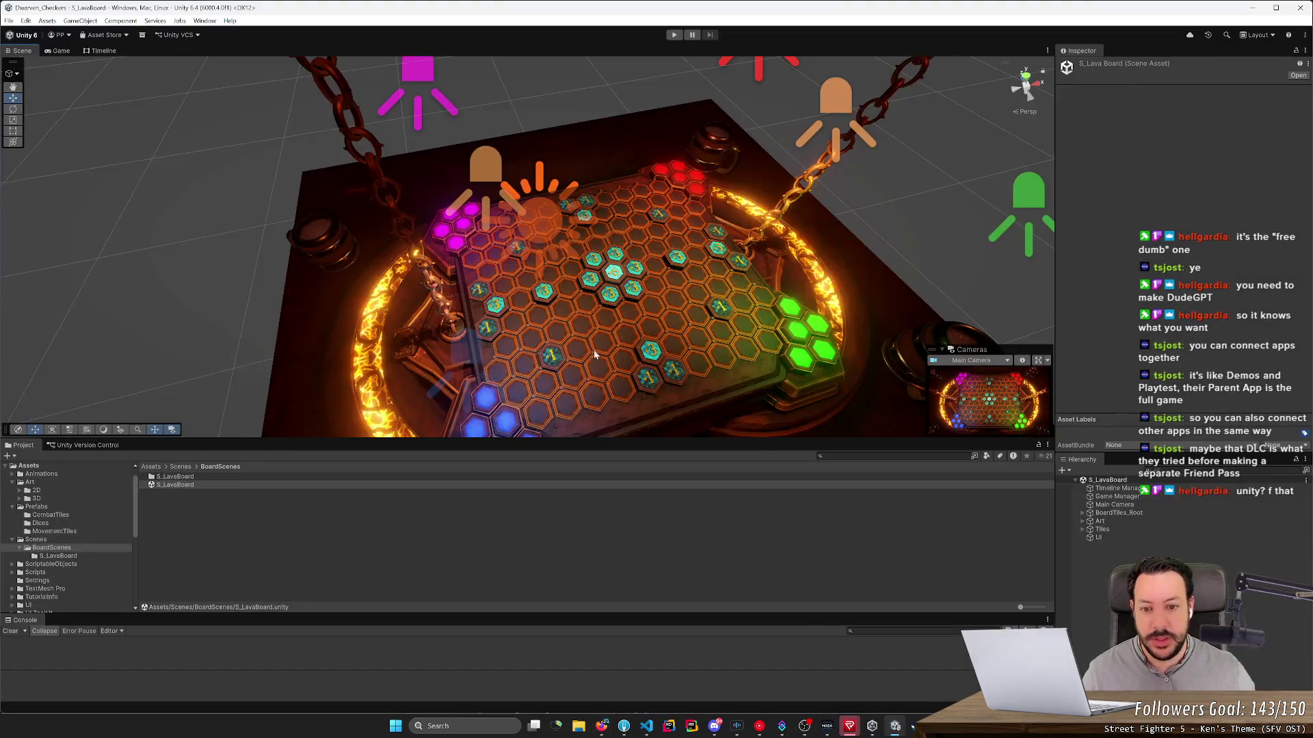
left_click_drag(624, 350, 626, 352)
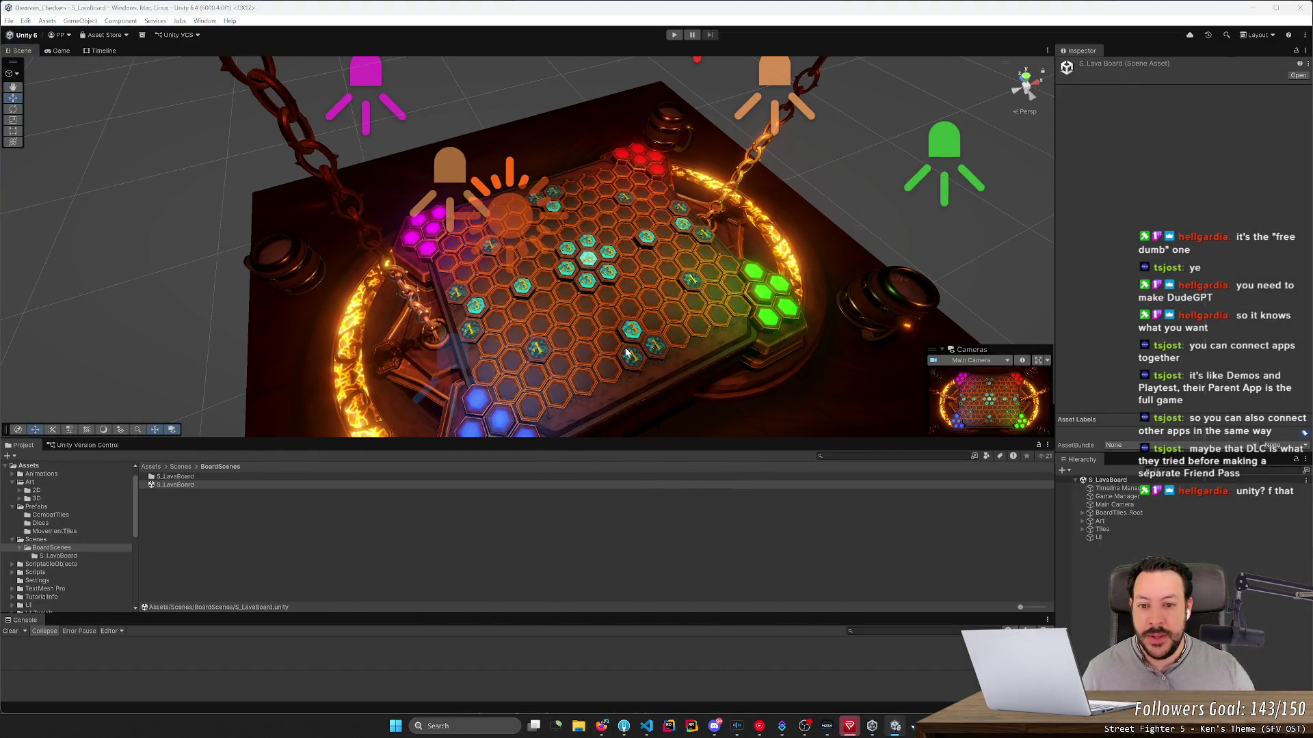
key("alt+Tab")
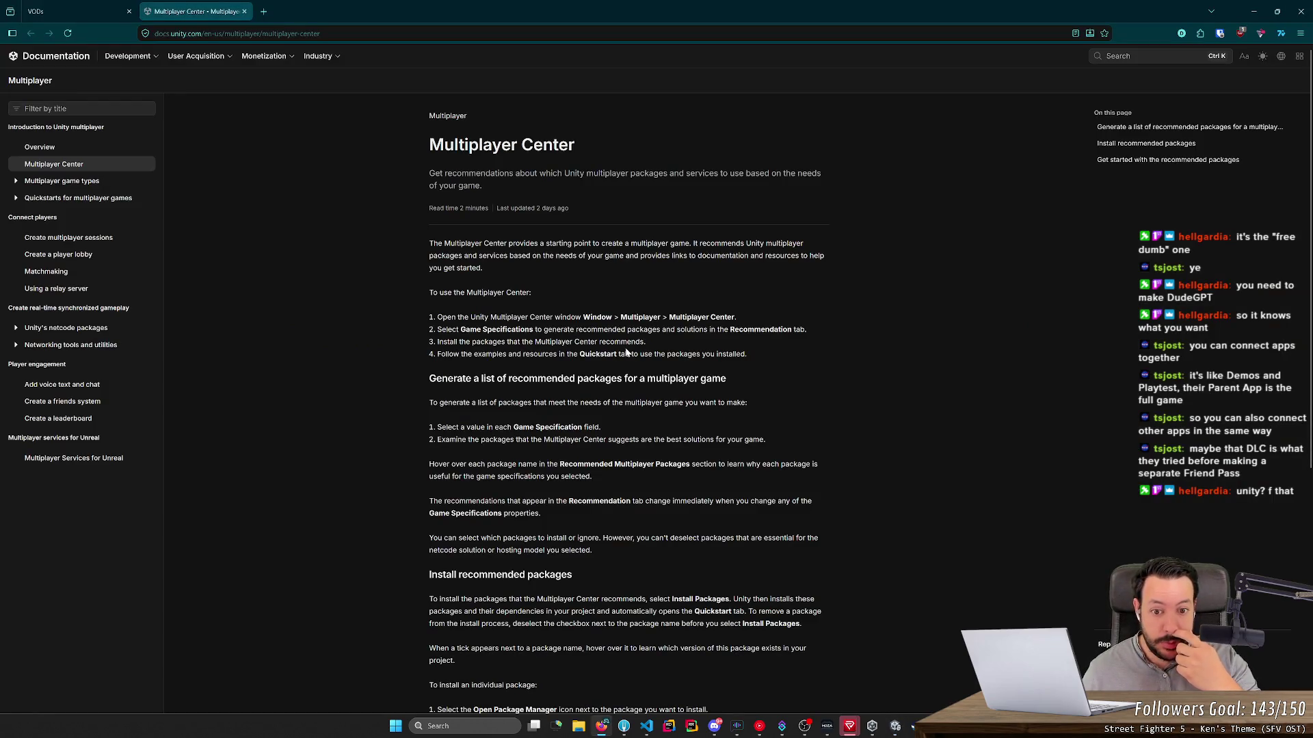
scroll(625, 342, "down", 3)
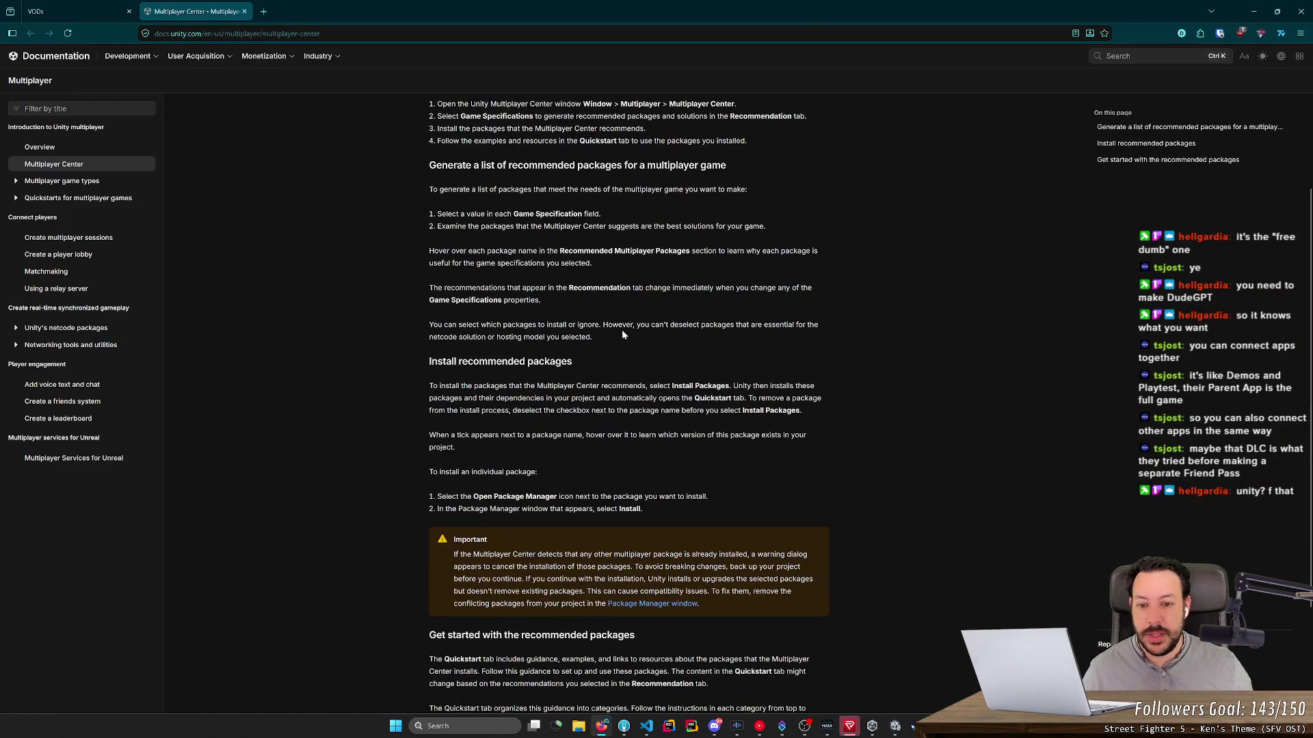
scroll(623, 335, "up", 3)
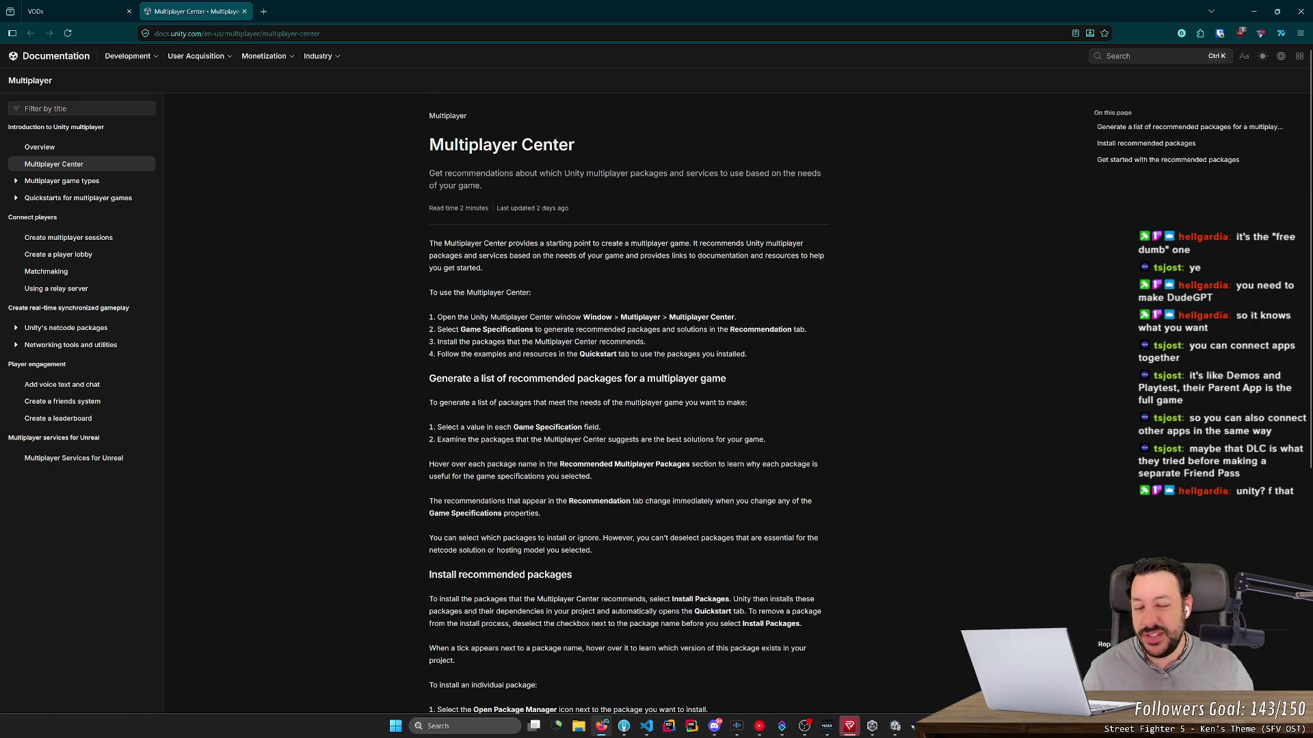
scroll(651, 306, "down", 2)
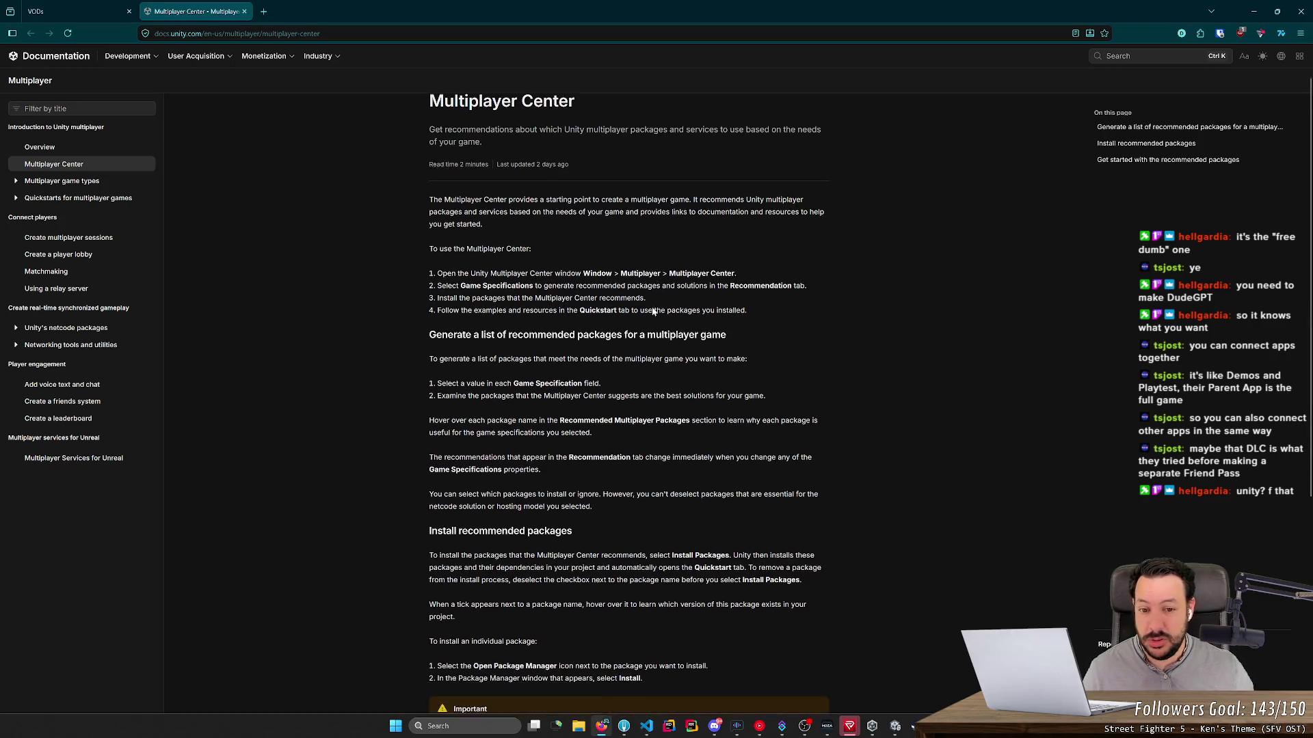
scroll(651, 307, "up", 2)
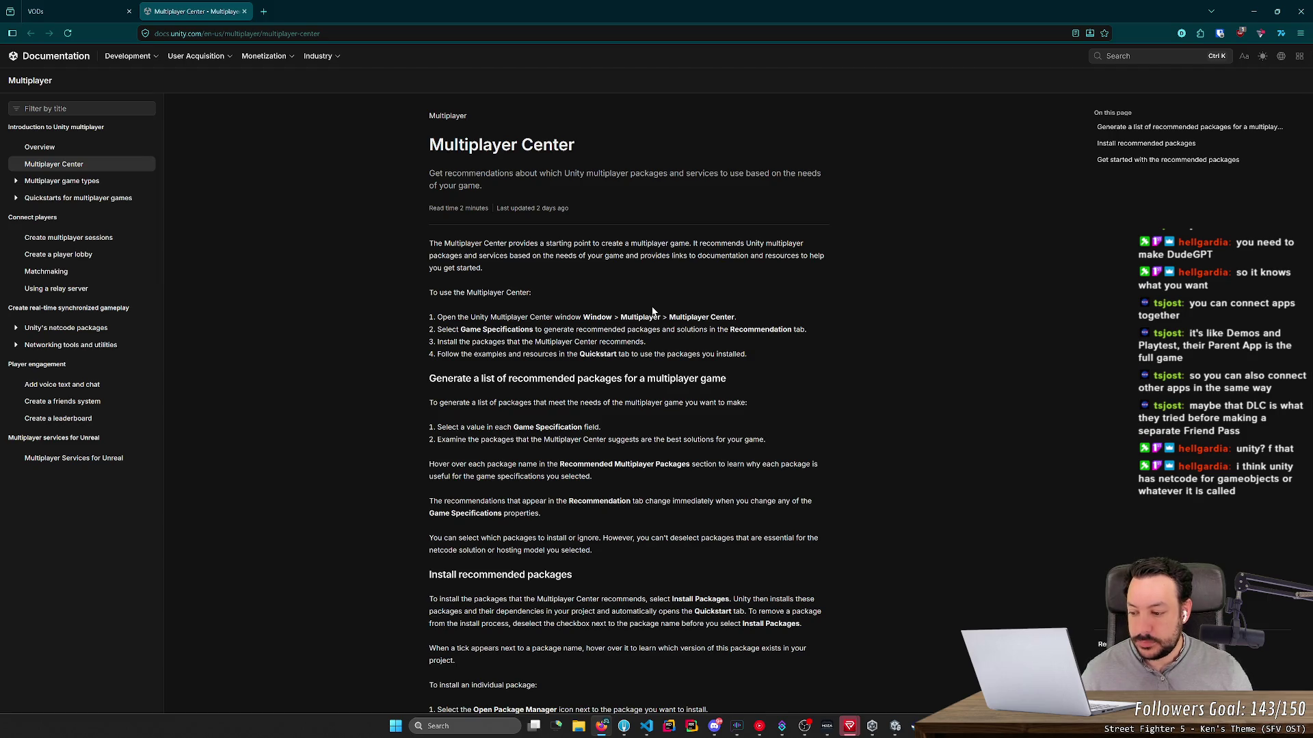
middle_click(485, 205)
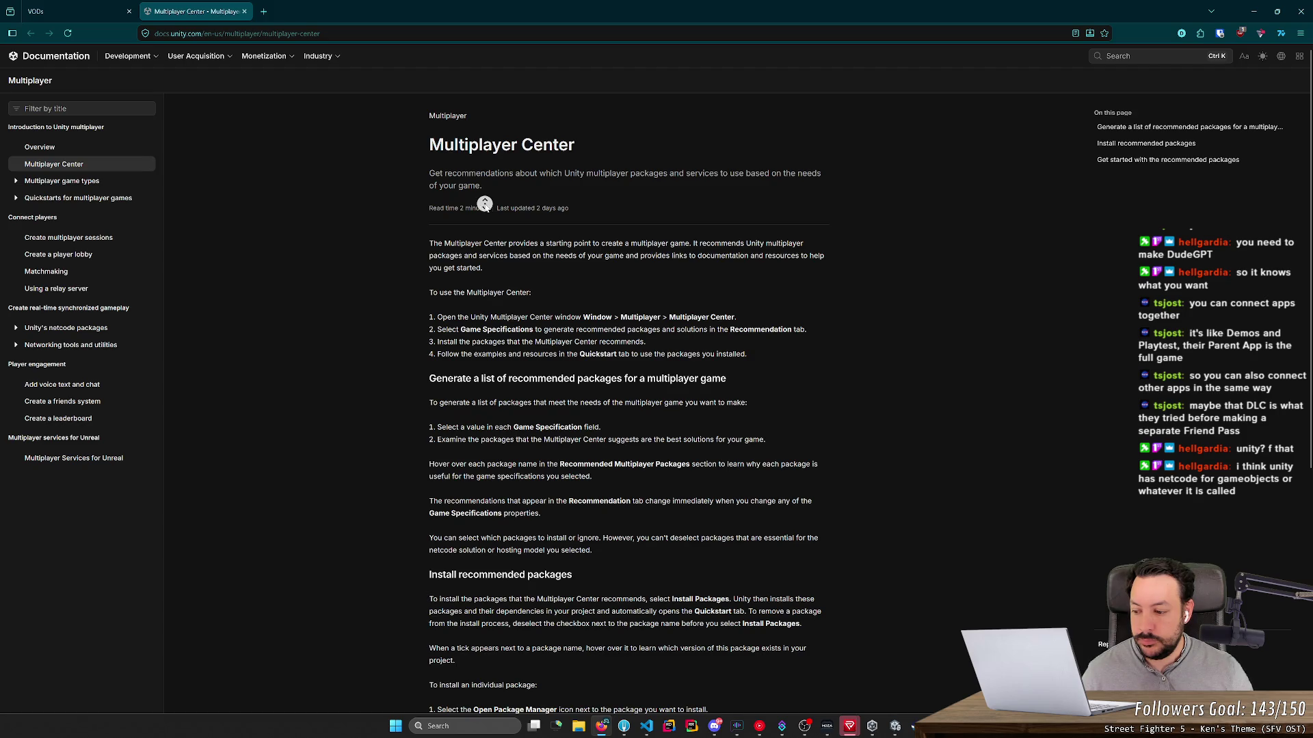
scroll(483, 214, "down", 1)
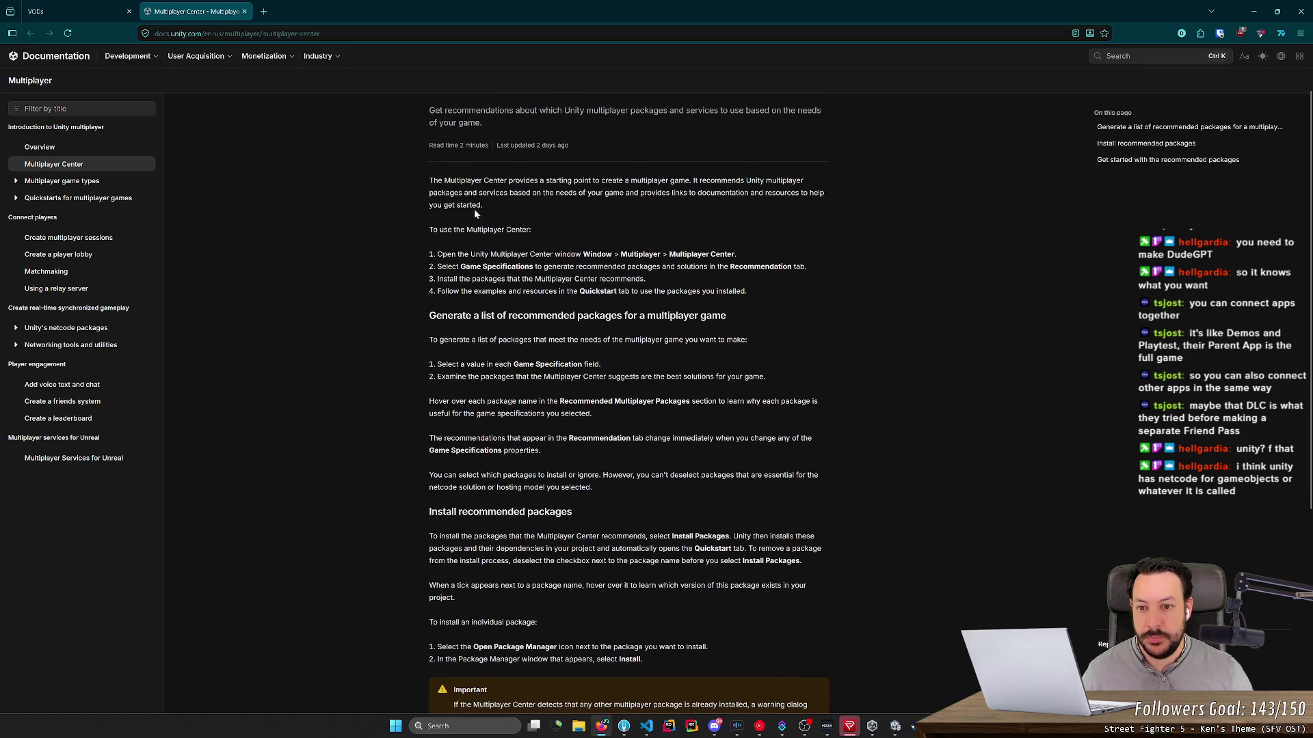
mouse_move(433, 181)
left_mouse_down()
mouse_move(730, 190)
mouse_move(613, 193)
mouse_move(575, 267)
mouse_move(640, 193)
mouse_move(434, 180)
left_mouse_up()
left_click_drag(427, 230, 582, 241)
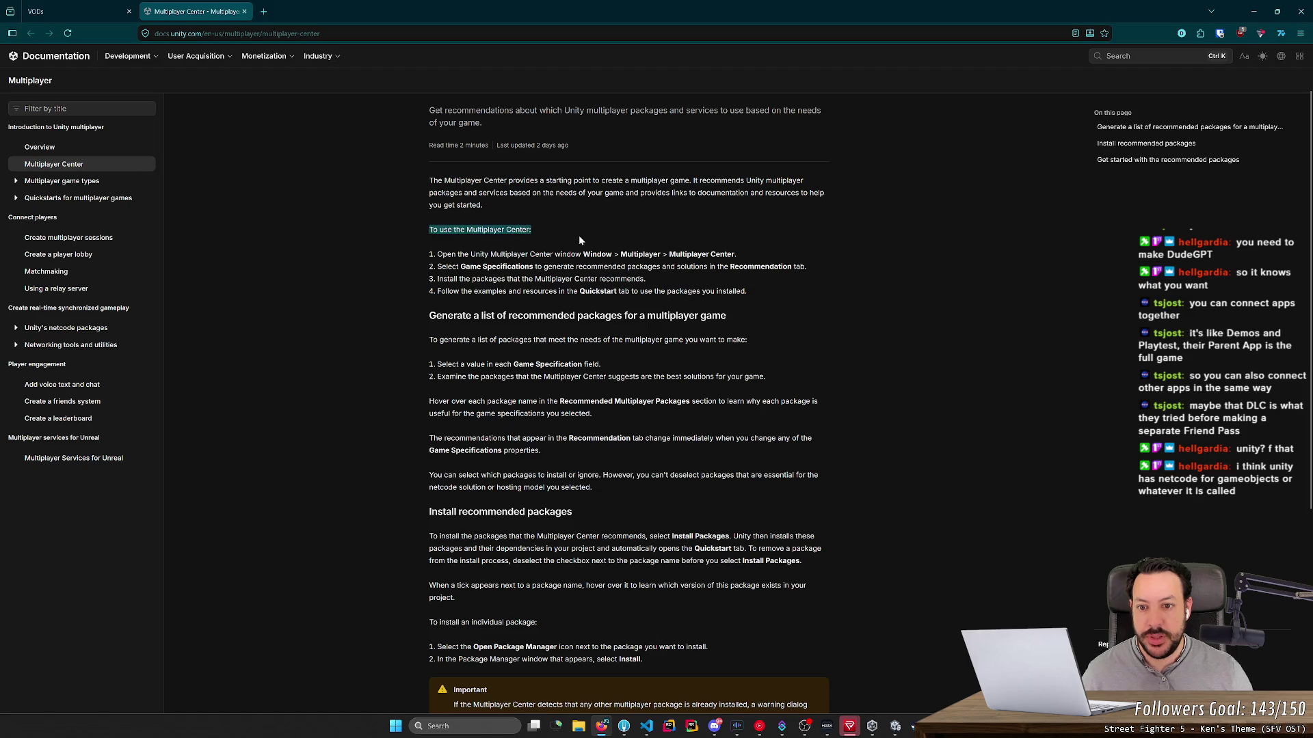
left_click_drag(438, 254, 660, 255)
Step: Open Window > Multiplayer > Multiplayer Center in Unity and widen its window
key("alt+Tab")
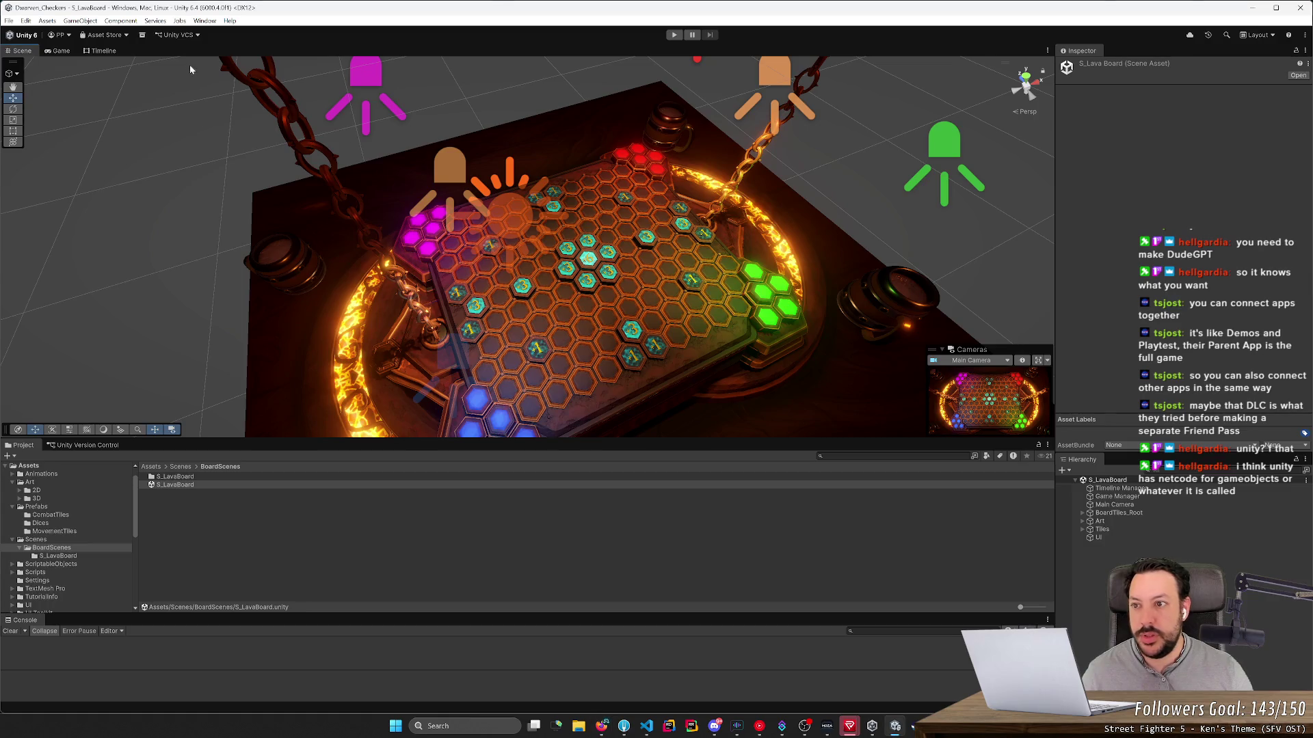
left_click(205, 21)
mouse_move(274, 171)
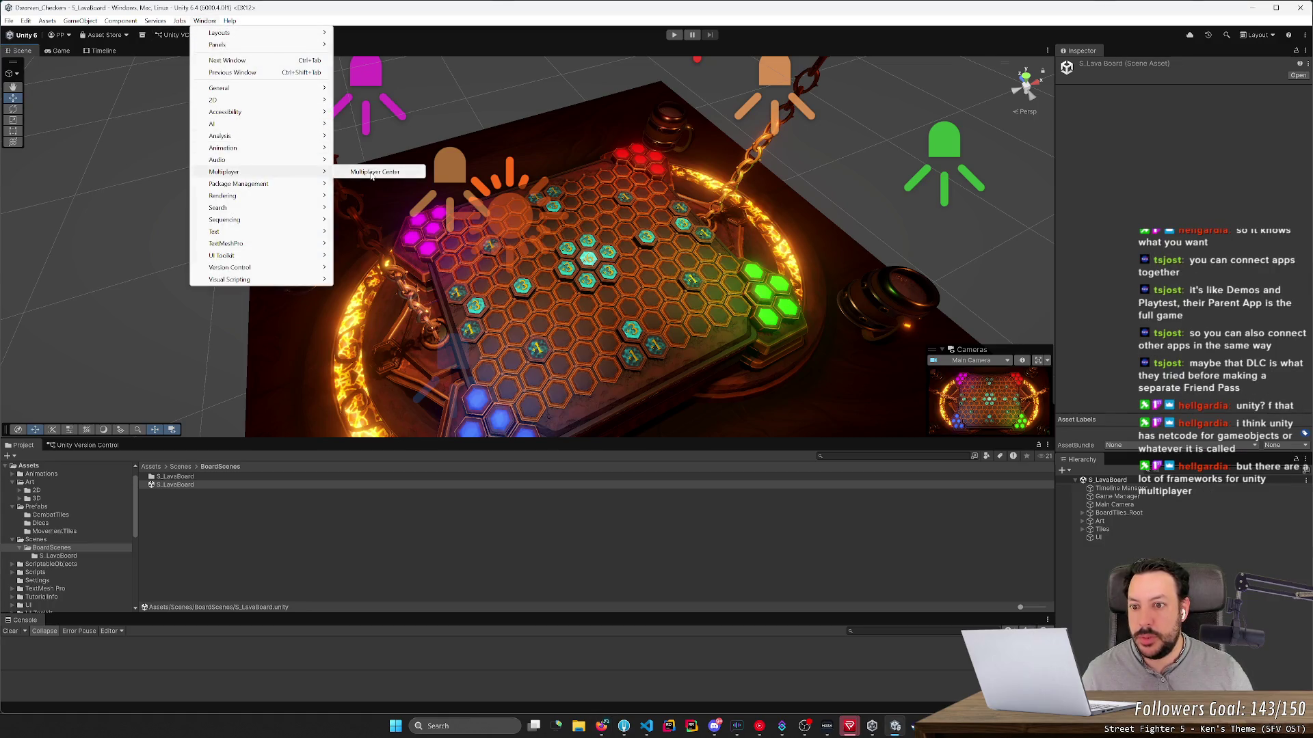
left_click(383, 174)
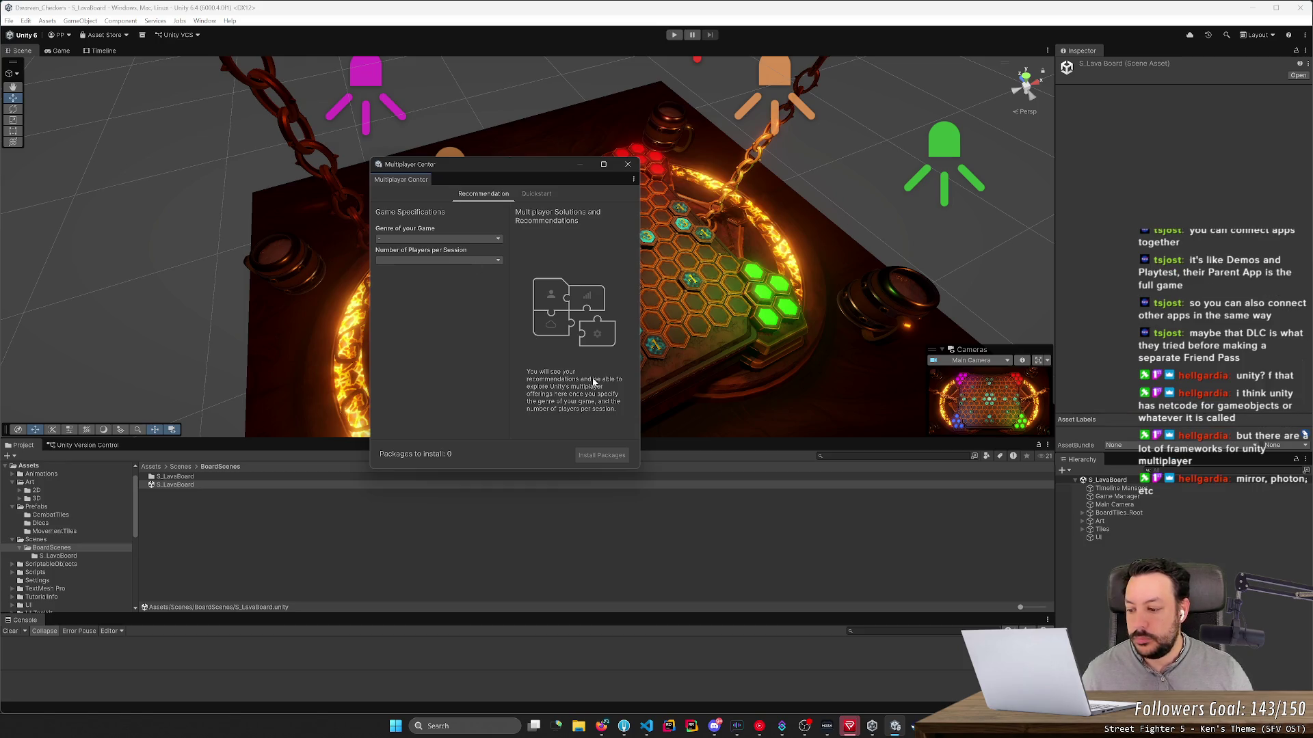
left_click_drag(639, 469, 898, 469)
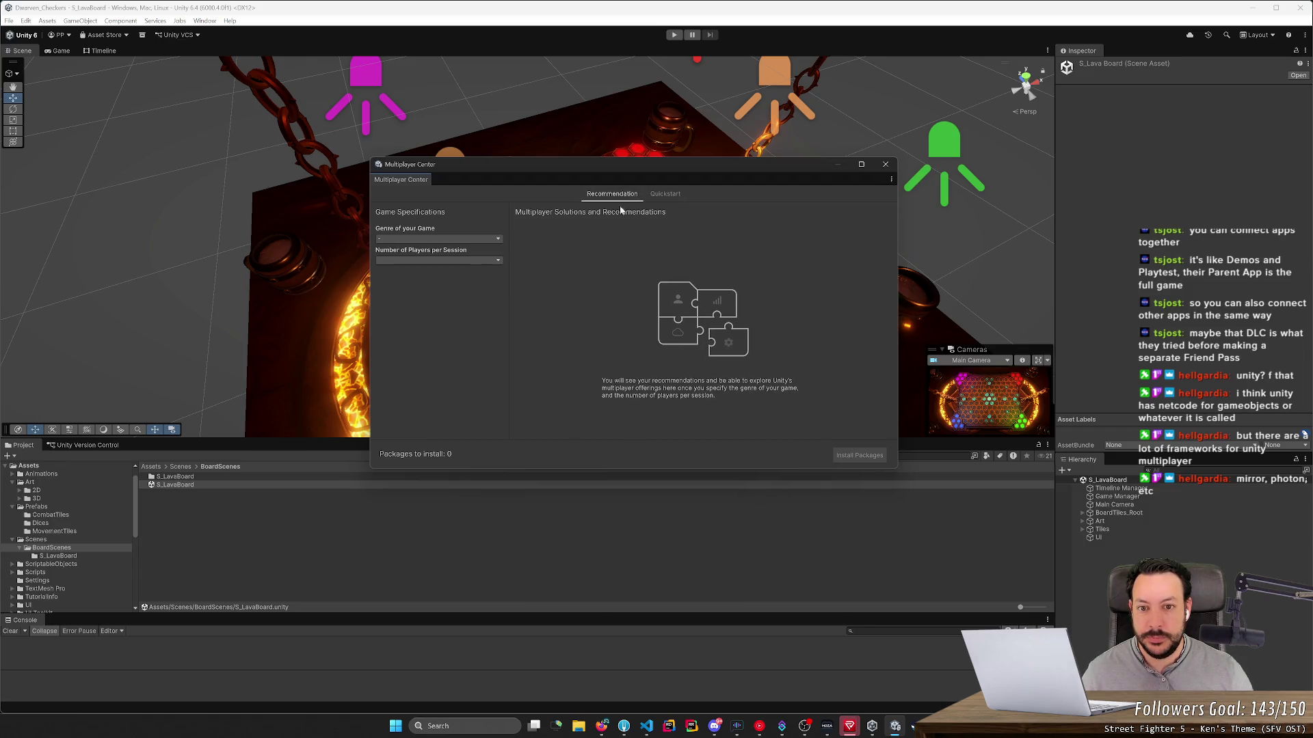
Step: Set Genre to Card Battle, Turn-based, Tabletop and Players per Session to 4
left_click(467, 239)
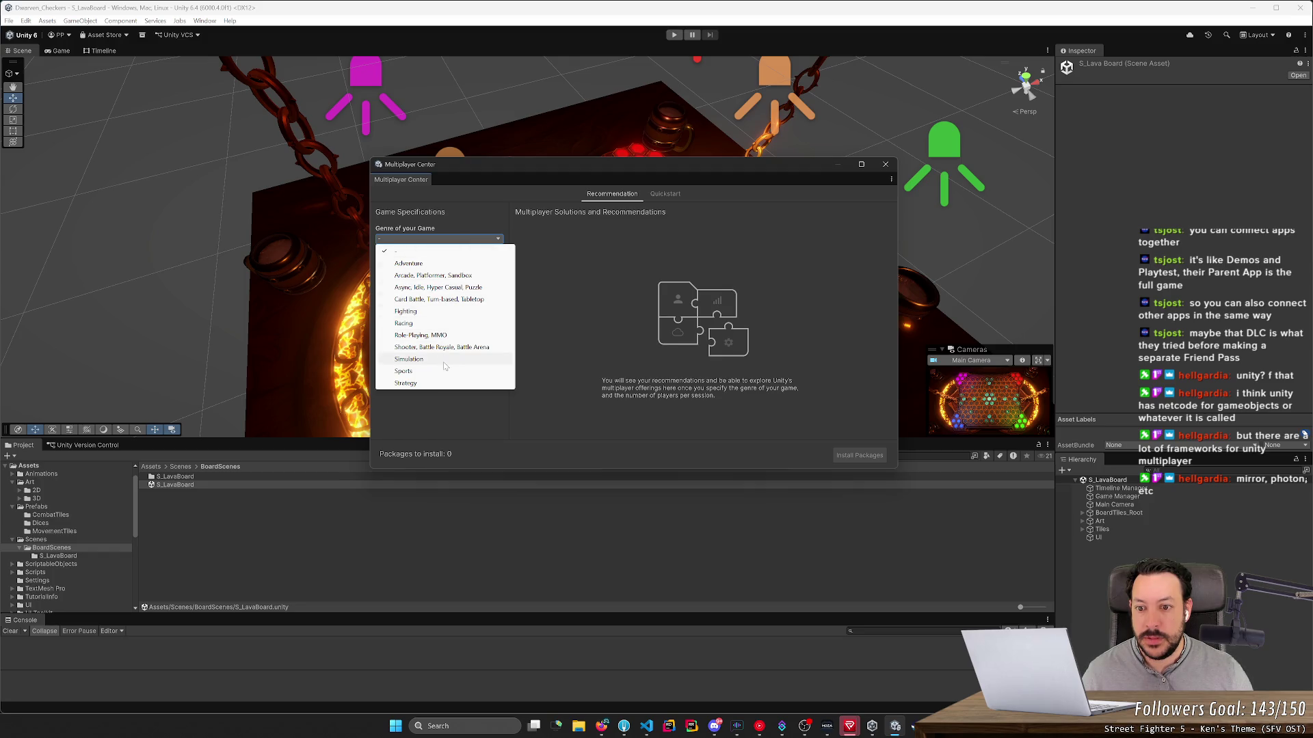
left_click(449, 300)
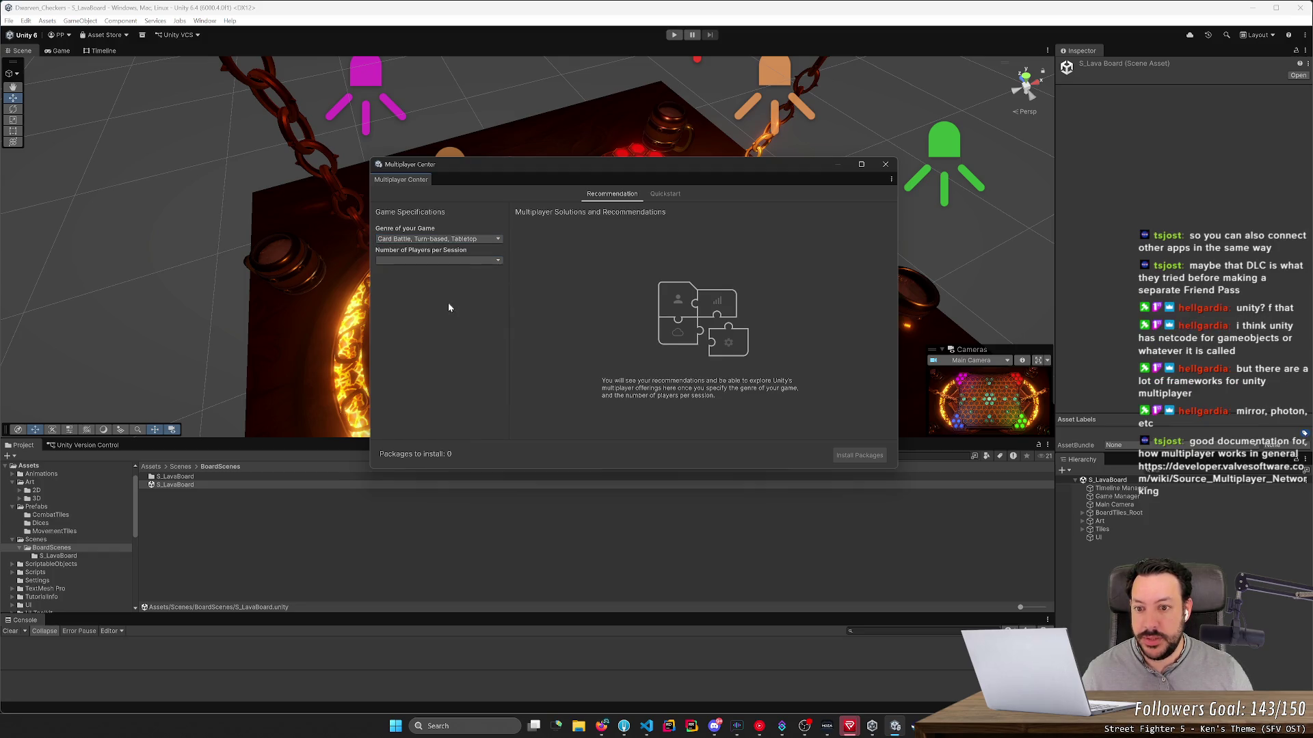
left_click(460, 260)
left_click(430, 286)
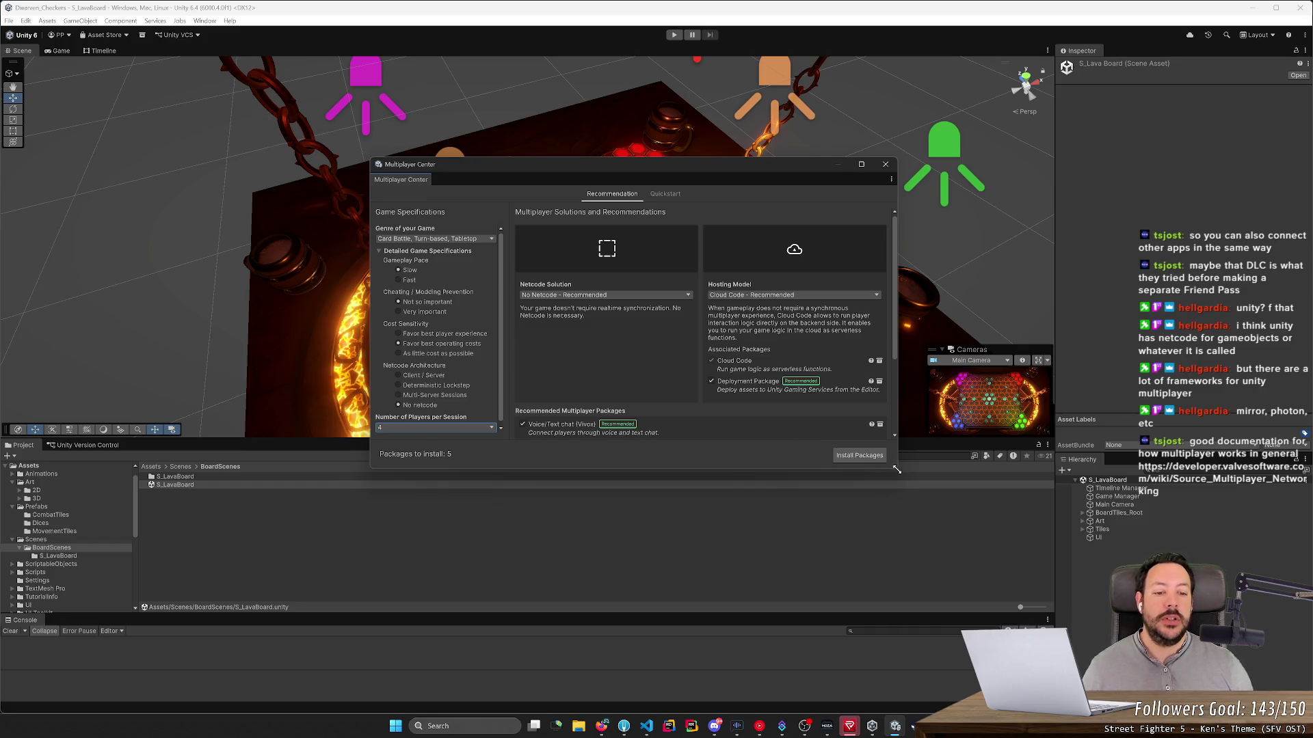
Step: Enlarge the Multiplayer Center, keep Slow pace, and set Cost Sensitivity to 'As little cost as possible'
left_click_drag(896, 469, 1107, 647)
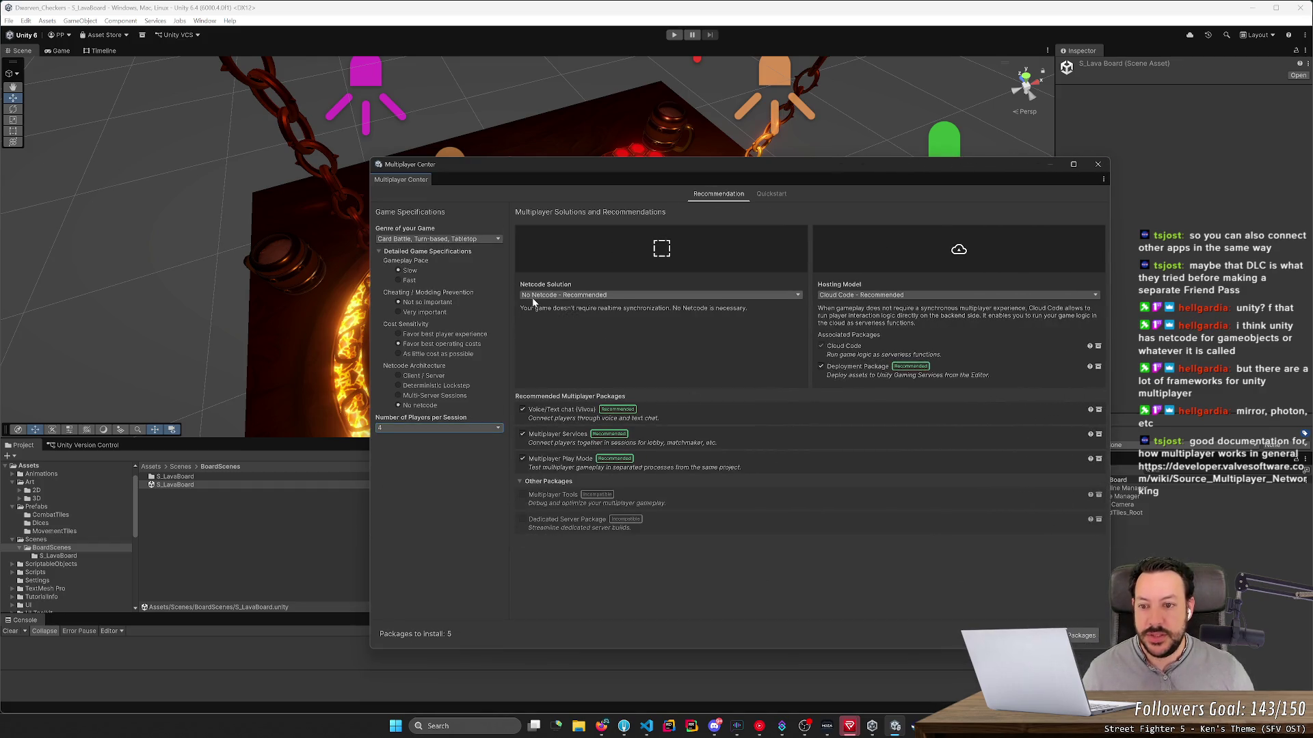
left_click(408, 281)
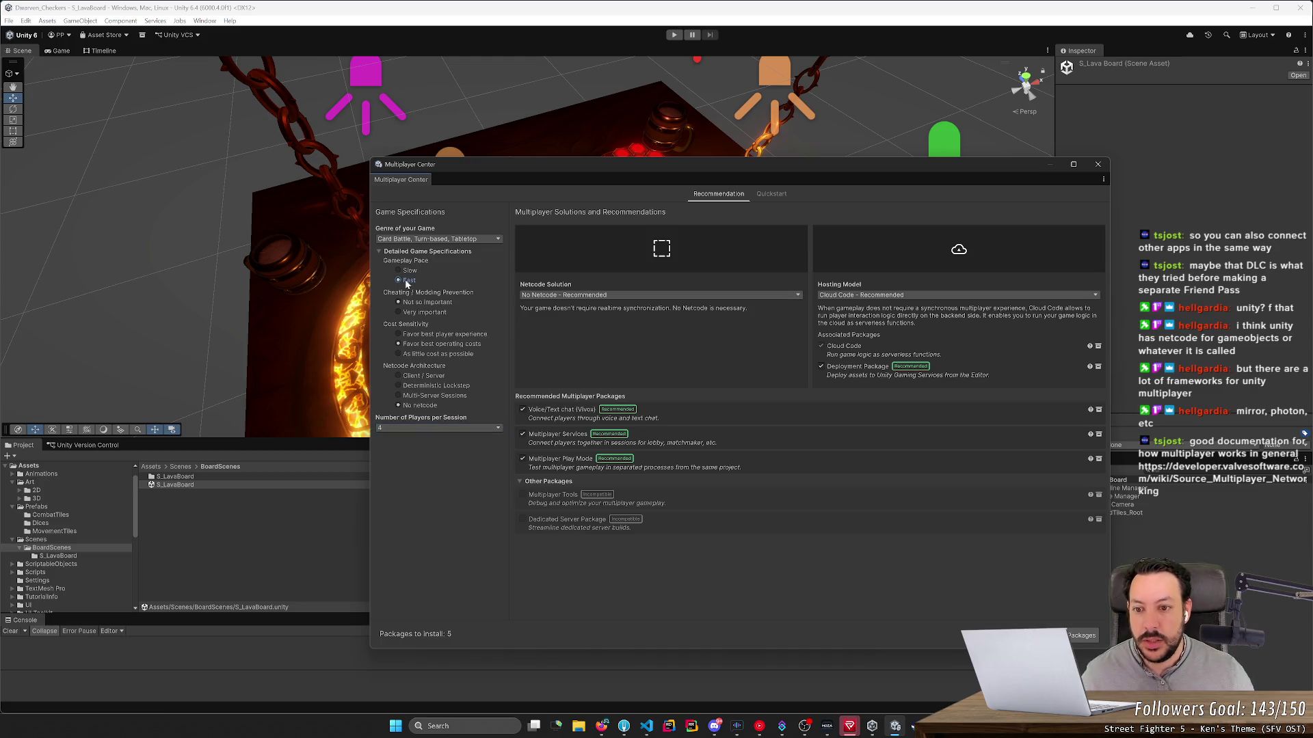
left_click(412, 272)
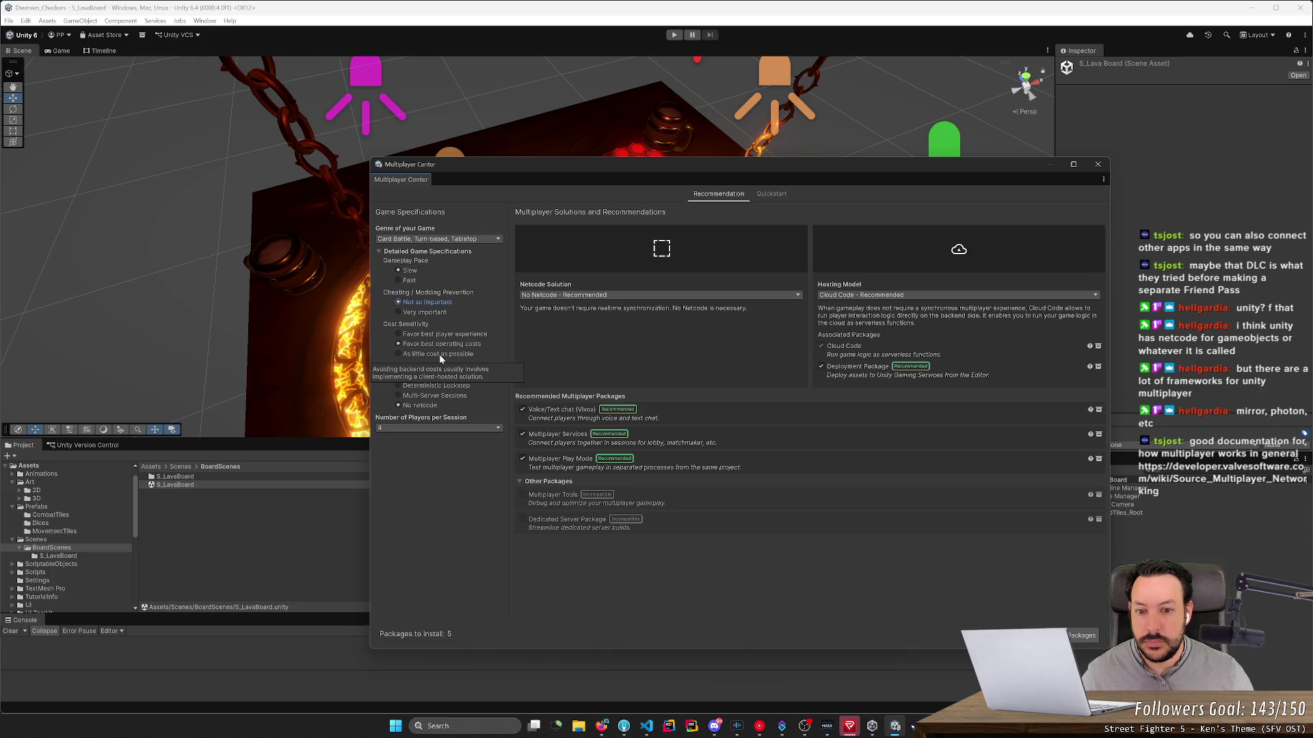
left_click(439, 354)
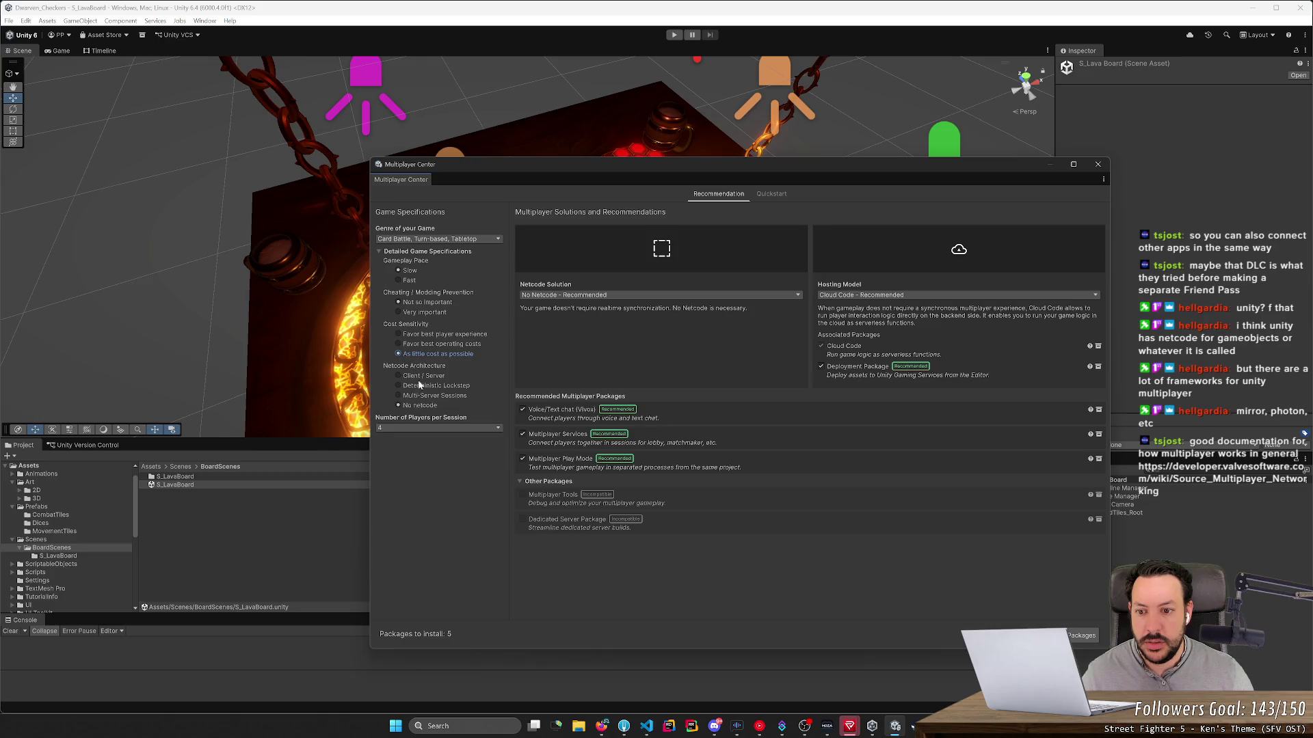
mouse_move(418, 370)
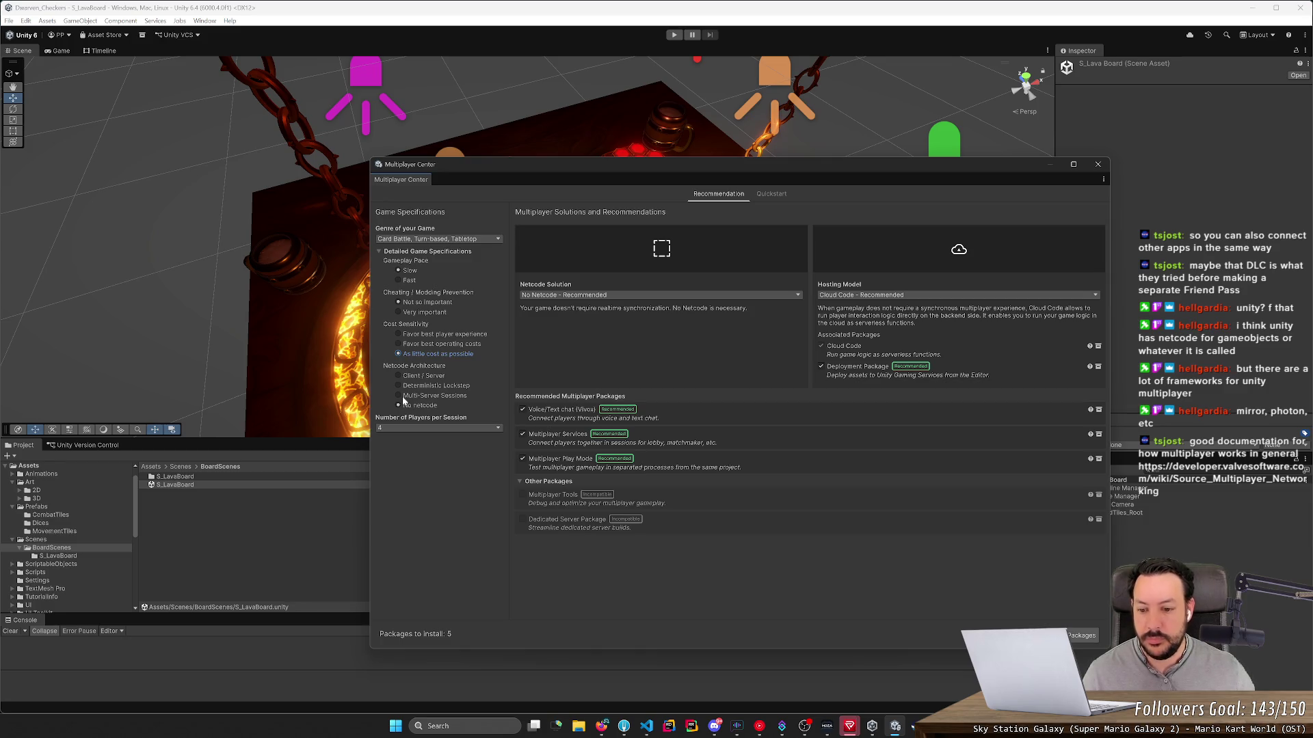
Step: Inspect the Netcode Solution dropdown options and close it without changing anything
left_click(577, 295)
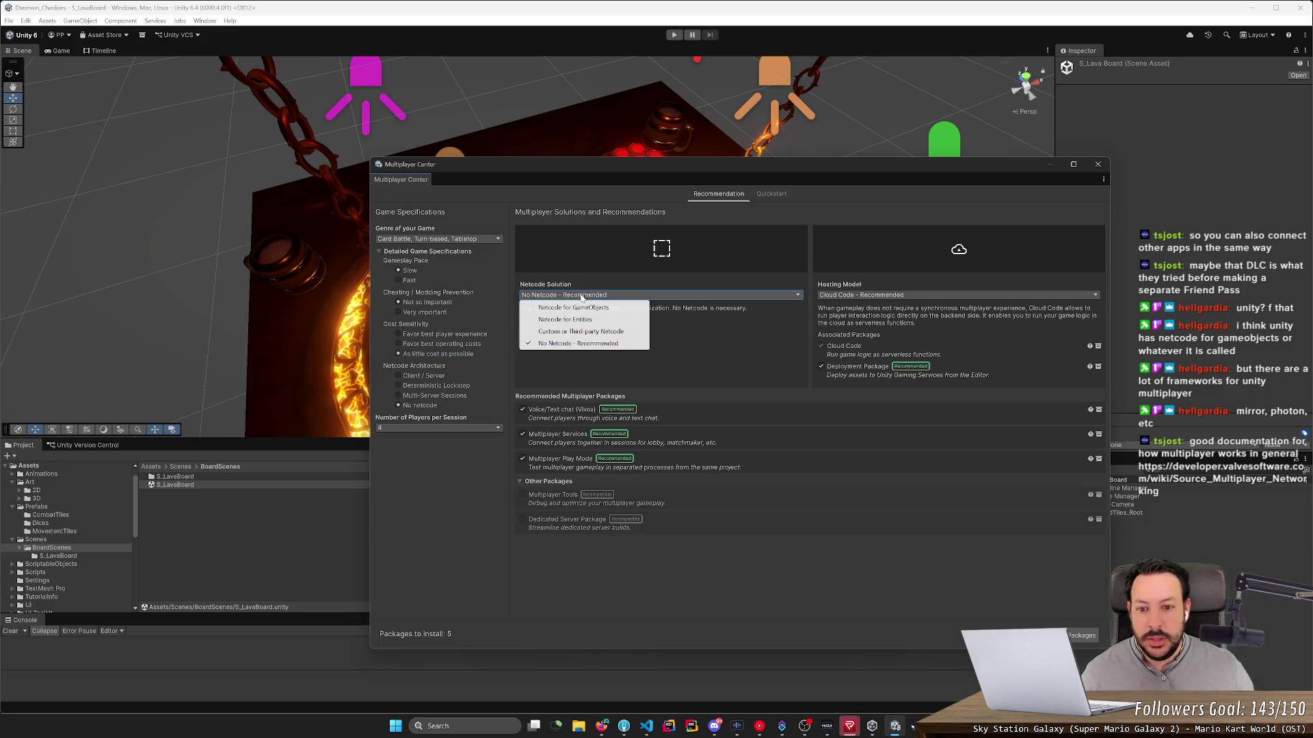
left_click(581, 296)
left_click(583, 295)
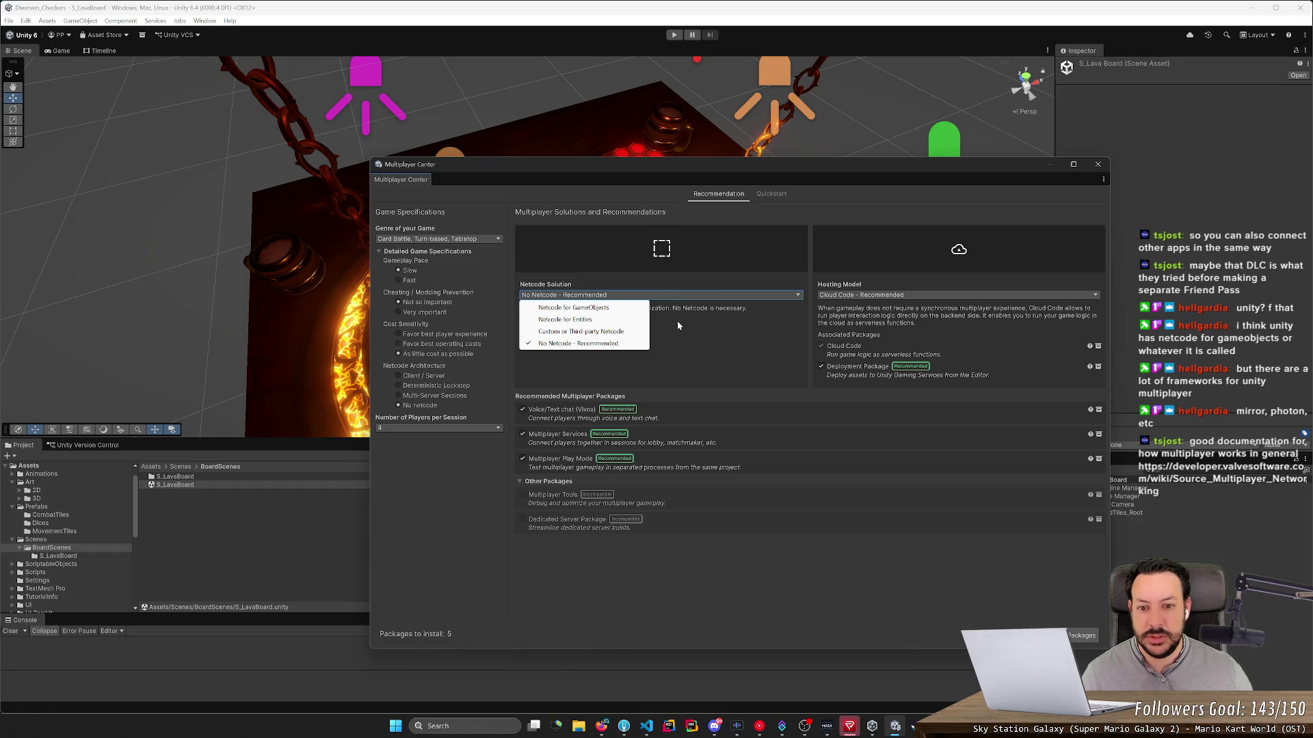
left_click(677, 323)
Step: Compare Client/Server and Deterministic Lockstep, keep No netcode, and move the window aside to show the board
left_click(427, 378)
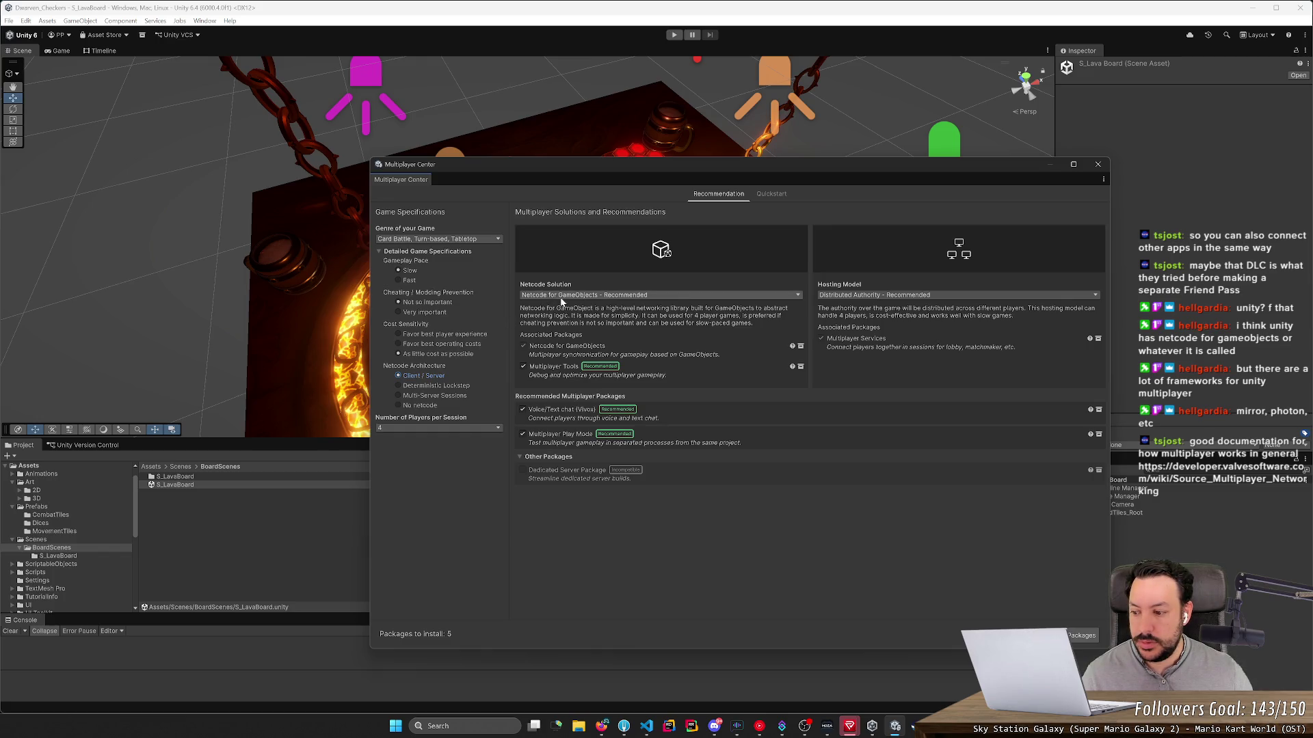
left_click(437, 387)
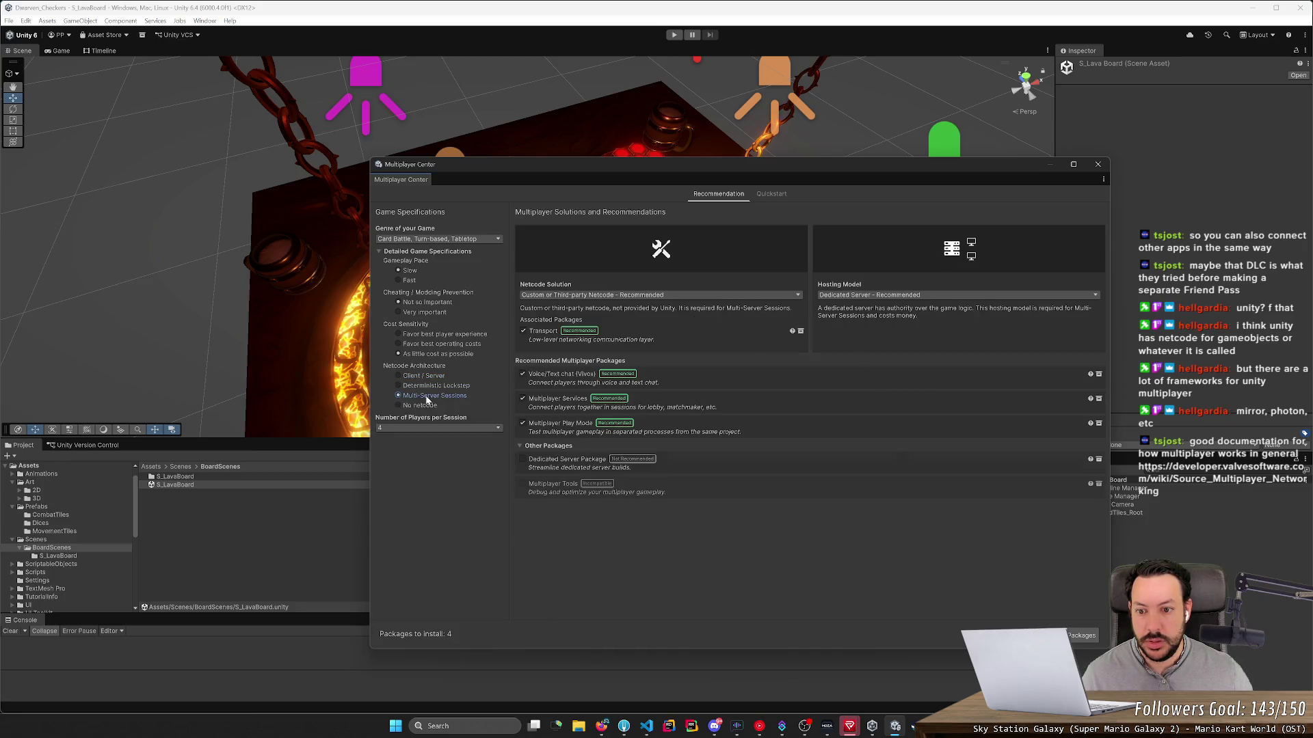
left_click(429, 377)
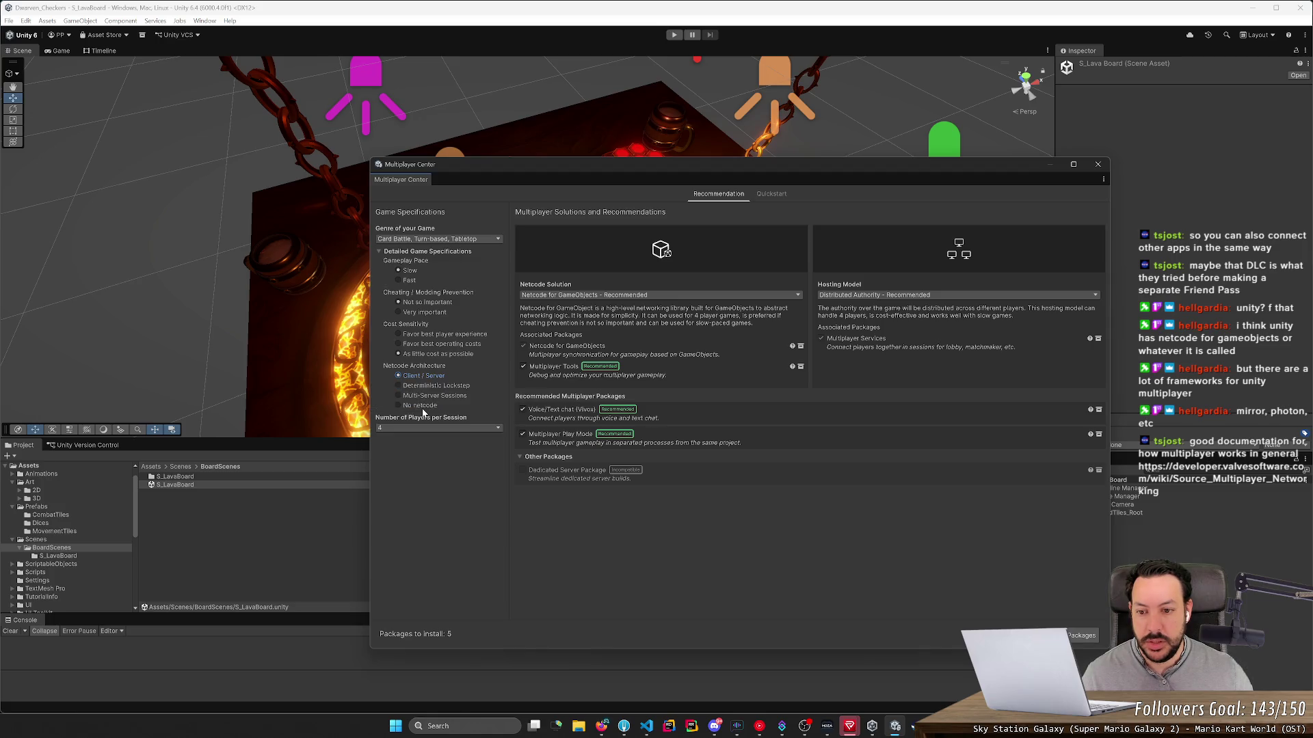
left_click(420, 407)
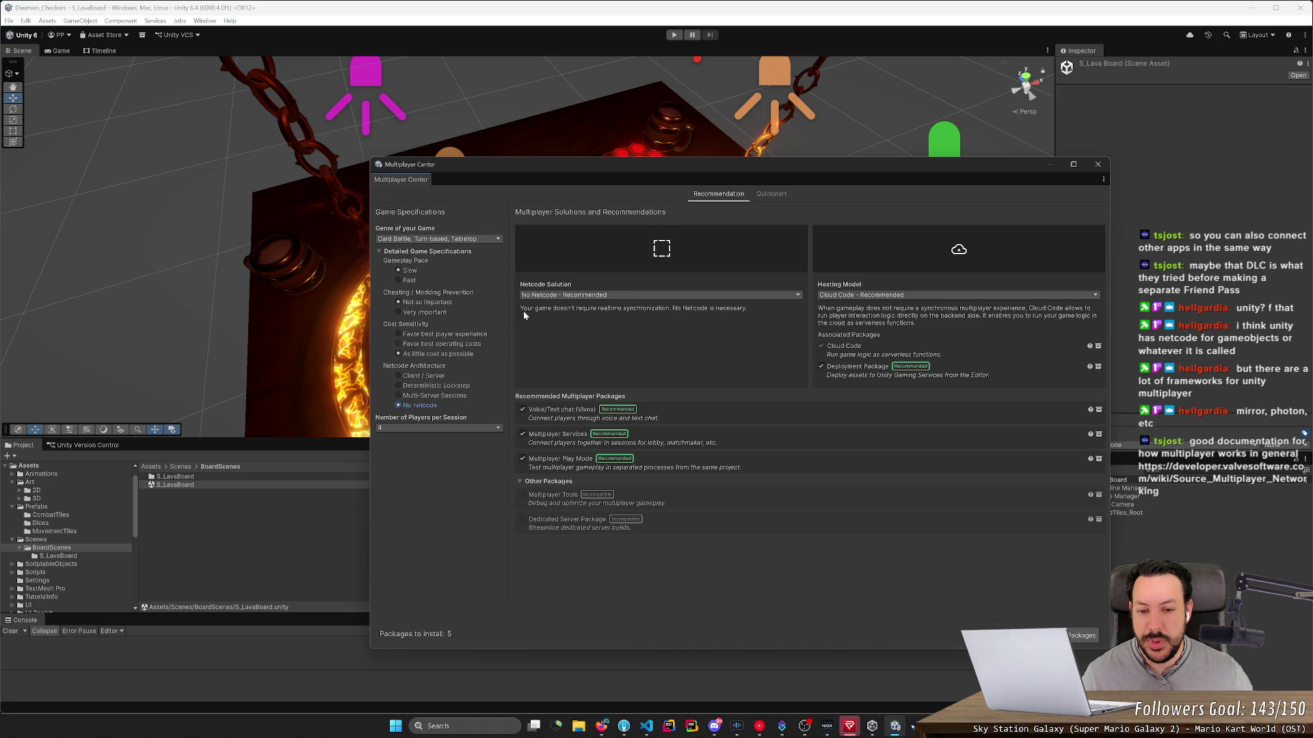
mouse_move(573, 168)
left_mouse_down()
mouse_move(884, 197)
mouse_move(979, 335)
mouse_move(1039, 186)
mouse_move(975, 97)
mouse_move(876, 102)
mouse_move(956, 87)
left_mouse_up()
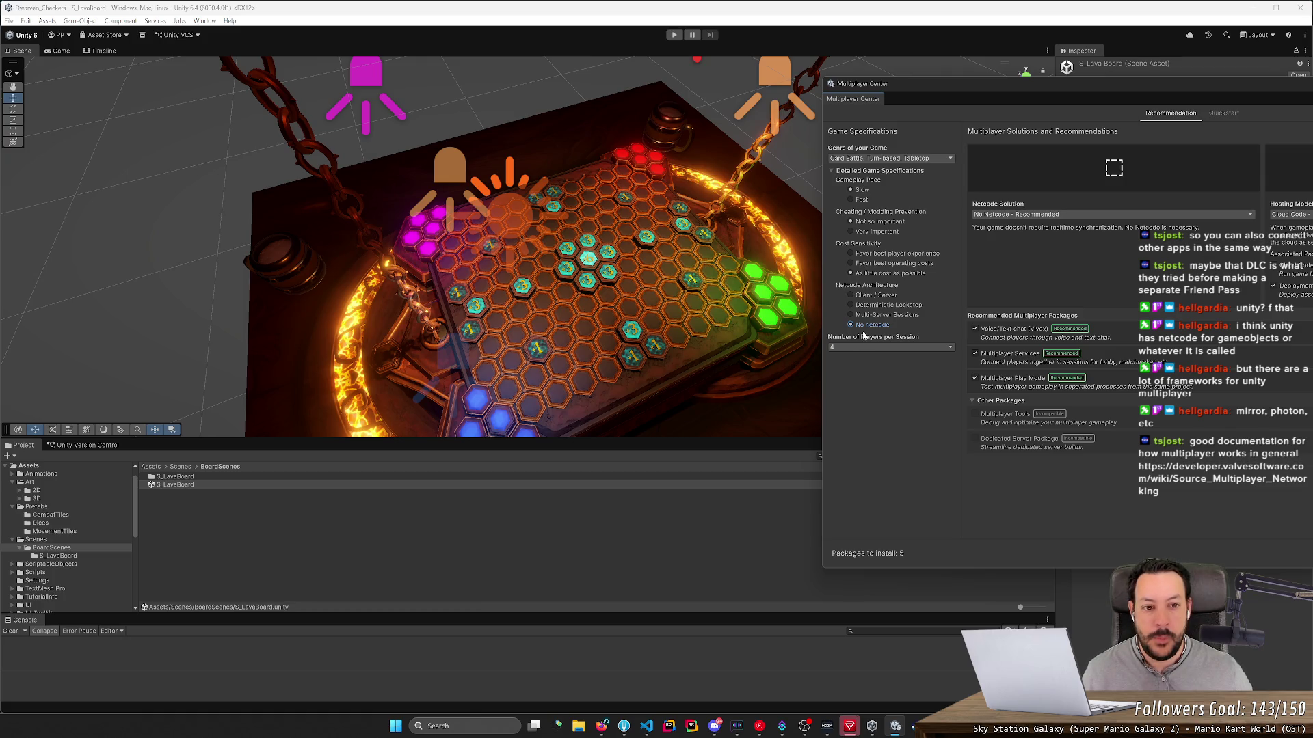
Step: Choose Client / Server architecture and drag the Multiplayer Center back to the centre
left_click(877, 296)
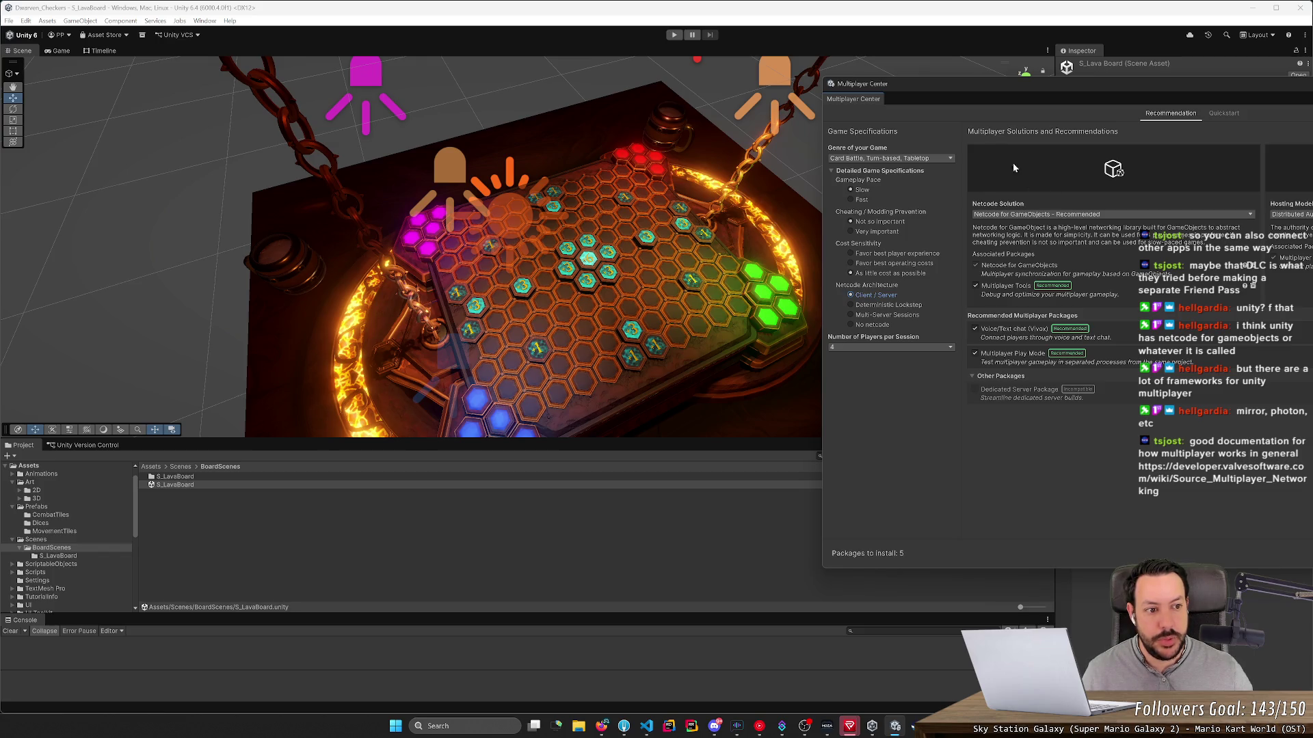
left_click_drag(967, 83, 795, 118)
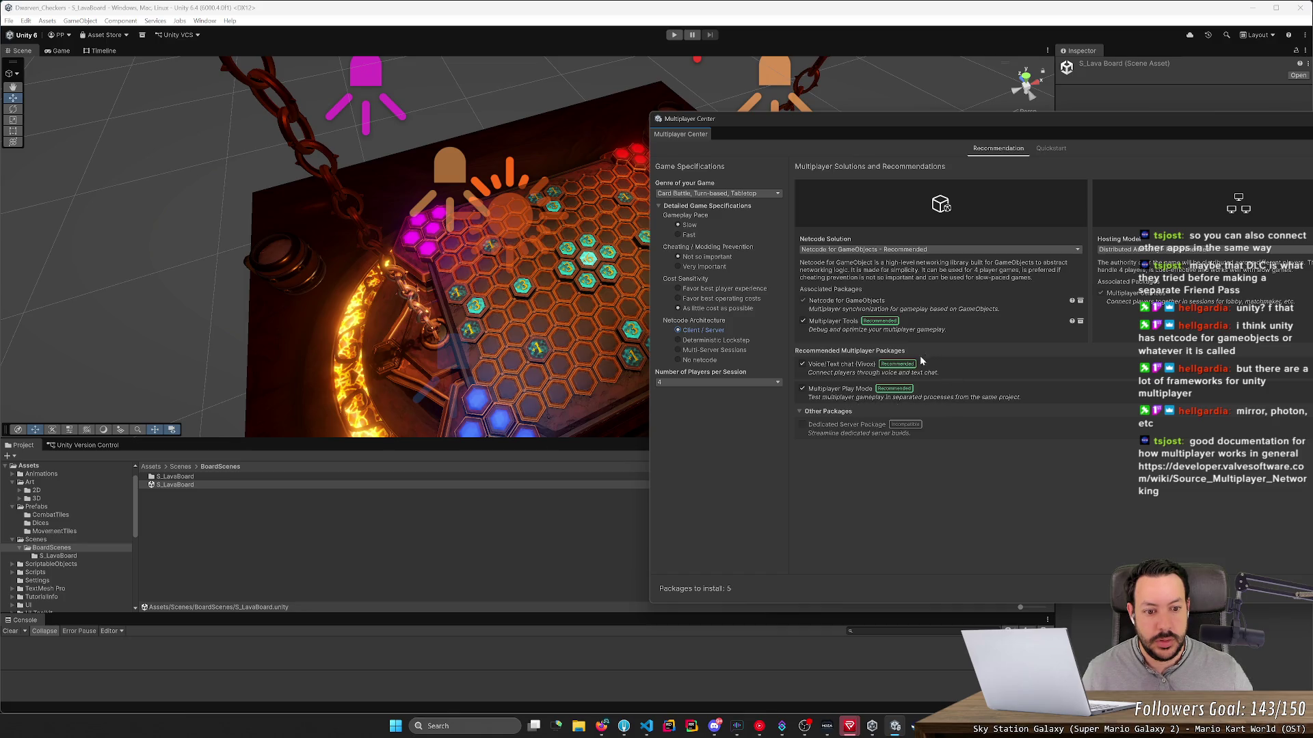
left_click_drag(901, 118, 563, 132)
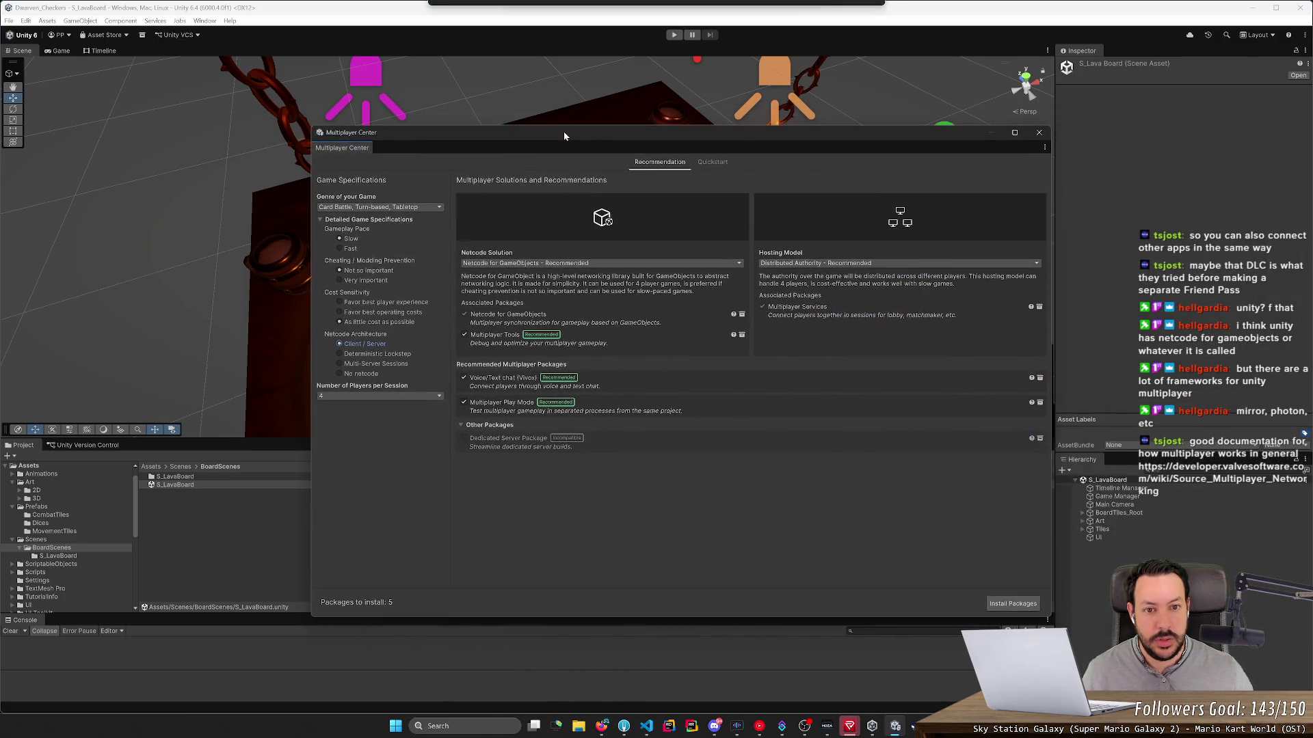
left_click(837, 266)
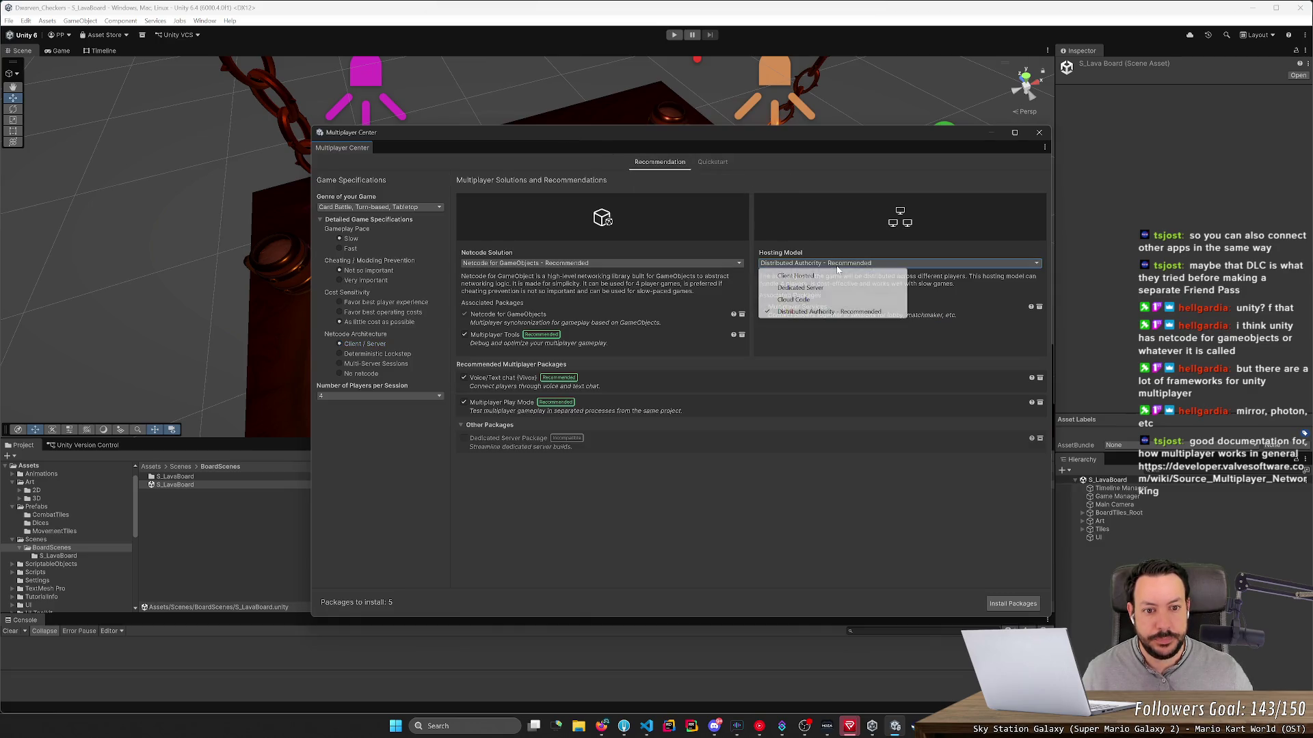
left_click(835, 258)
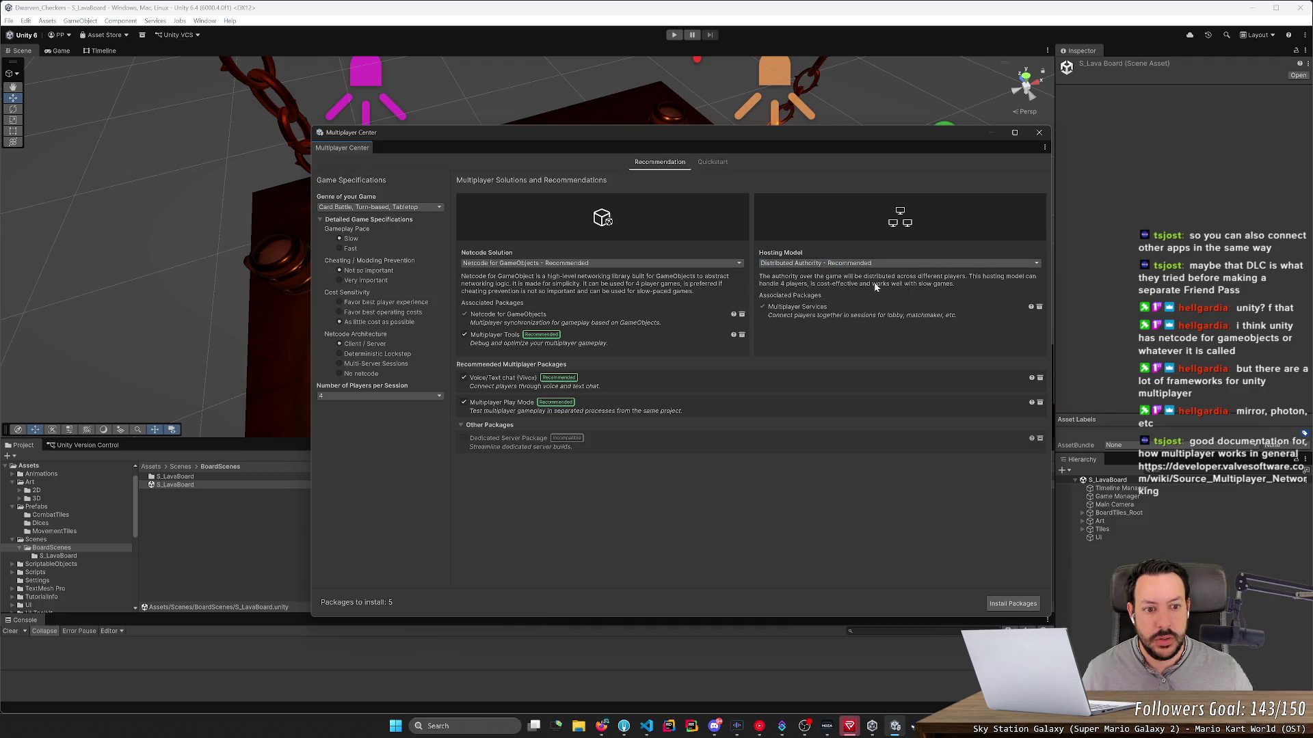
left_click(801, 267)
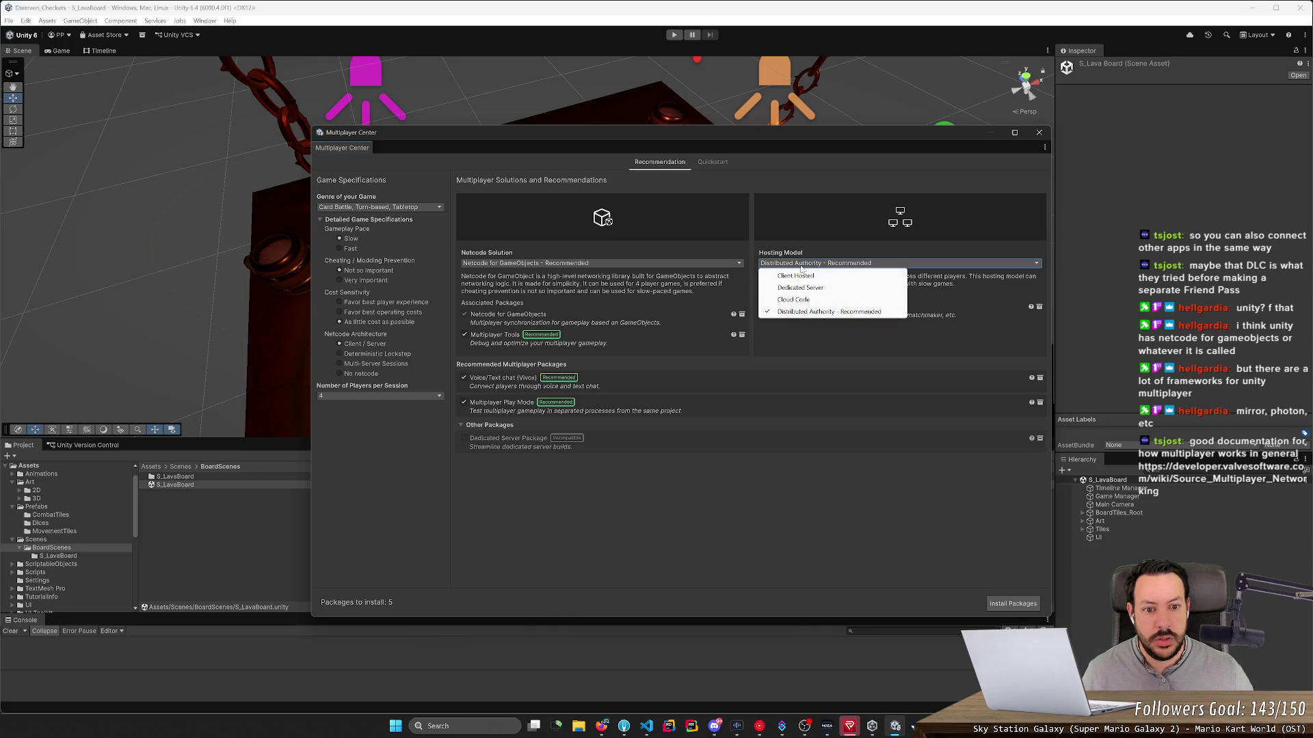
left_click(815, 332)
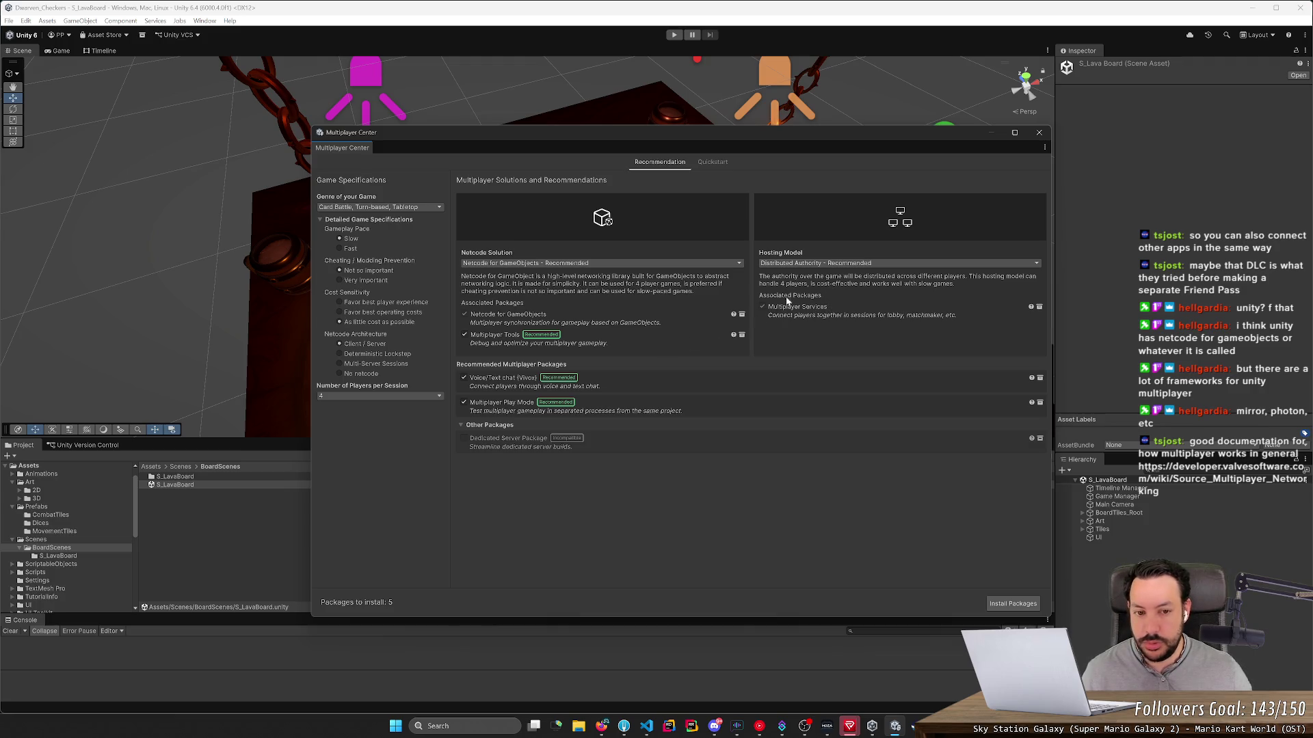
left_click(813, 264)
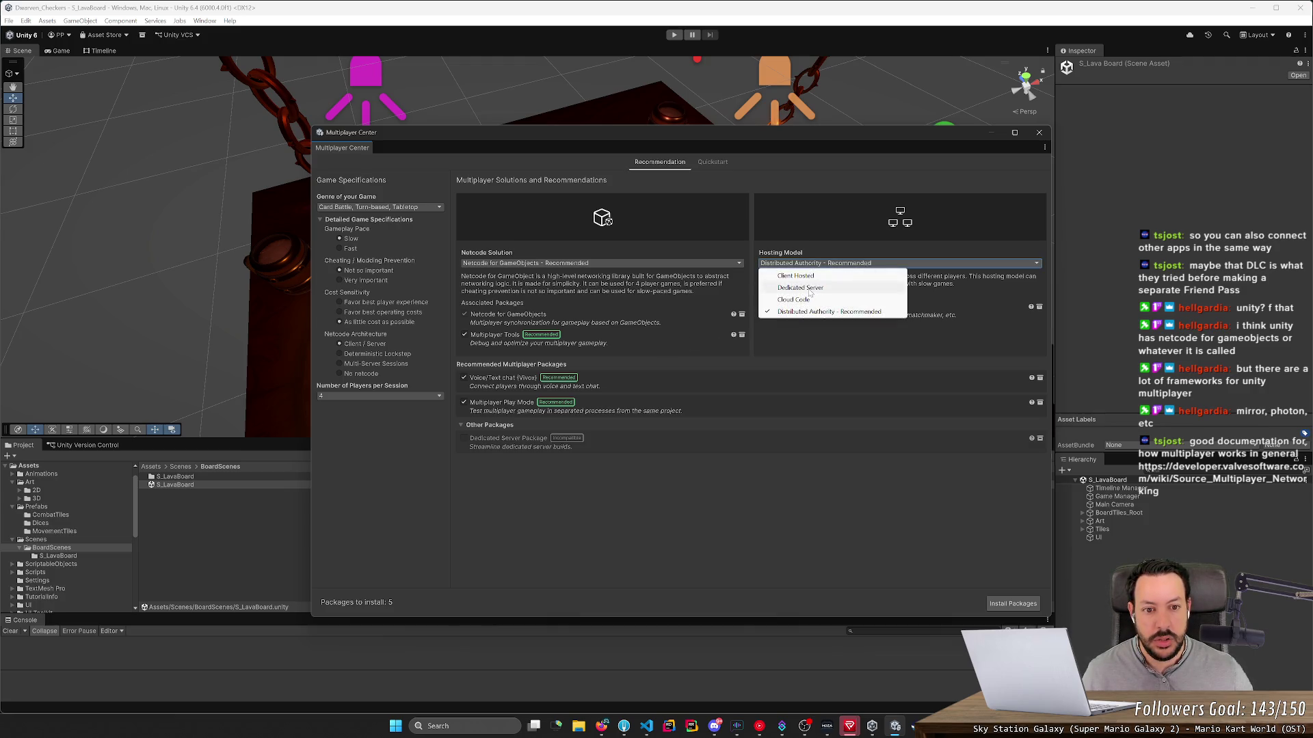
left_click(794, 276)
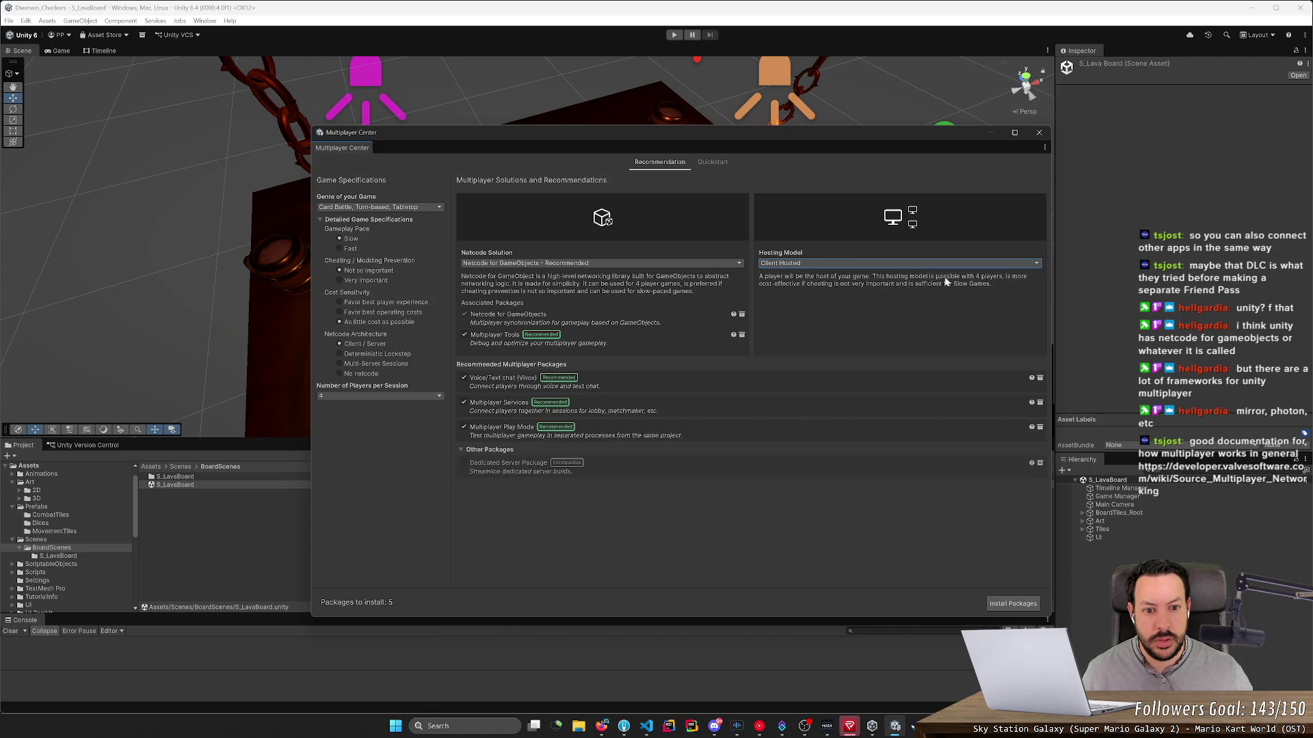
left_click(815, 264)
left_click(815, 300)
left_click(826, 265)
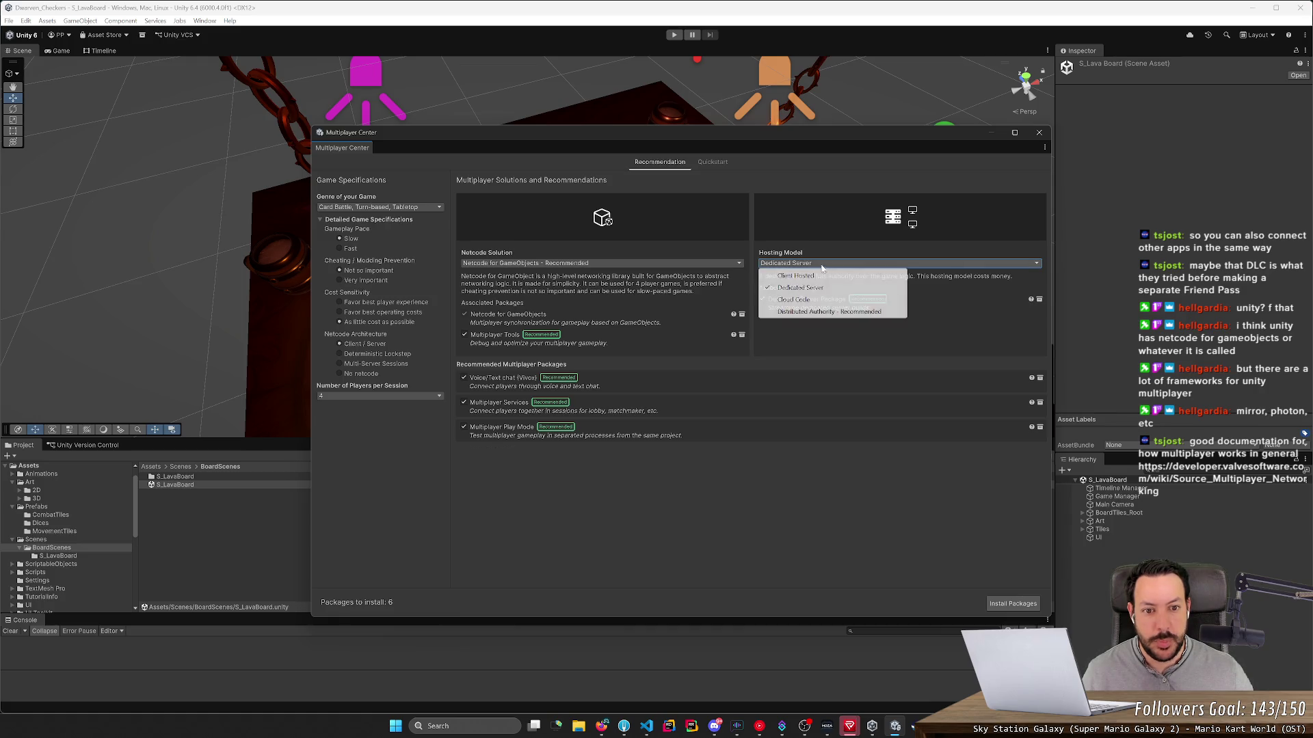
left_click(818, 300)
left_click(816, 270)
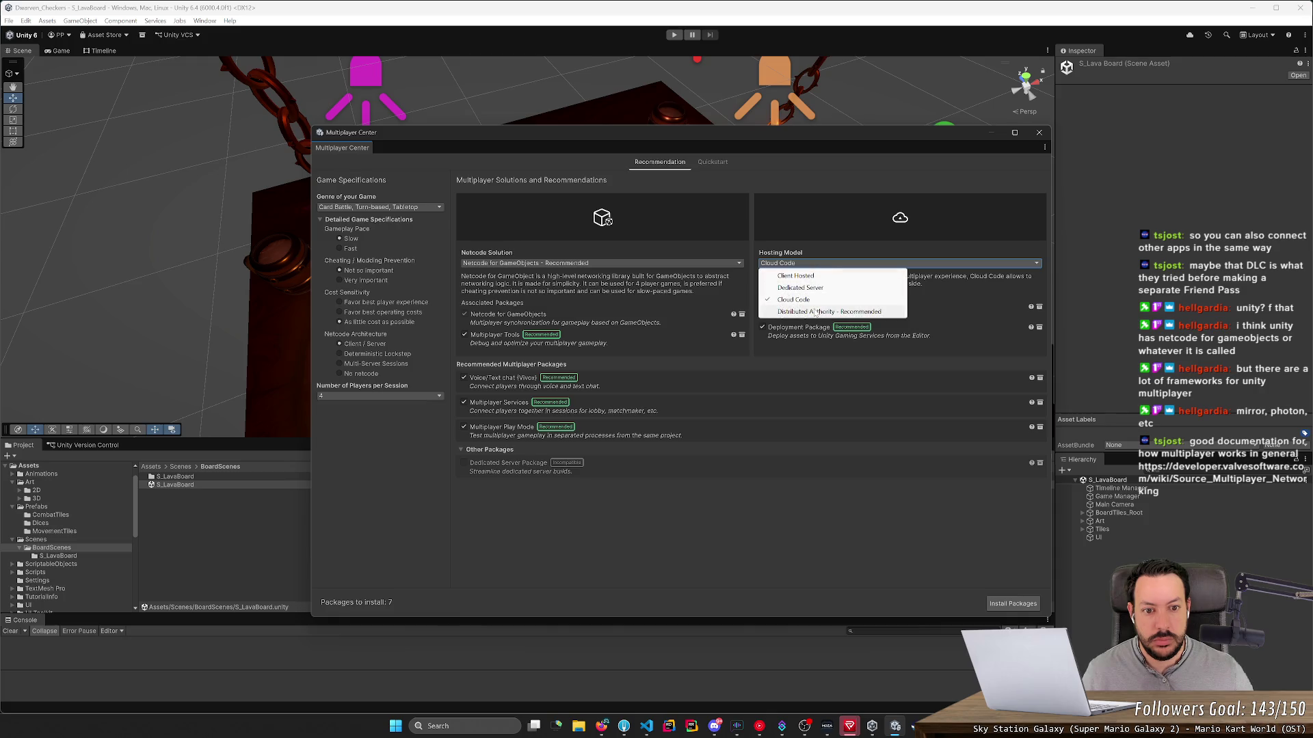
left_click(816, 273)
left_click(814, 268)
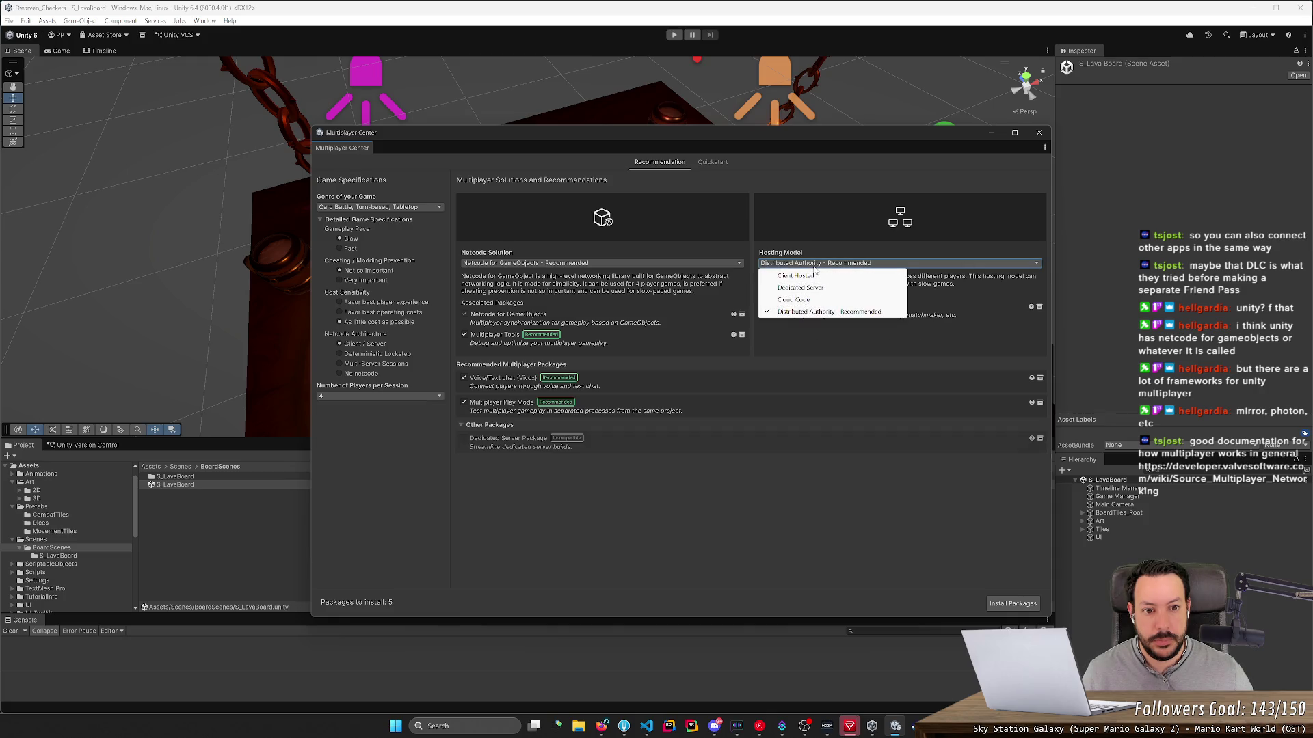
left_click(815, 275)
left_click(815, 264)
left_click(815, 312)
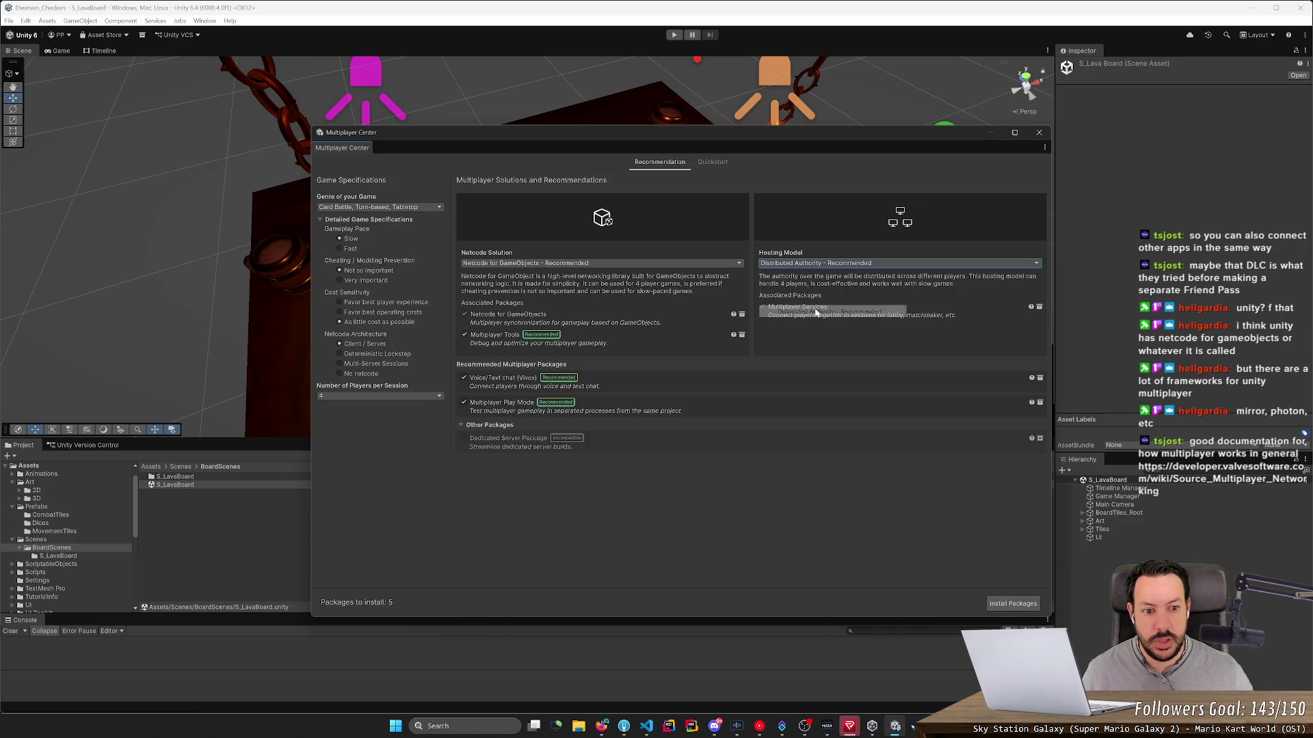
left_click(819, 266)
left_click(814, 275)
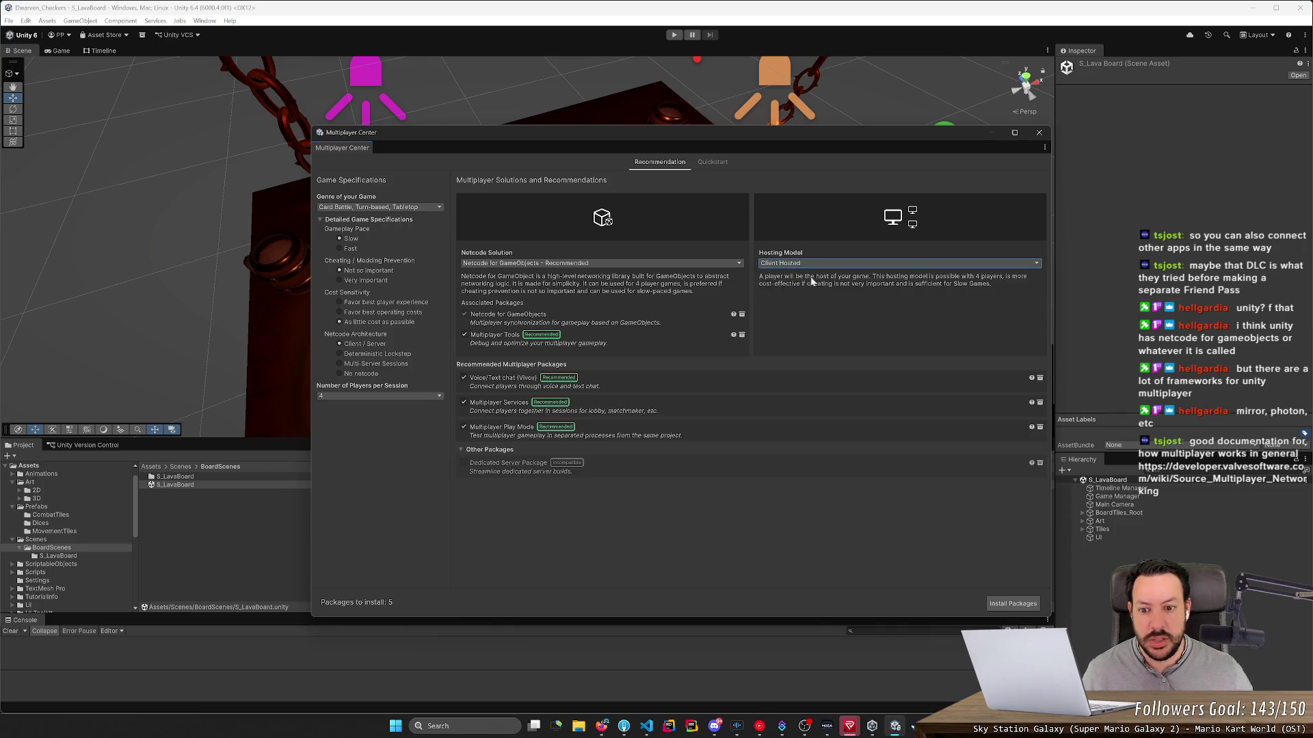
left_click(814, 264)
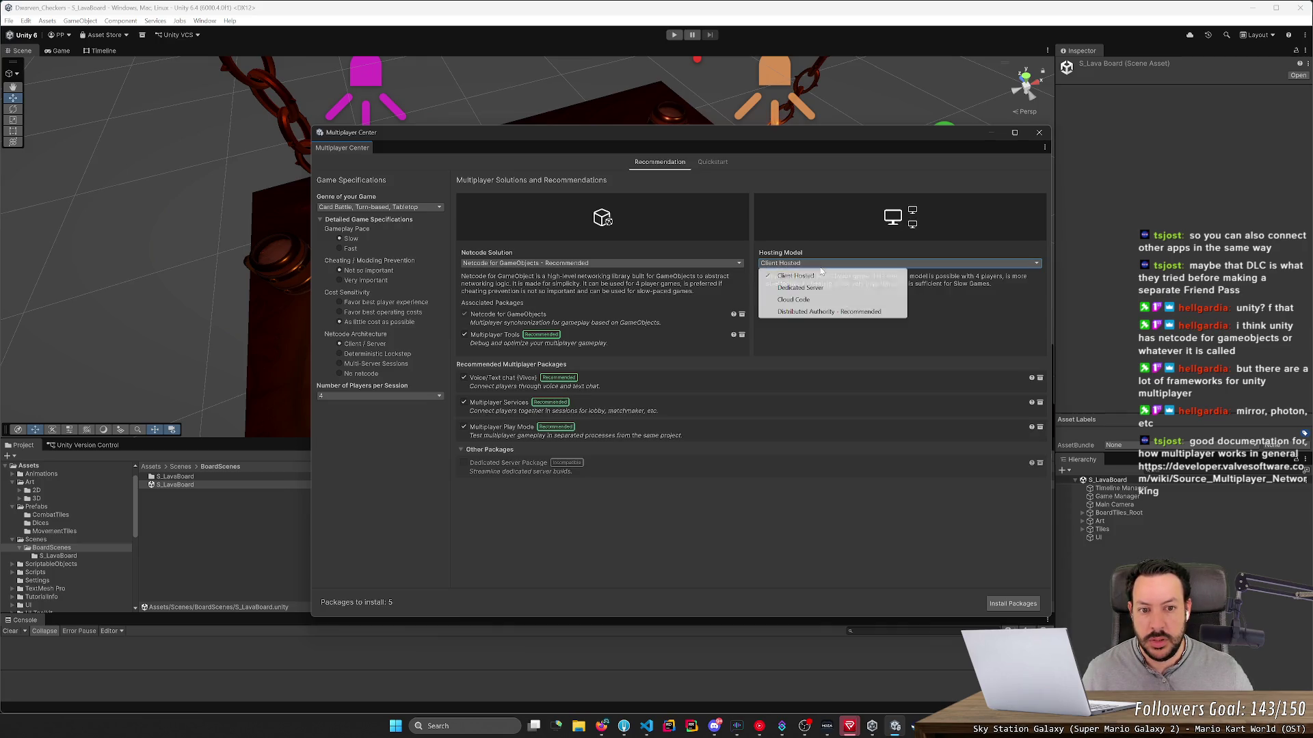
left_click(806, 313)
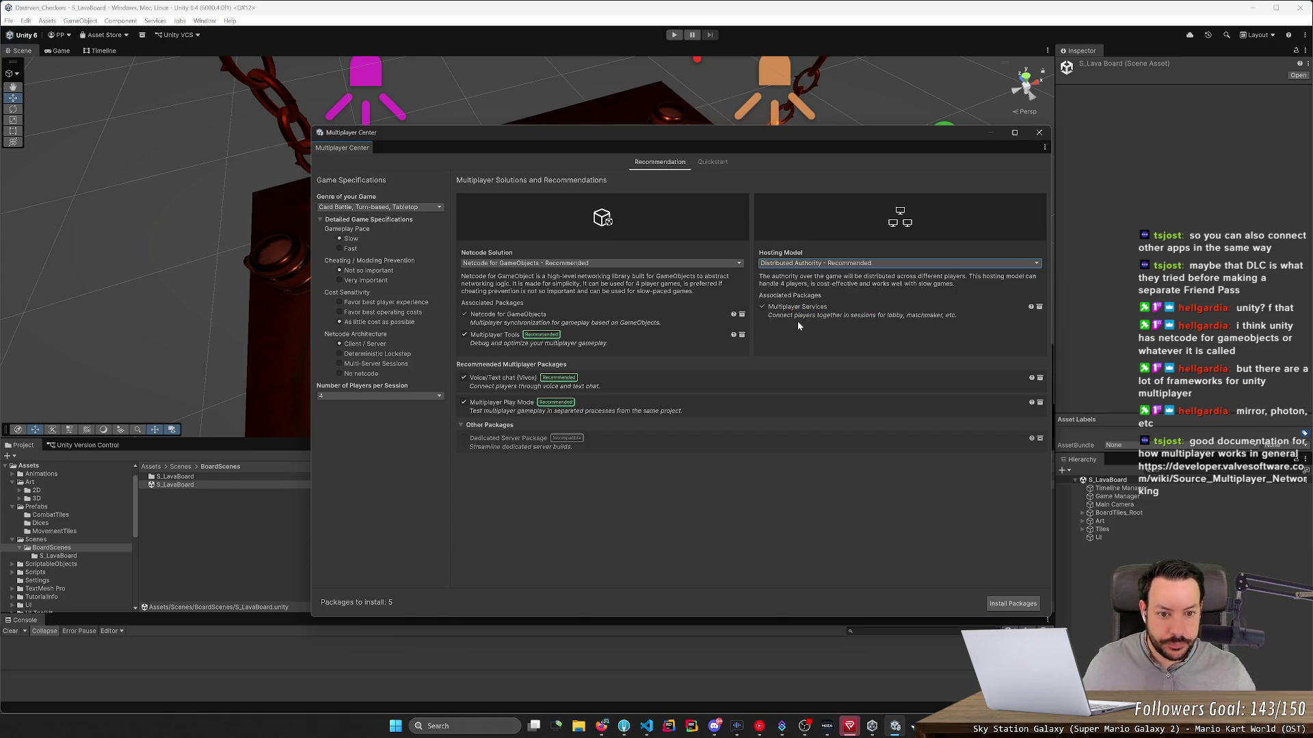
left_click(825, 264)
left_click(827, 276)
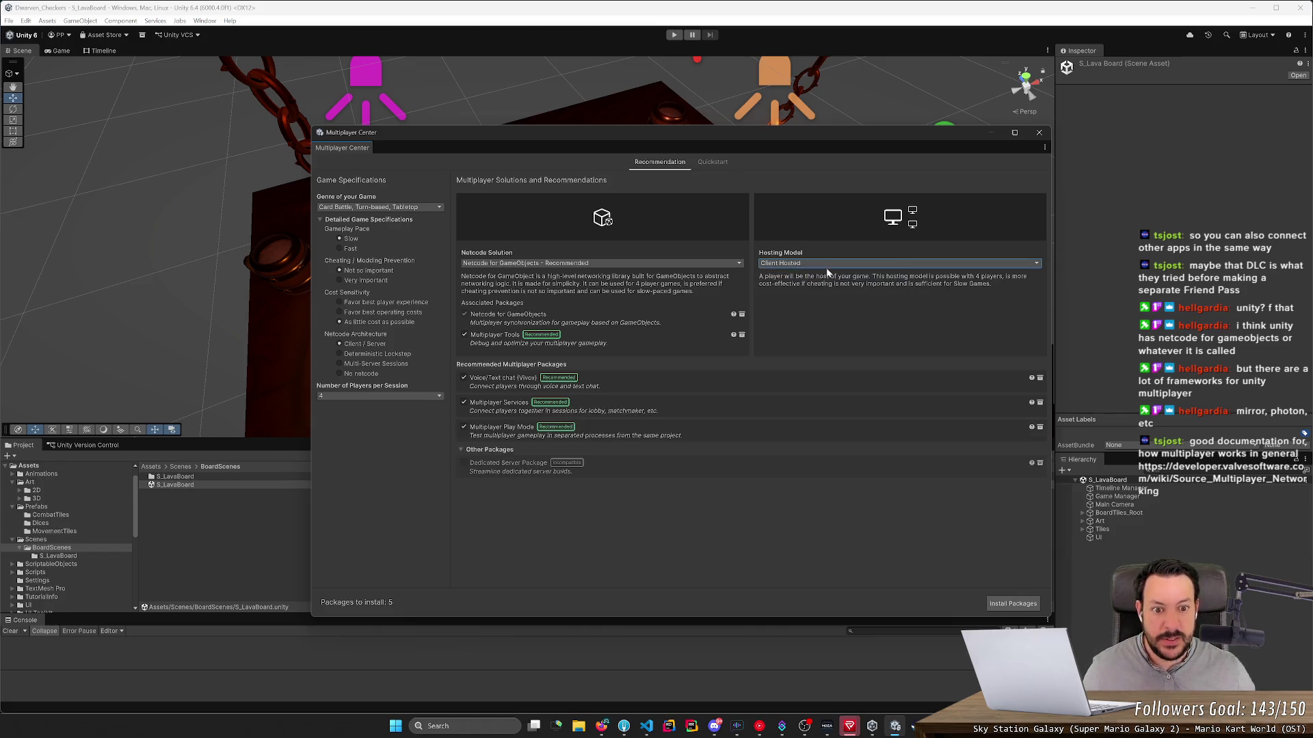
left_click(827, 265)
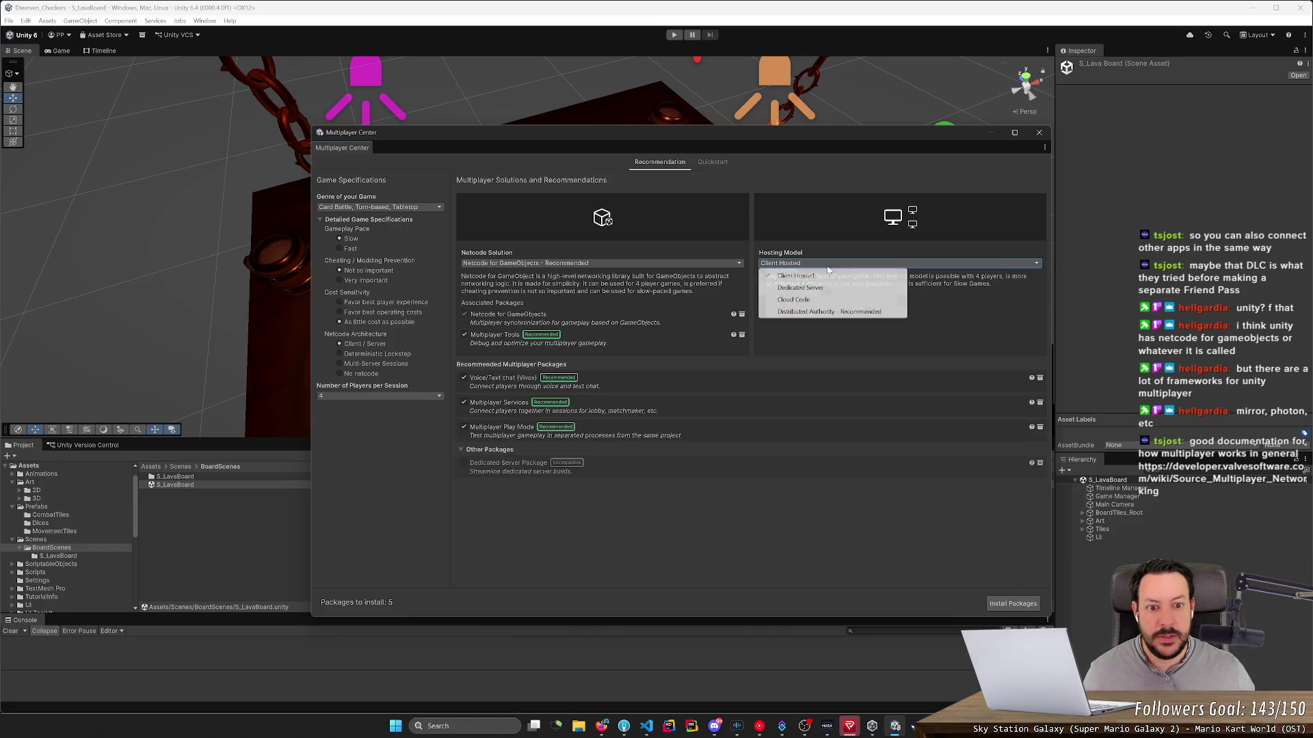
left_click(815, 313)
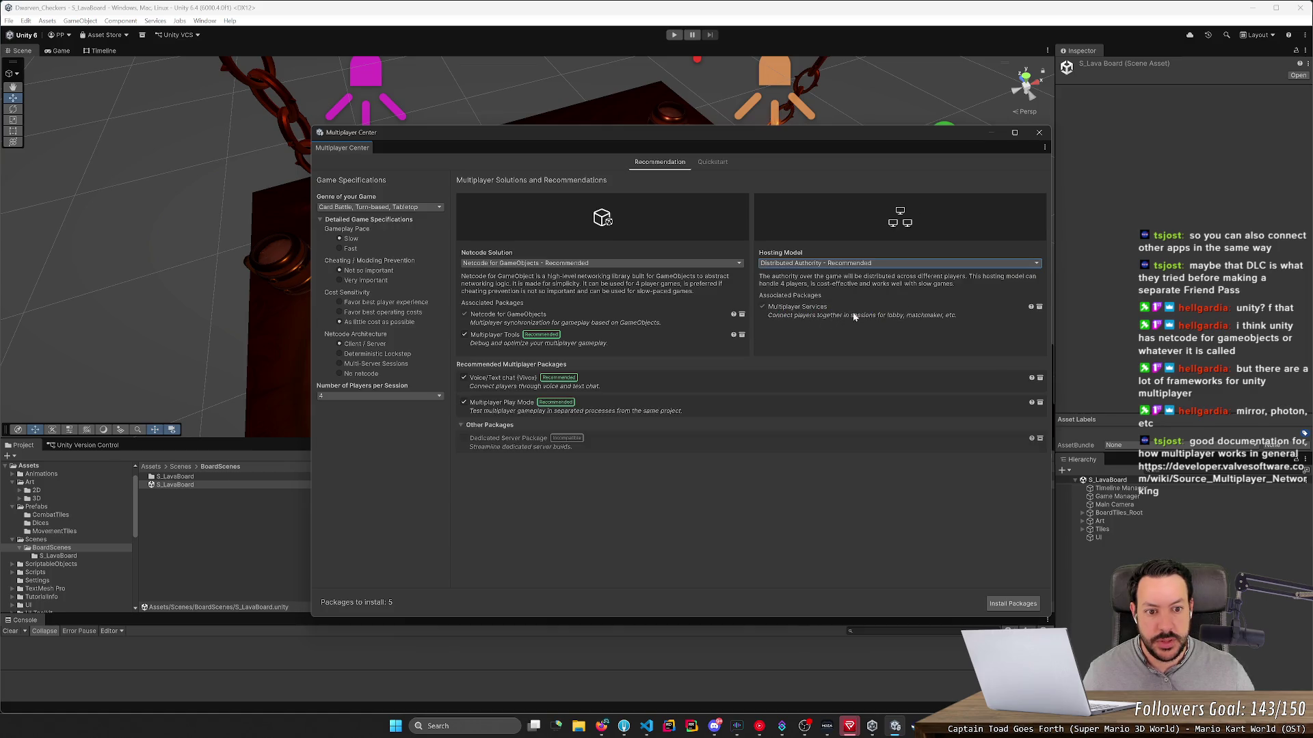
Step: Install the five recommended packages, then switch to the browser's Multiplayer Center docs
left_click(1018, 605)
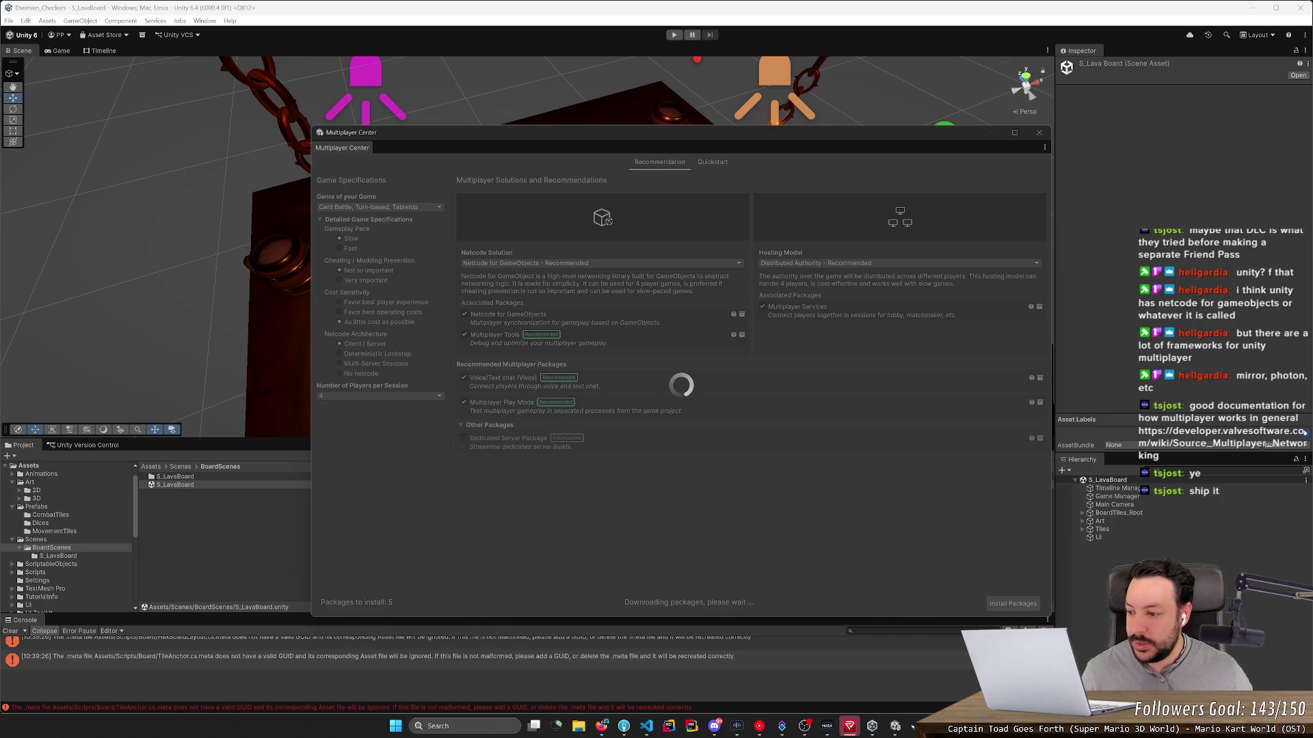
left_click(602, 731)
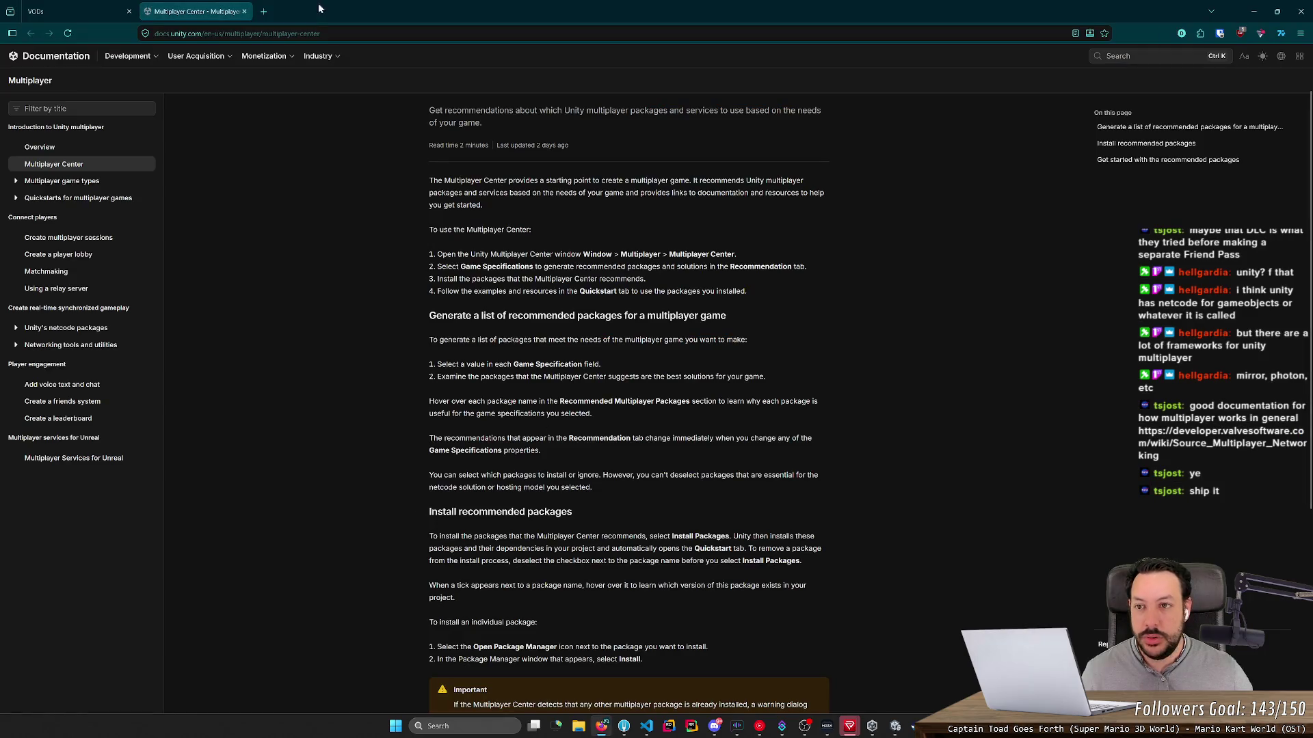
Step: Load the Valve wiki Source_Multiplayer_Networking article in a new tab and scroll through it
left_click(264, 11)
type("https://developer.valvesoftware.com/wiki/Source_Multiplayer_Networking")
key("Return")
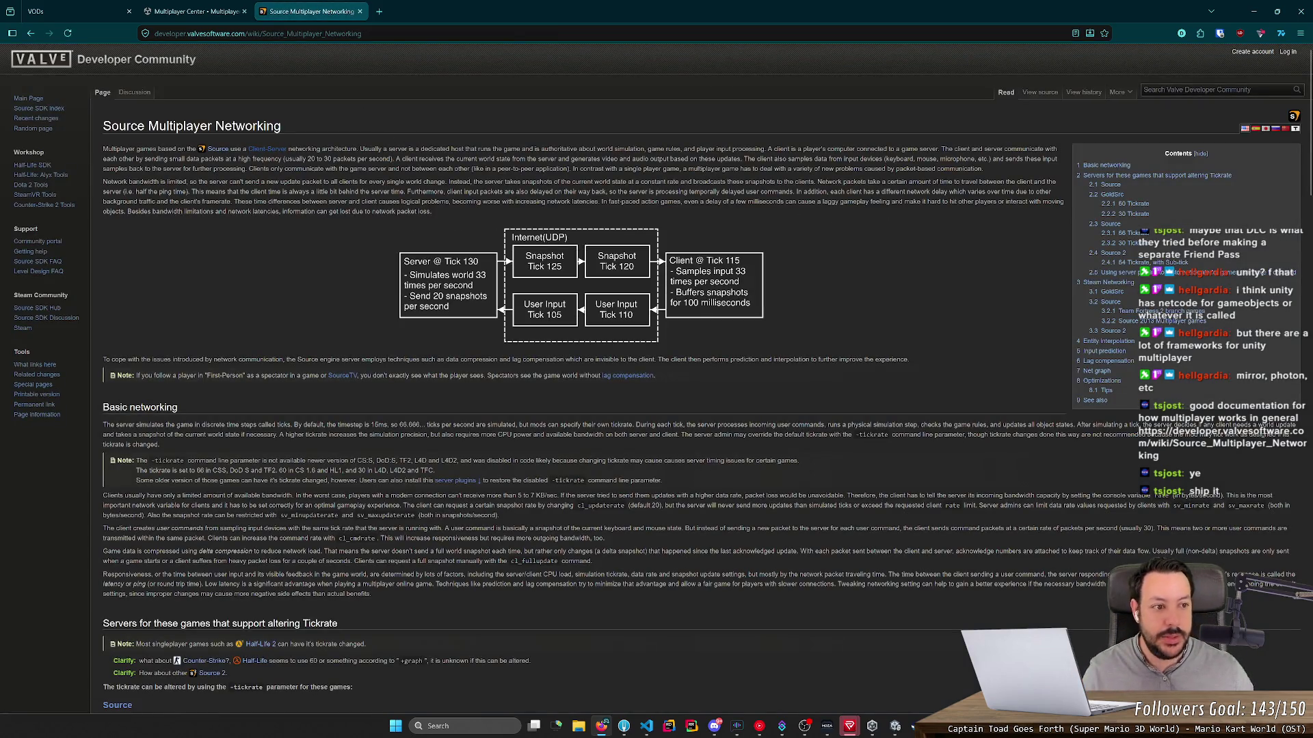
scroll(1311, 170, "down", 3)
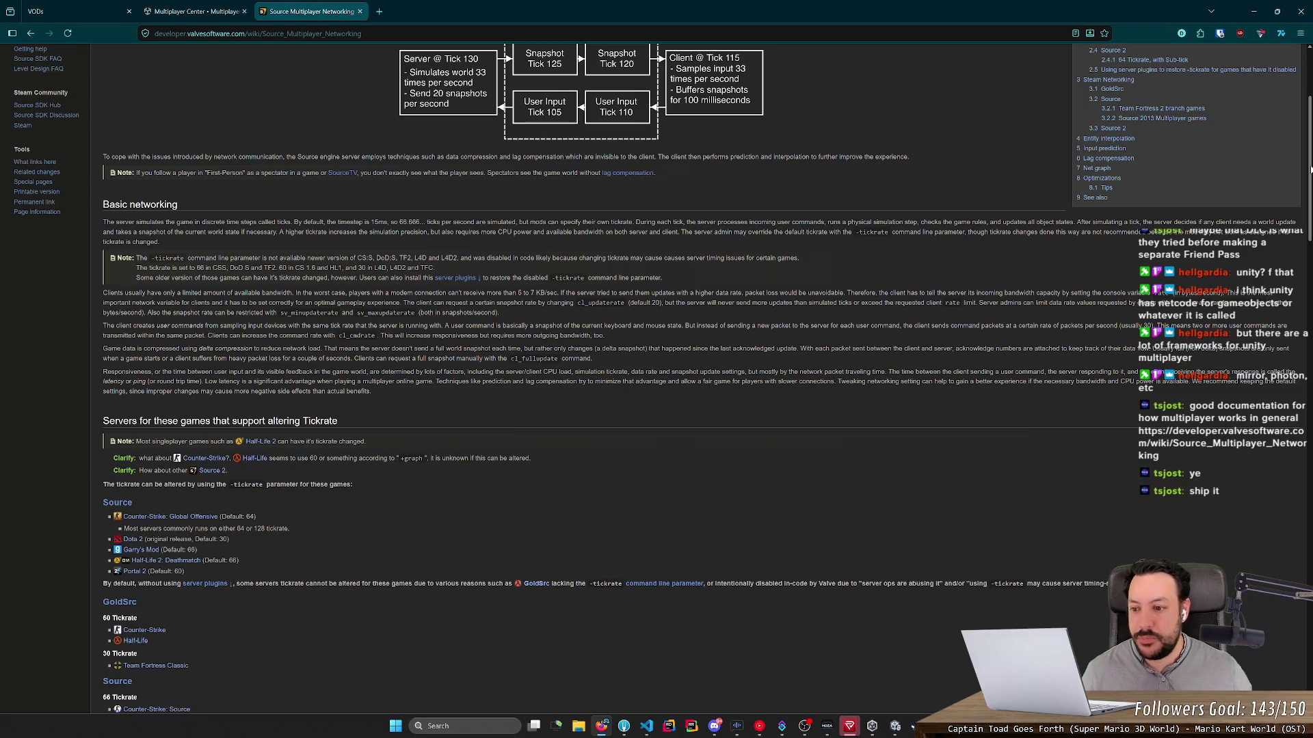
scroll(1311, 170, "down", 10)
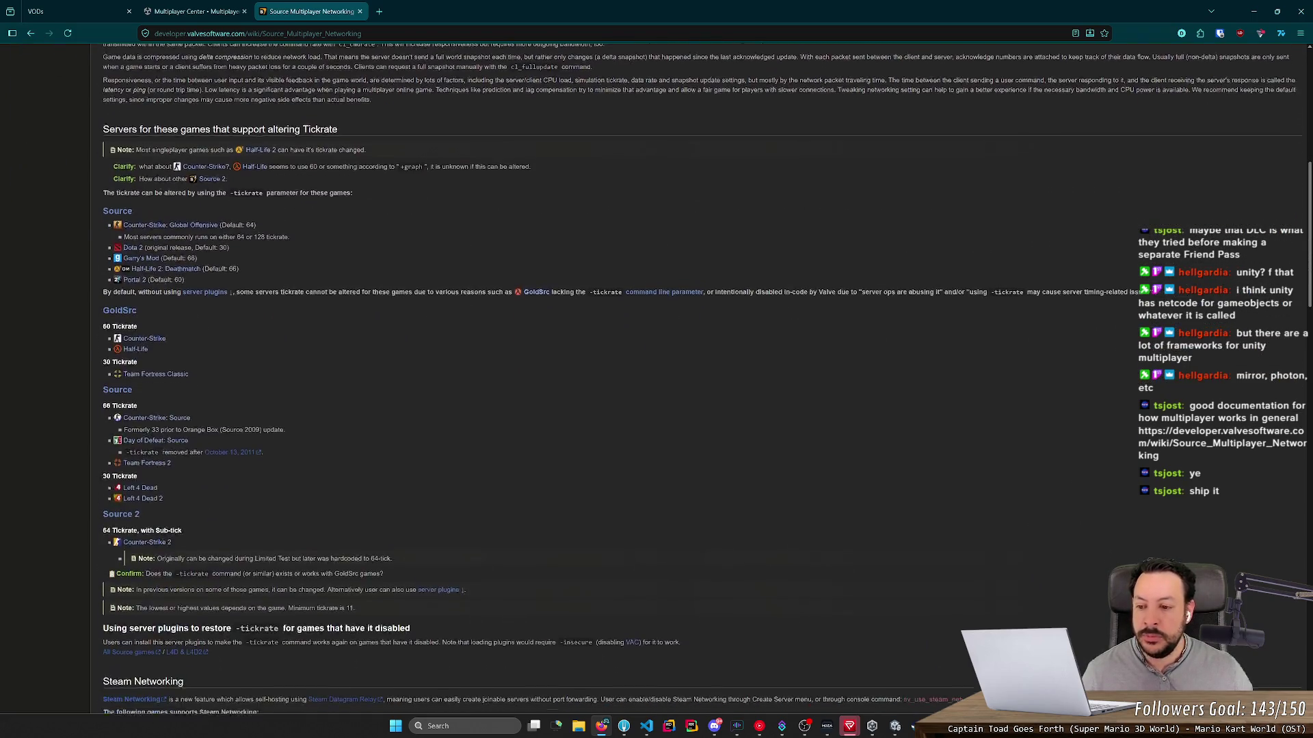
scroll(1311, 170, "down", 12)
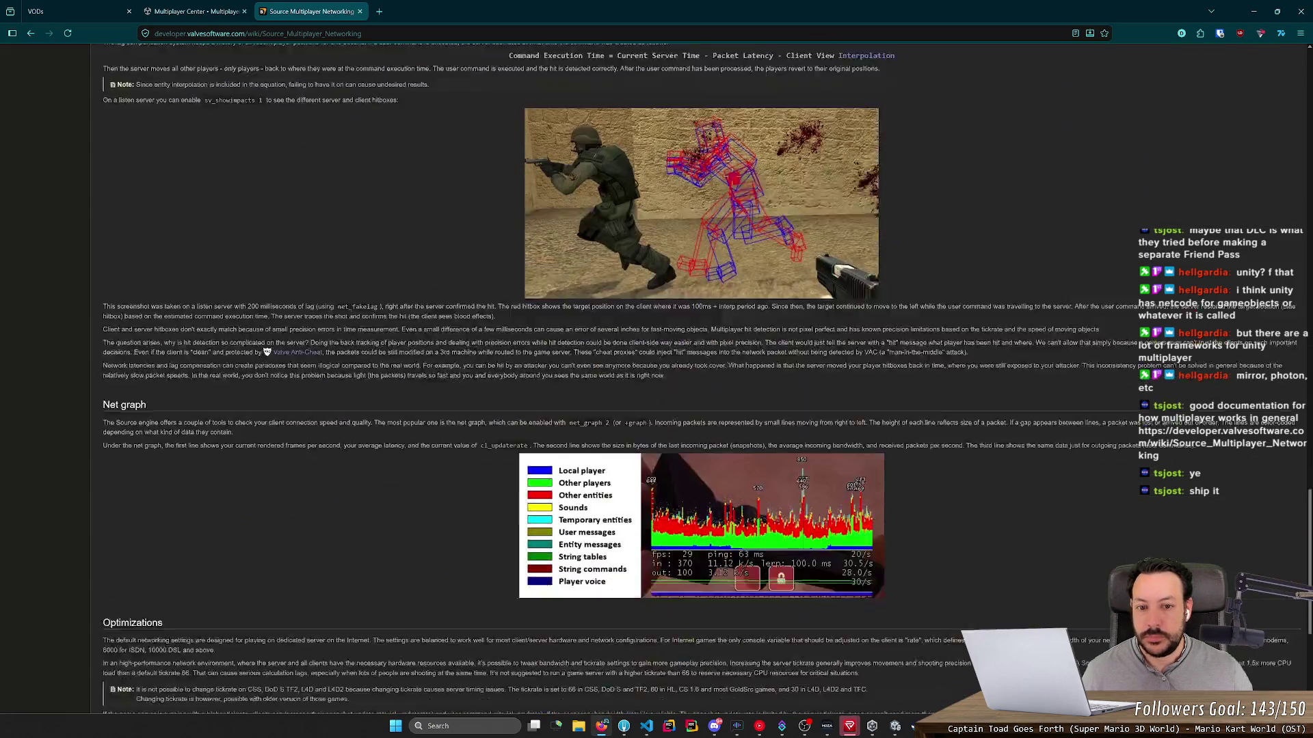
scroll(1310, 169, "up", 20)
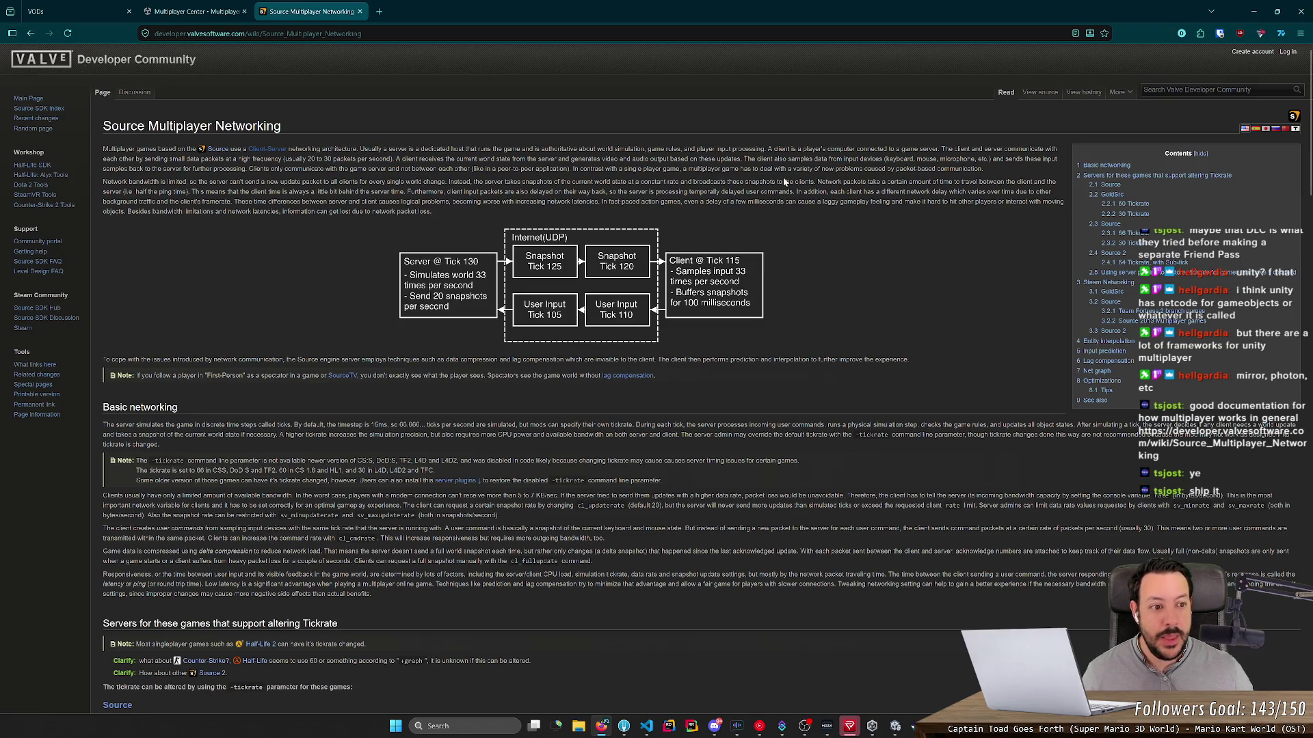
Step: Minimize the browser, move the Multiplayer Center higher and adjust its size slightly
left_click(1256, 13)
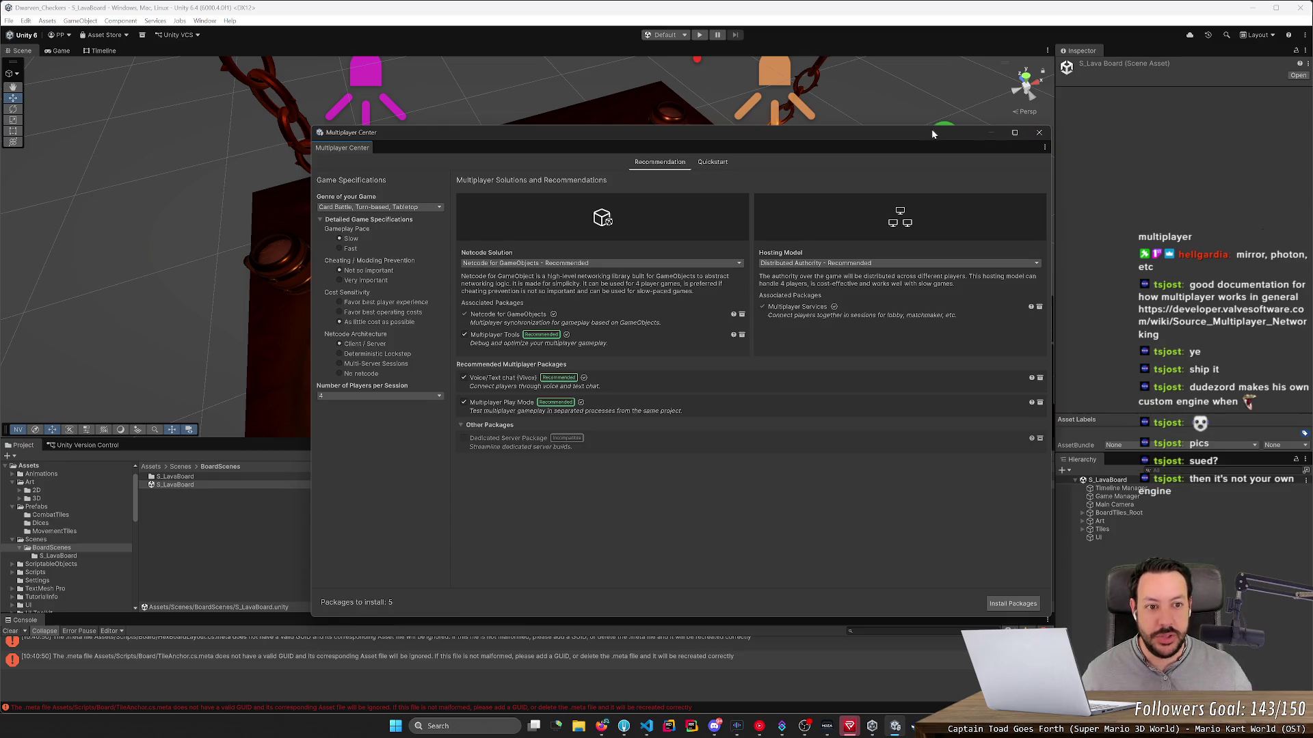
left_click_drag(931, 134, 934, 67)
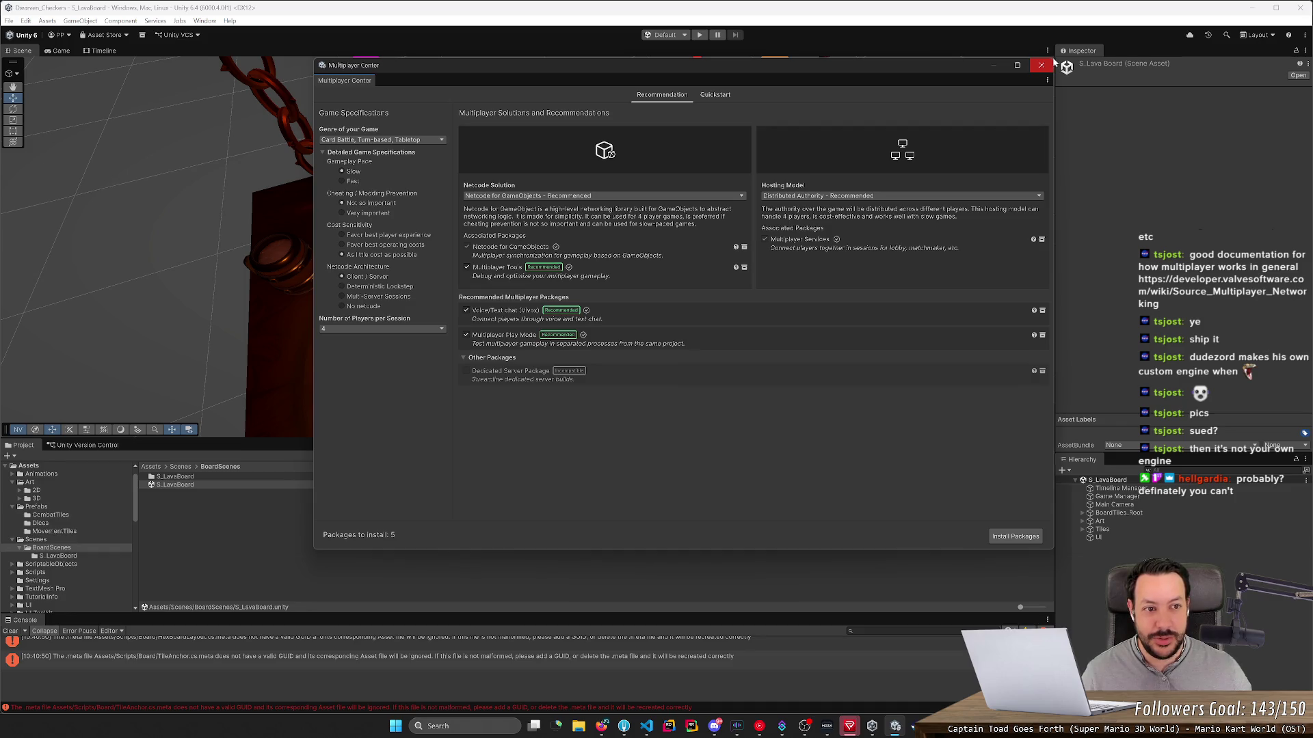
left_click_drag(1053, 82, 1054, 82)
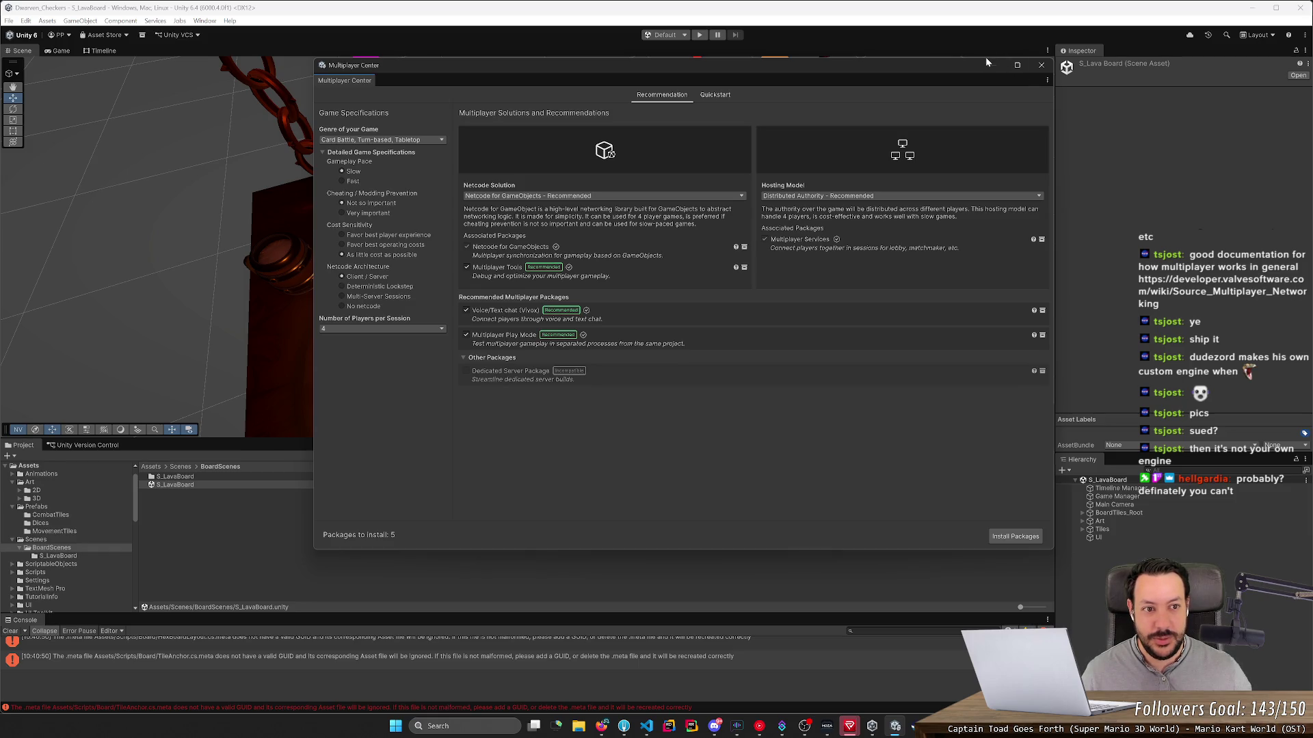
left_click_drag(986, 58, 986, 56)
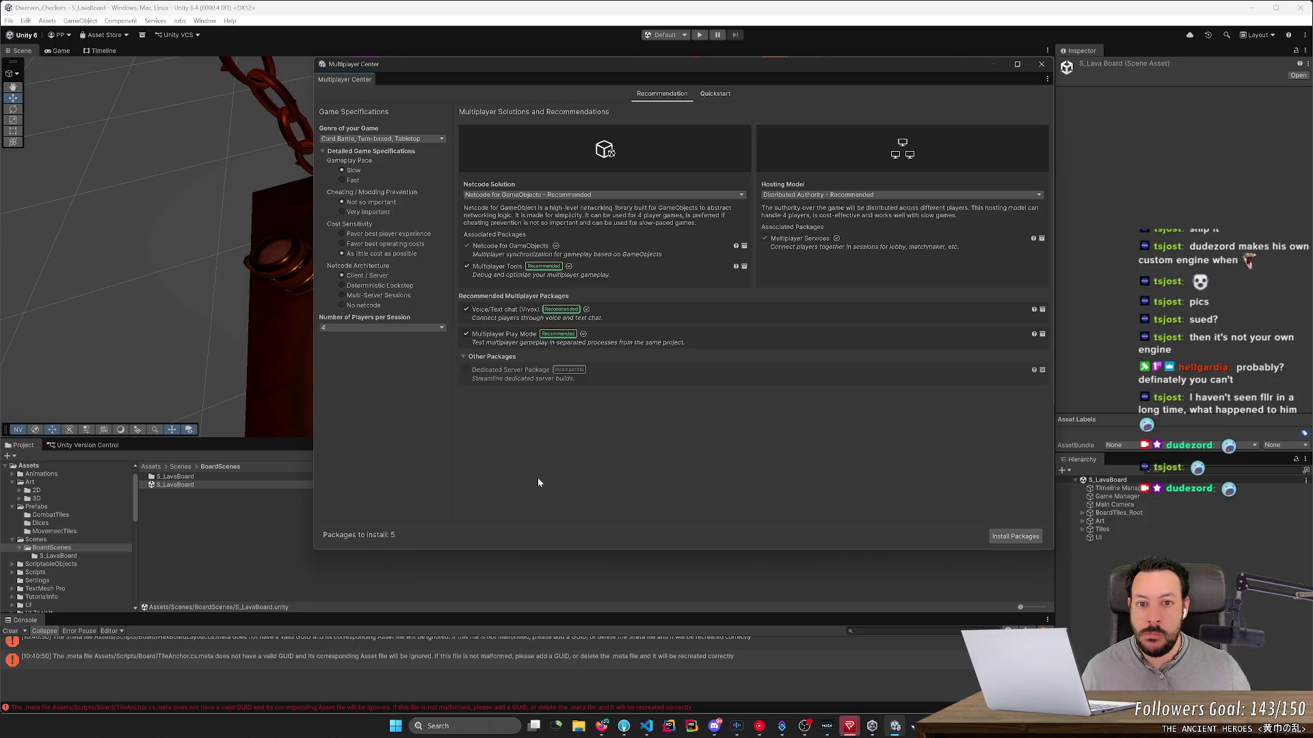
Step: Glance at Quickstart, return to Recommendation and bring up the Install Packages confirmation
left_click(711, 94)
left_click(664, 99)
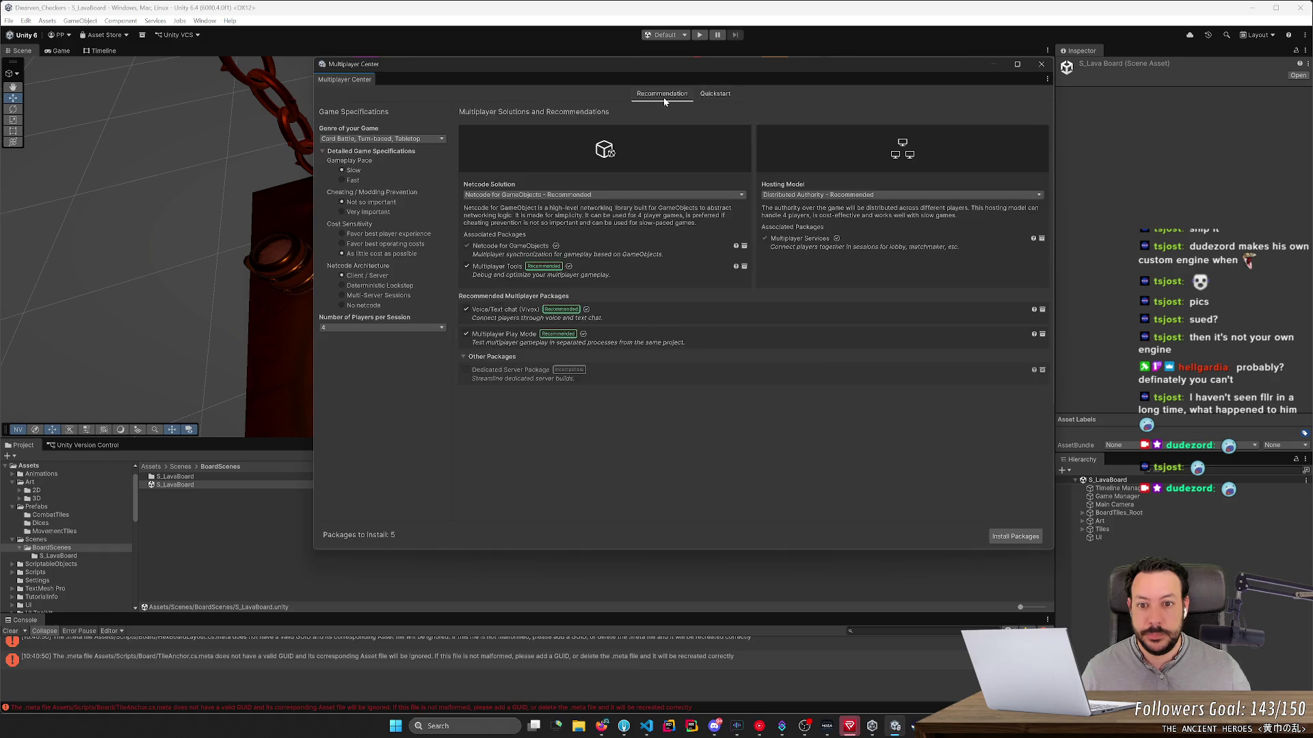
left_click(1014, 537)
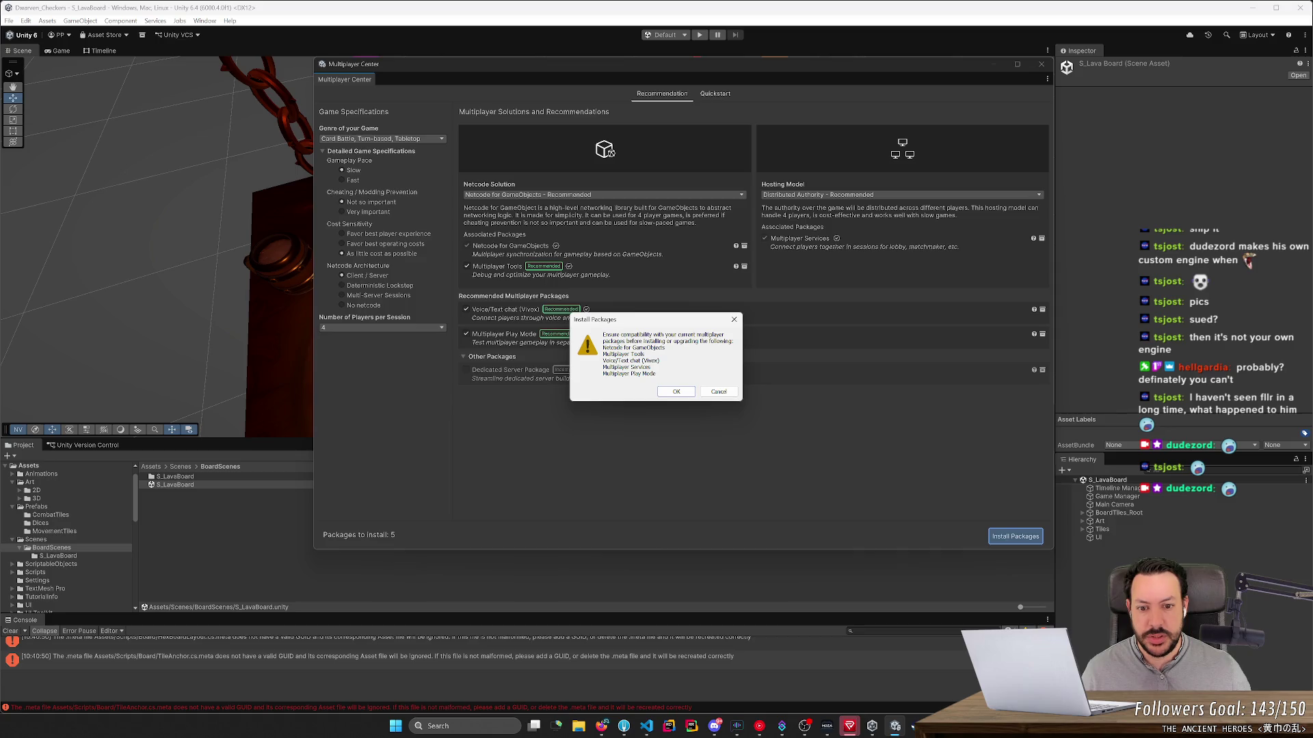
Step: Confirm installation of the five recommended multiplayer packages
left_click(676, 391)
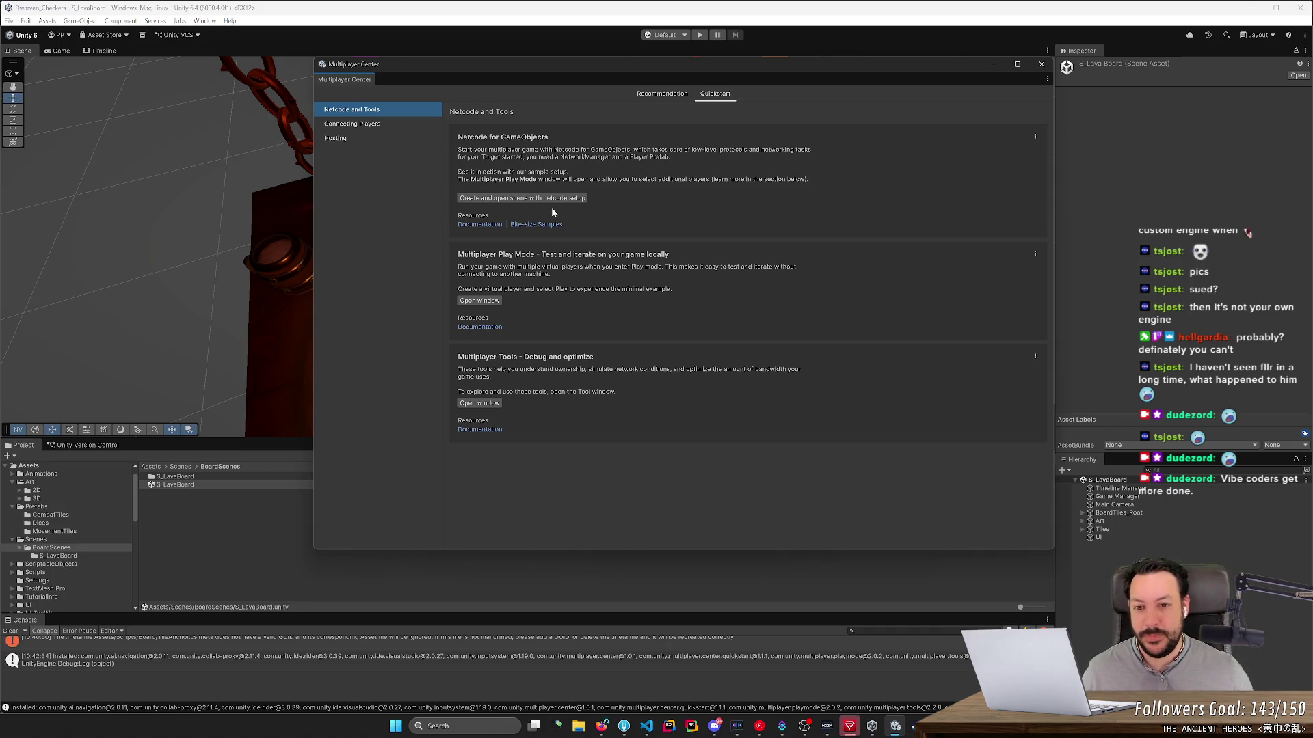
left_click(359, 139)
left_click(394, 110)
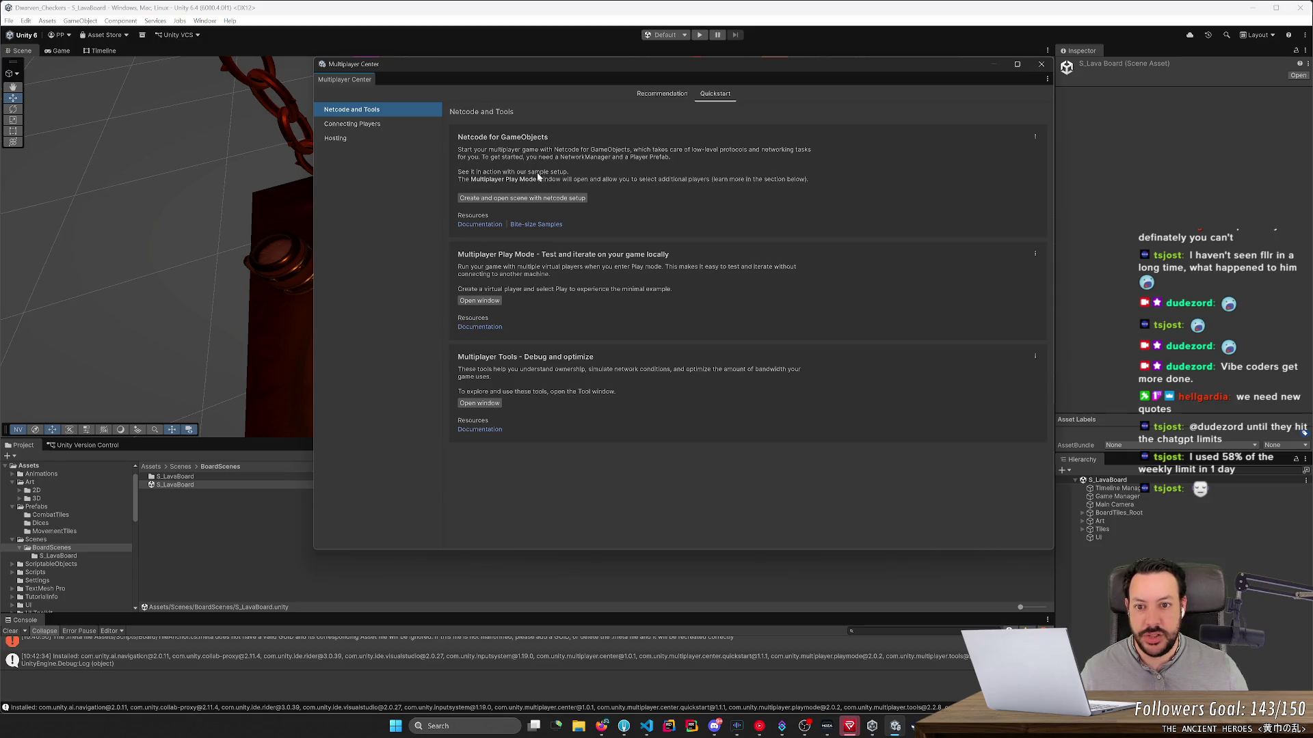
Step: Read through the Bite-size Samples repository README on GitHub, then start a blank tab
left_click(543, 225)
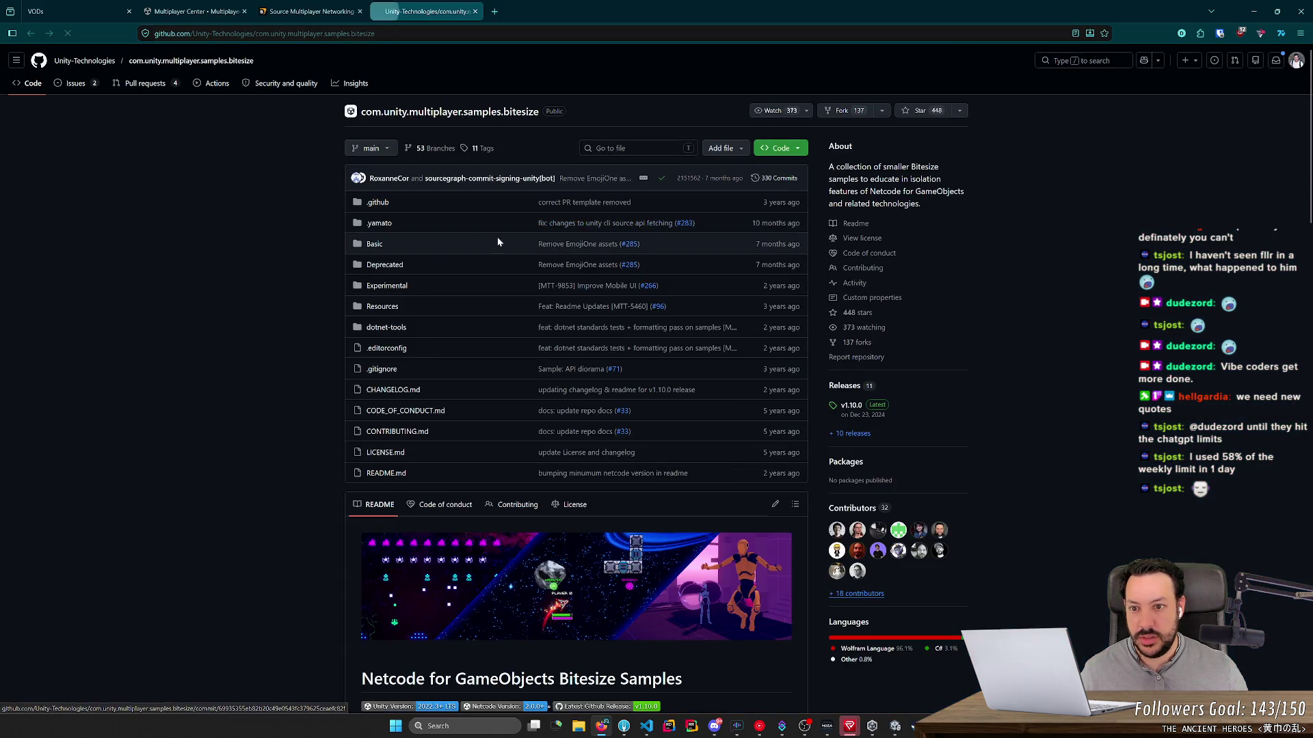
middle_click(283, 276)
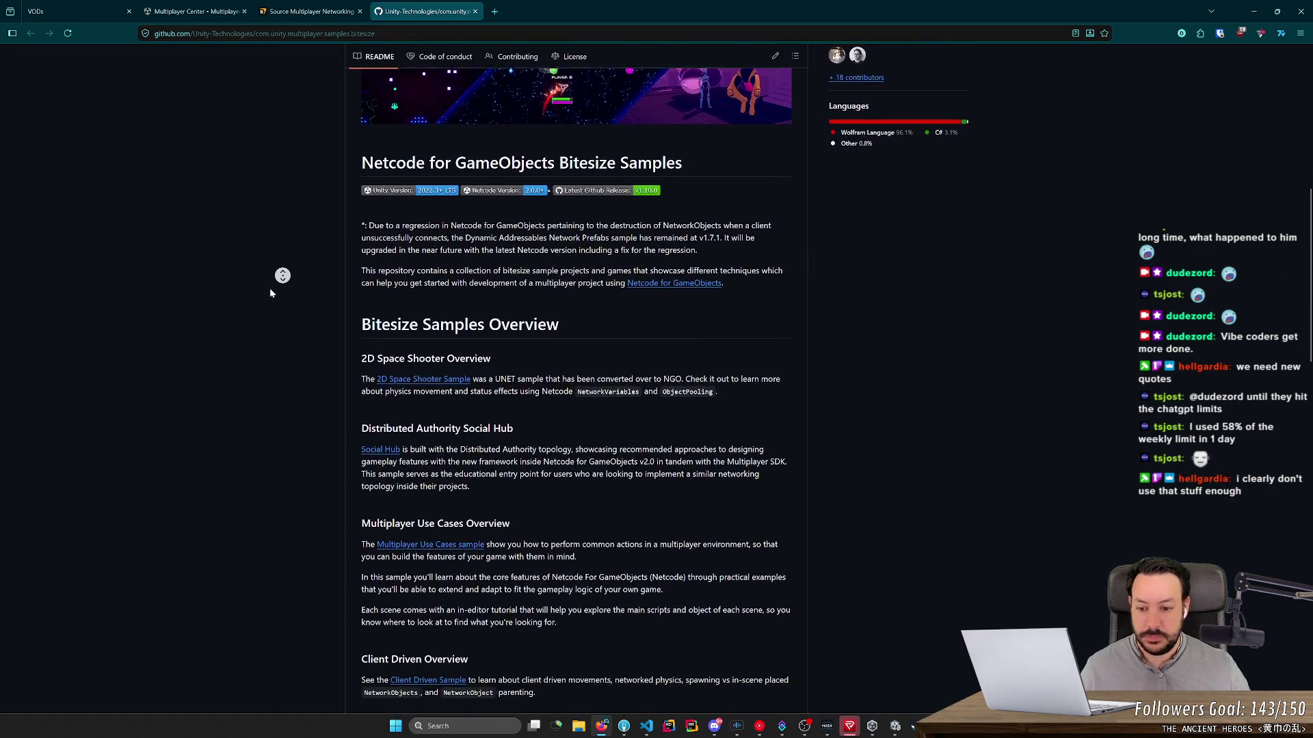
middle_click(271, 290)
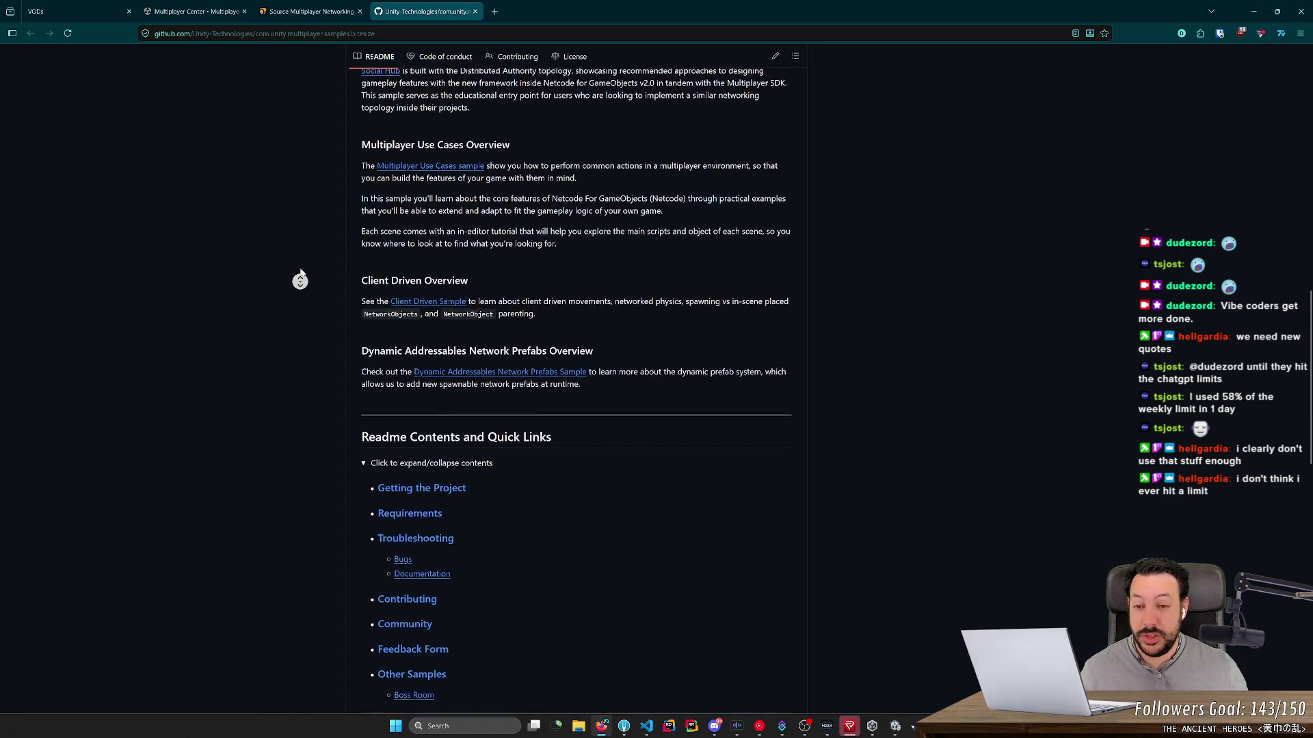
scroll(305, 215, "up", 5)
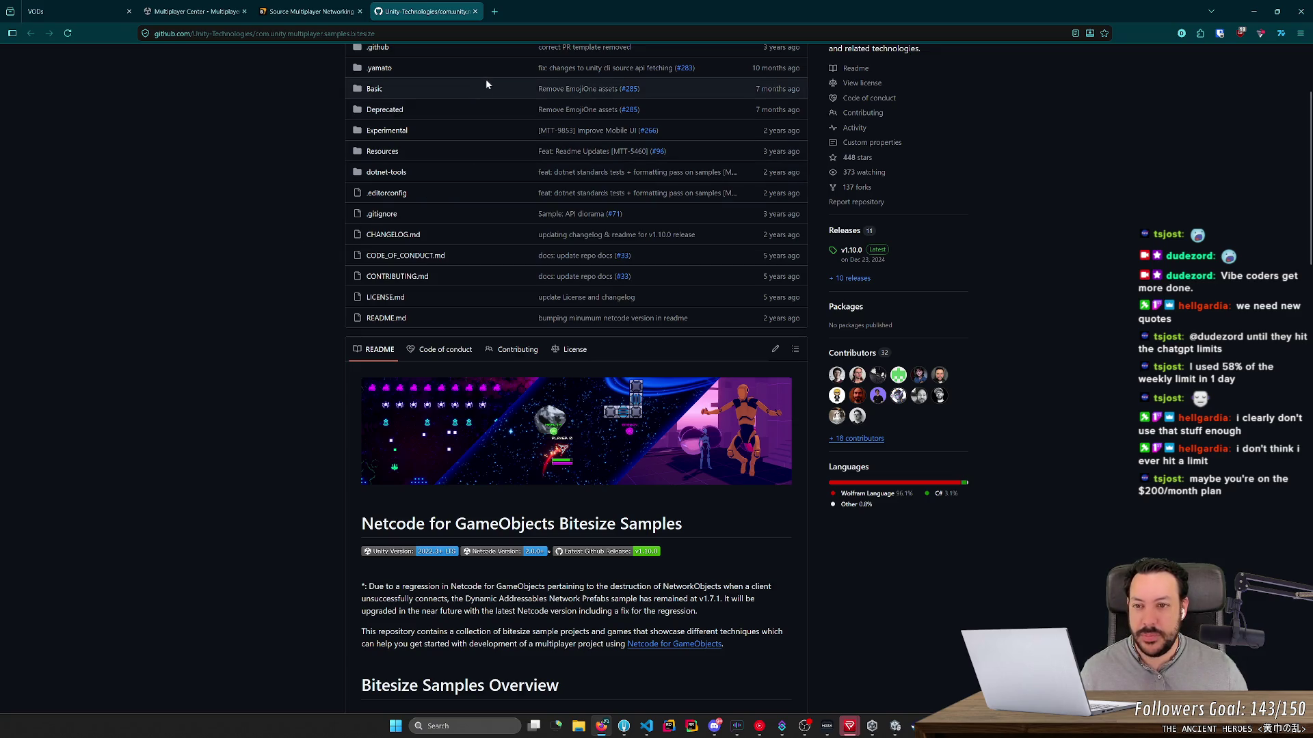
scroll(391, 256, "up", 2)
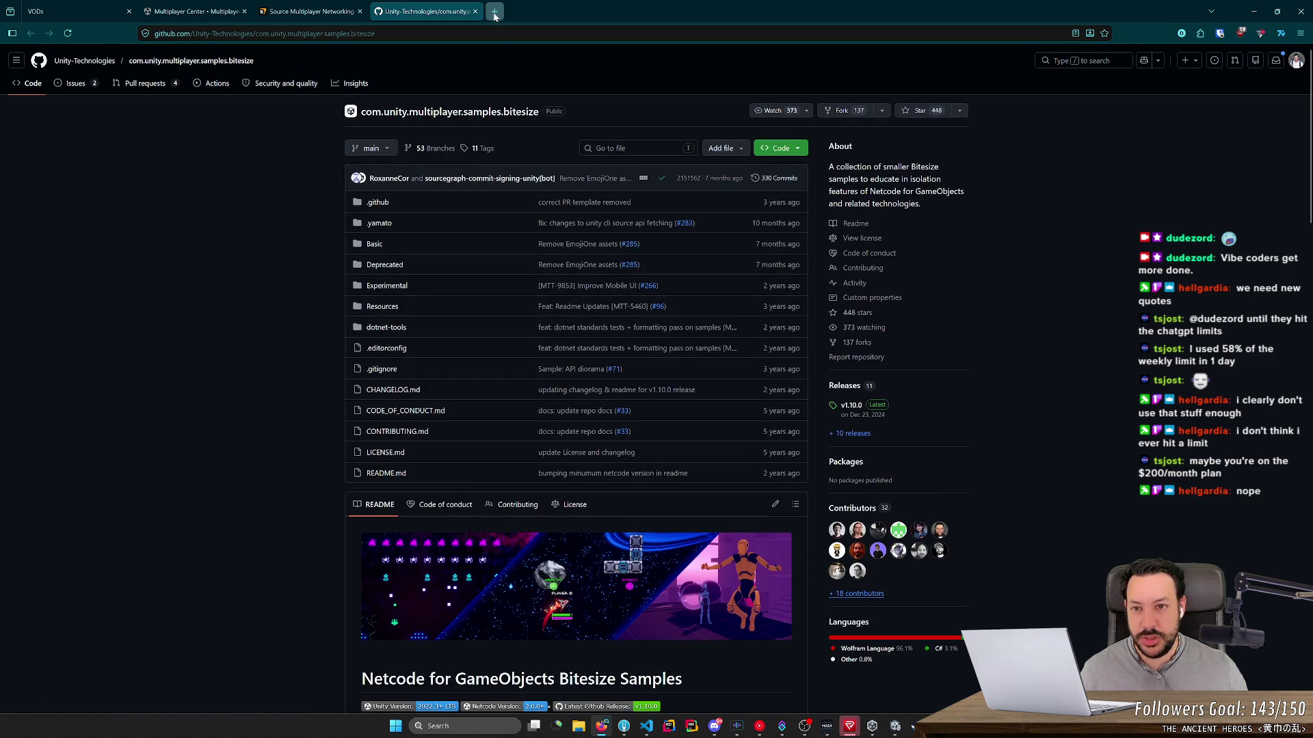
left_click(494, 12)
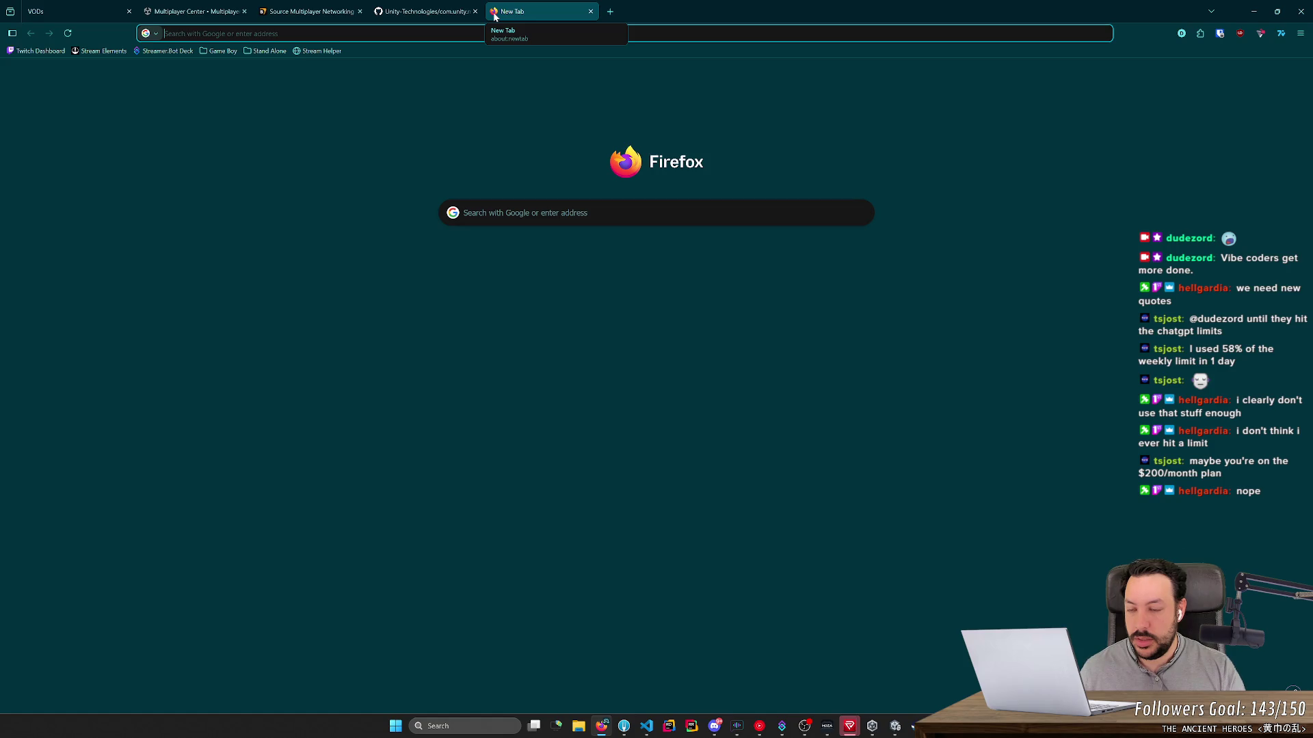
Step: Search for 'openclaw', view the openclaw.ai homepage, then close its tab
type("opencrab")
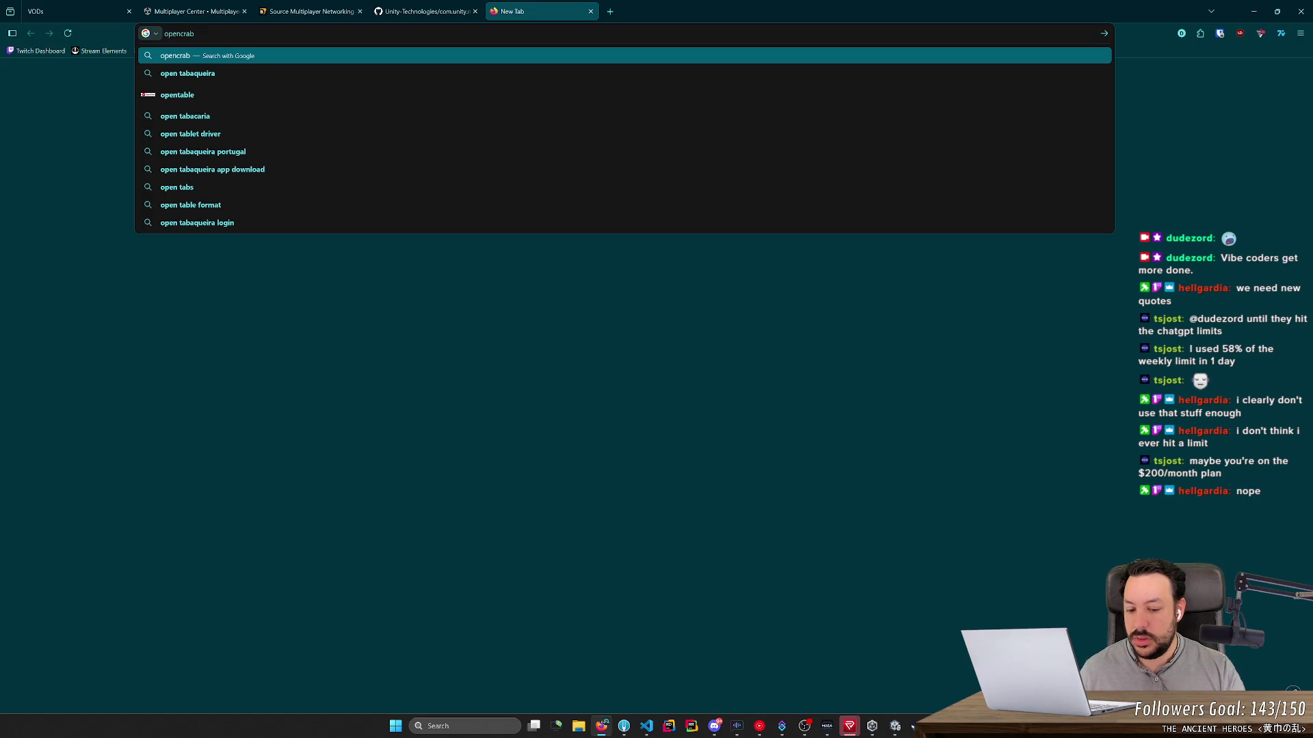
key("BackSpace")
key("BackSpace")
key("BackSpace")
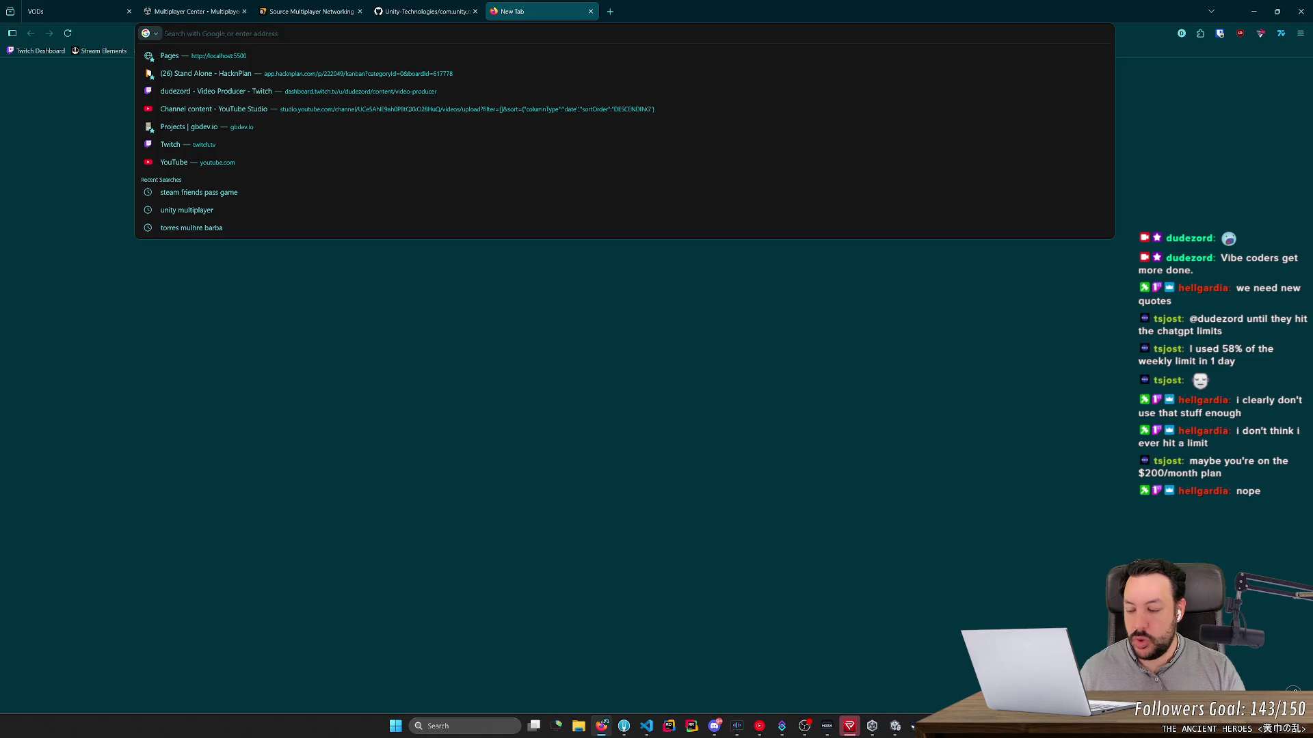
type("openclaw")
key("Return")
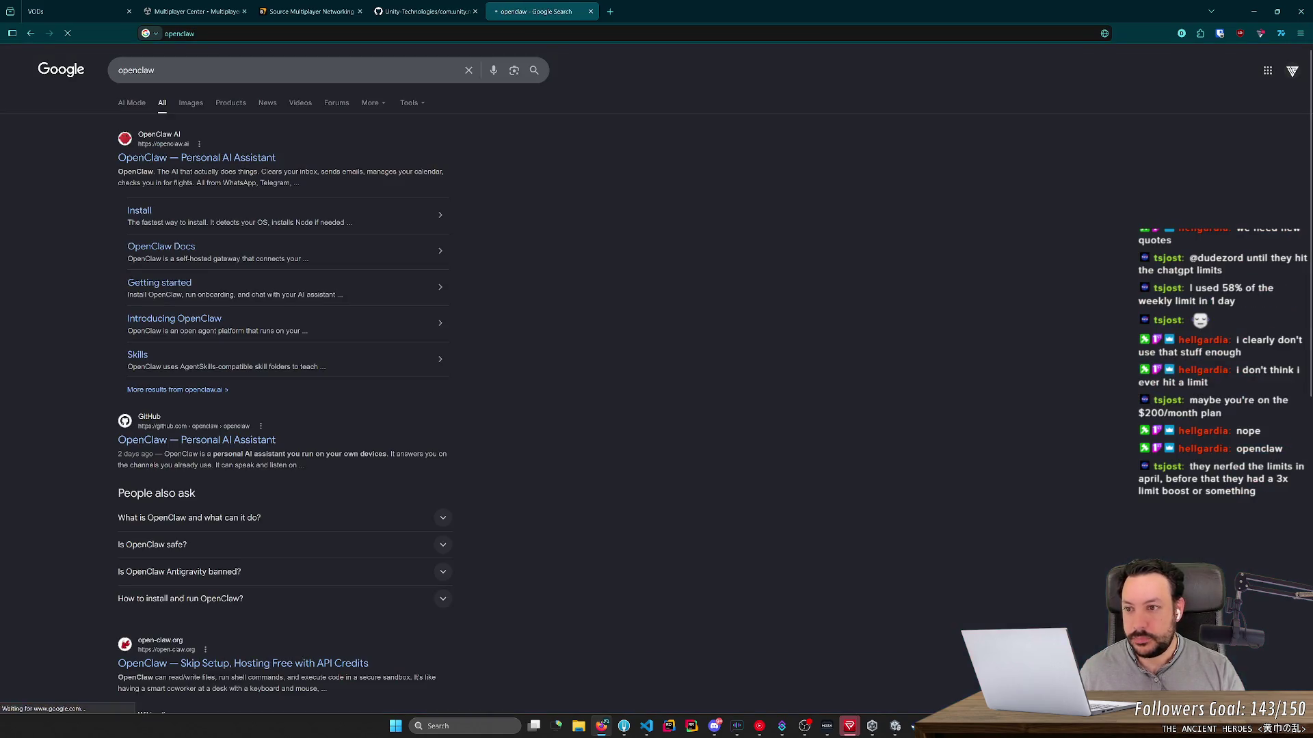
left_click(214, 162)
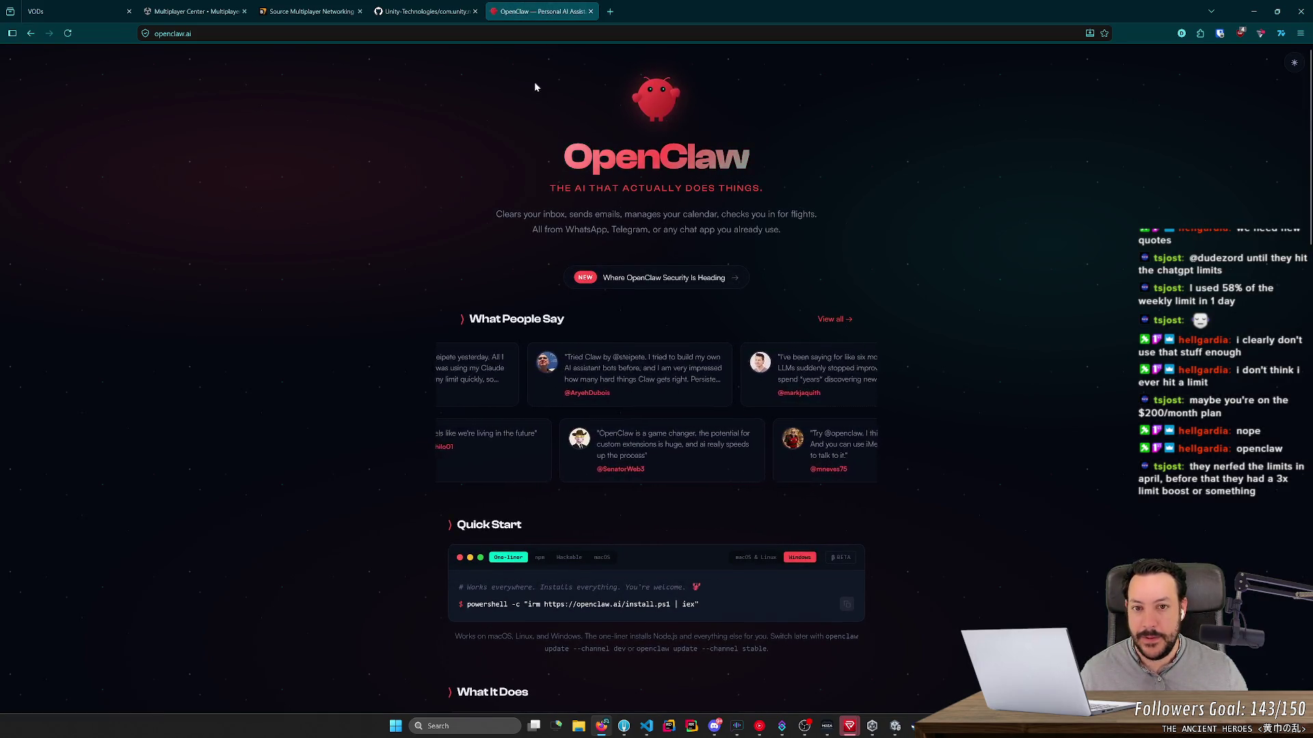
key("ctrl+w")
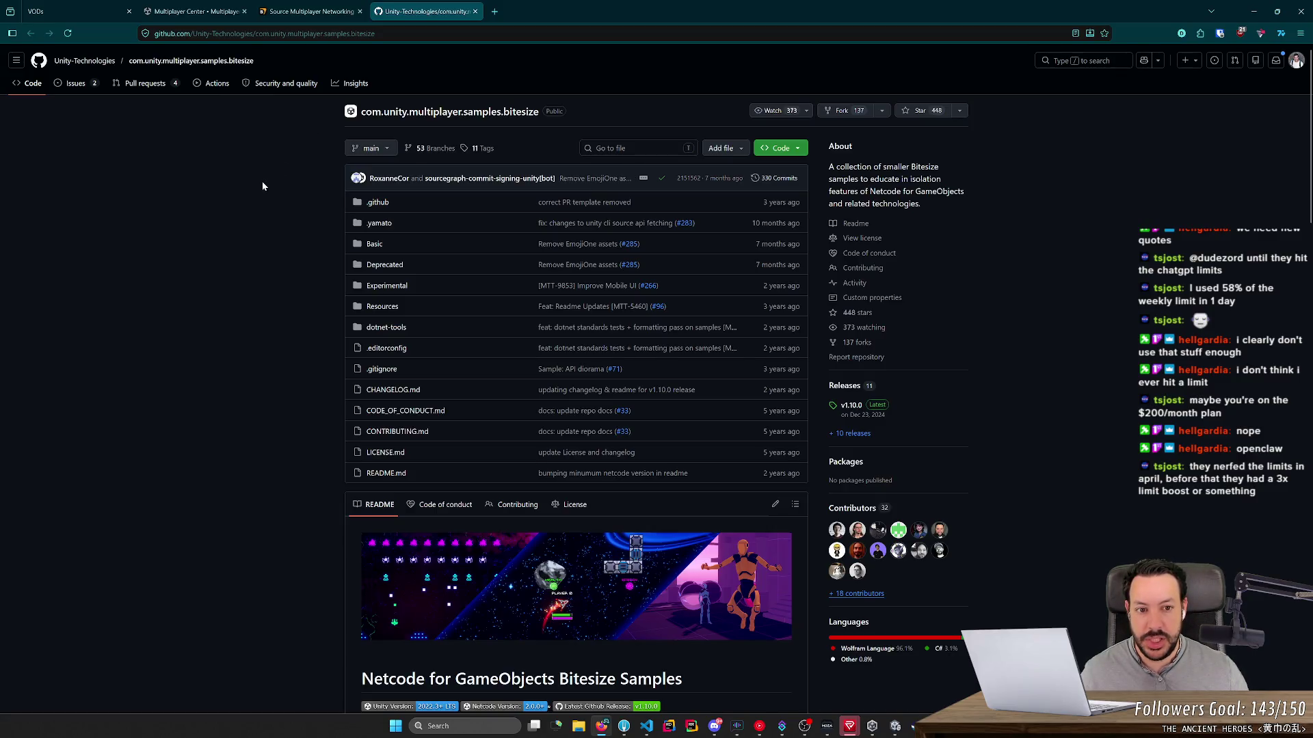
Step: Scroll the bitesize README down to the Getting the project section
mouse_move(872, 166)
left_mouse_down()
mouse_move(935, 169)
mouse_move(929, 179)
left_mouse_up()
left_click(920, 189)
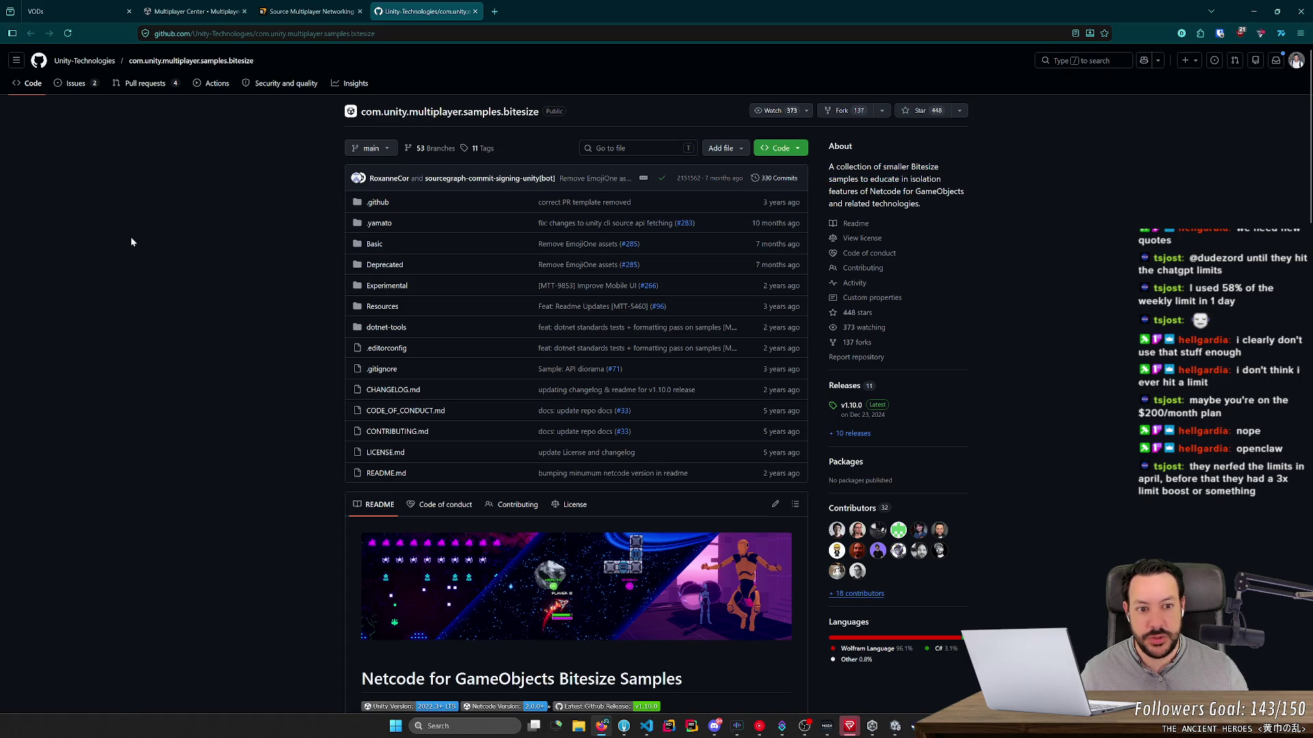
scroll(130, 239, "down", 8)
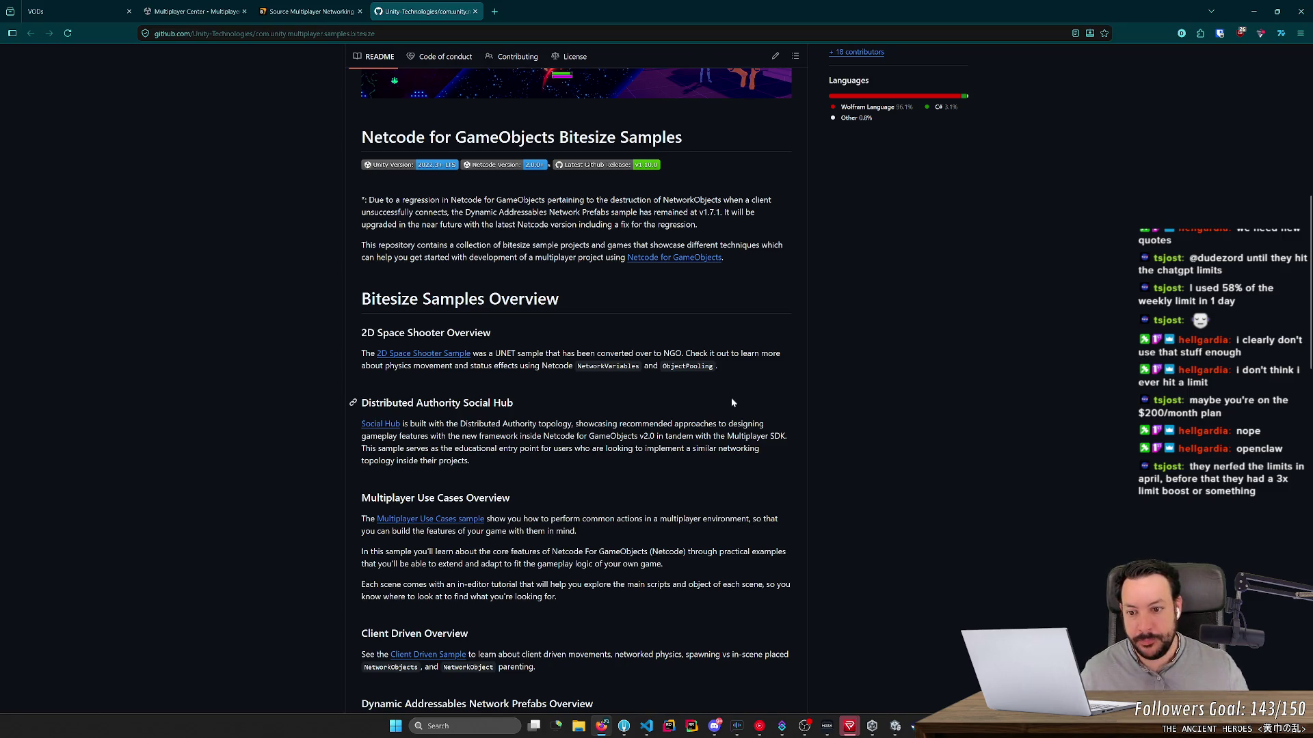
scroll(732, 402, "down", 4)
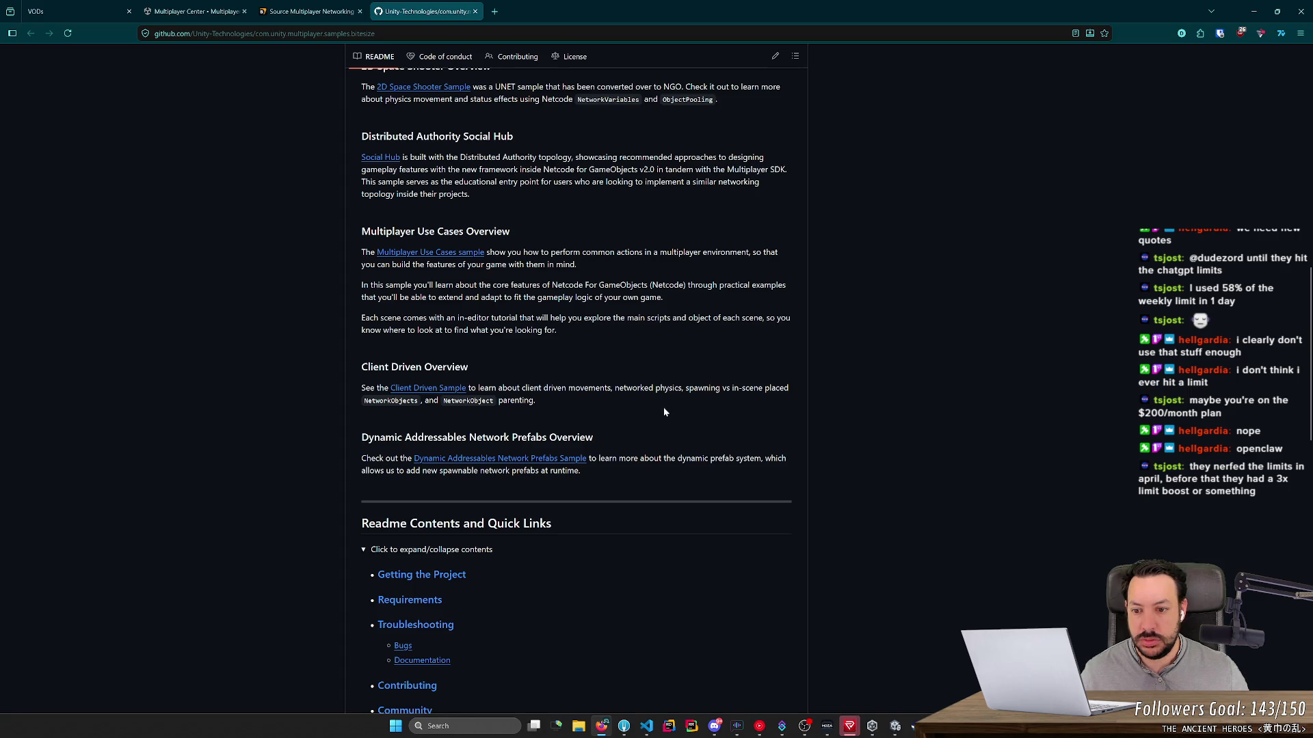
scroll(663, 410, "down", 4)
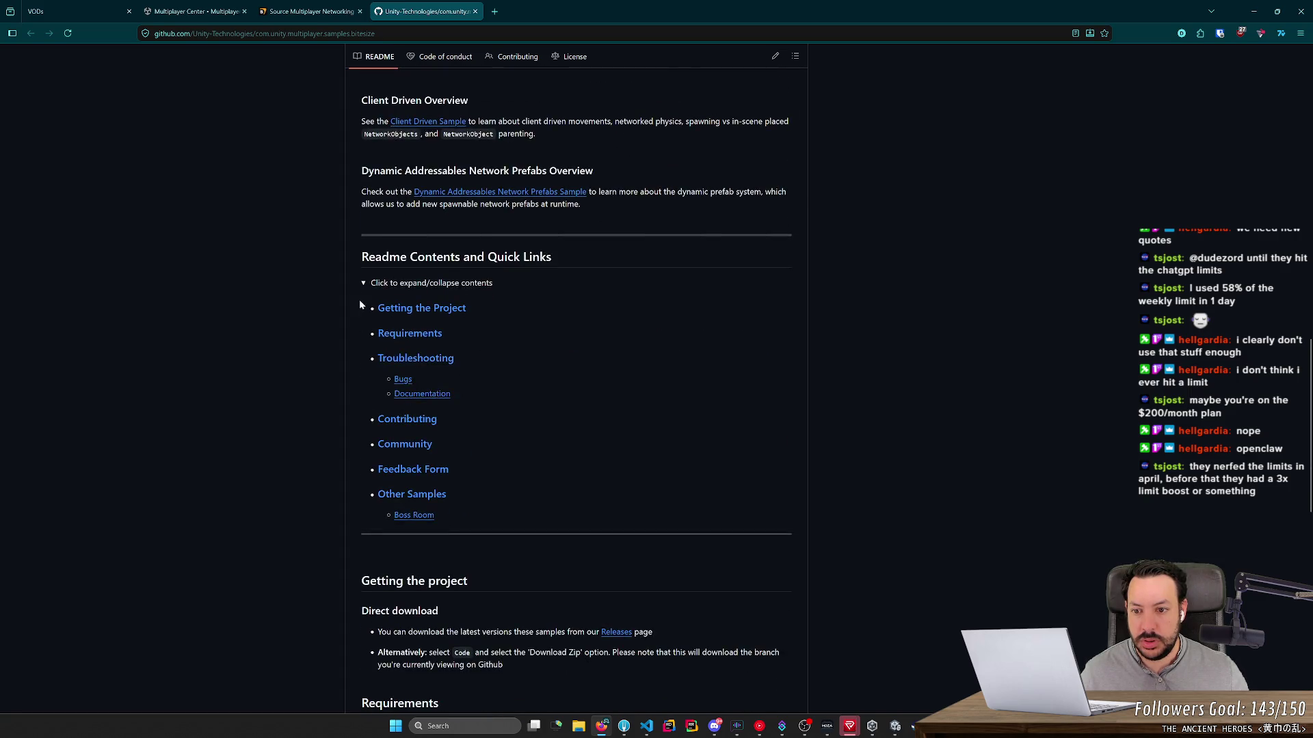
left_click(418, 309)
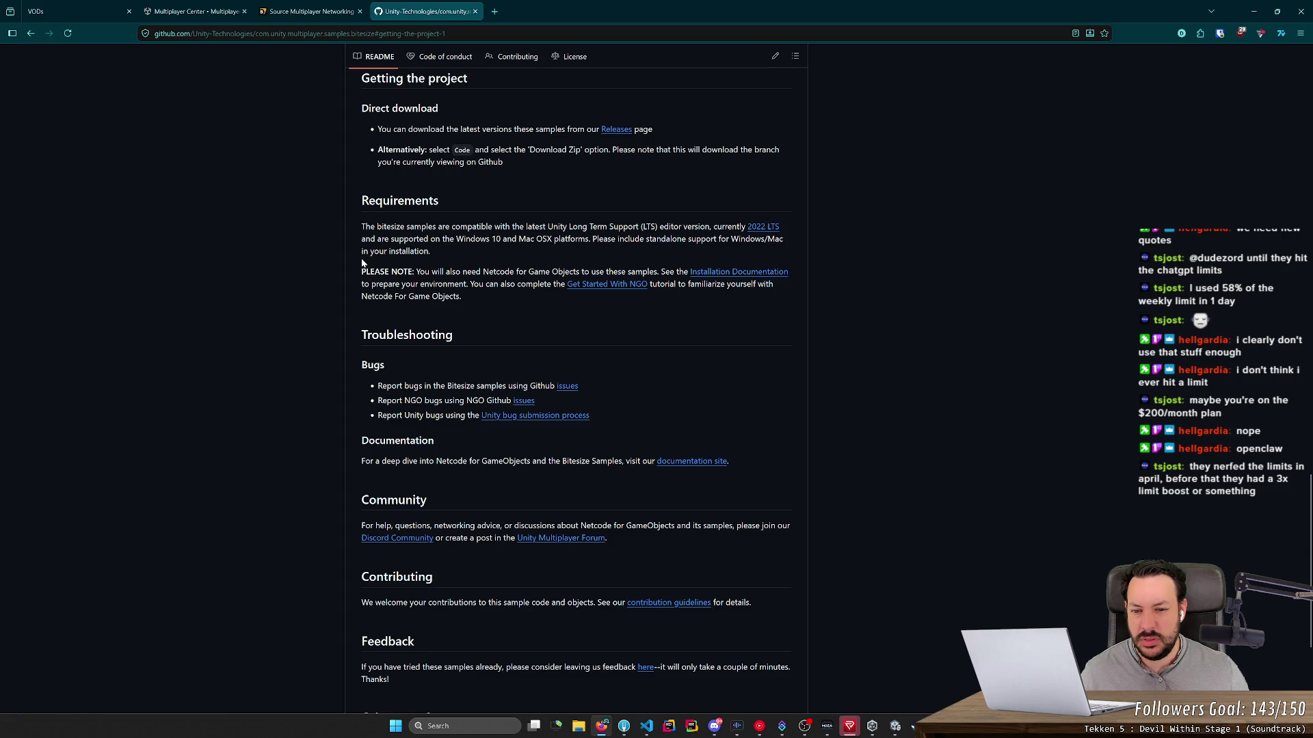
Step: Reach the Other samples section and open the Boss Room sample repository
scroll(354, 261, "down", 3)
scroll(334, 156, "up", 14)
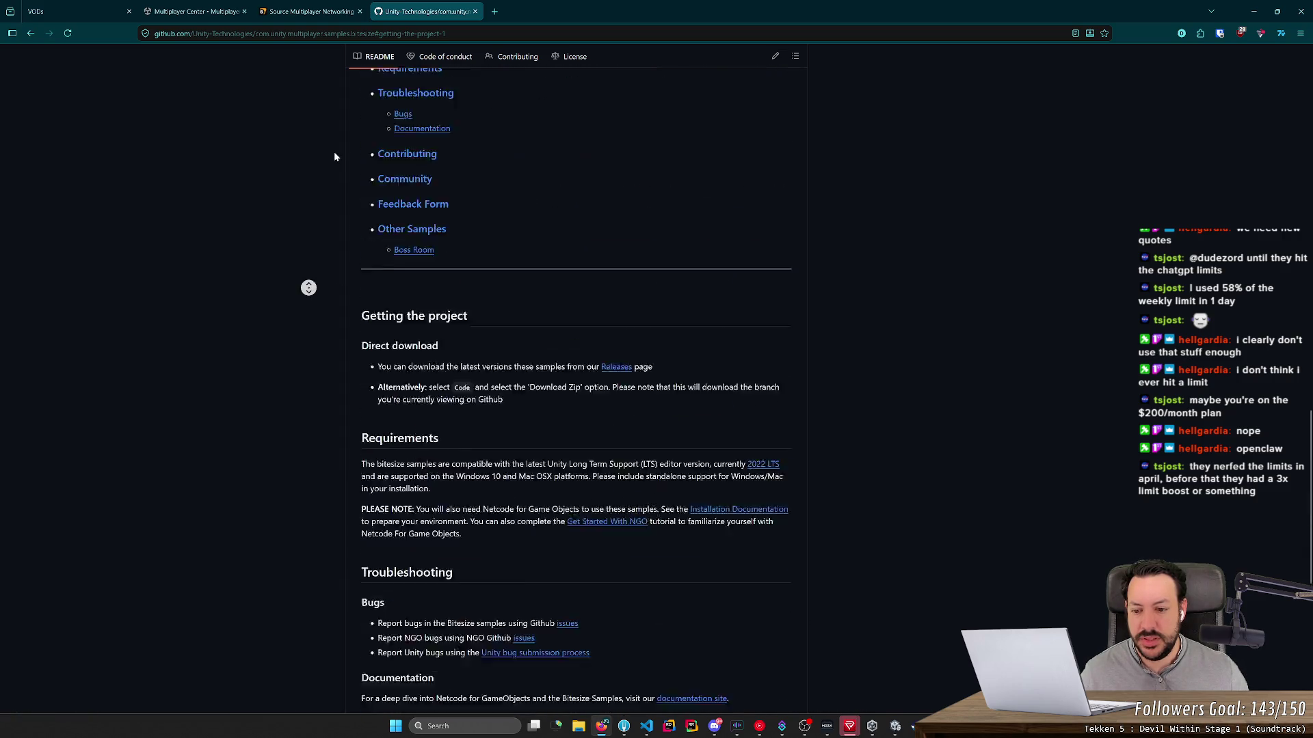
scroll(291, 338, "down", 12)
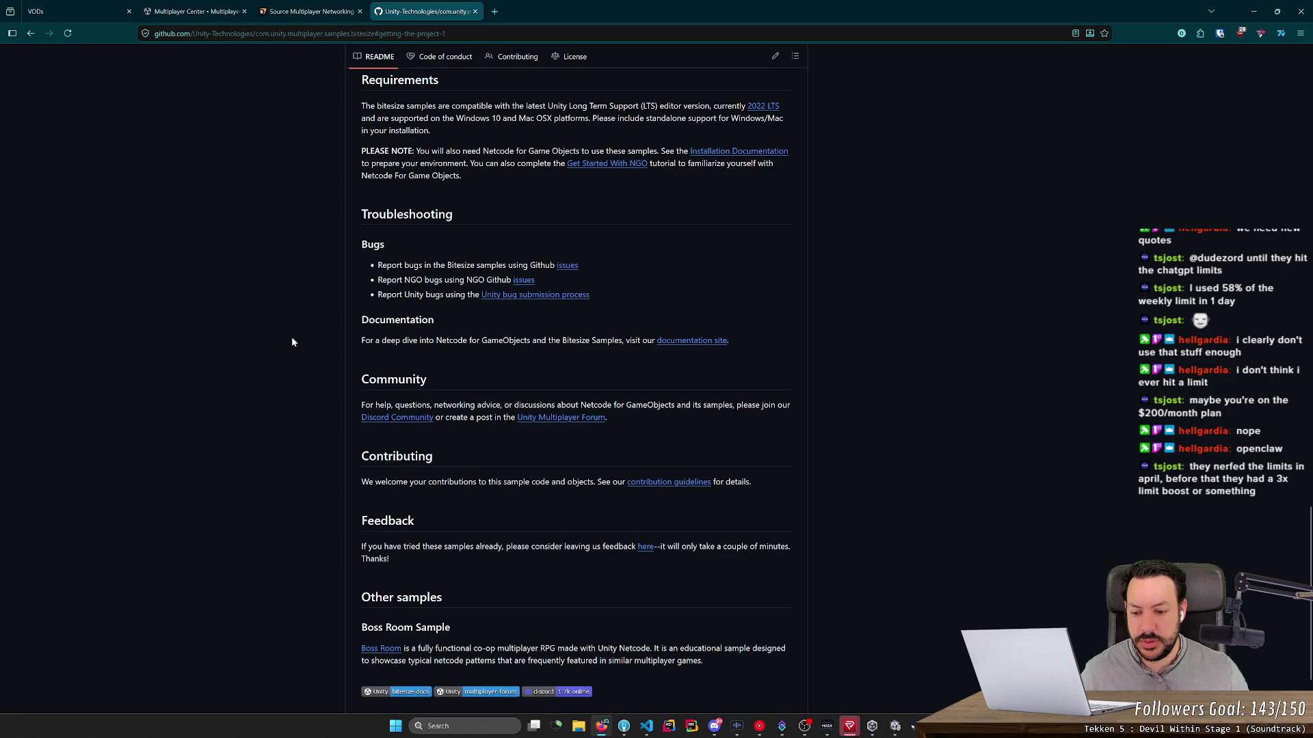
scroll(292, 338, "down", 3)
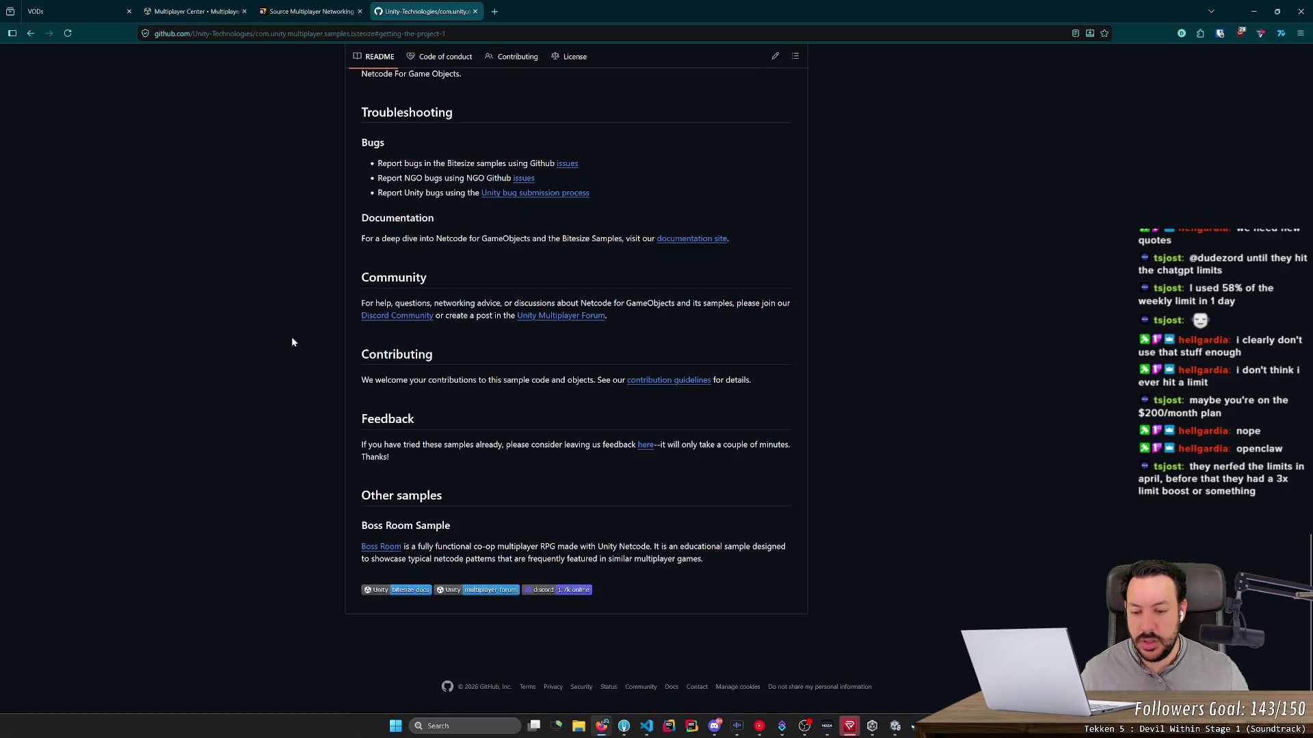
left_click(384, 550)
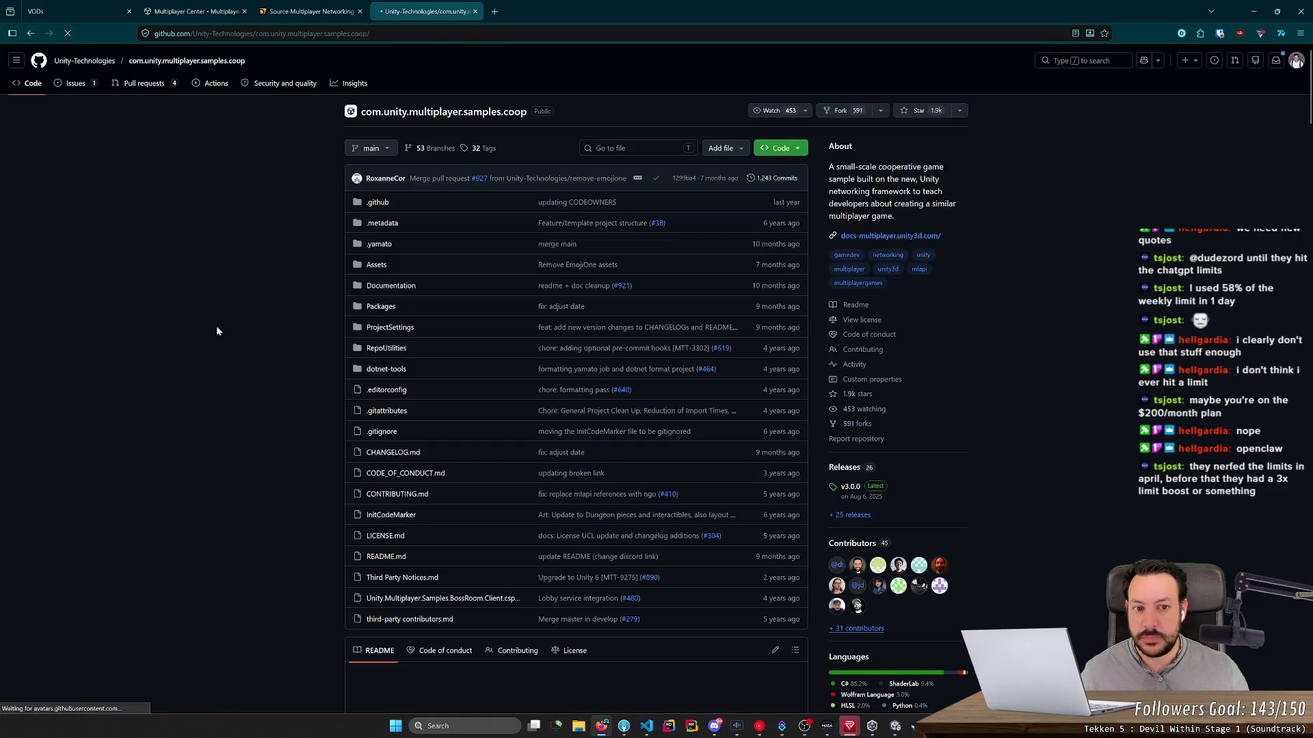
Step: Skim the Boss Room repository README
scroll(239, 409, "down", 15)
scroll(250, 362, "up", 5)
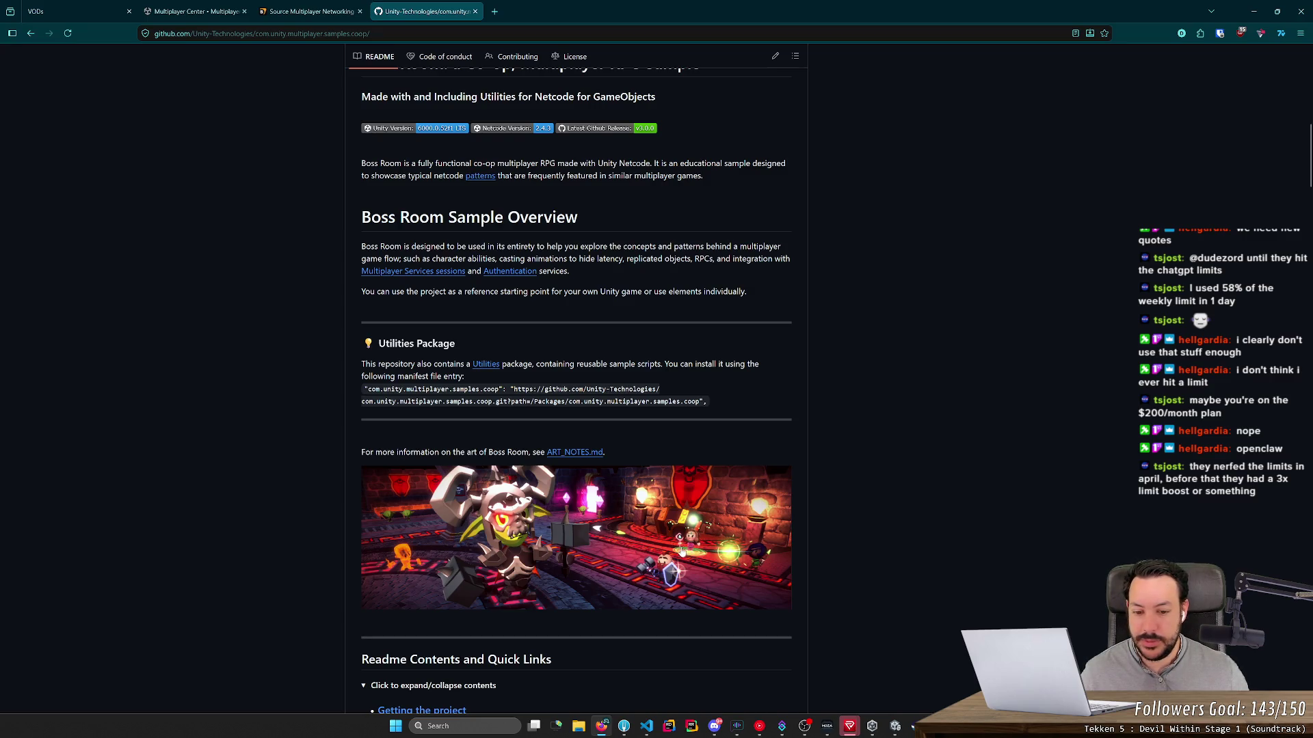
middle_click(260, 497)
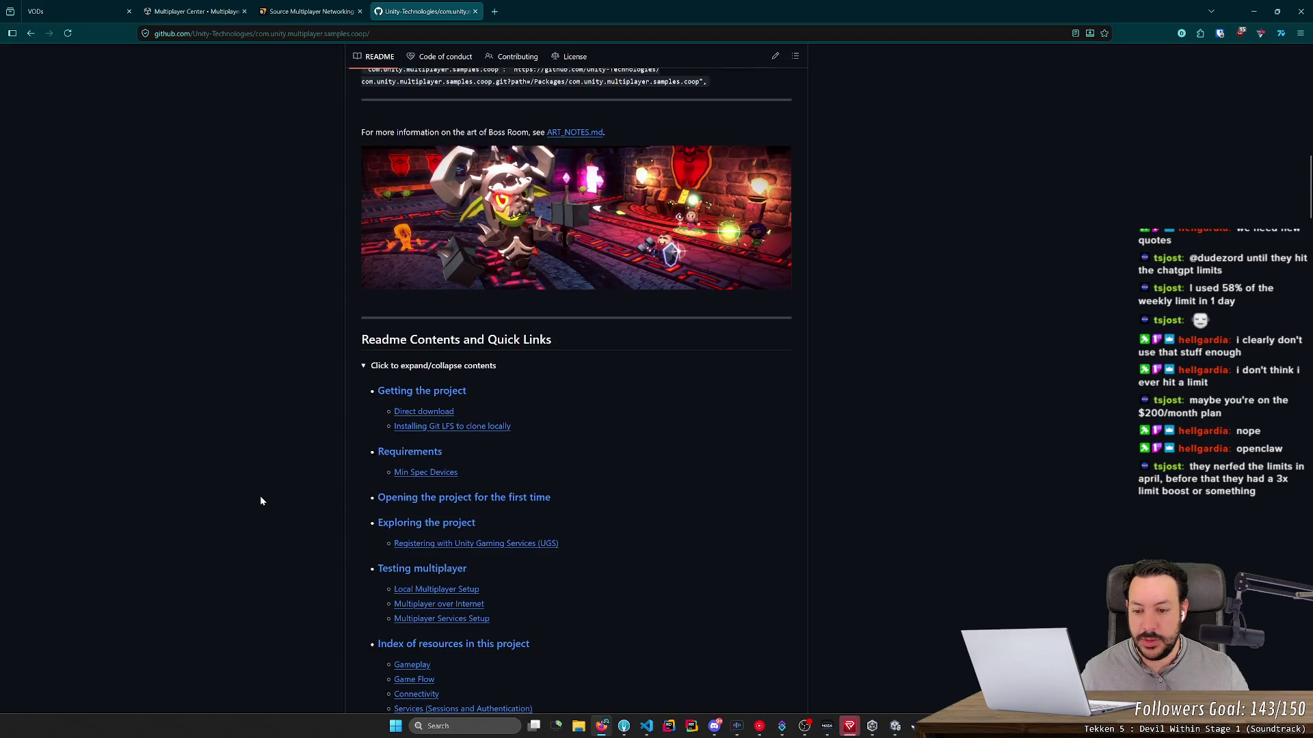
middle_click(248, 263)
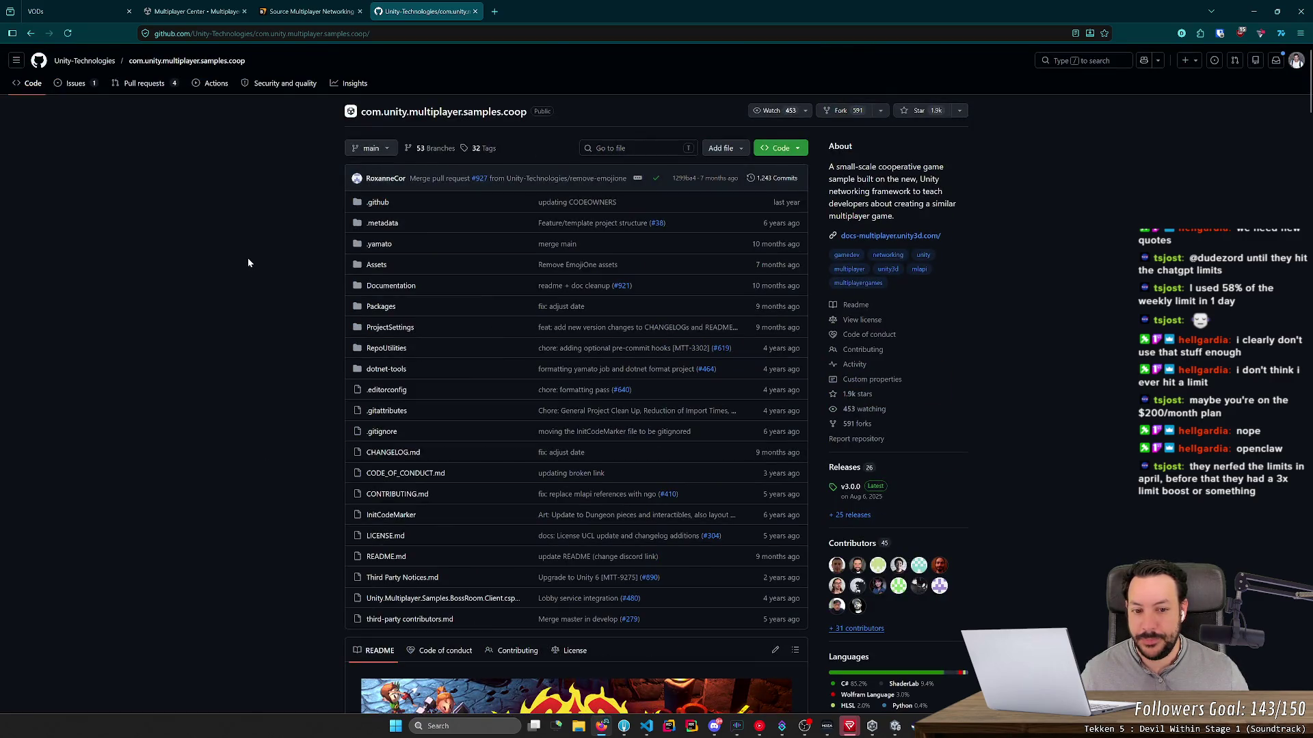
Step: Return to the bitesize samples repository and scroll through its page
key("alt+Left")
middle_click(243, 397)
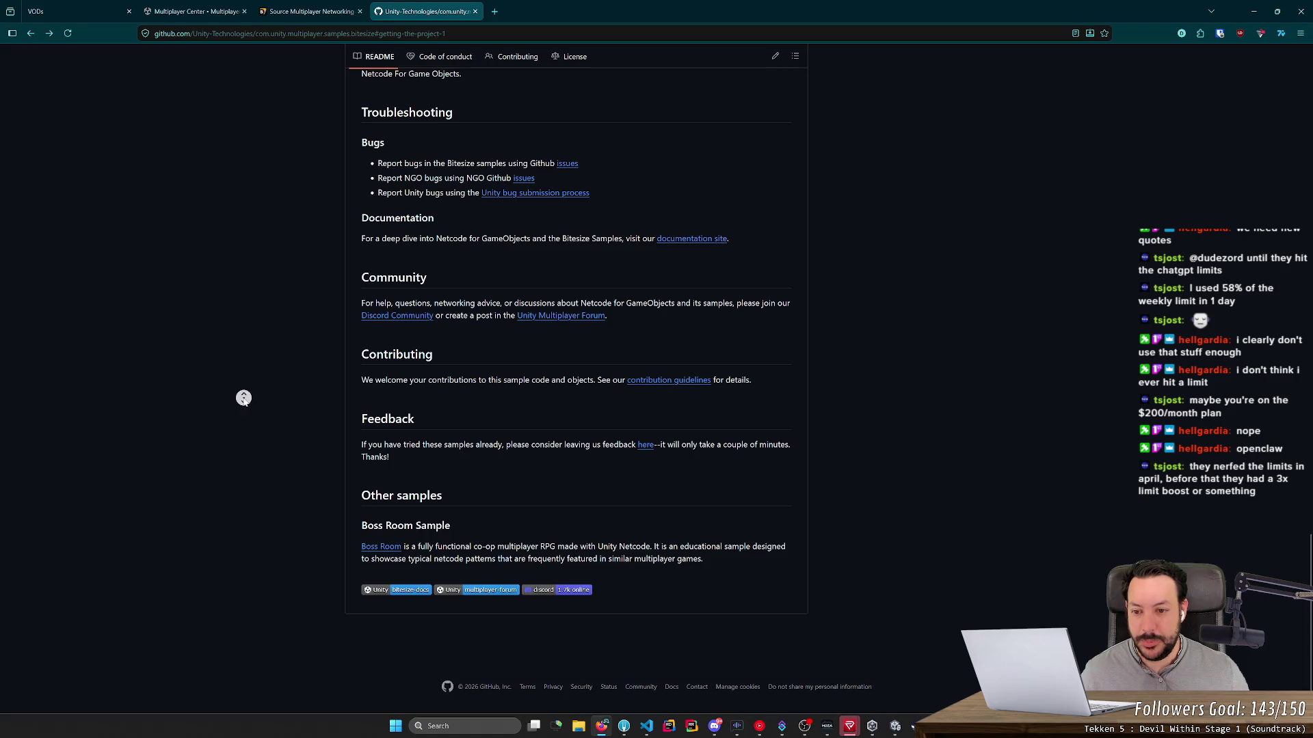
middle_click(245, 301)
middle_click(297, 400)
middle_click(276, 264)
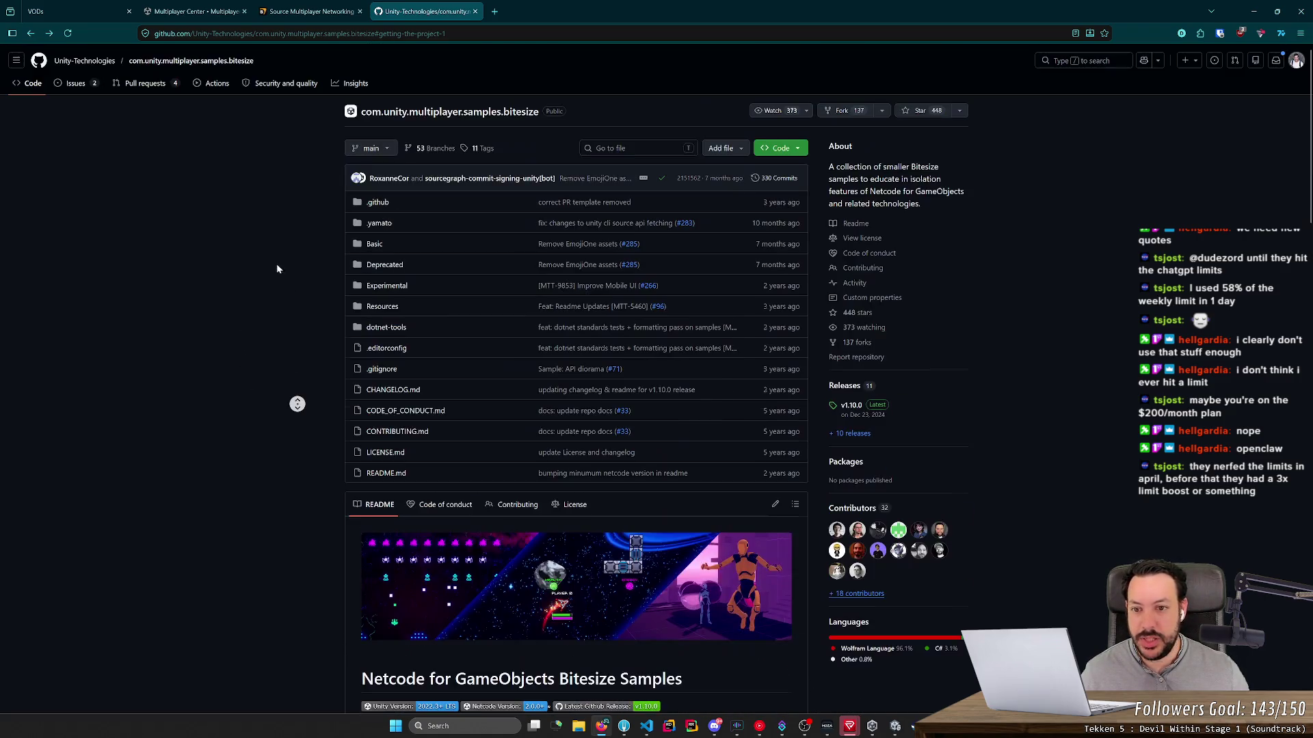
Step: Glance further down the GitHub page, then settle back in Unity's Multiplayer Center
key("alt+Tab")
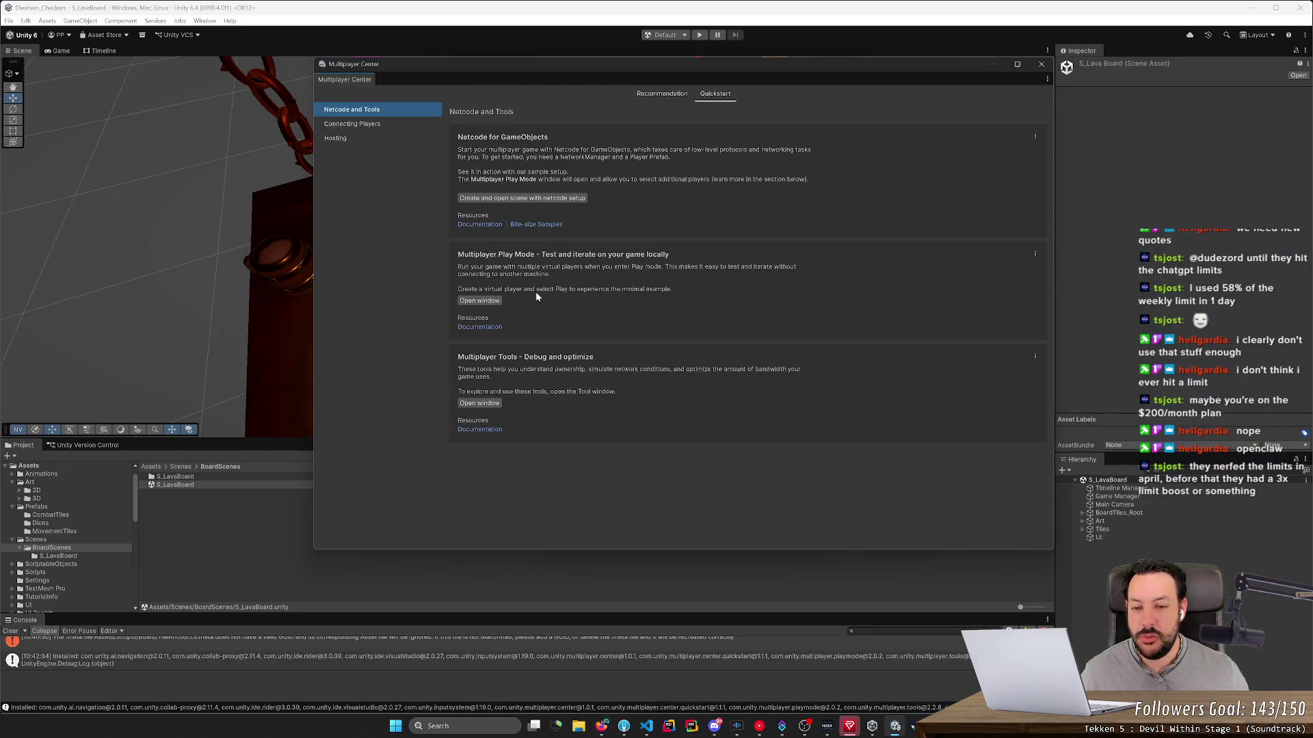
key("alt+Tab")
scroll(493, 347, "down", 7)
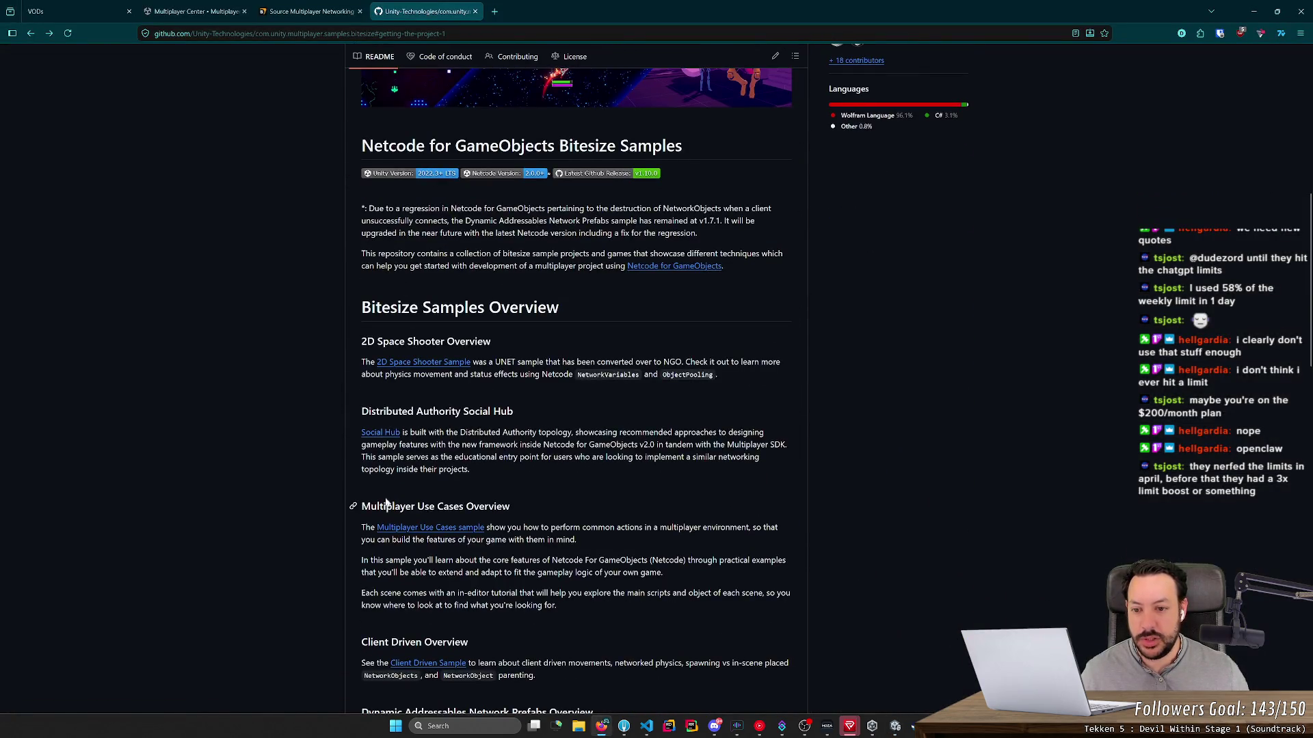
scroll(576, 389, "down", 5)
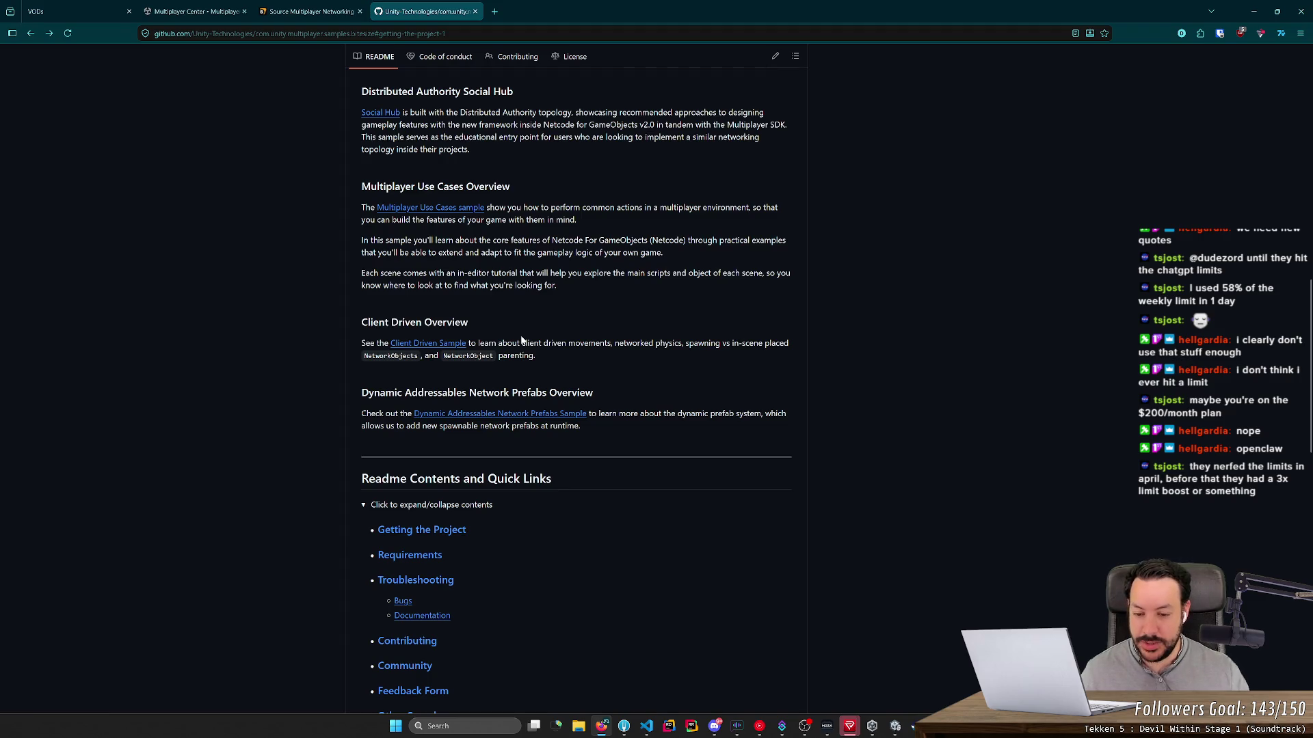
key("alt+Tab")
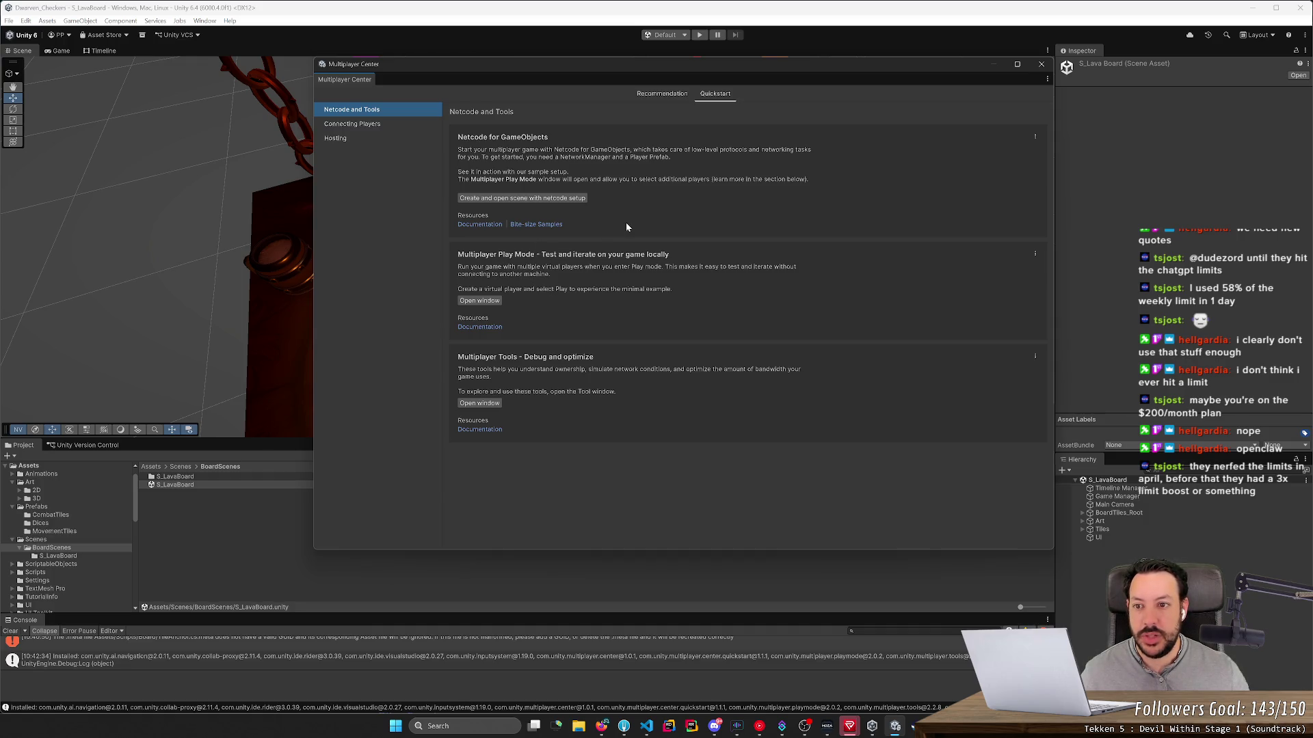
Step: Compare Netcode and Tools with Connecting Players, then open the Multiplayer Session building block page
left_click(378, 124)
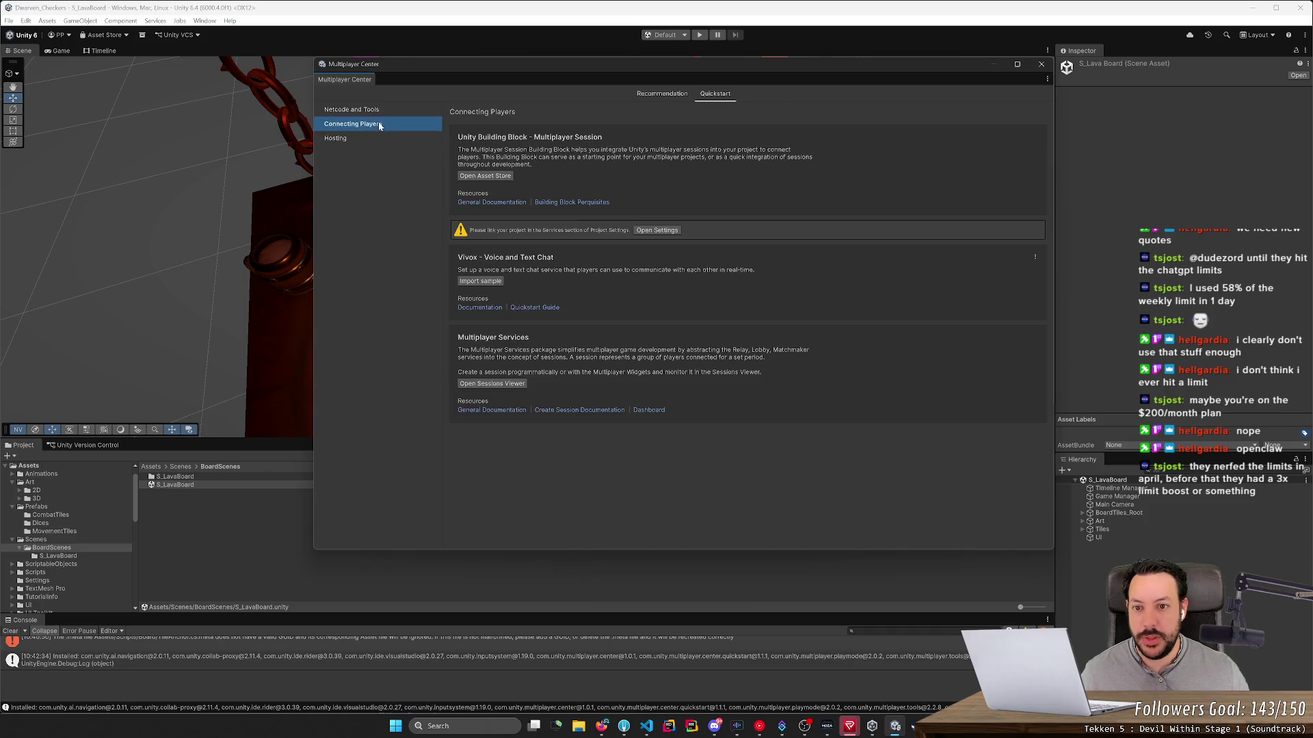
left_click(383, 112)
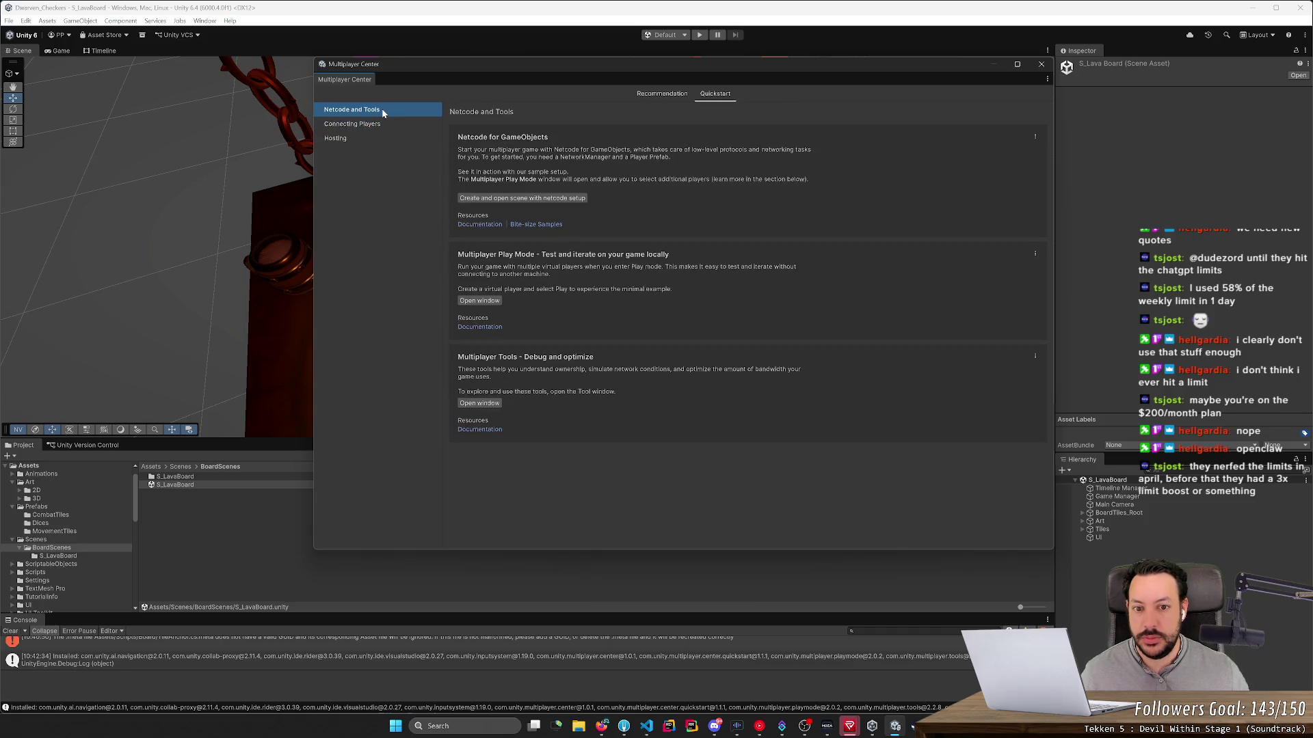
left_click(369, 124)
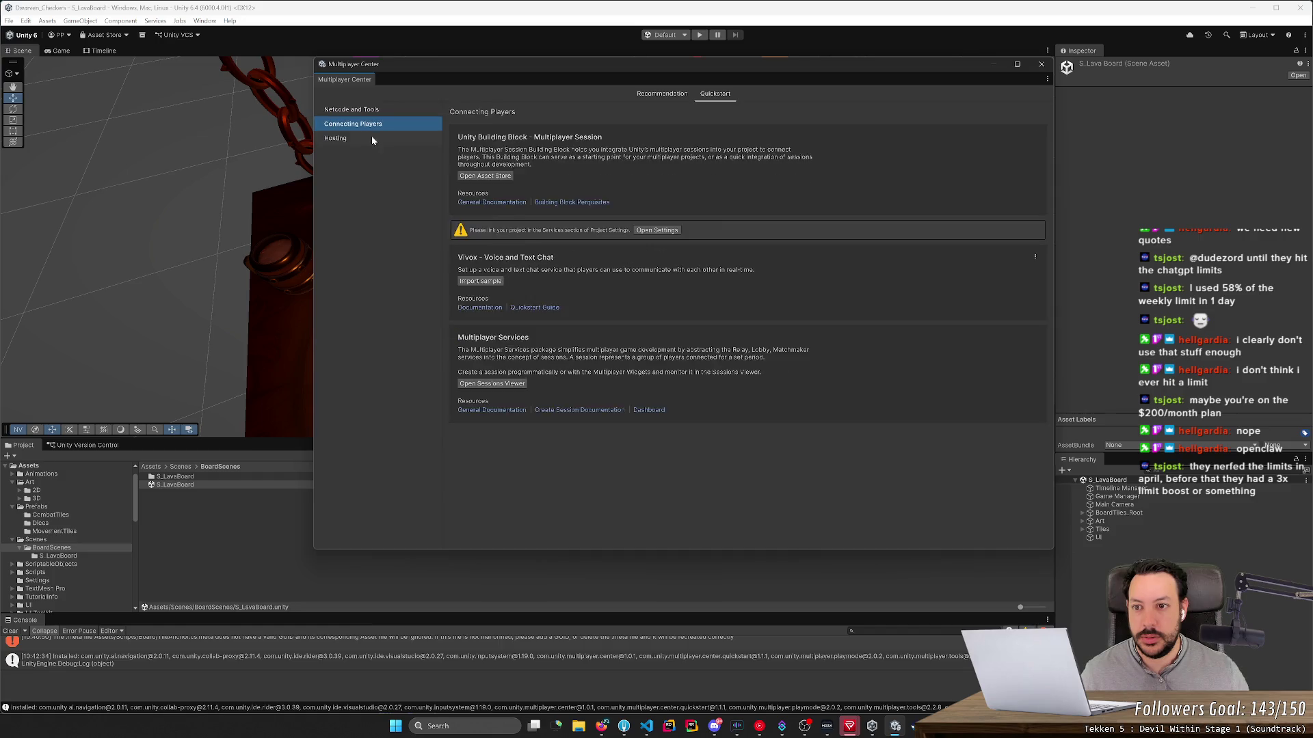
left_click(381, 113)
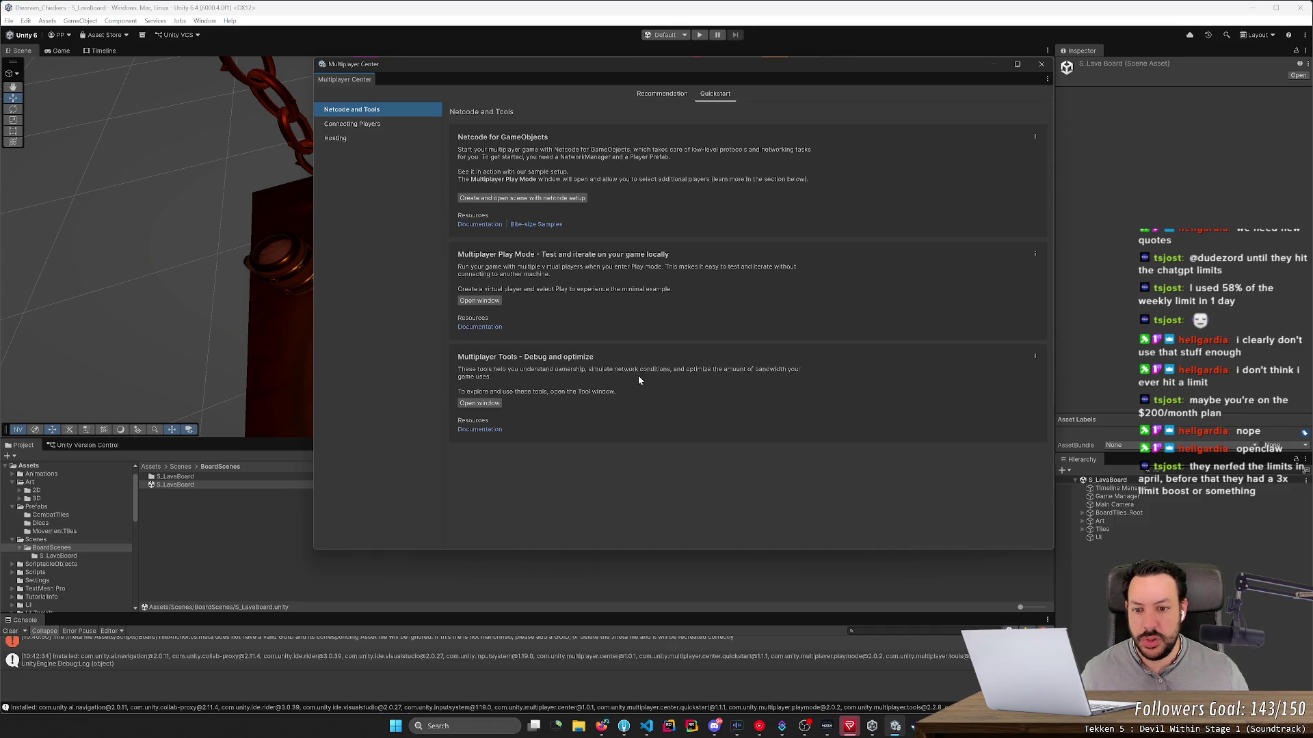
left_click(357, 125)
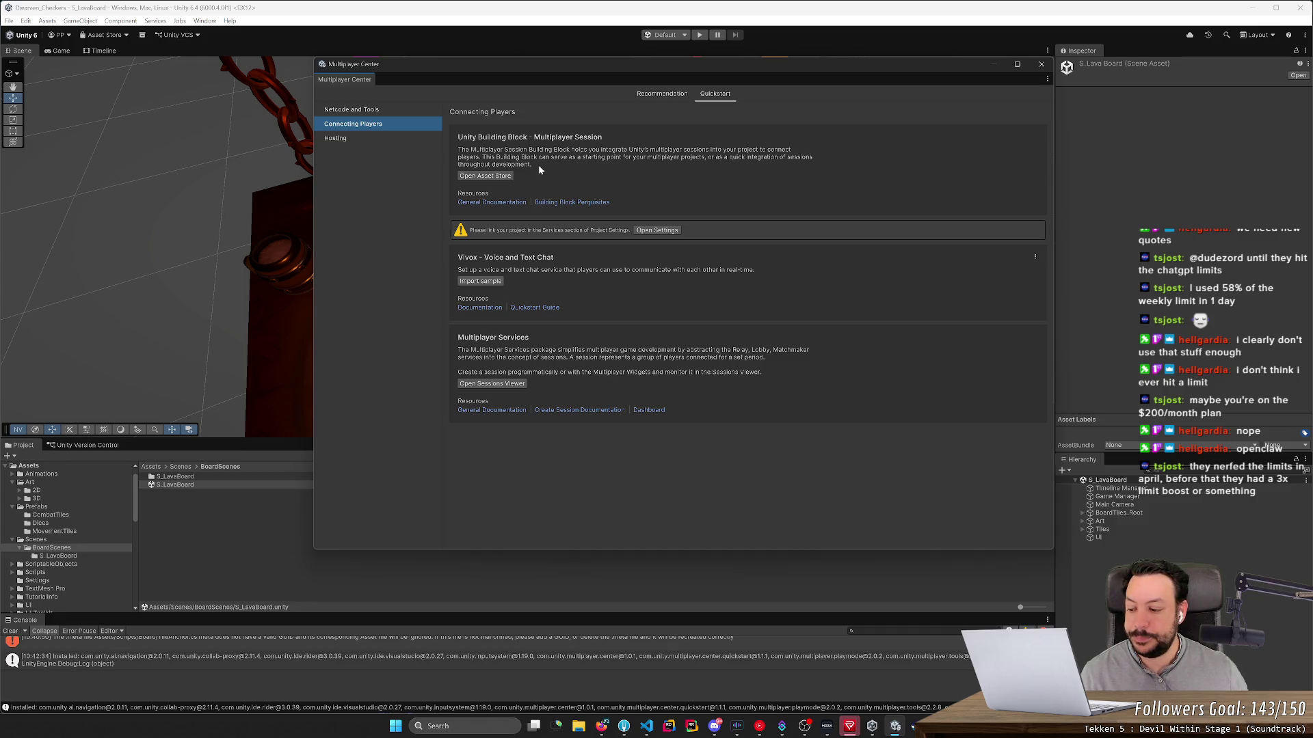
left_click(497, 175)
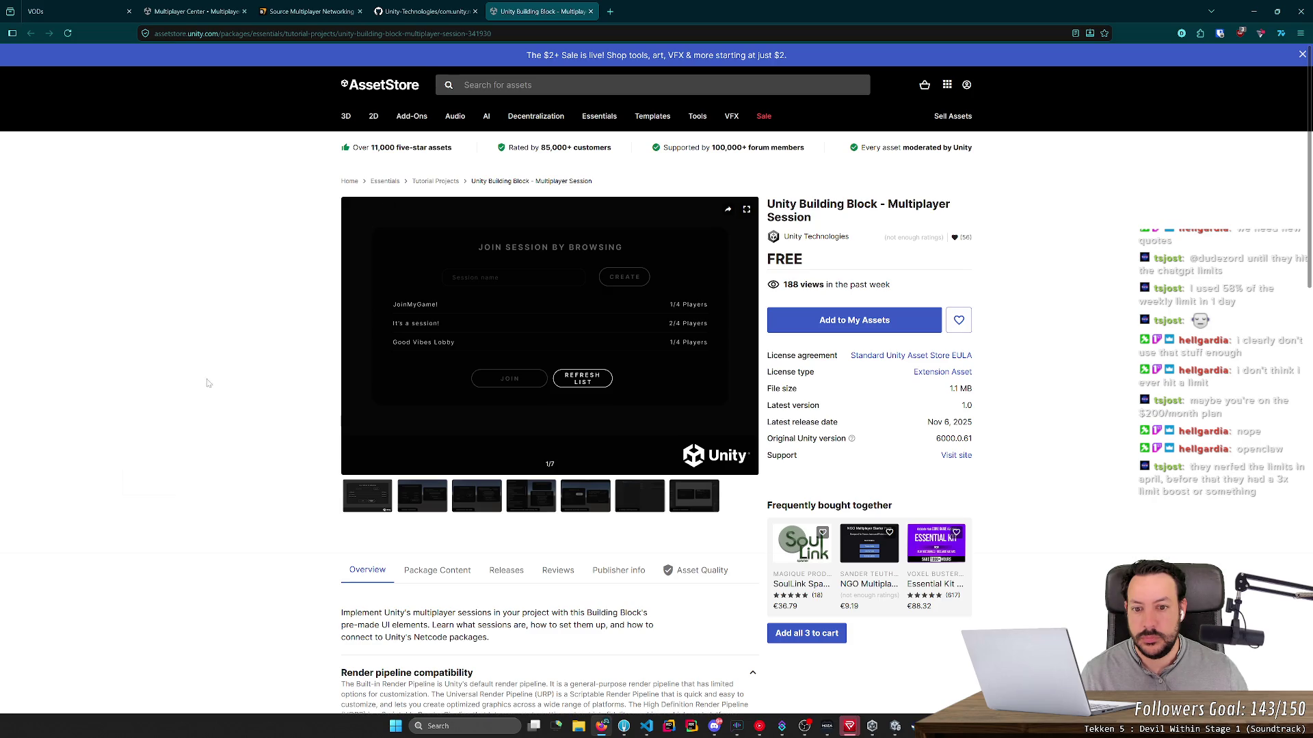
Step: Browse the Multiplayer Session preview images, from Session browsing to In-Editor Configuration and back
left_click(428, 507)
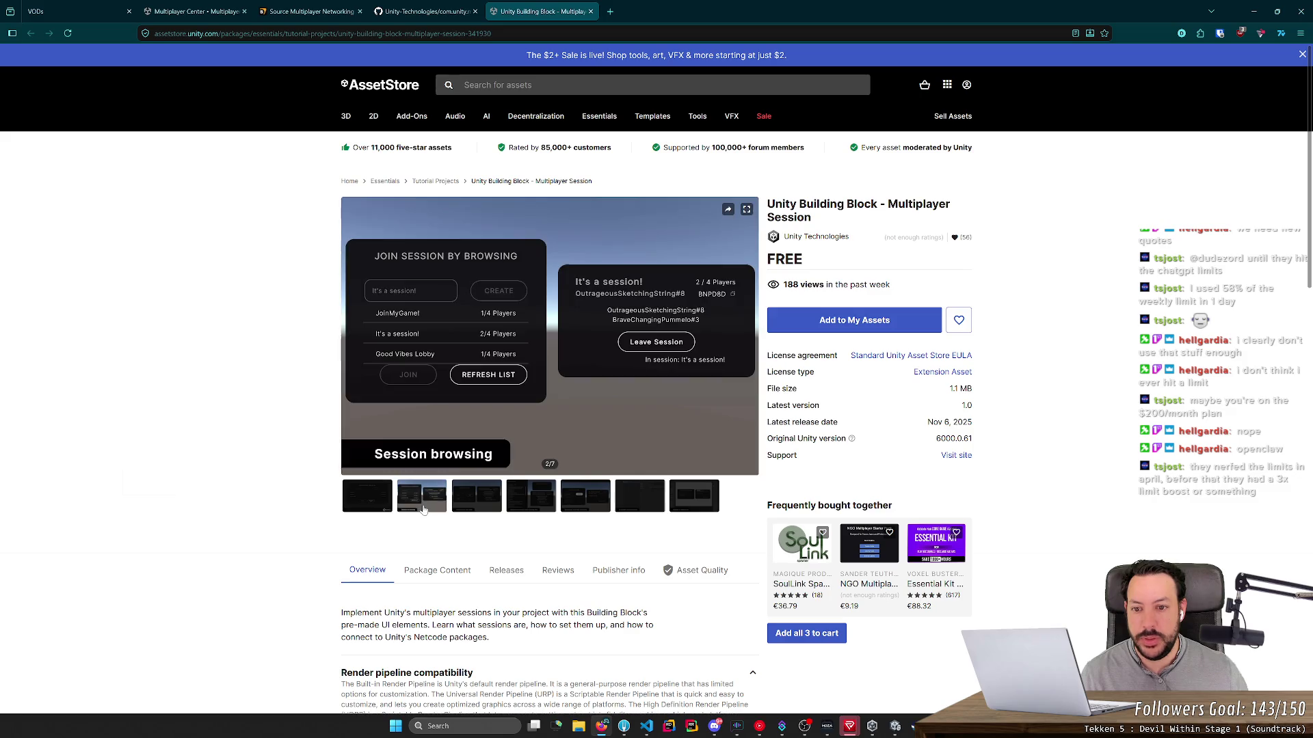
left_click(487, 505)
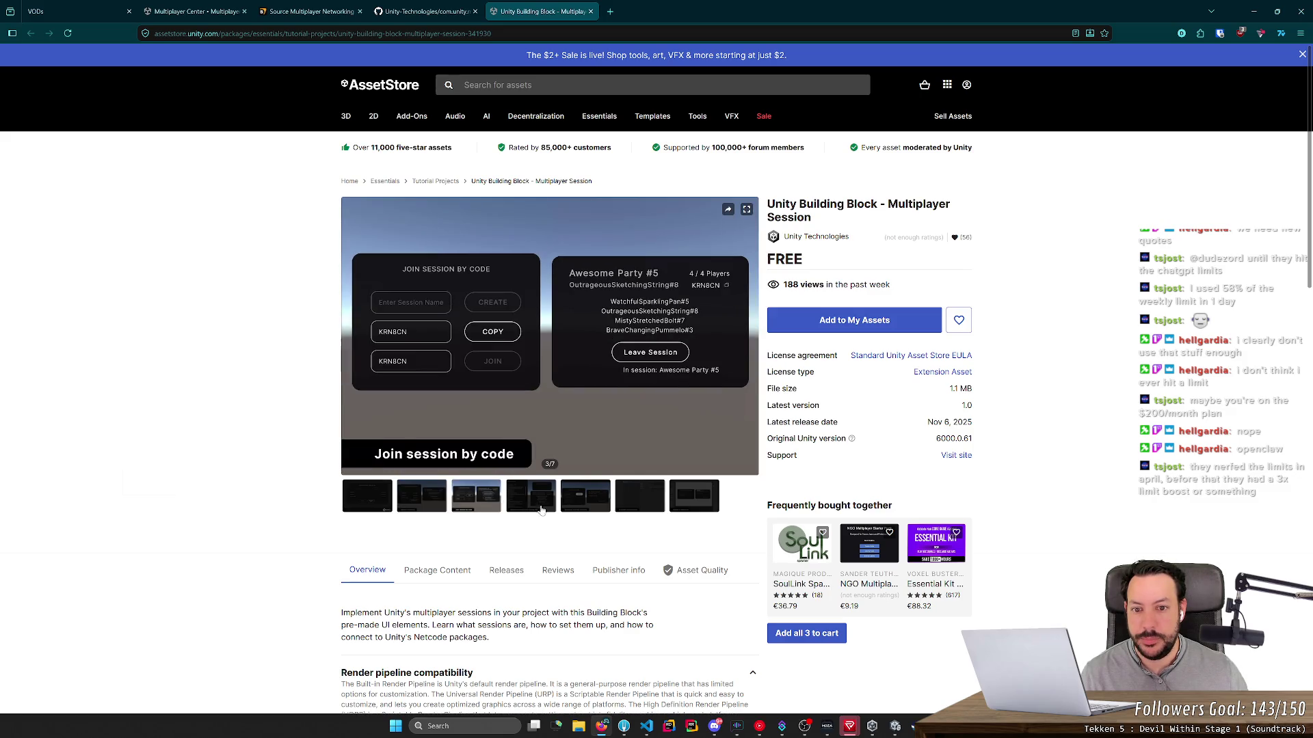
left_click(532, 502)
left_click(608, 506)
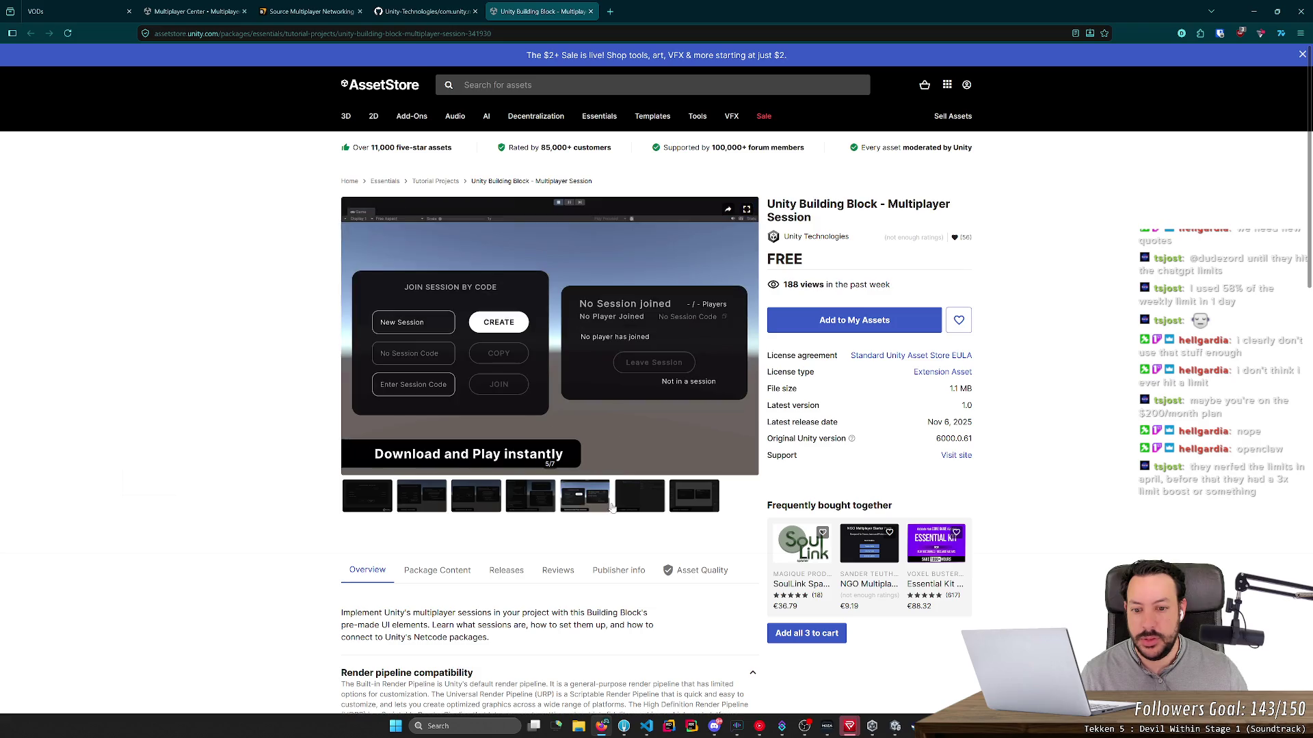
left_click(640, 509)
left_click(689, 509)
left_click(642, 508)
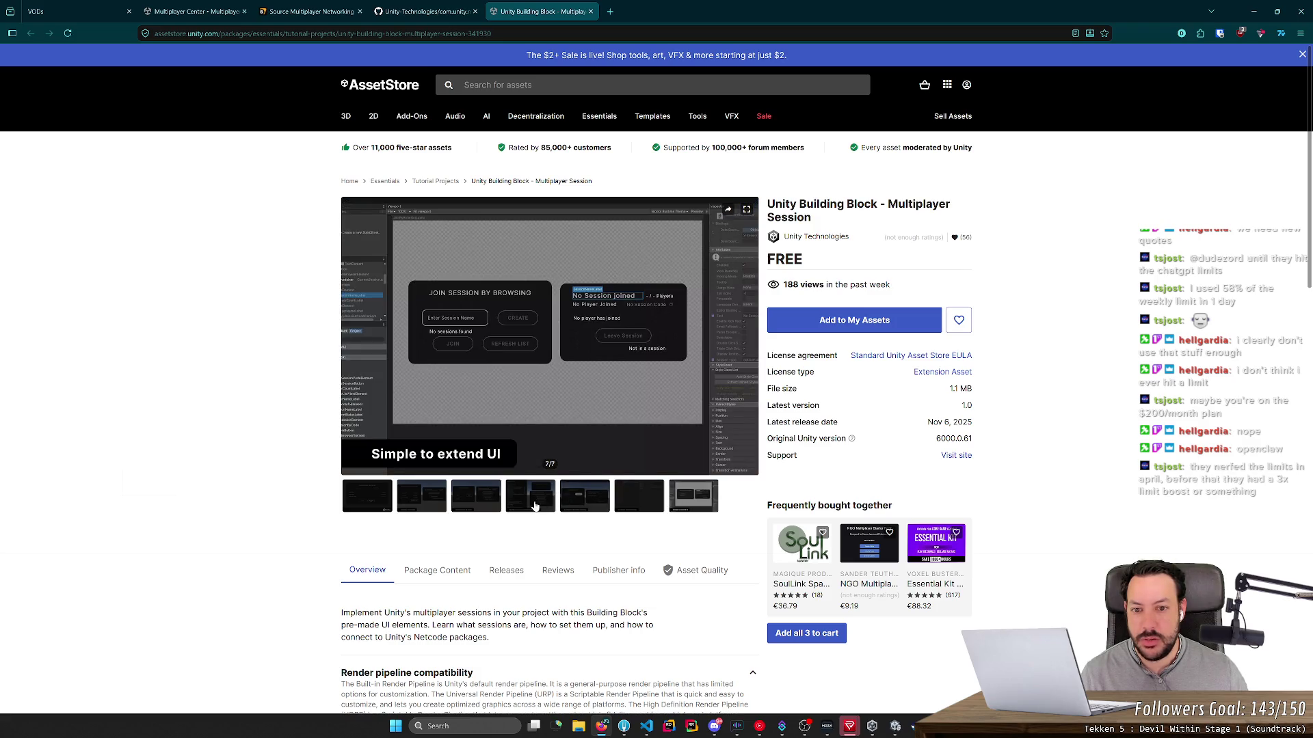
left_click(531, 506)
left_click(479, 506)
left_click(422, 502)
left_click(383, 504)
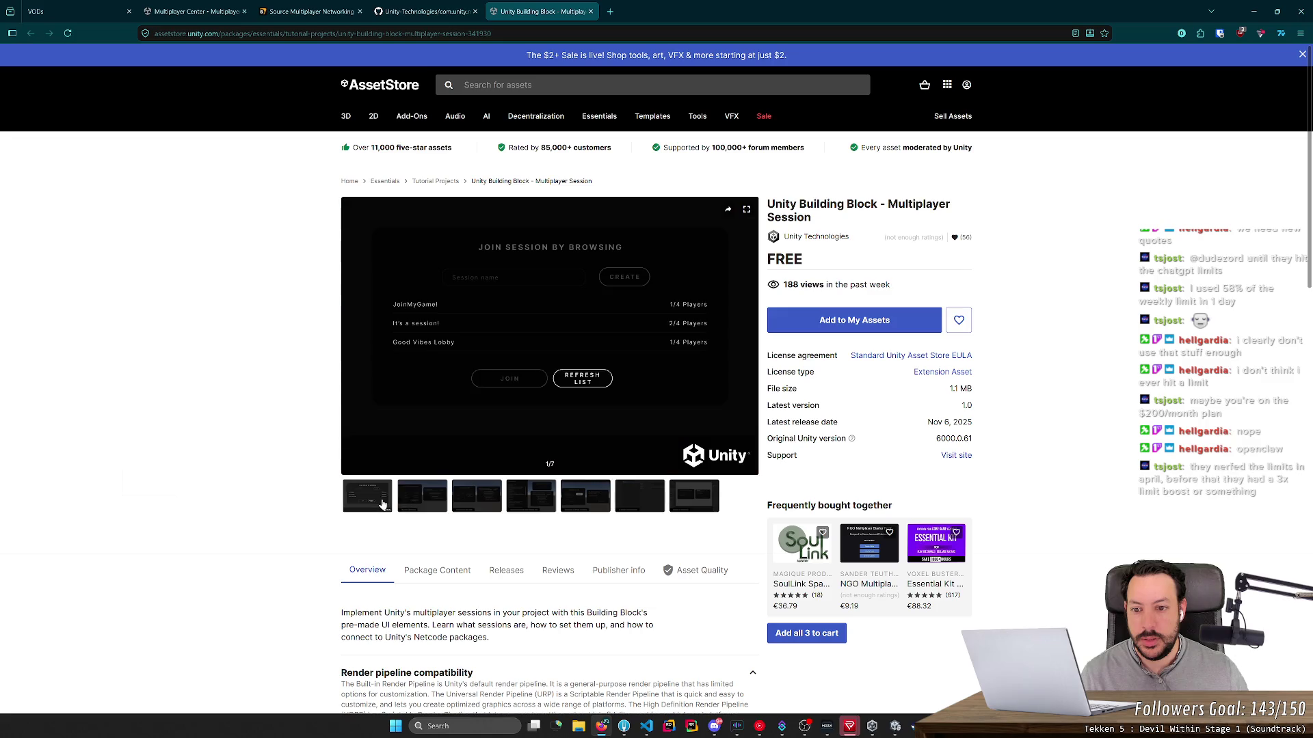
Step: Close the Asset Store page and minimize the browser to reveal Unity
key("ctrl+w")
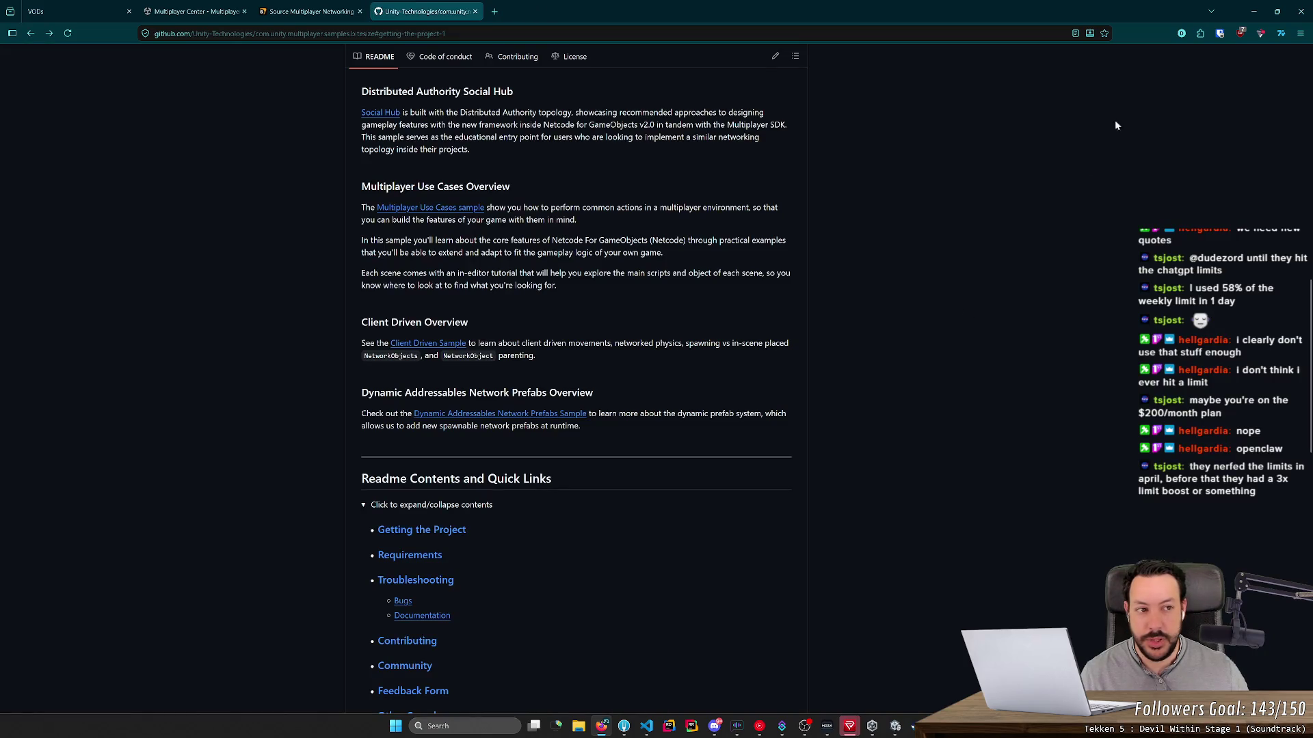
left_click(1276, 11)
left_click(1253, 12)
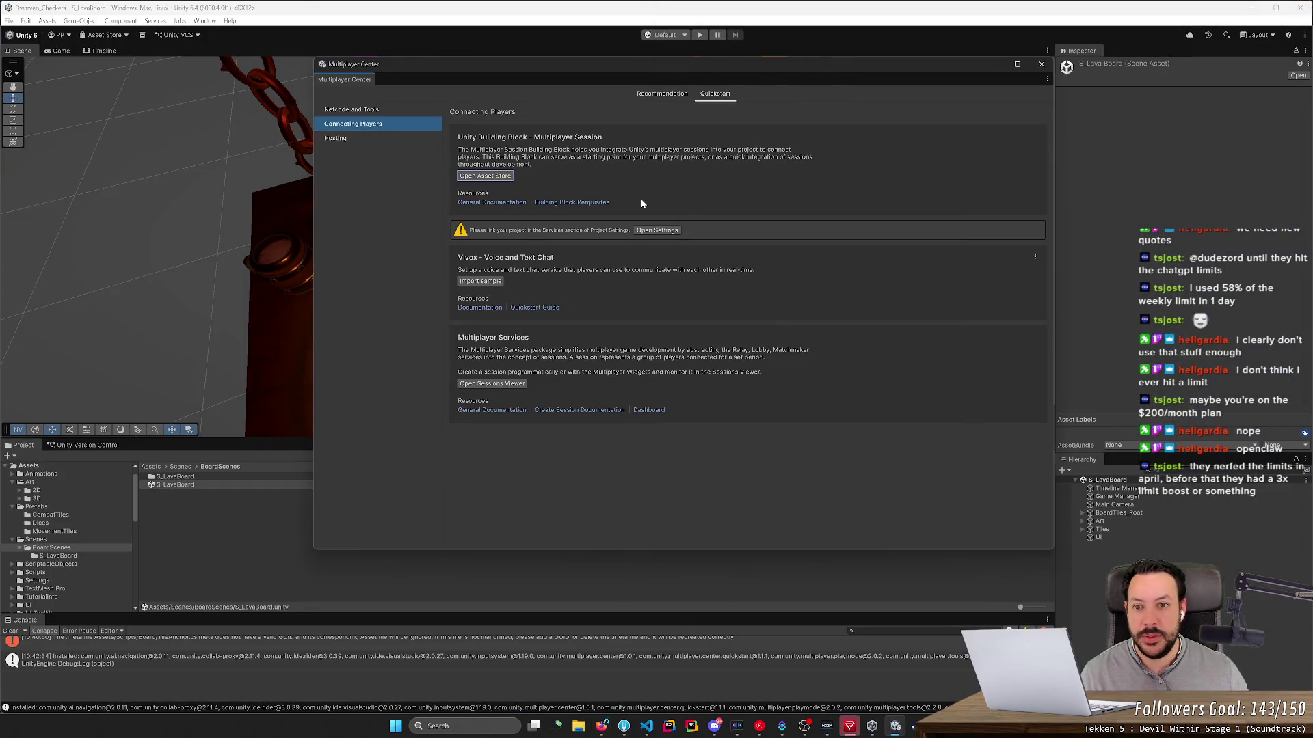
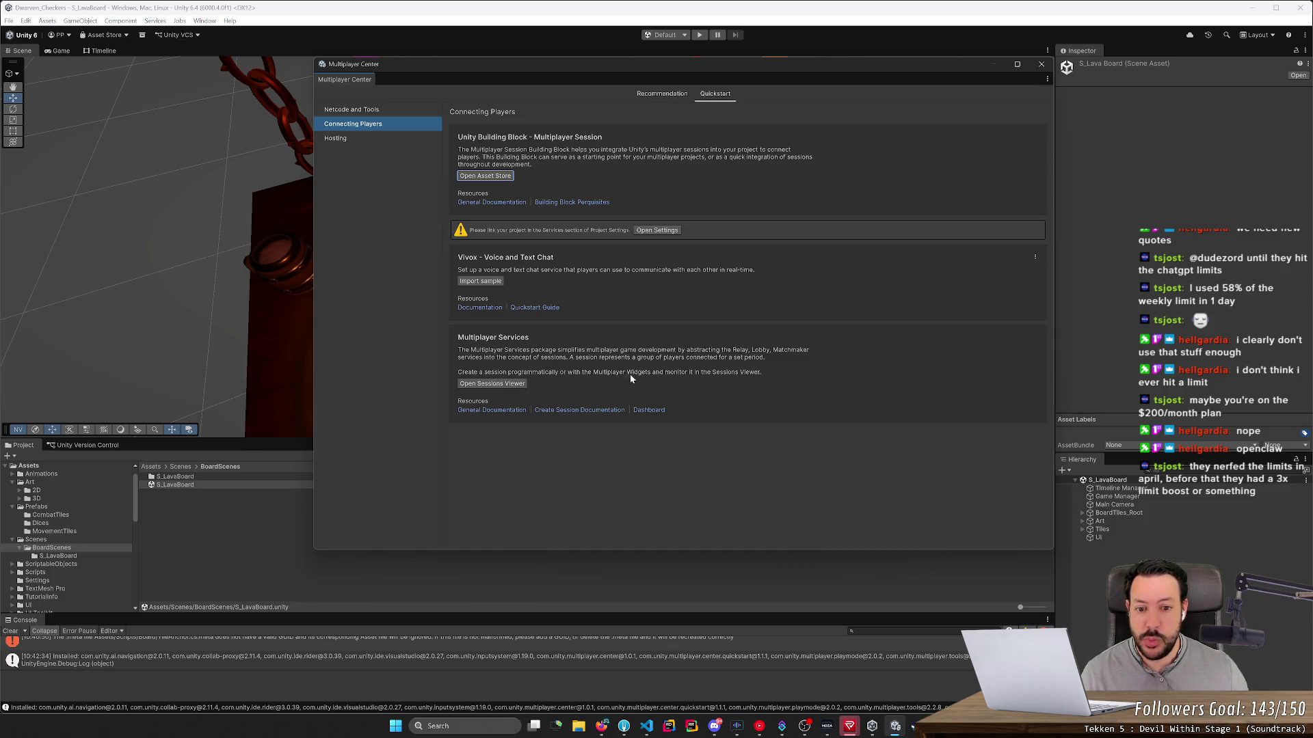
Step: Check and close the Multiplayer Sessions viewer, then show the Hosting quickstart page with Distributed Authority
left_click(492, 384)
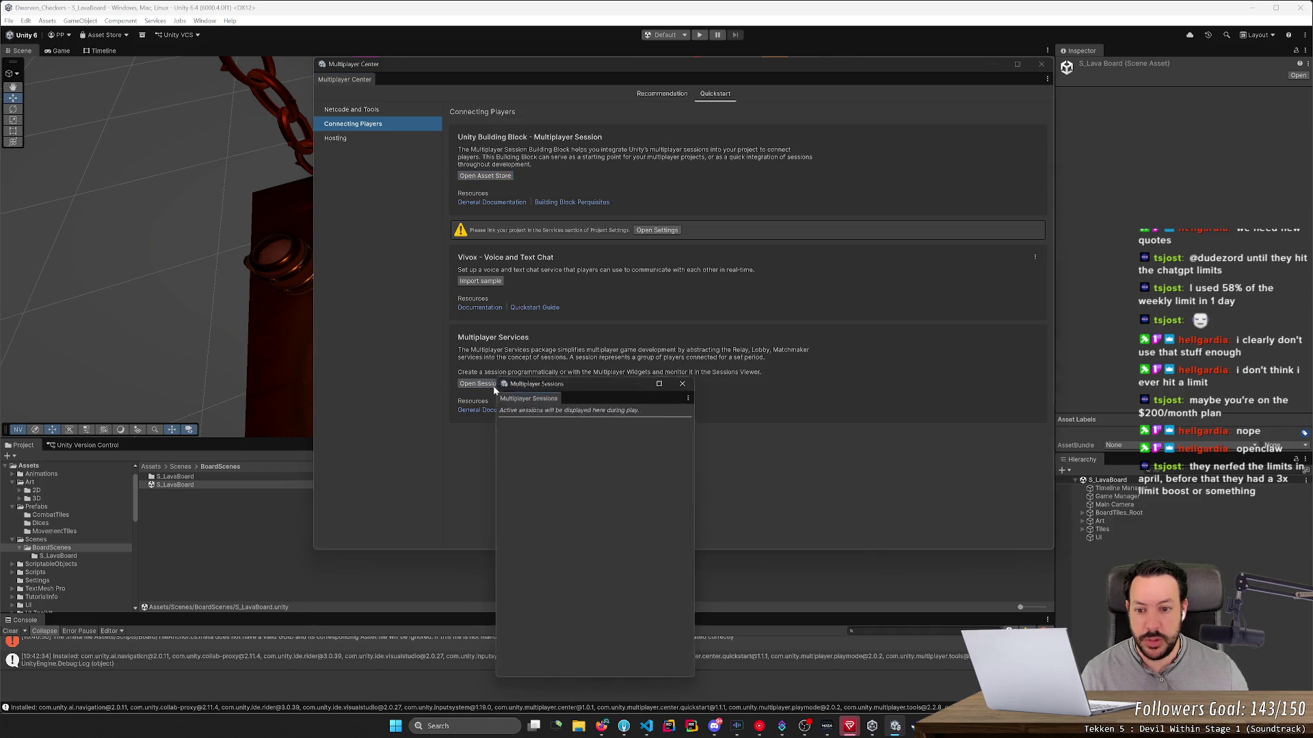
left_click_drag(580, 379, 632, 302)
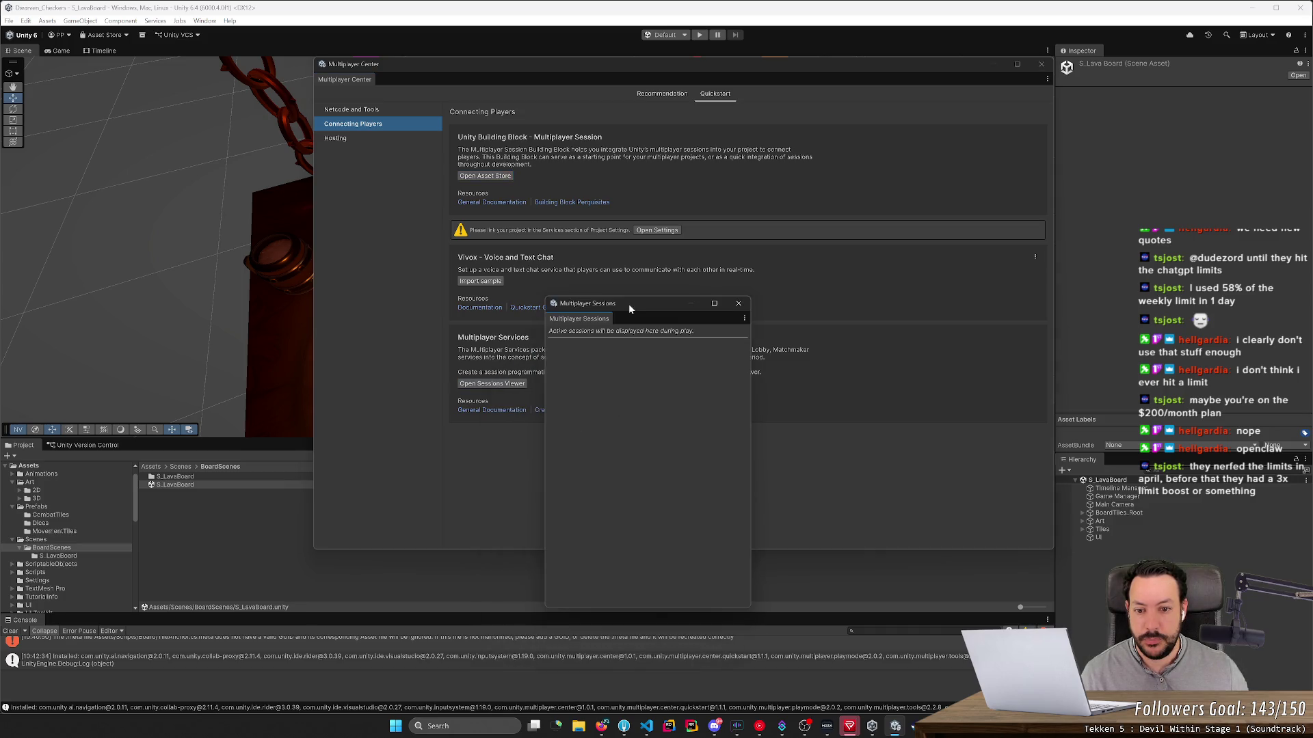
left_click(739, 302)
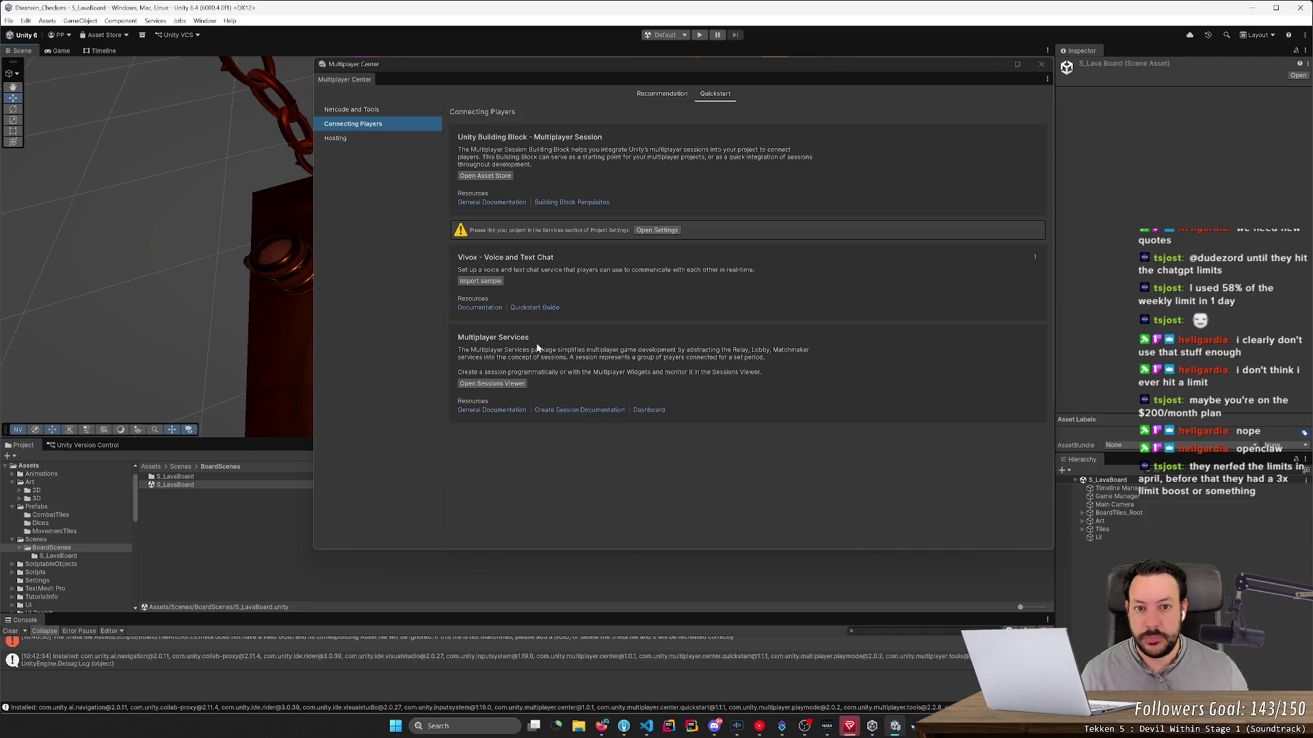
left_click(388, 138)
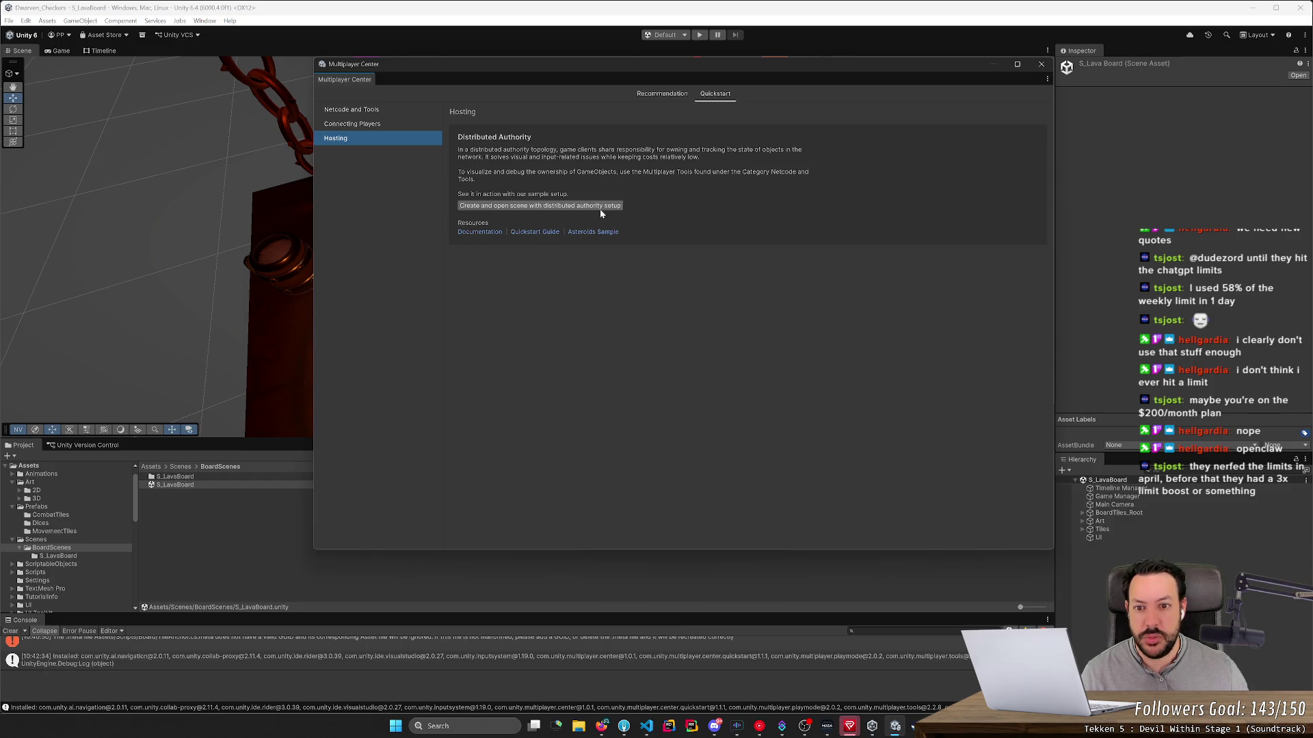
Step: From Netcode and Tools, create the netcode-setup scene, then activate virtual Players 2, 3 and 4
left_click(374, 112)
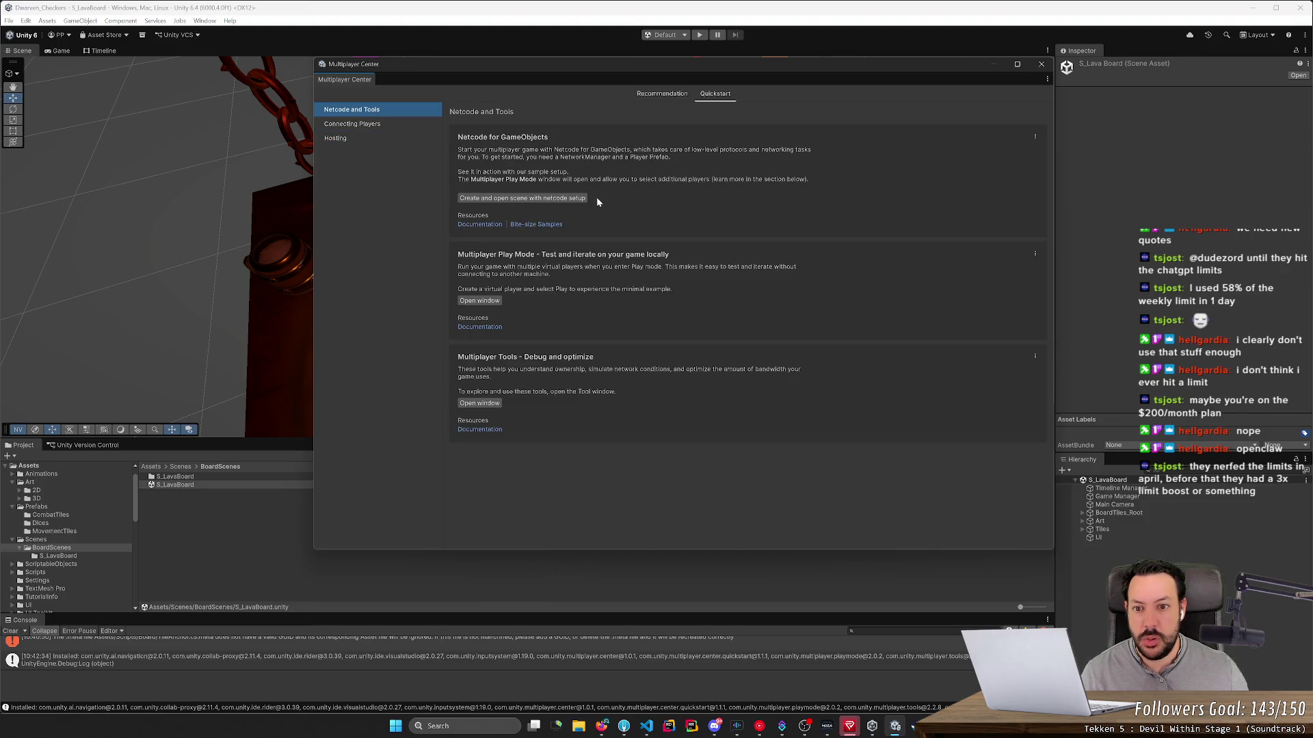
left_click(540, 198)
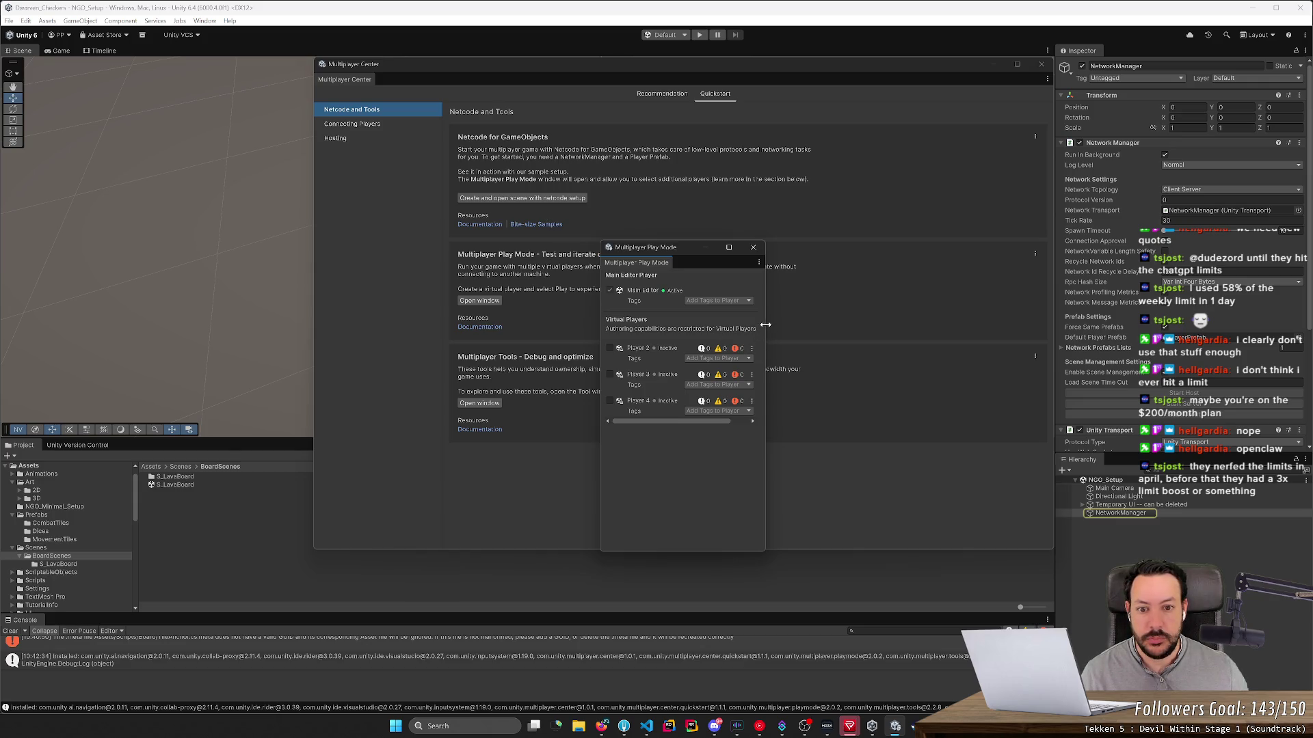
left_click_drag(767, 321, 990, 330)
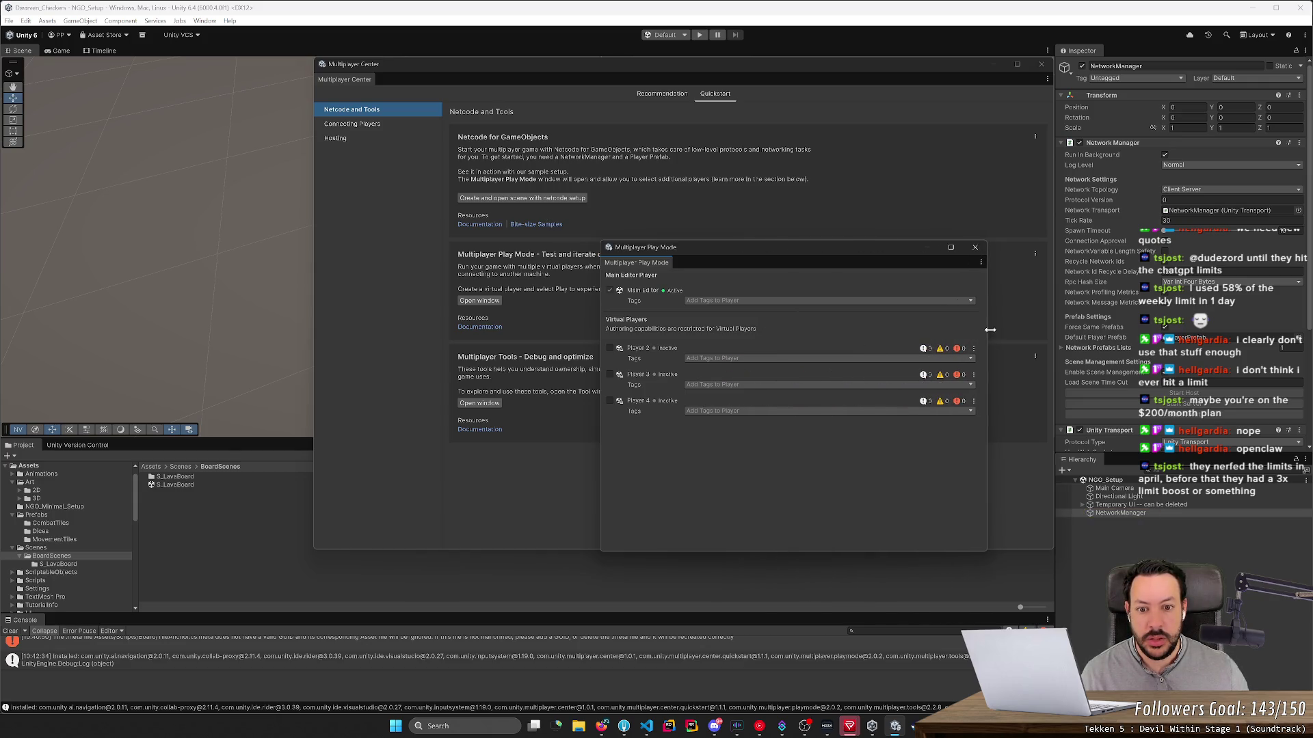
left_click(610, 348)
left_click(608, 371)
left_click(609, 397)
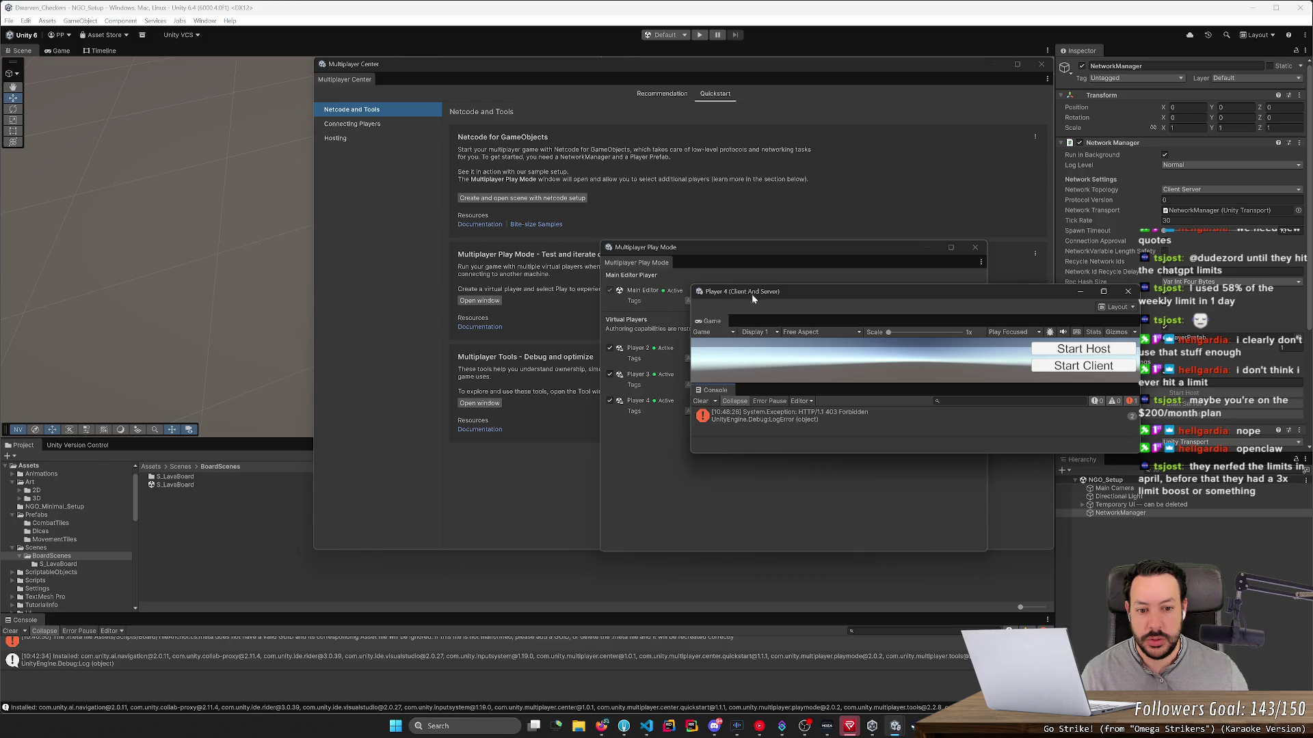
Step: Move the Player 4 and Player 2 windows aside and check GPU usage in Task Manager
left_click_drag(752, 296, 883, 456)
left_click_drag(793, 300, 531, 83)
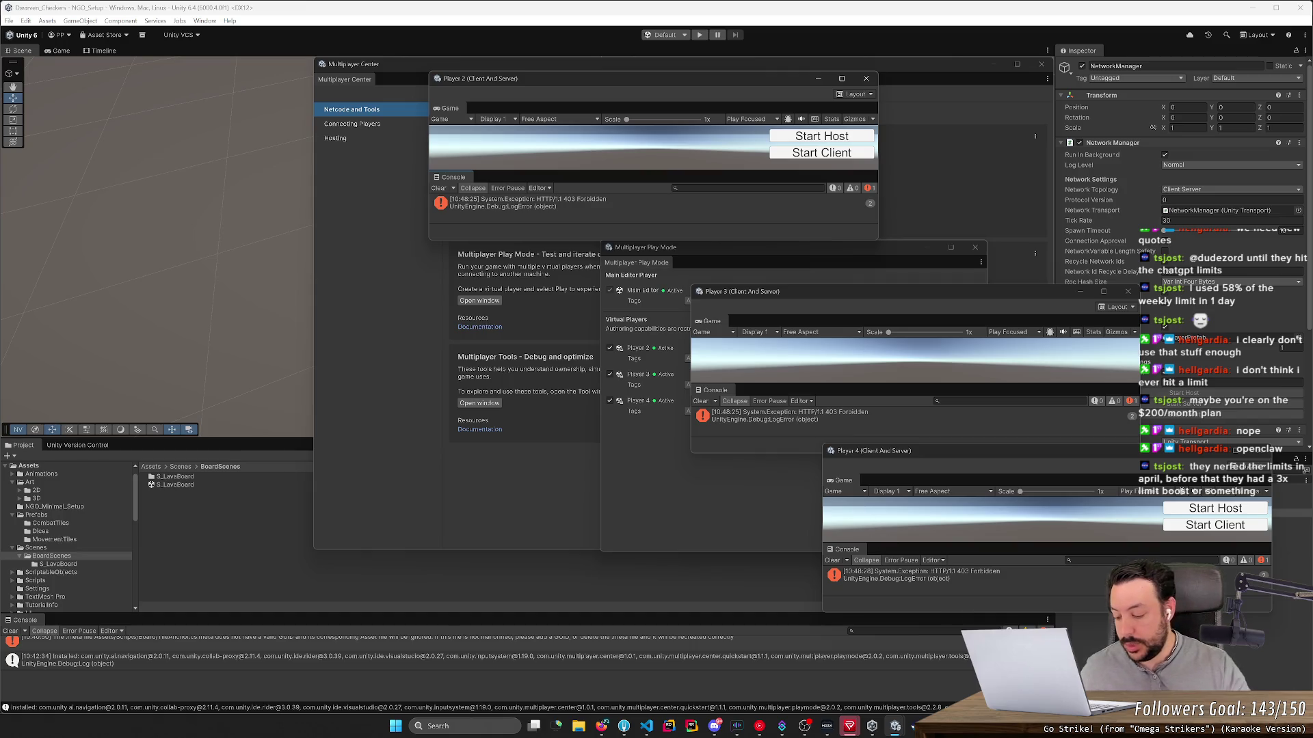
key("ctrl+shift+Escape")
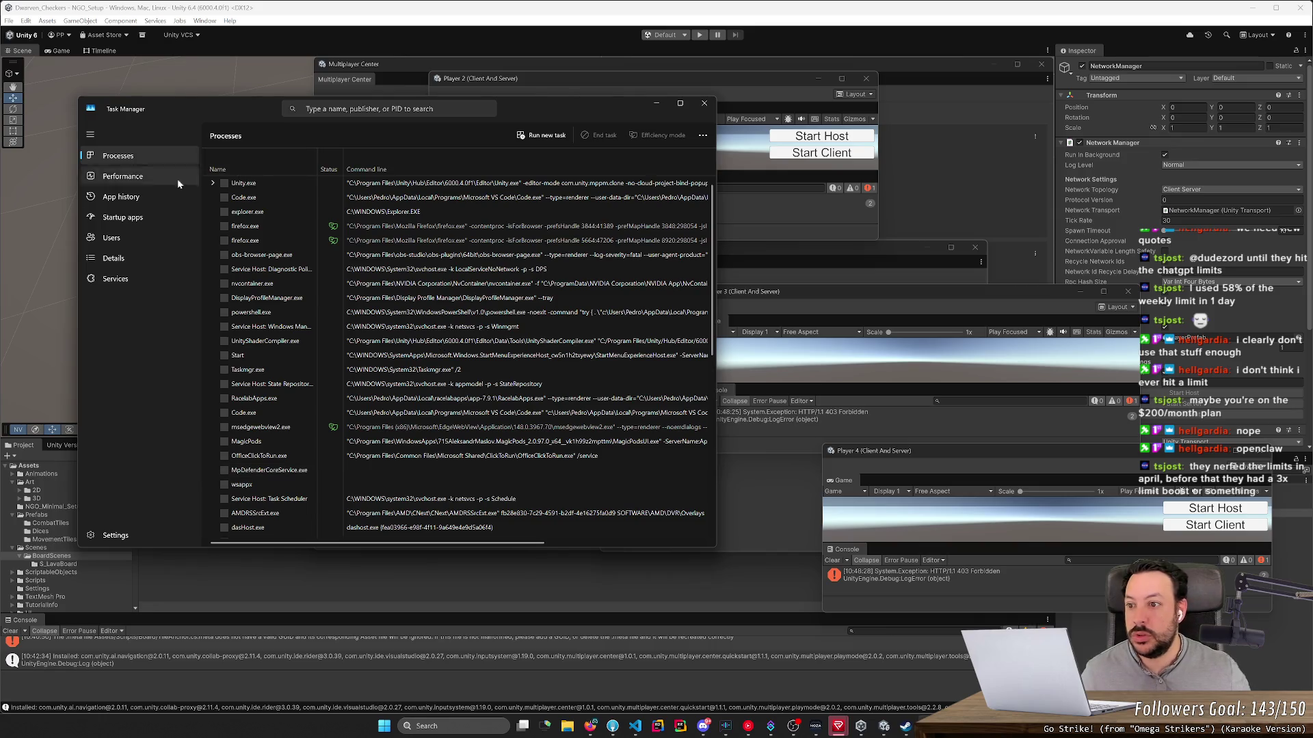
left_click(130, 182)
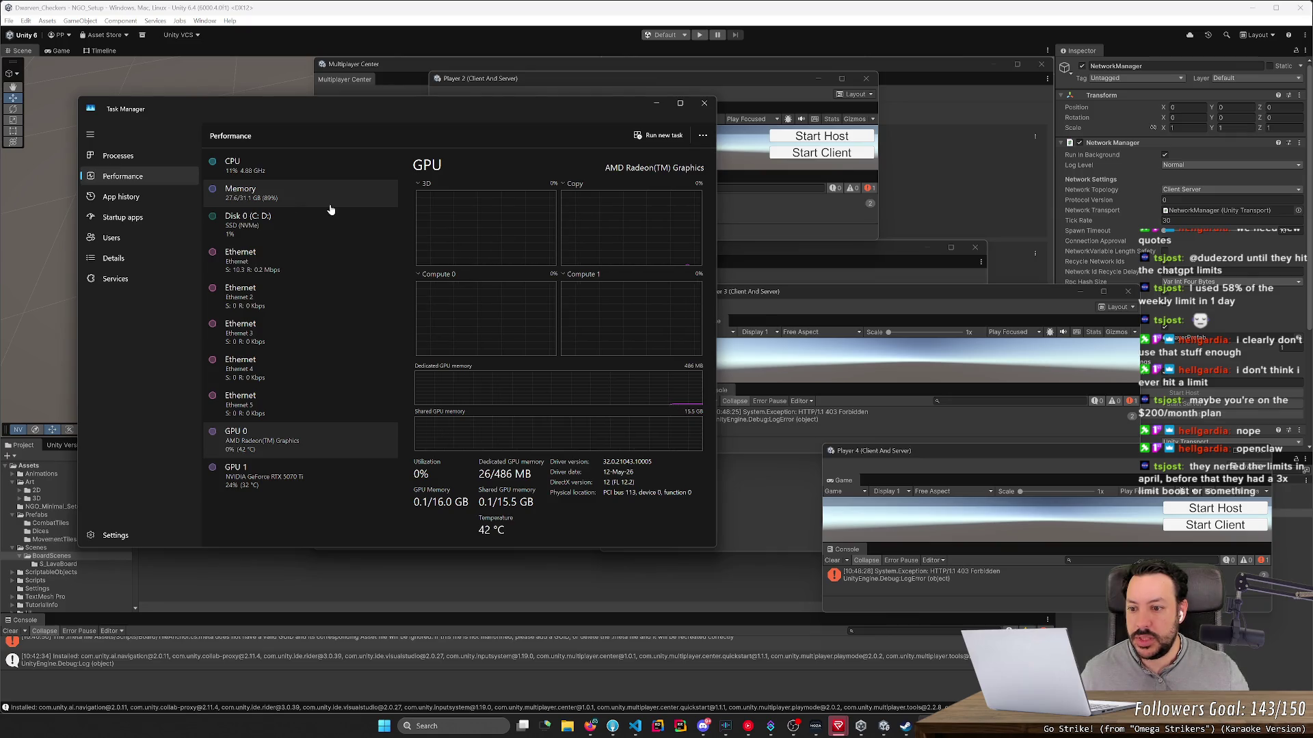
left_click(704, 103)
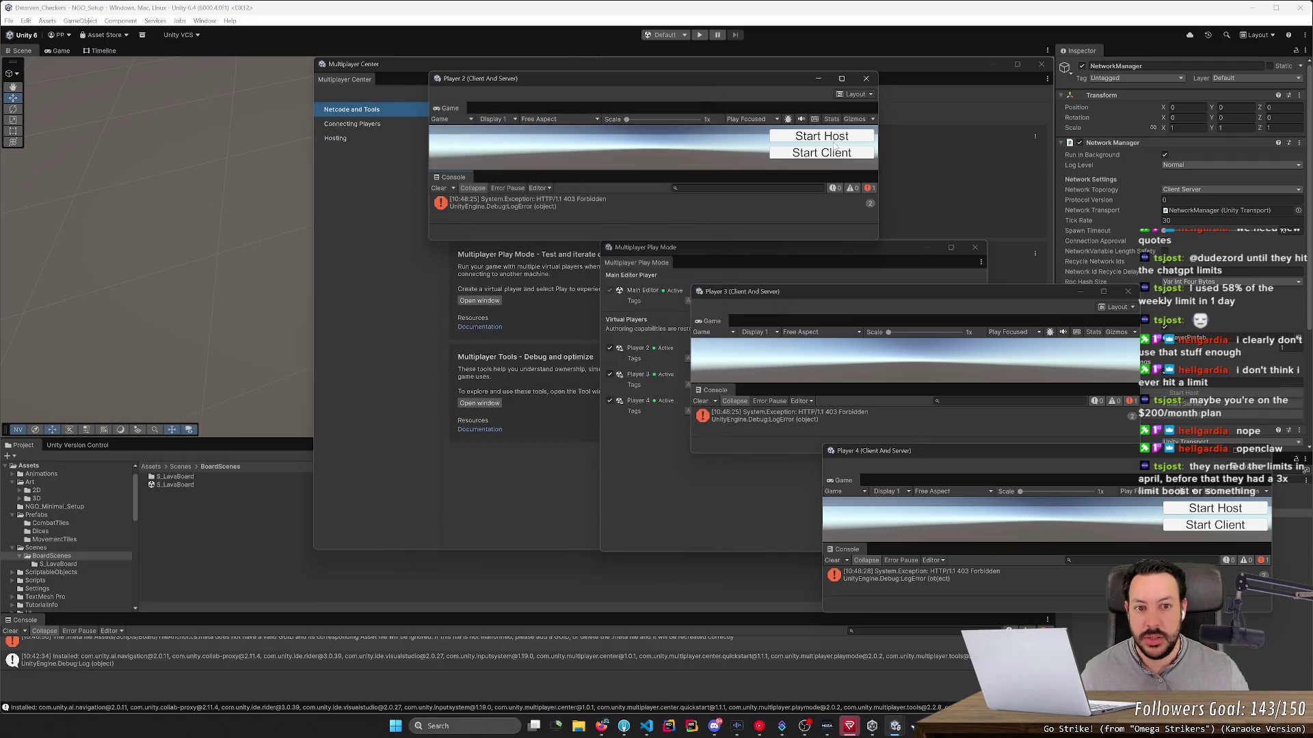
Step: Return to the editor, close Multiplayer Play Mode, and move the Multiplayer Center off the Scene view
left_click(422, 290)
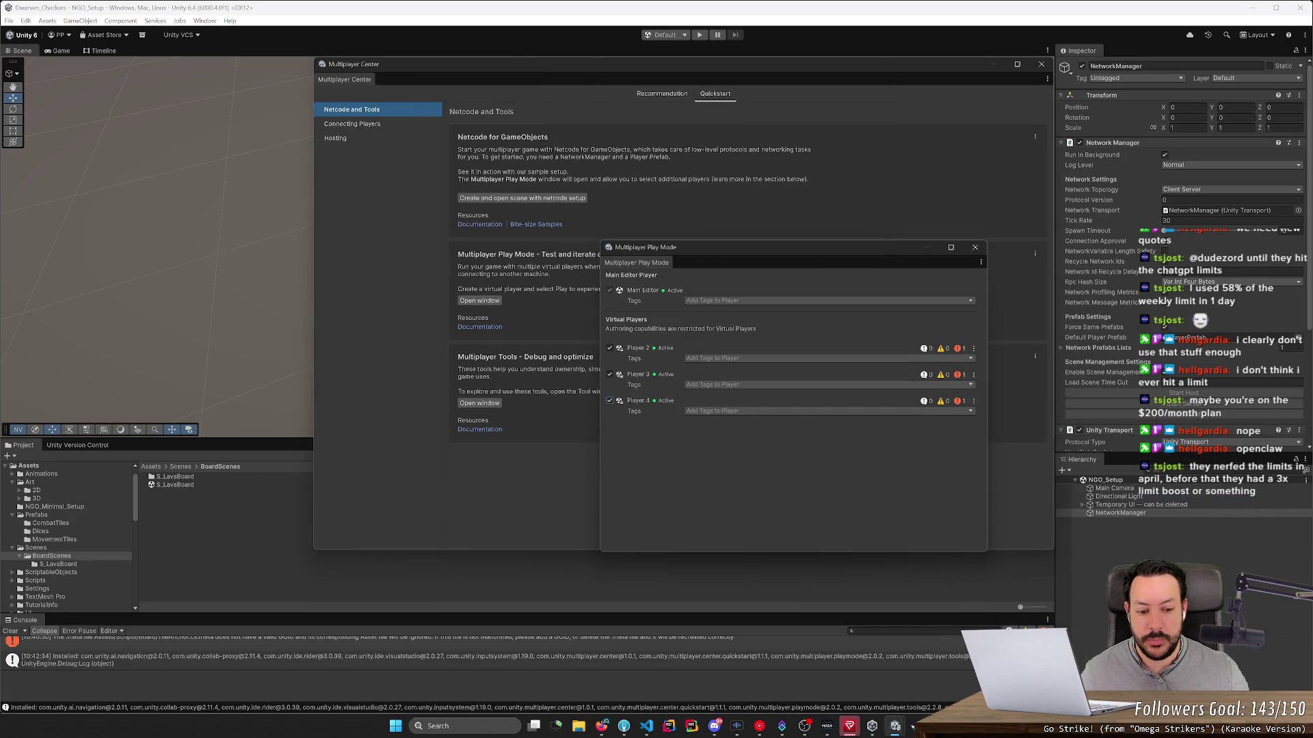
mouse_move(897, 726)
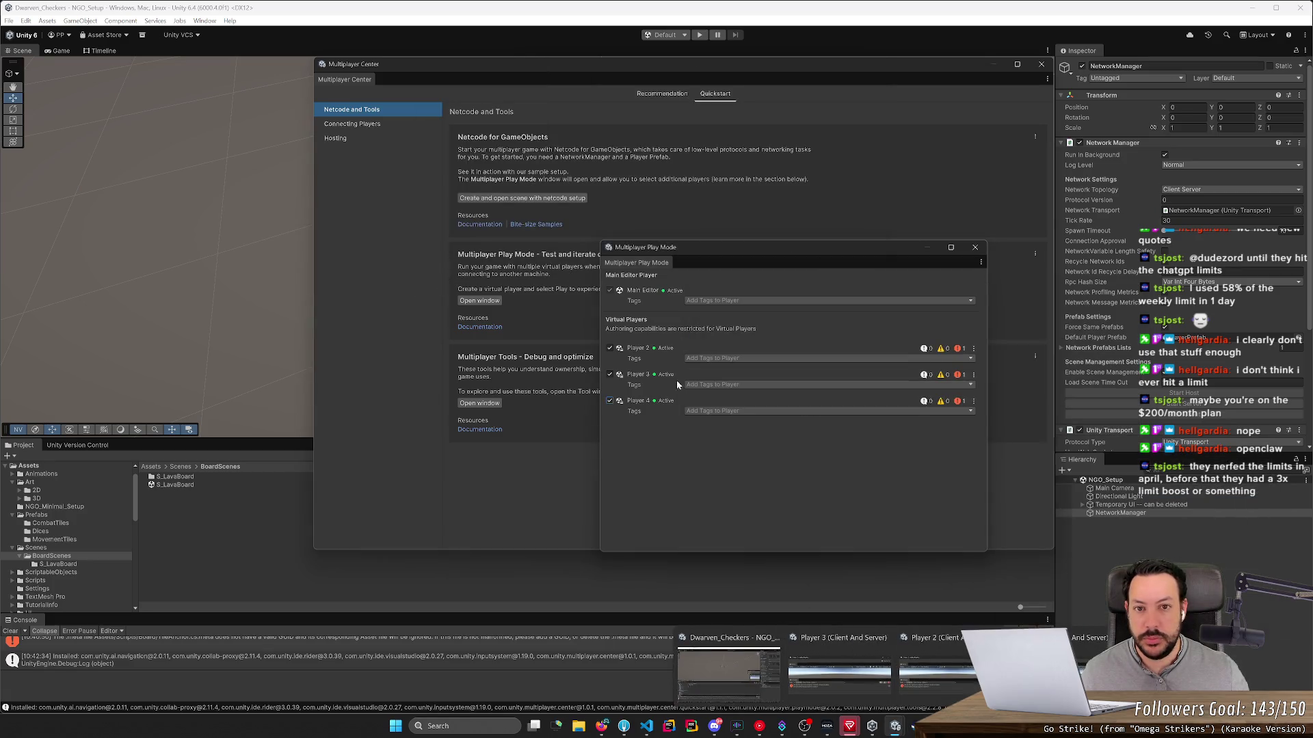
left_click(974, 250)
mouse_move(893, 728)
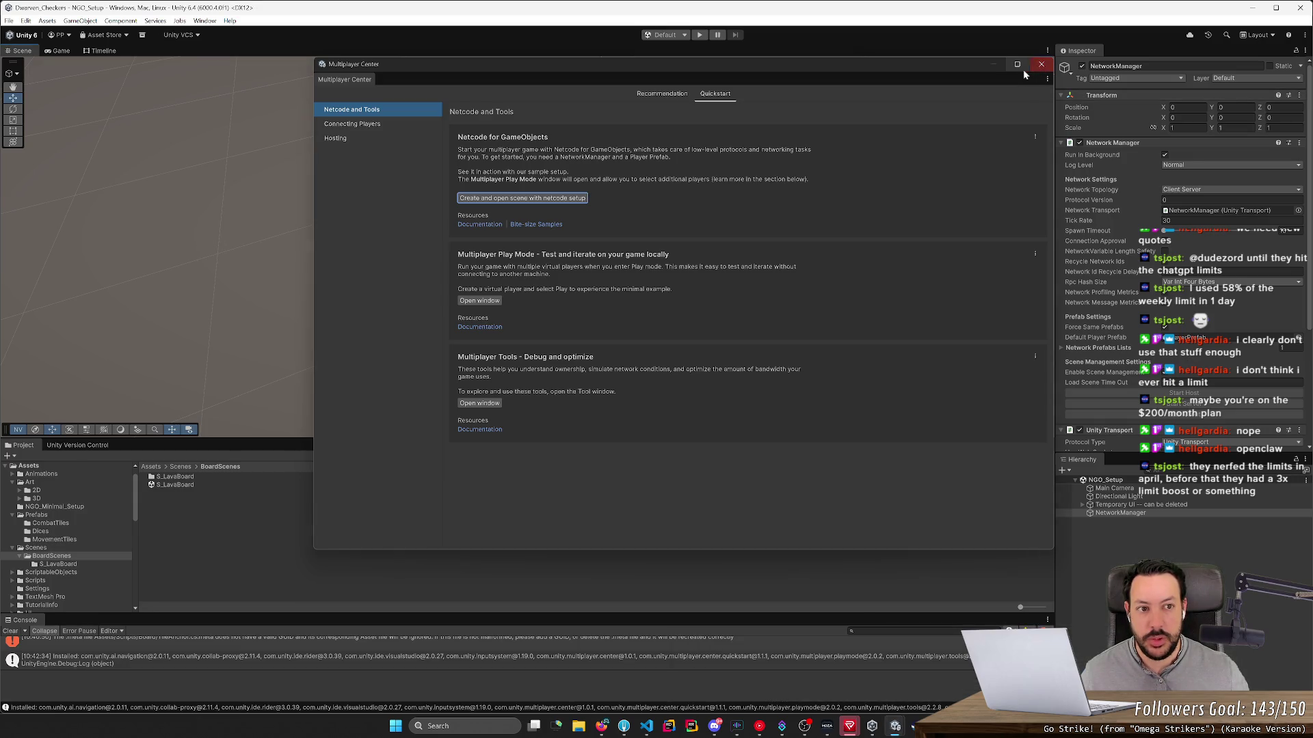
mouse_move(930, 64)
left_mouse_down()
mouse_move(363, 581)
mouse_move(456, 628)
left_mouse_up()
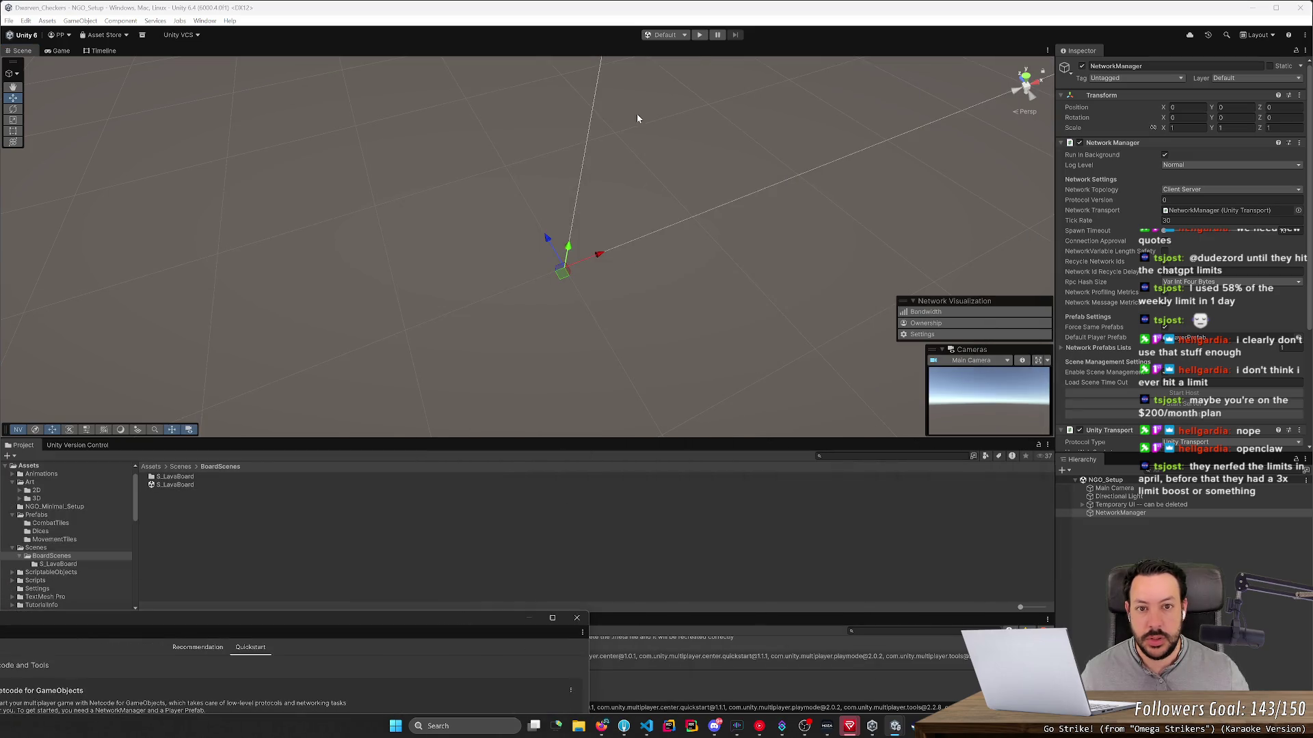
Step: Play the NGO_Setup scene, adding it to Scenes in Build when prompted
left_click(702, 35)
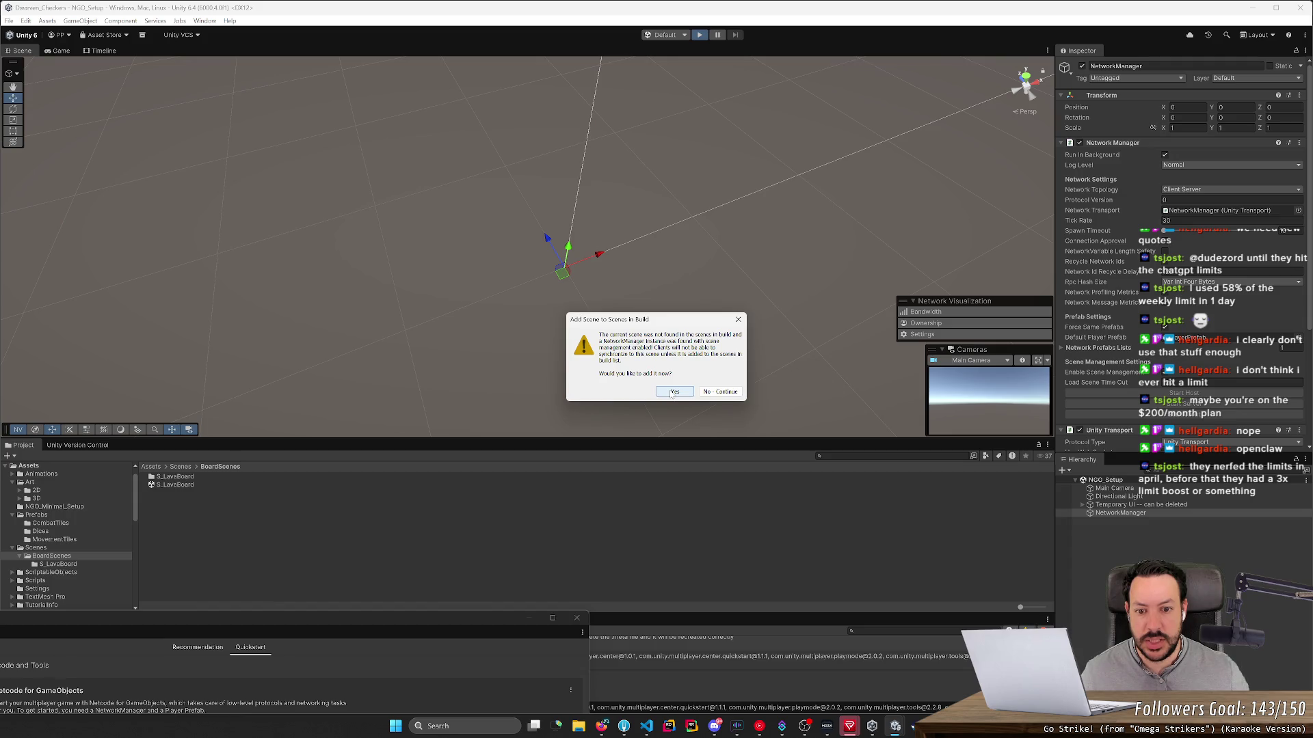
left_click(672, 392)
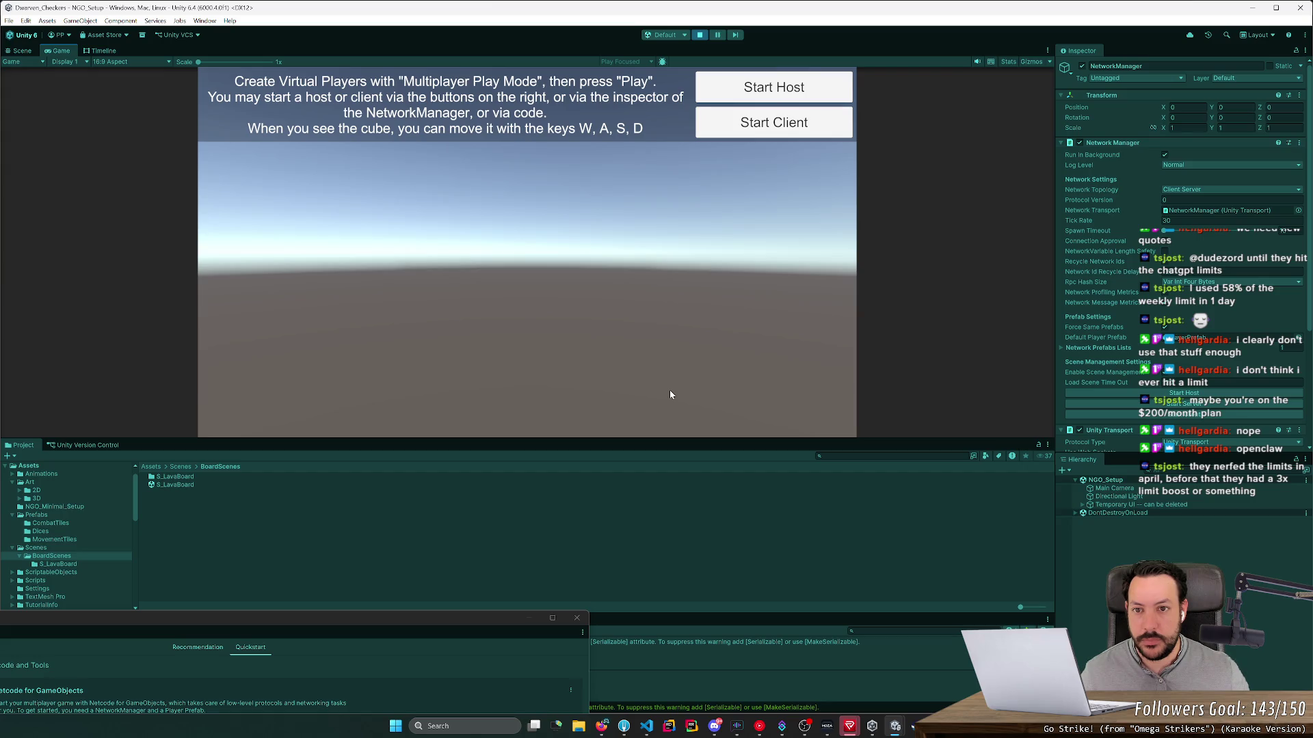
mouse_move(895, 731)
mouse_move(1107, 673)
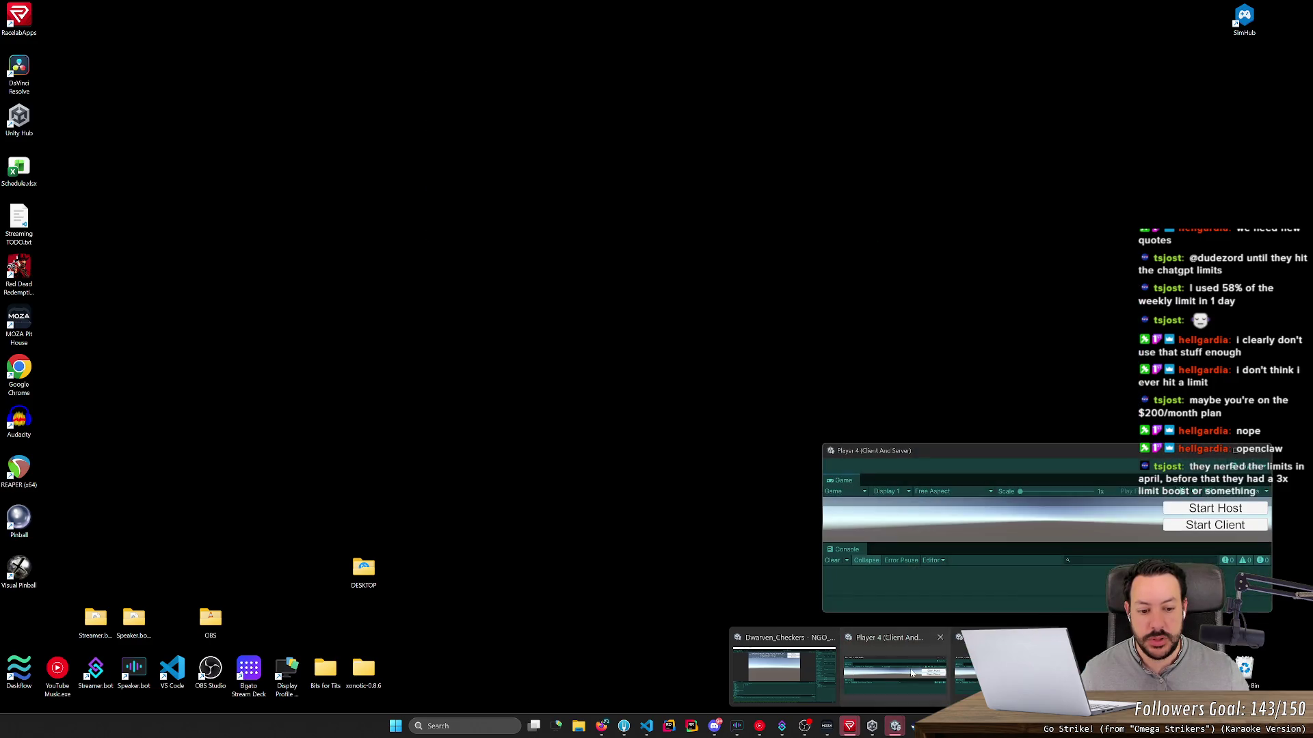
Step: Bring the main Unity editor back in front of the player windows
left_click(885, 670)
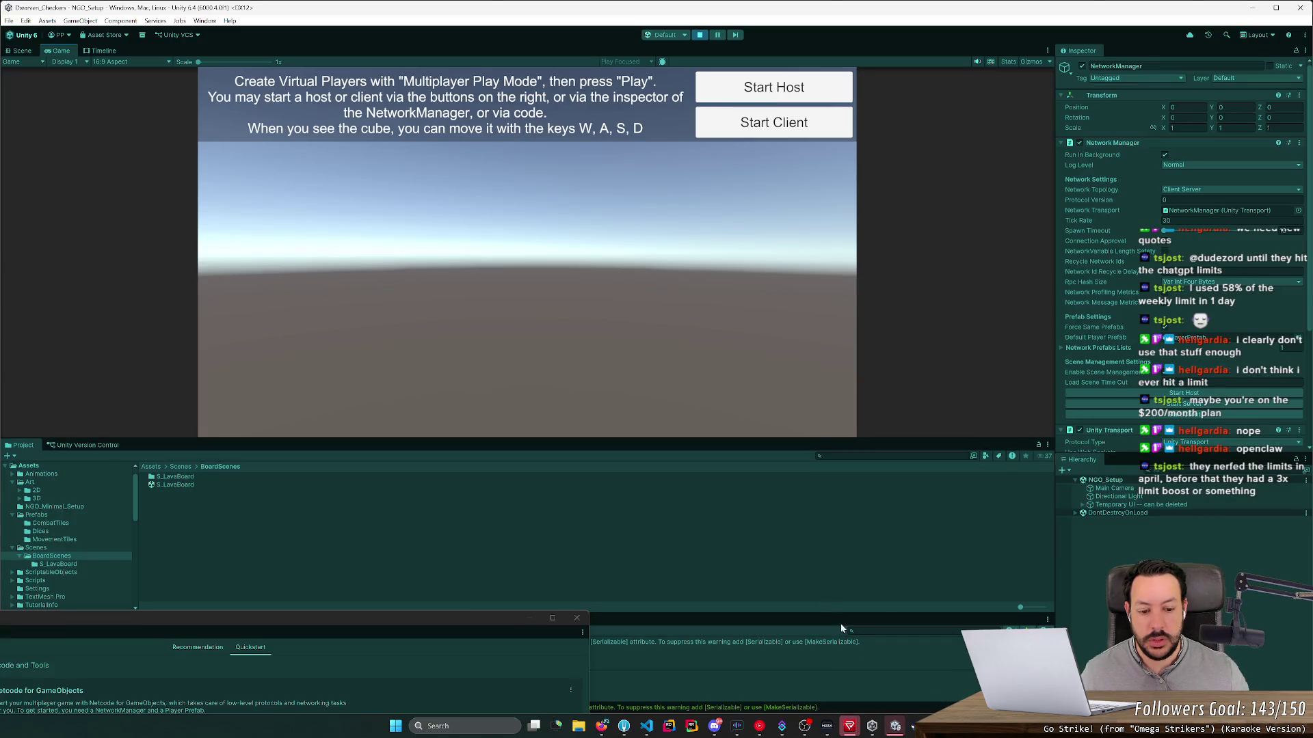
left_click(895, 726)
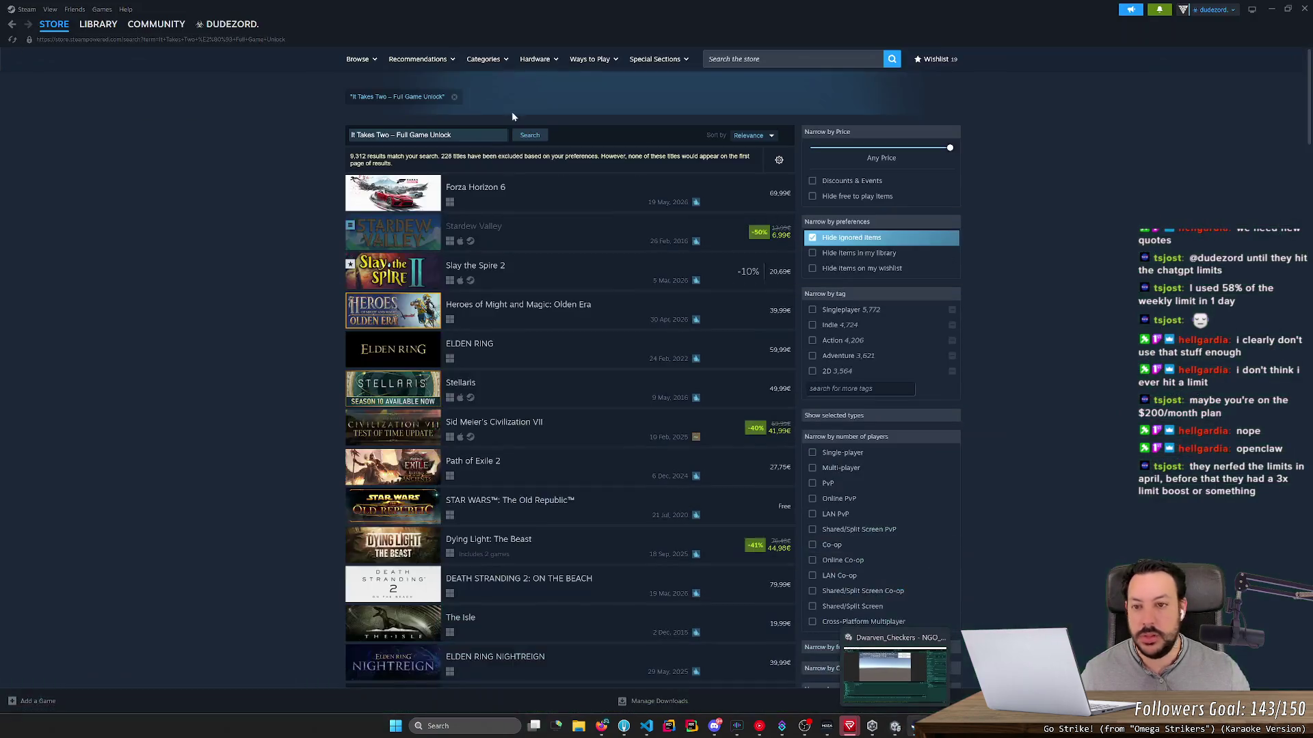
left_click(894, 727)
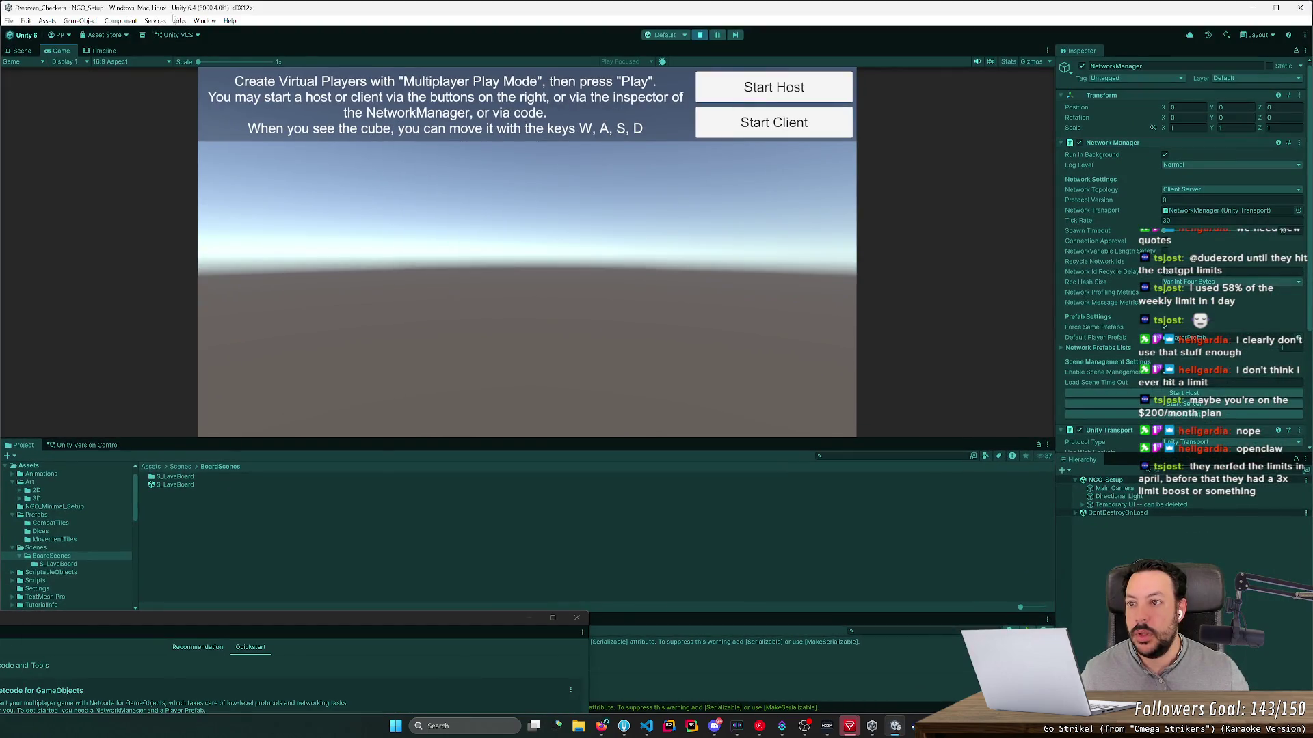
left_click(204, 21)
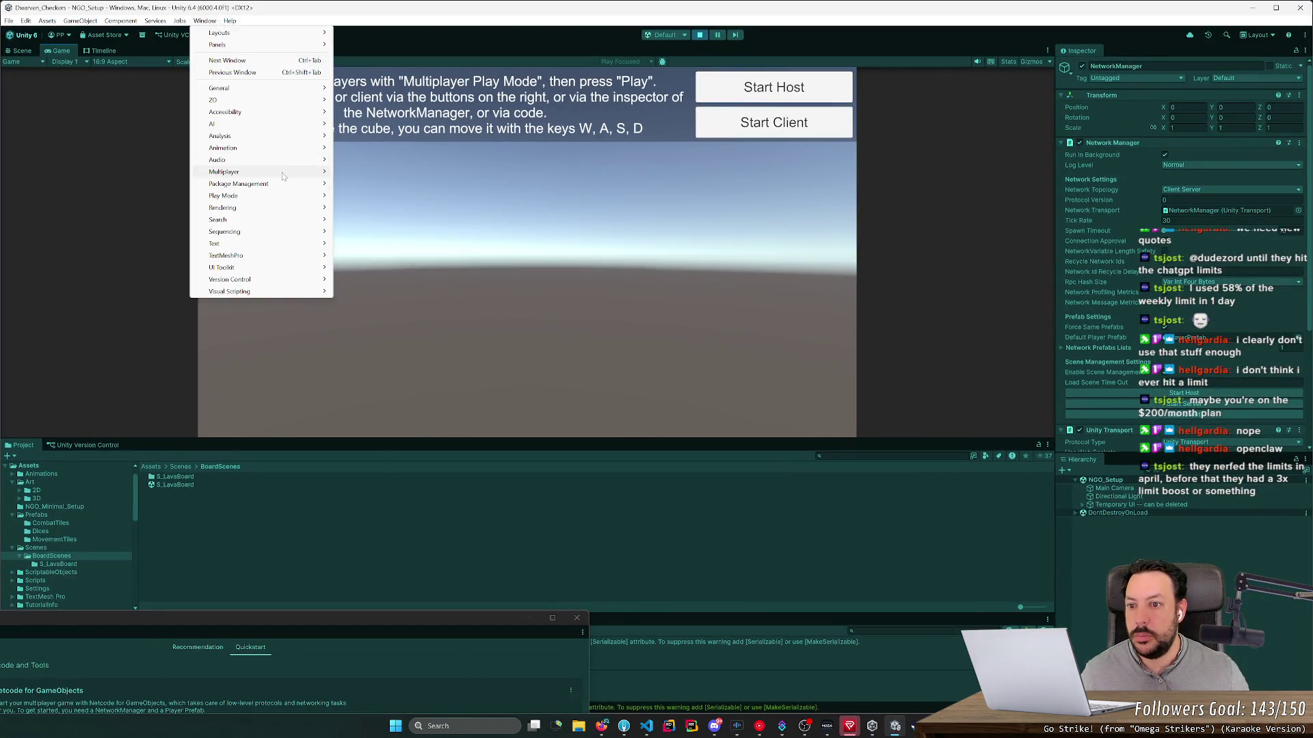
Step: Open Multiplayer Tools with Network Scene Visualization and stop the running game
mouse_move(285, 172)
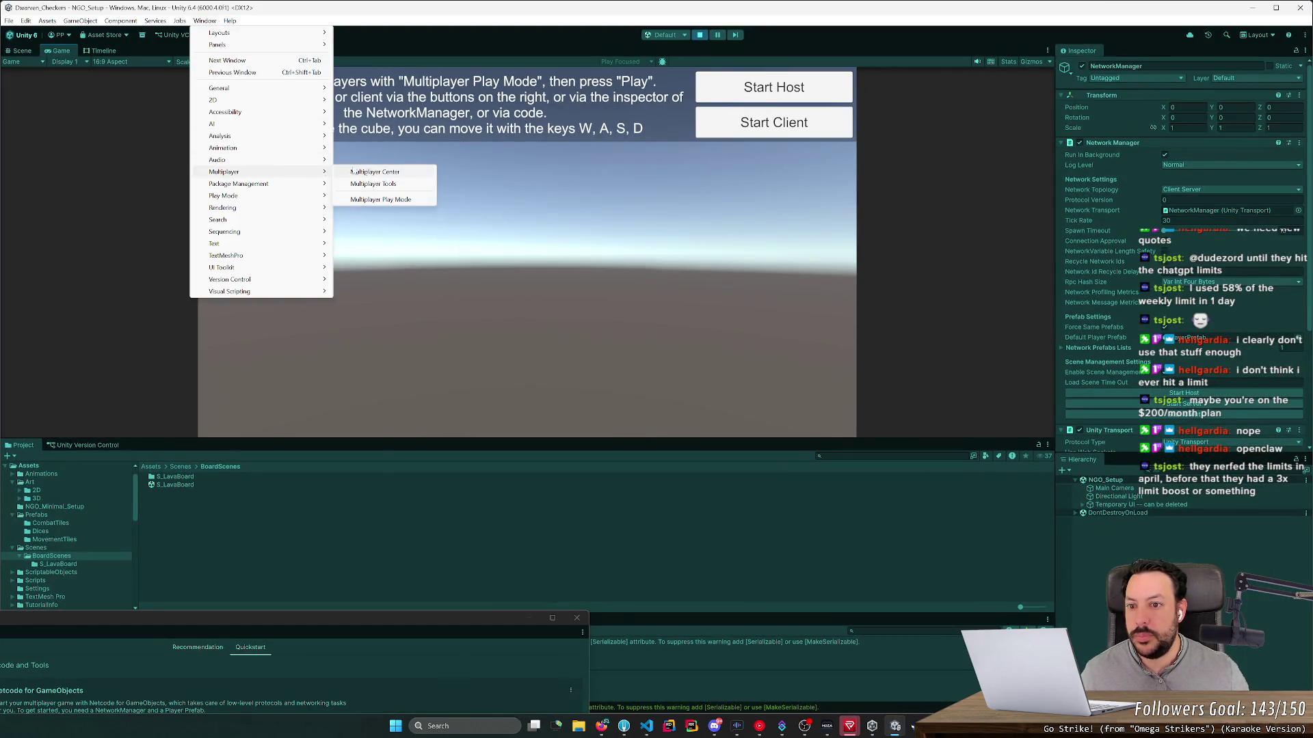
left_click(386, 184)
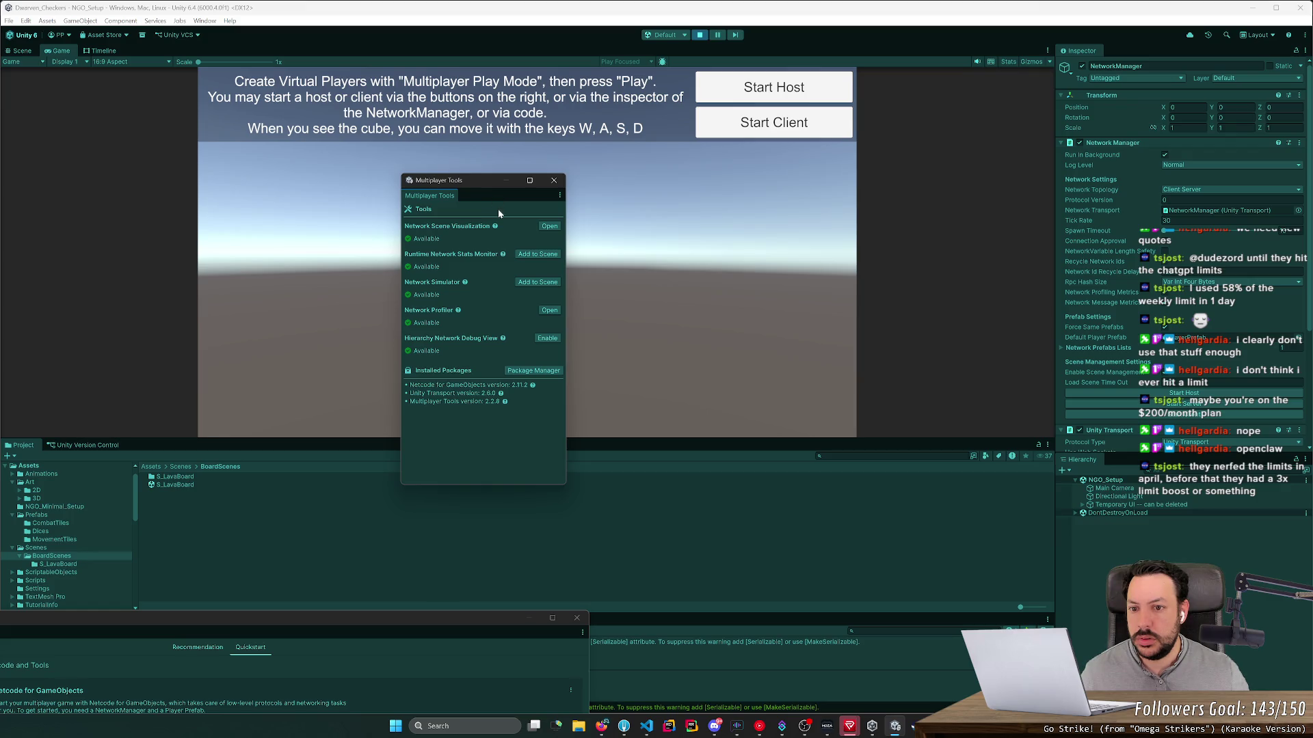
left_click(547, 228)
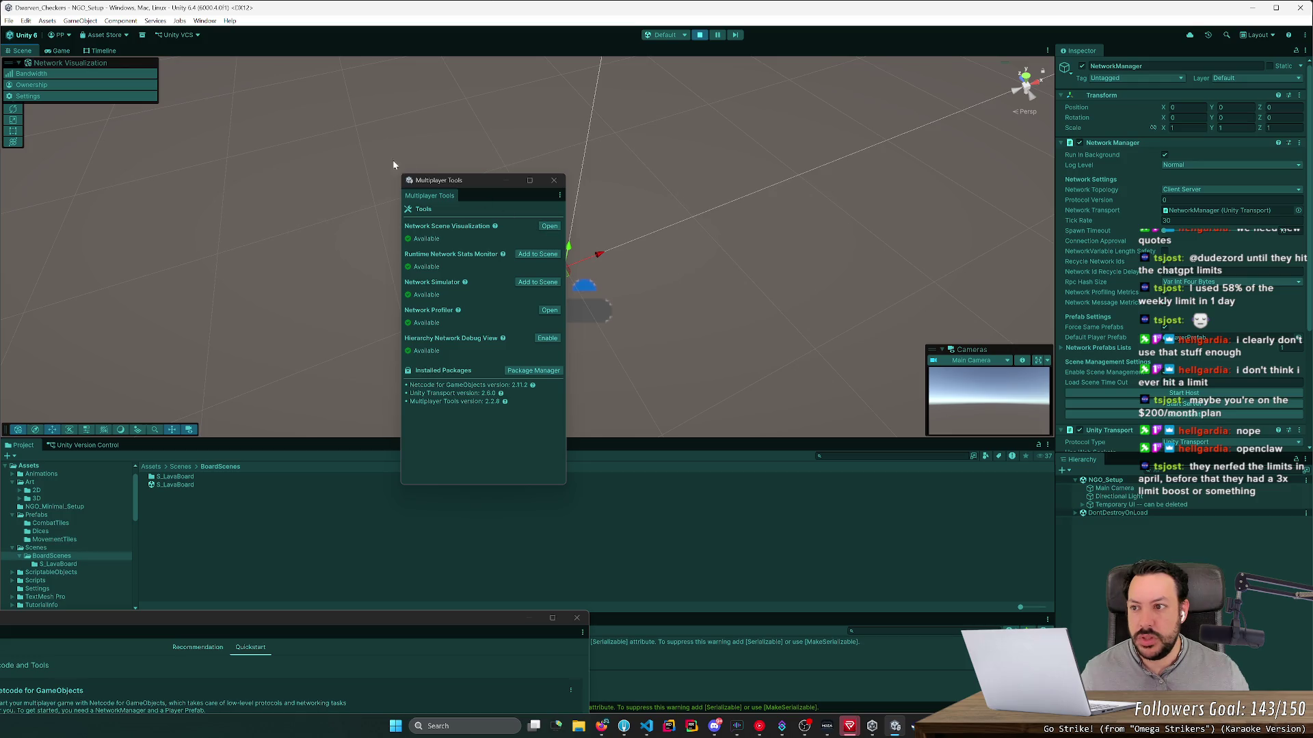
left_click(538, 256)
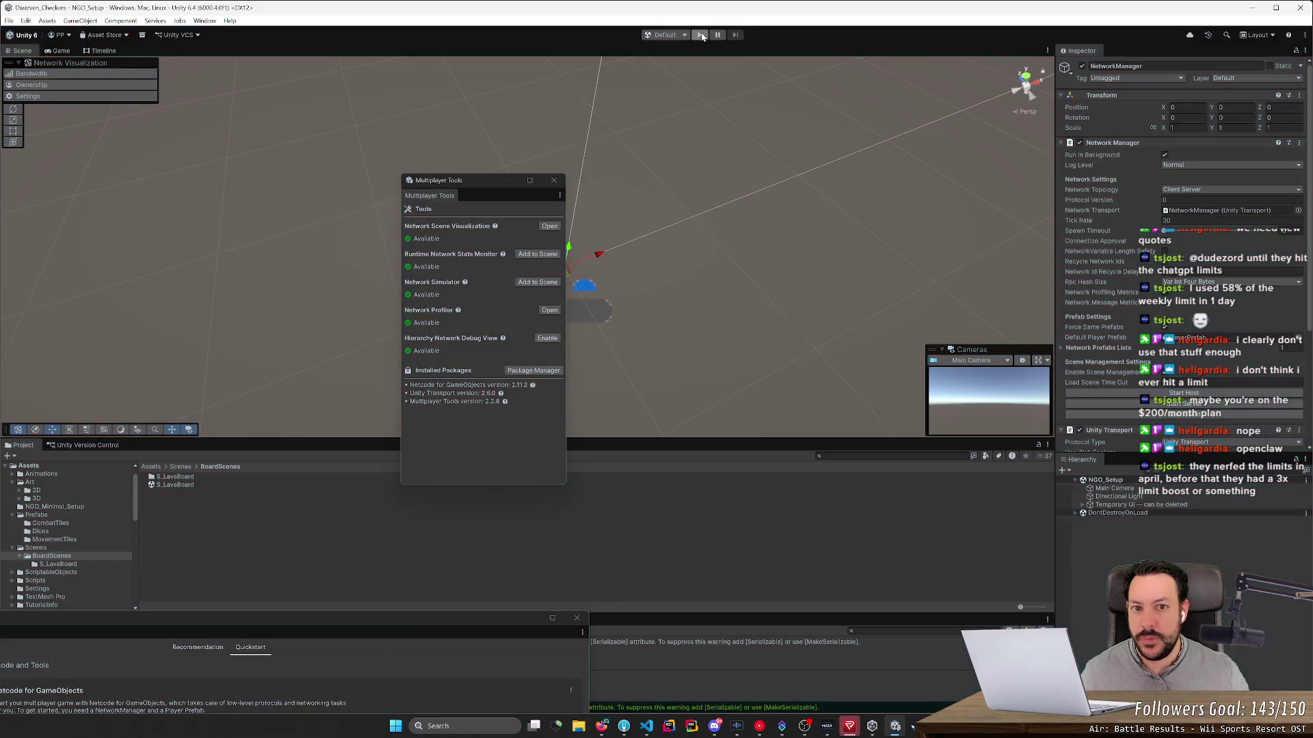
Step: Add a Runtime Network Stats Monitor and Network Simulator, and enable Hierarchy Network Debug View
left_click(538, 255)
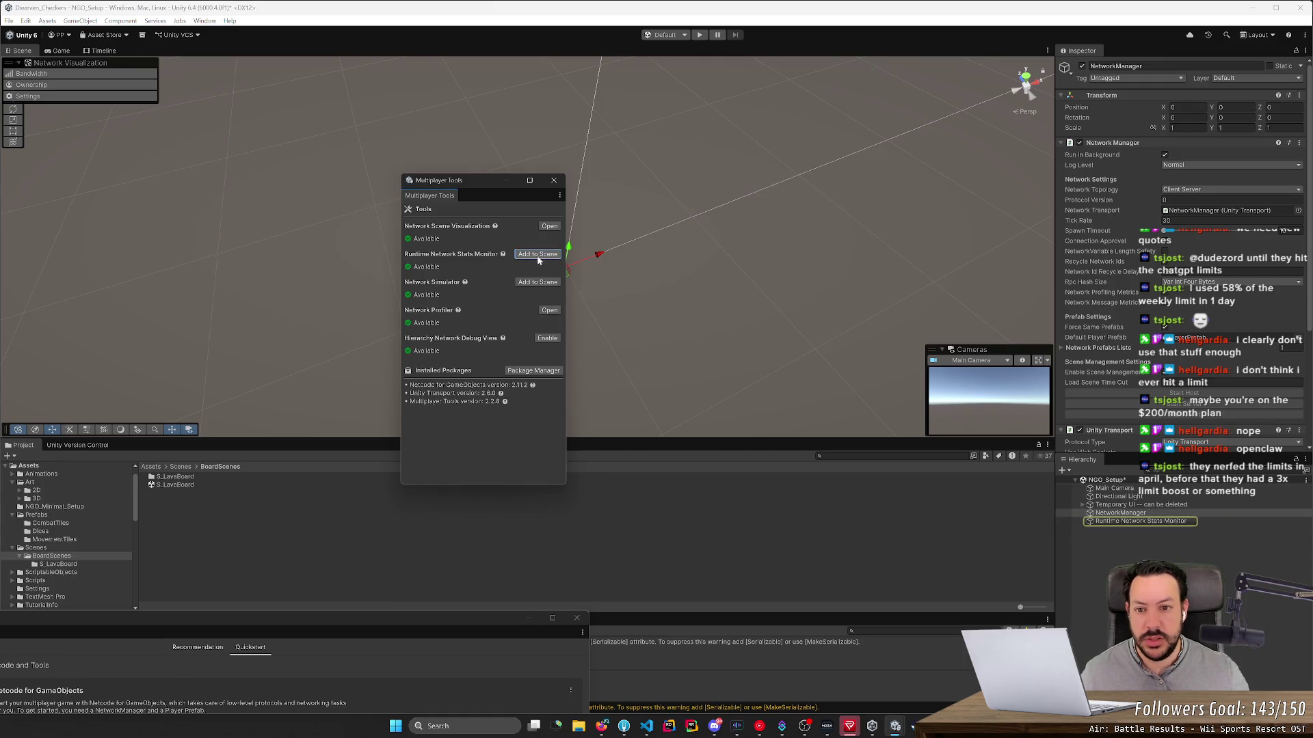
left_click(536, 283)
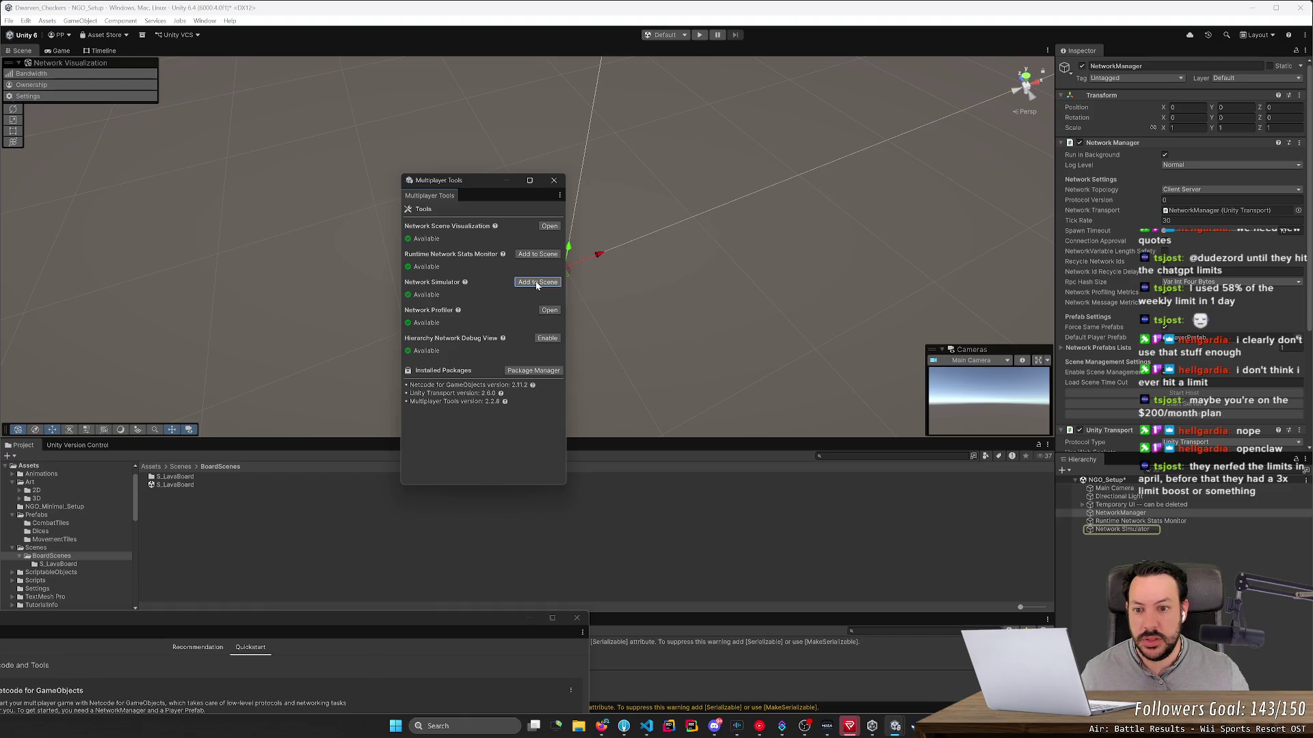
left_click(549, 311)
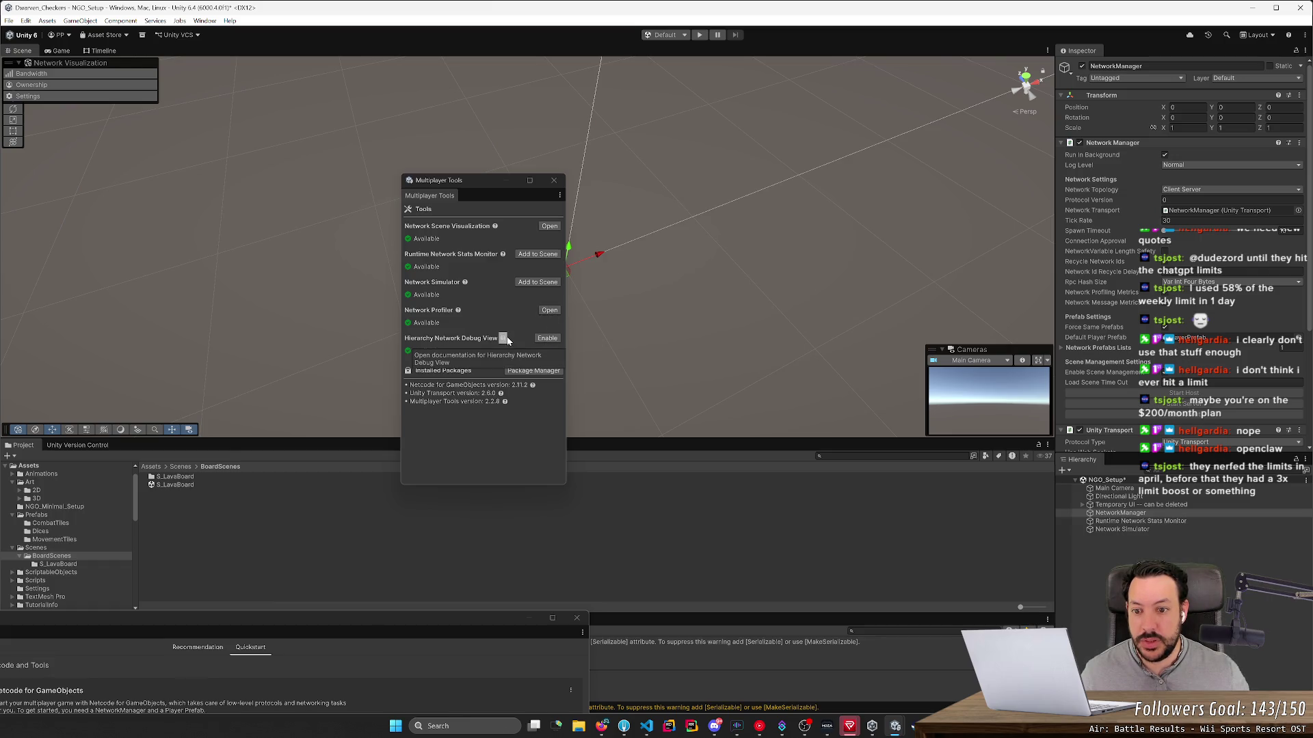
left_click(547, 337)
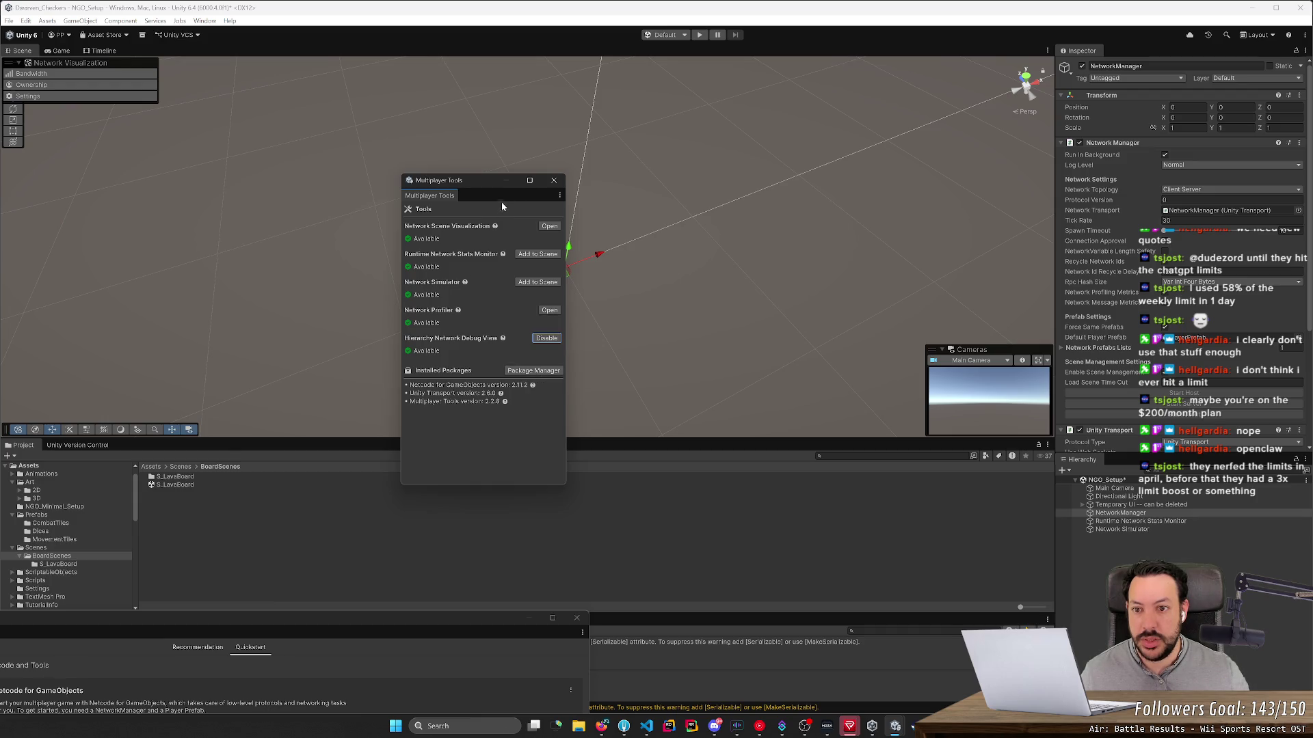
left_click(553, 180)
left_click(204, 20)
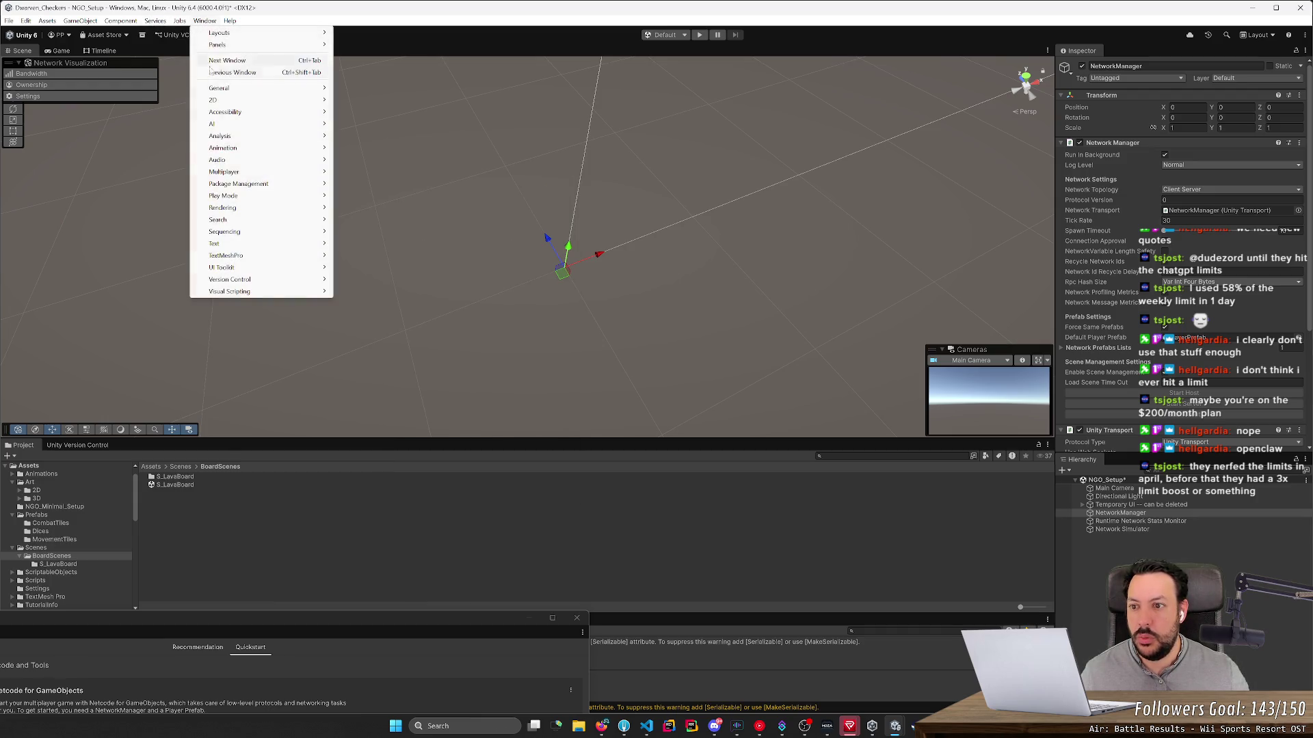
Step: Open the Multiplayer Play Mode player list via Window > Multiplayer and move it aside
mouse_move(274, 172)
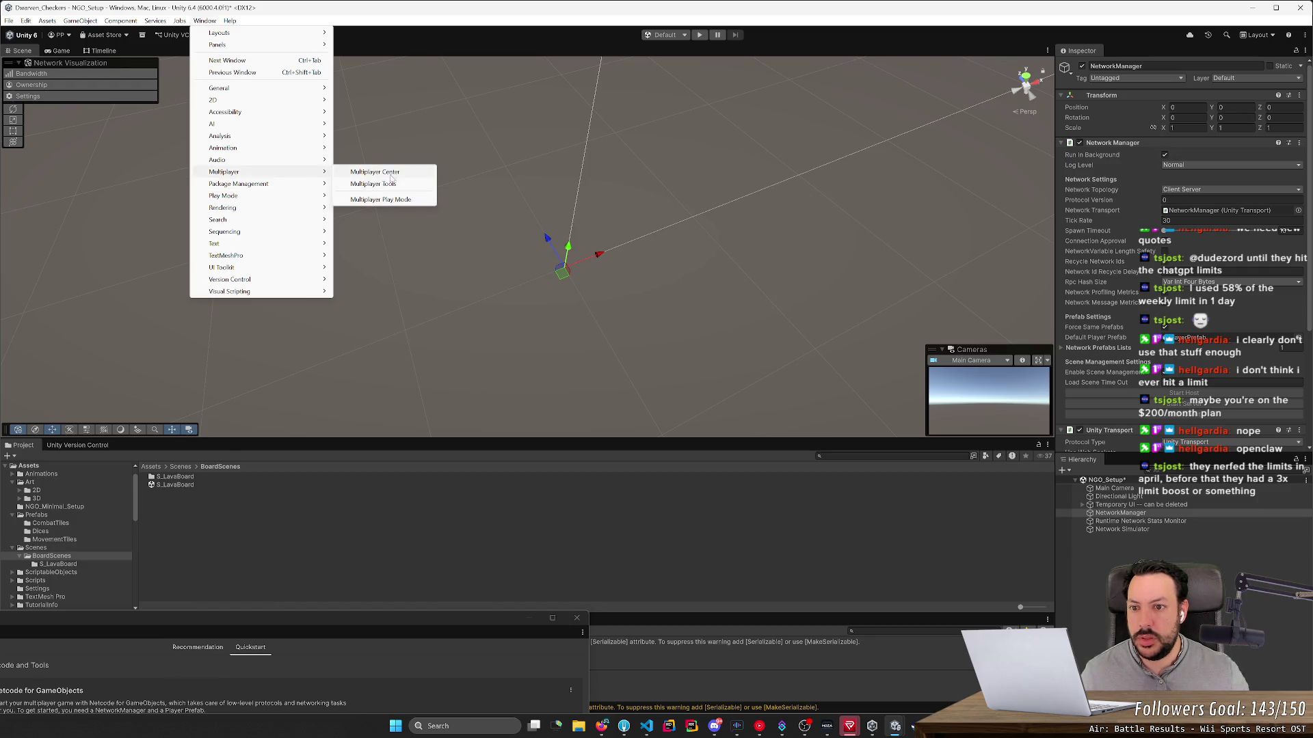
left_click(384, 200)
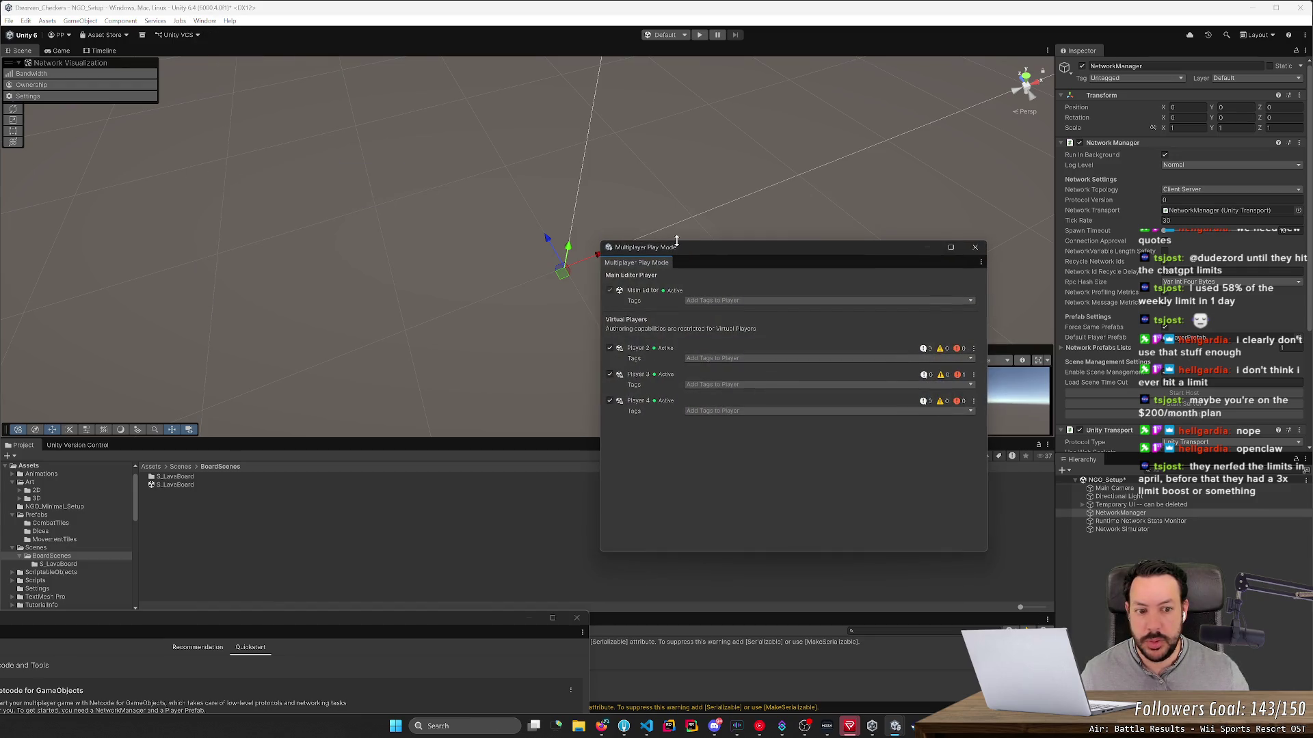
left_click_drag(732, 253, 909, 247)
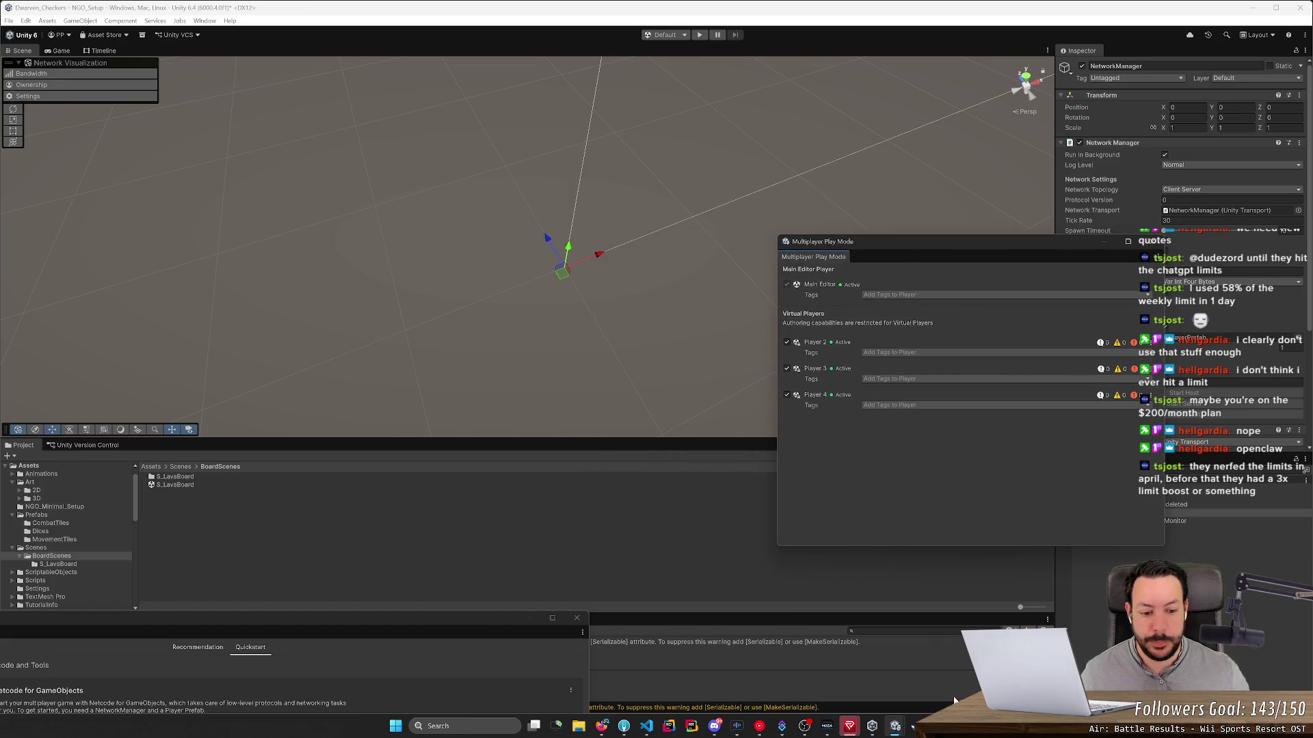
Step: Close the old Player 4, 3 and 2 windows from the taskbar and start Play again
mouse_move(896, 730)
mouse_move(889, 682)
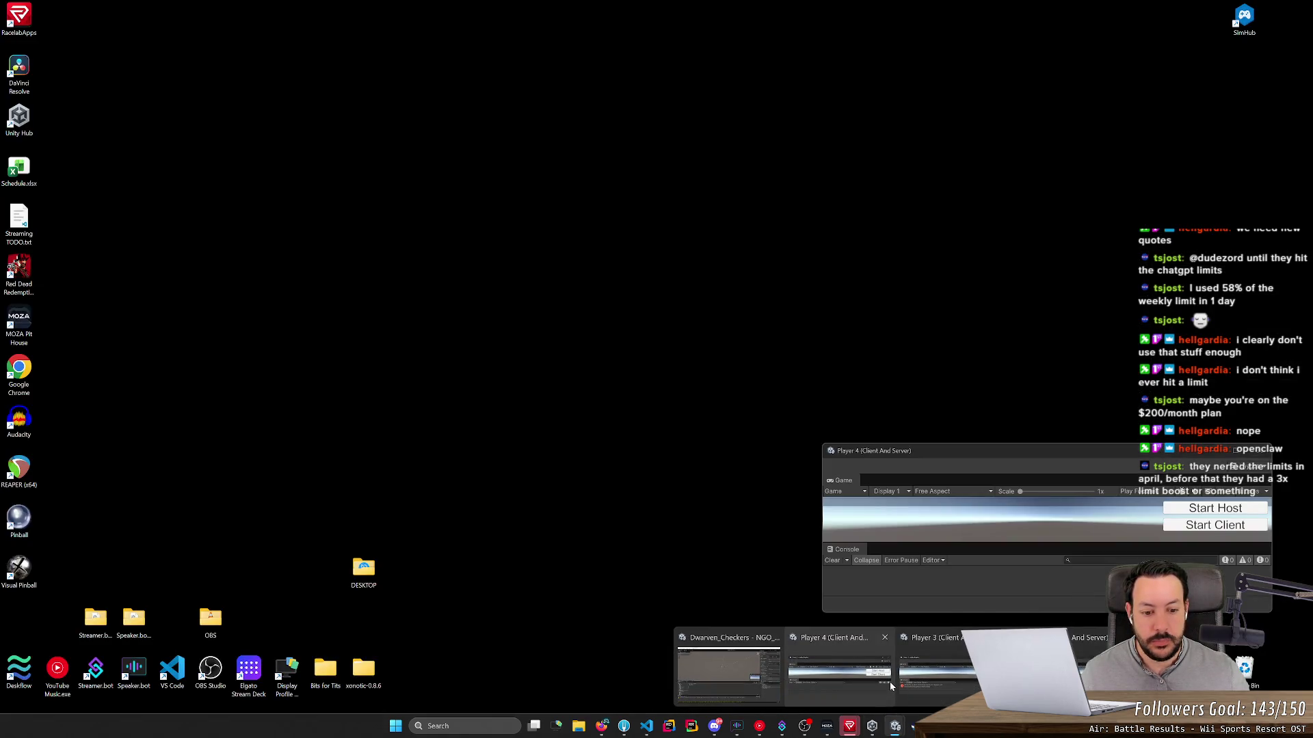
middle_click(886, 687)
middle_click(901, 677)
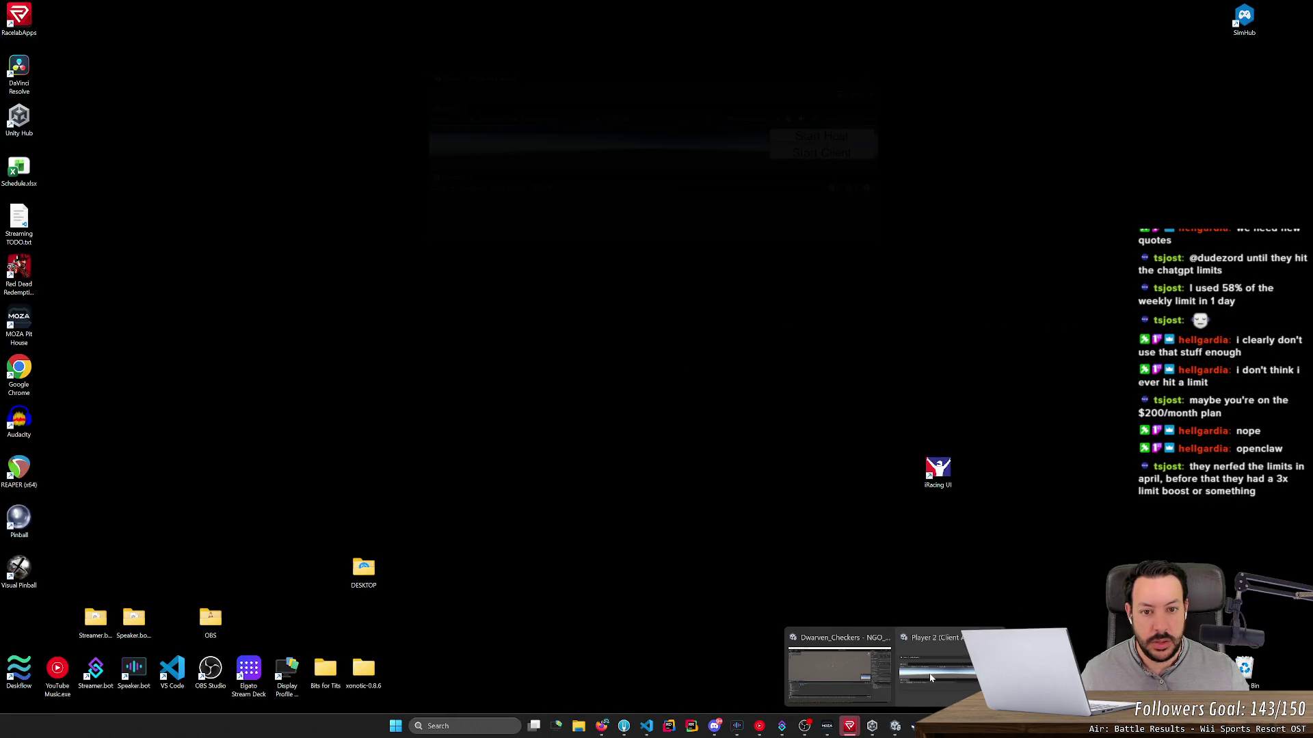
middle_click(929, 678)
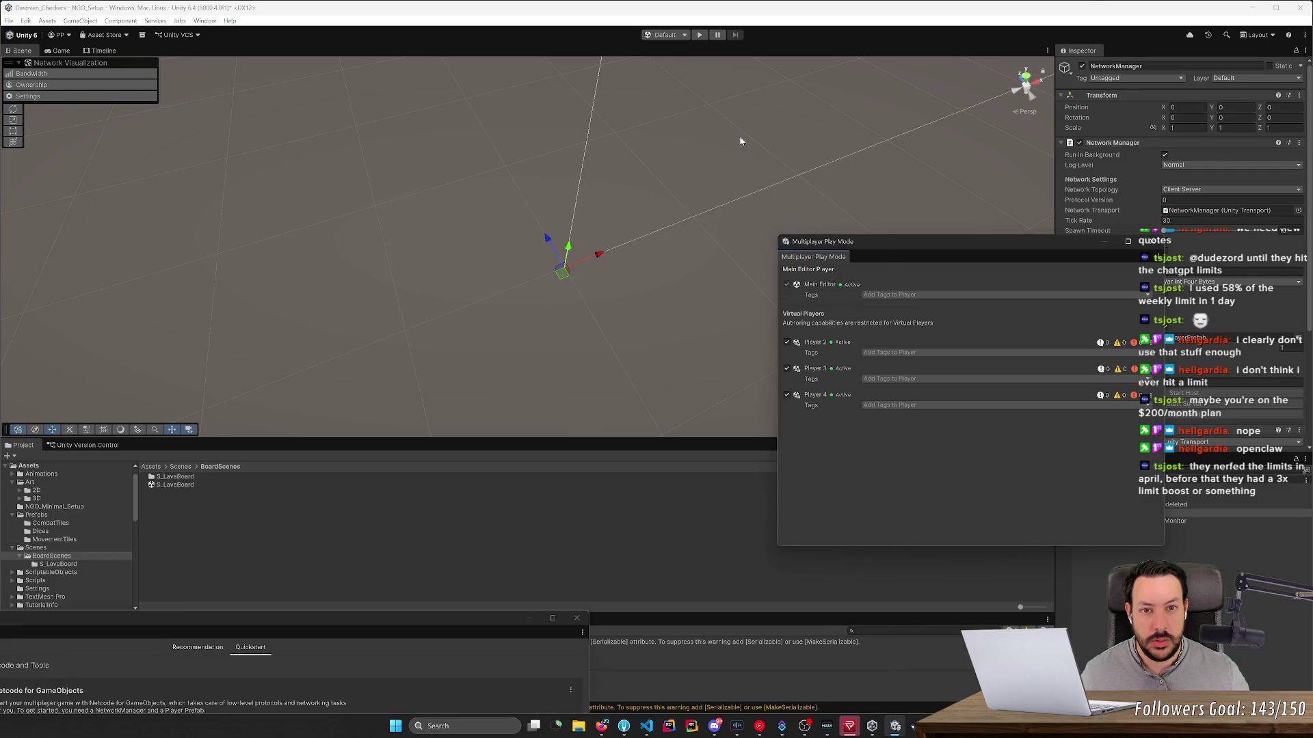
left_click(700, 35)
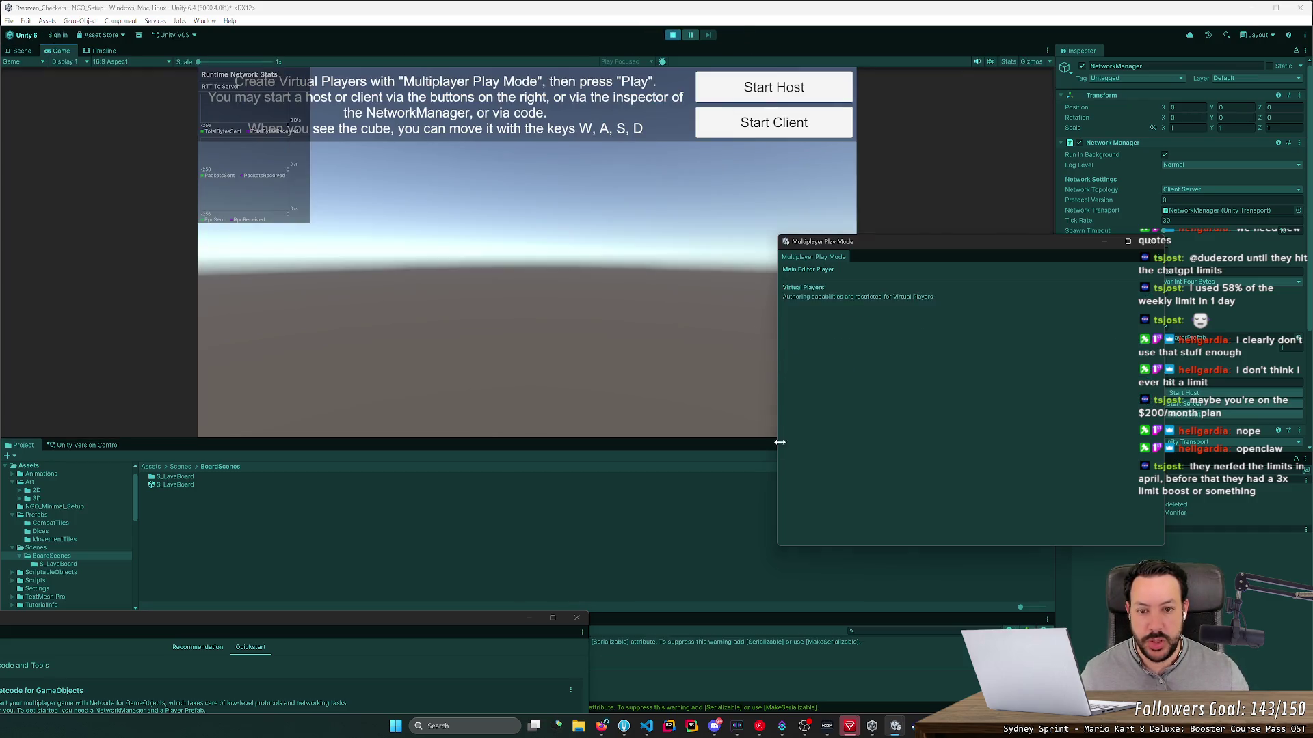
Step: Snap the editor to the left half and Player 2 to the right half
mouse_move(895, 726)
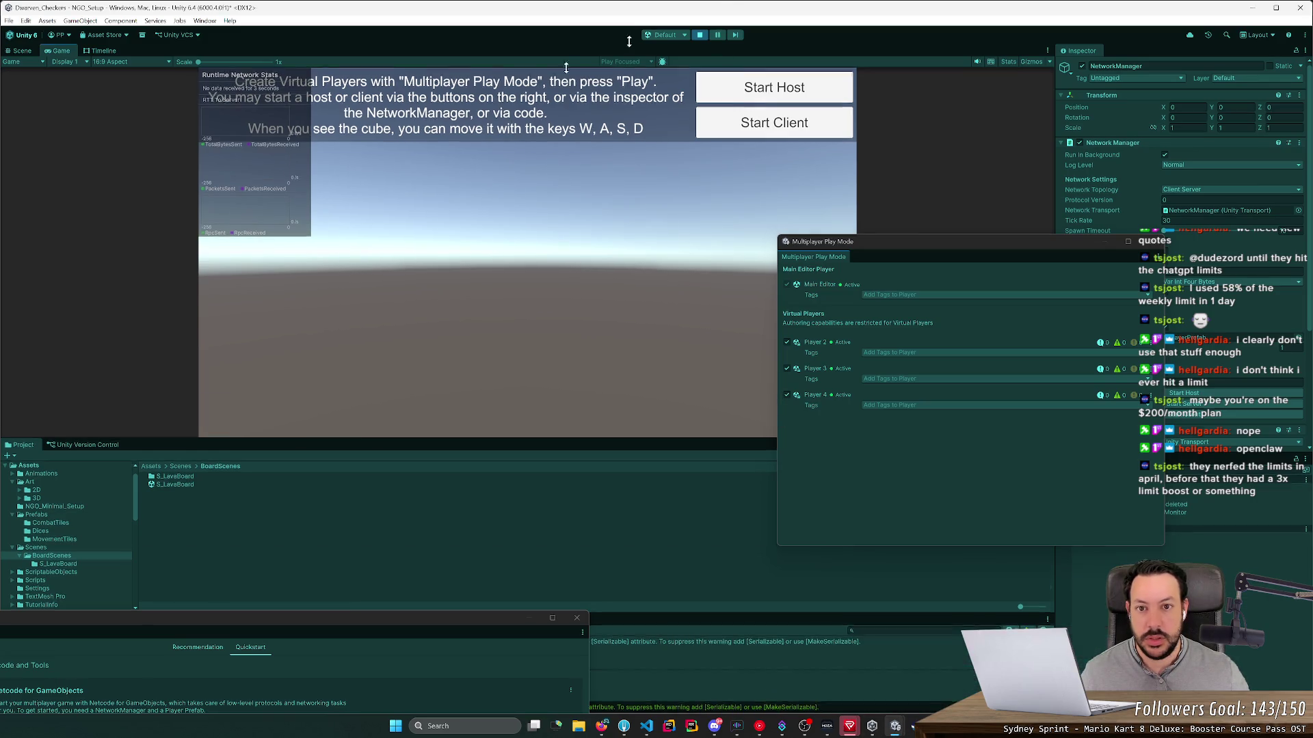
mouse_move(113, 7)
left_mouse_down()
mouse_move(67, 235)
mouse_move(113, 85)
left_mouse_up()
left_click_drag(216, 91, 0, 89)
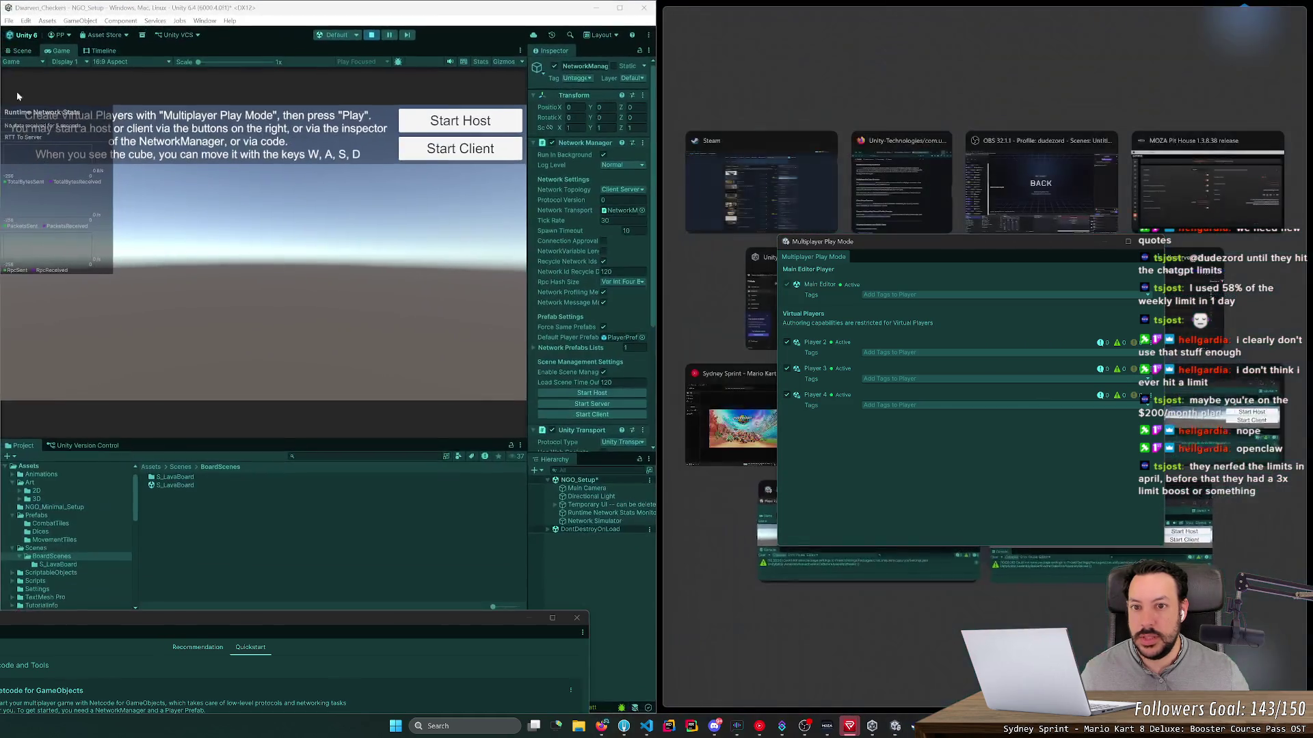
left_click(868, 565)
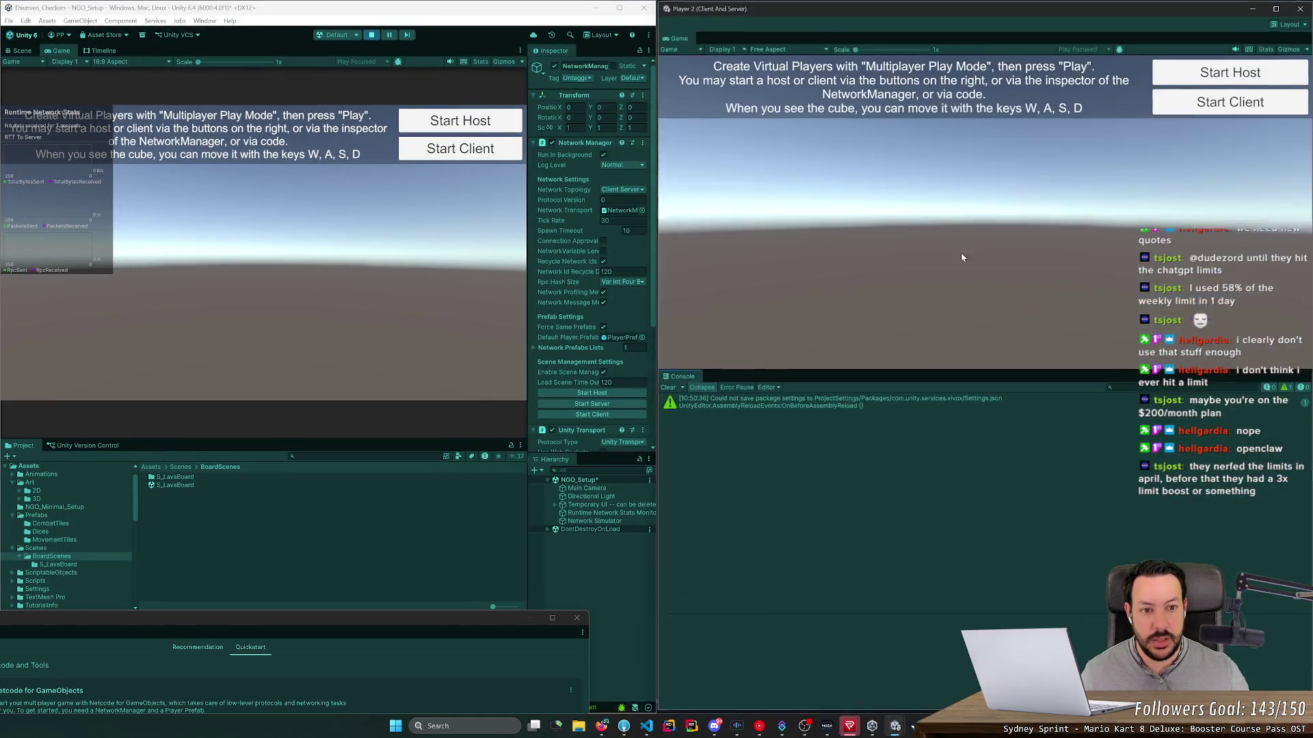
mouse_move(915, 372)
left_mouse_down()
mouse_move(920, 532)
mouse_move(954, 628)
left_mouse_up()
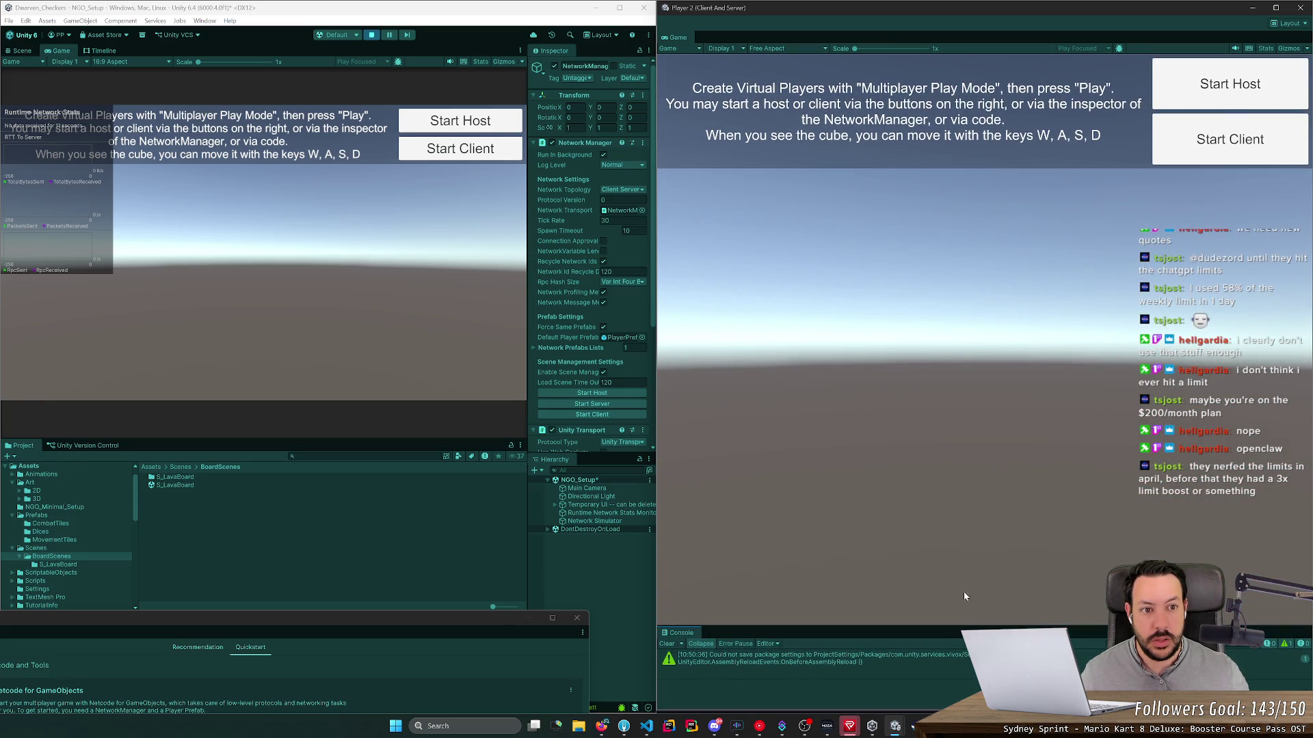
Step: Arrange Player 2, 3 and 4 windows in the right-hand quarters and adjust their heights
mouse_move(900, 733)
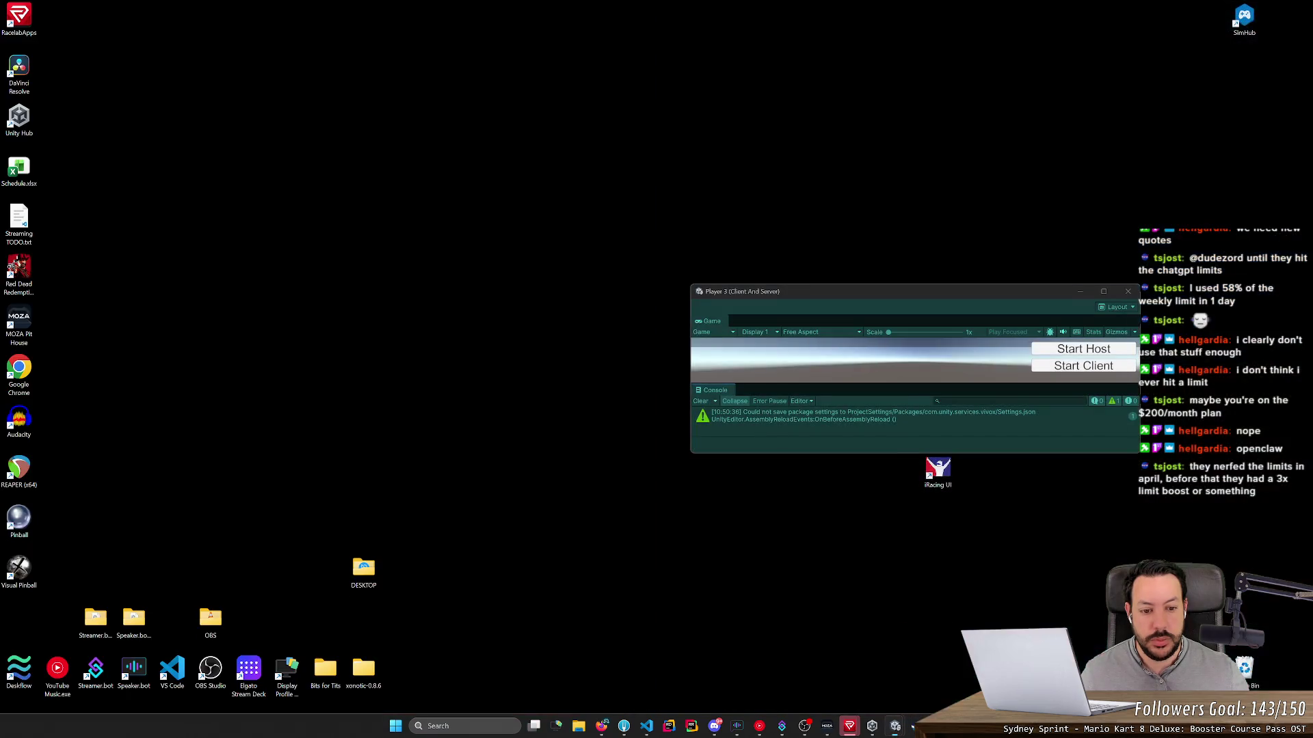
left_click(985, 677)
mouse_move(846, 308)
left_mouse_down()
mouse_move(656, 5)
mouse_move(677, 5)
left_mouse_up()
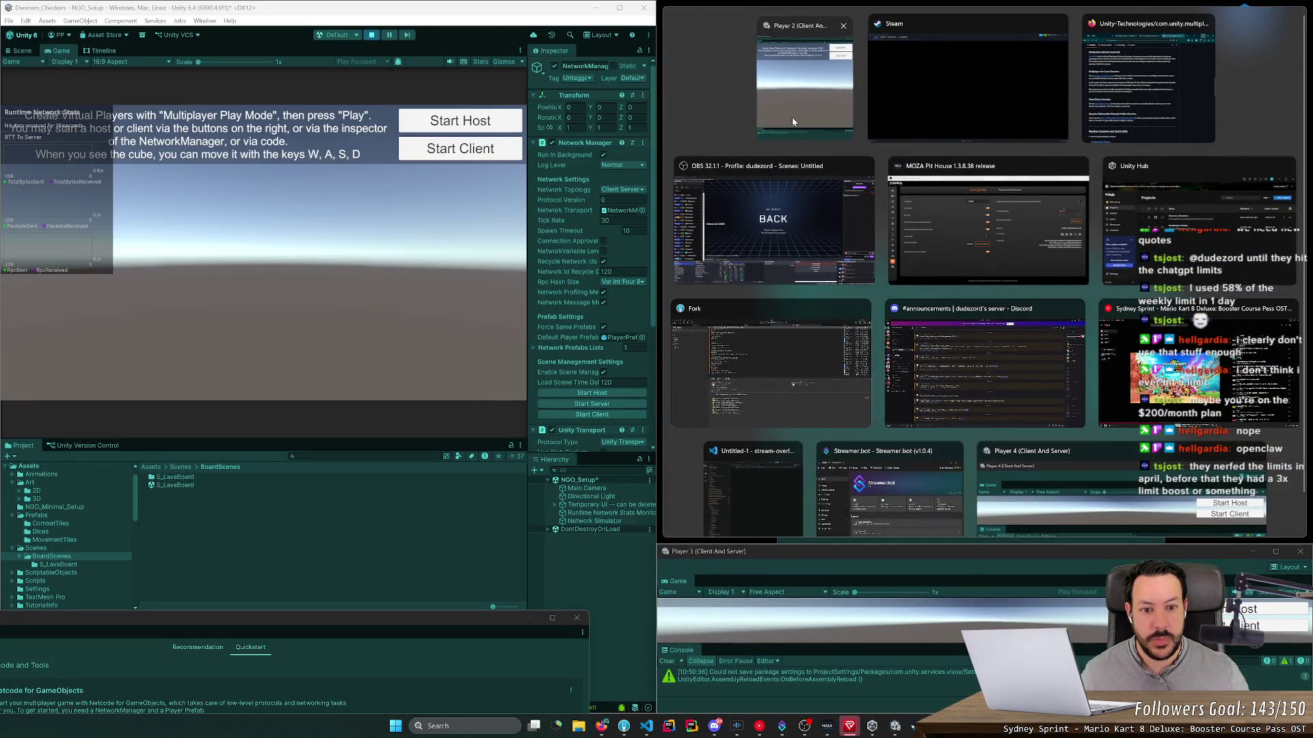
left_click(814, 88)
mouse_move(860, 547)
left_mouse_down()
mouse_move(868, 205)
mouse_move(869, 227)
left_mouse_up()
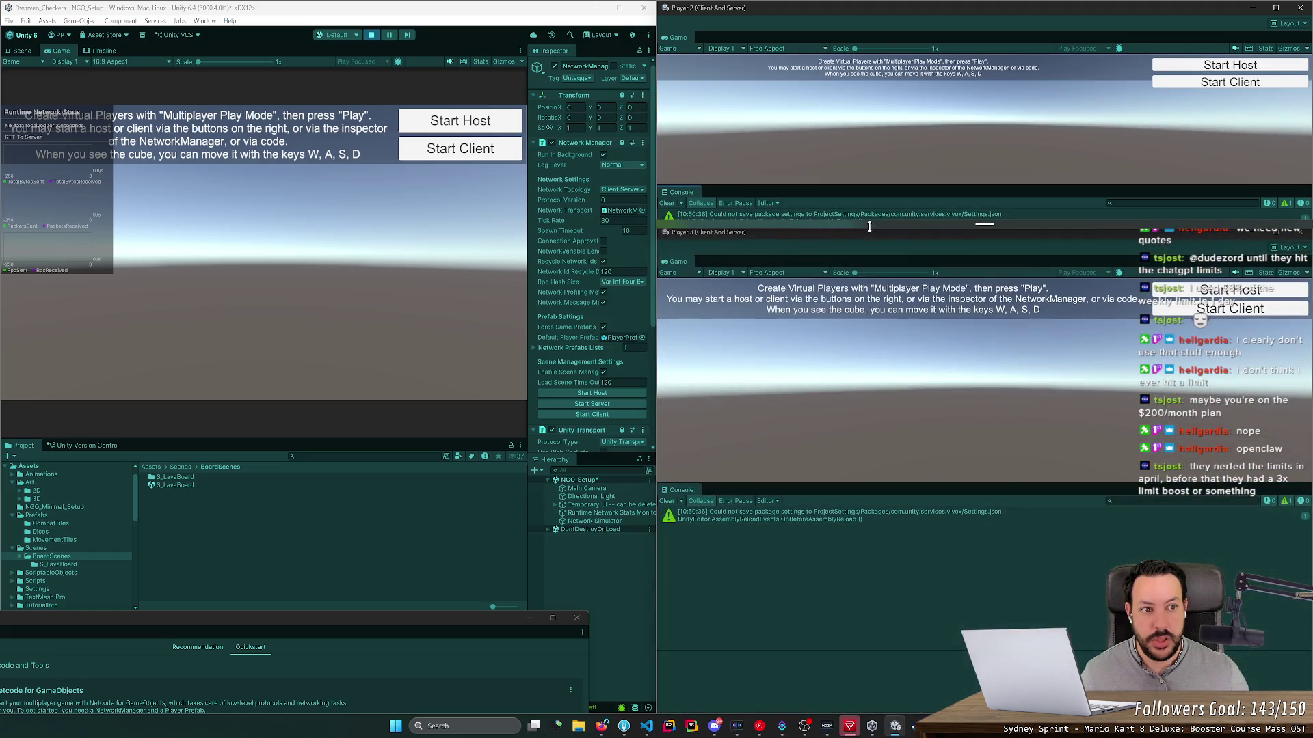
mouse_move(895, 726)
left_click(872, 636)
mouse_move(882, 450)
left_mouse_down()
mouse_move(984, 465)
mouse_move(1099, 549)
left_mouse_up()
mouse_move(833, 225)
left_mouse_down()
mouse_move(848, 526)
mouse_move(873, 478)
mouse_move(855, 472)
left_mouse_up()
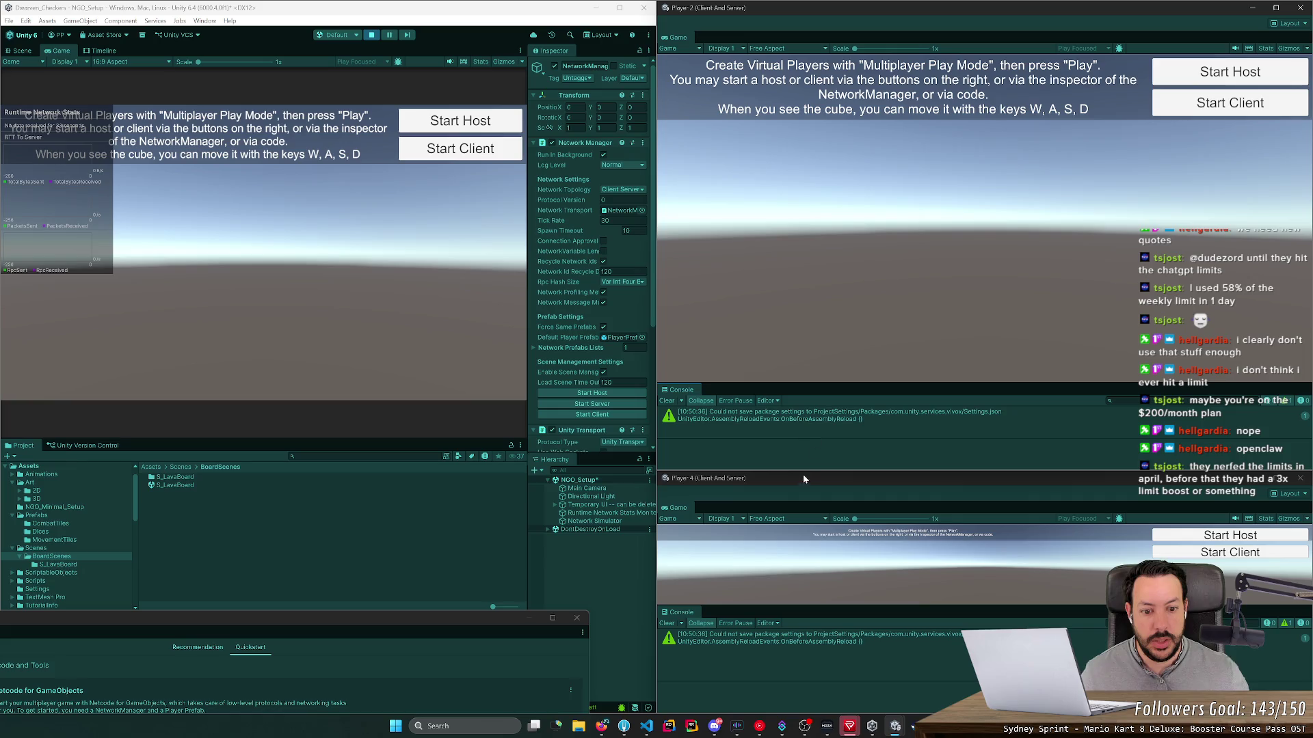
Step: Snap the editor to the upper-left quarter, Player 3 to the lower-left, and even the rows
mouse_move(895, 726)
mouse_move(748, 673)
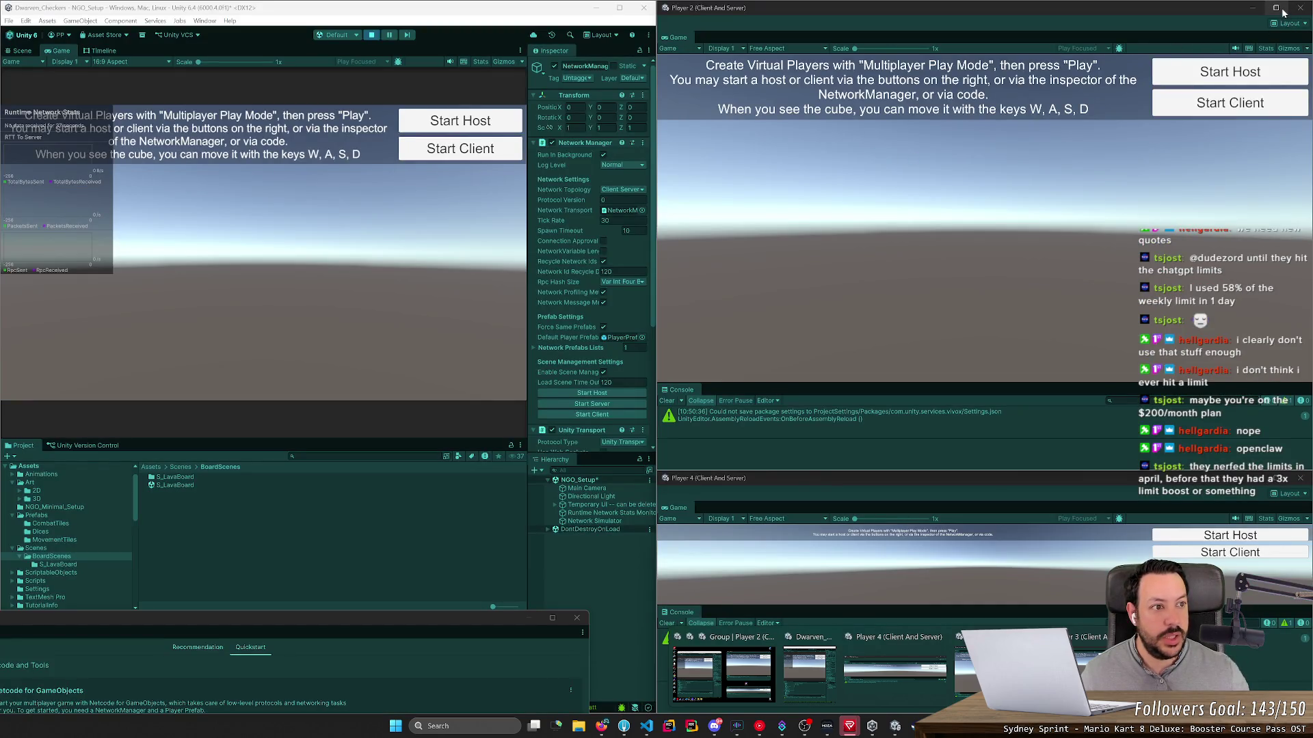
mouse_move(1283, 13)
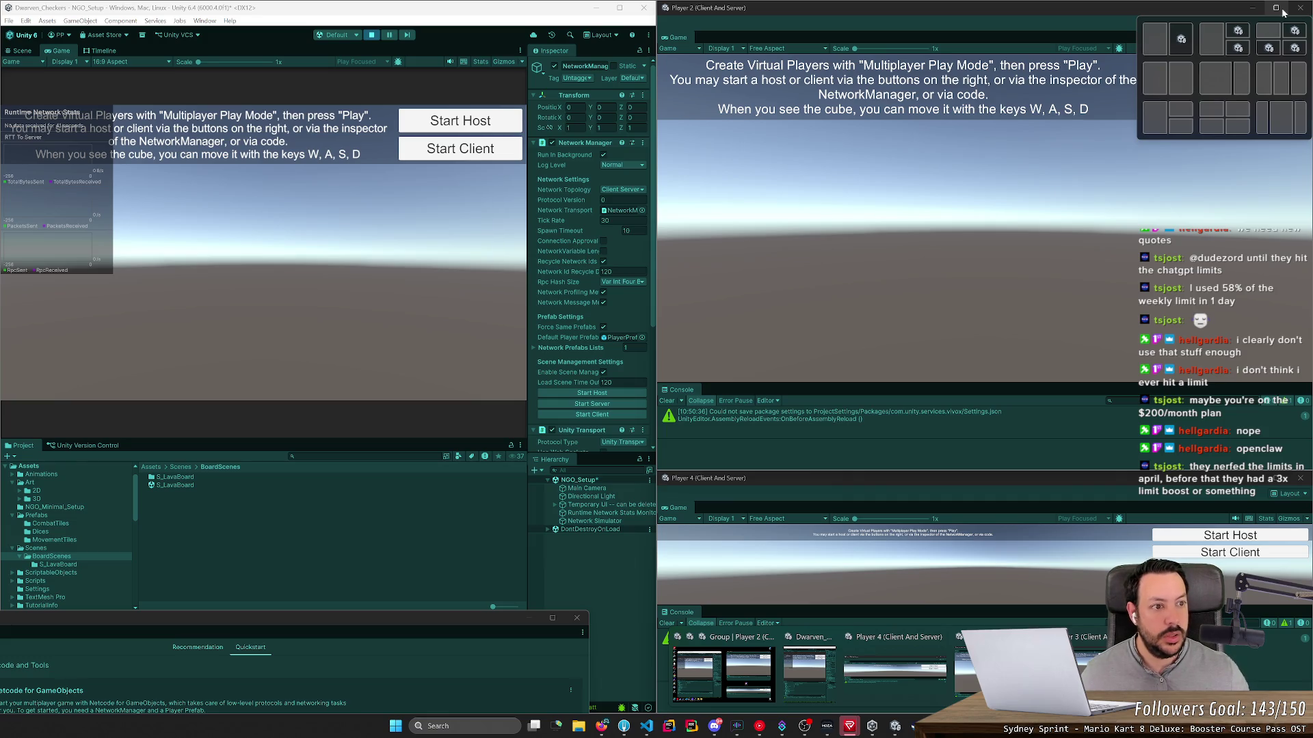
key("super")
key("super")
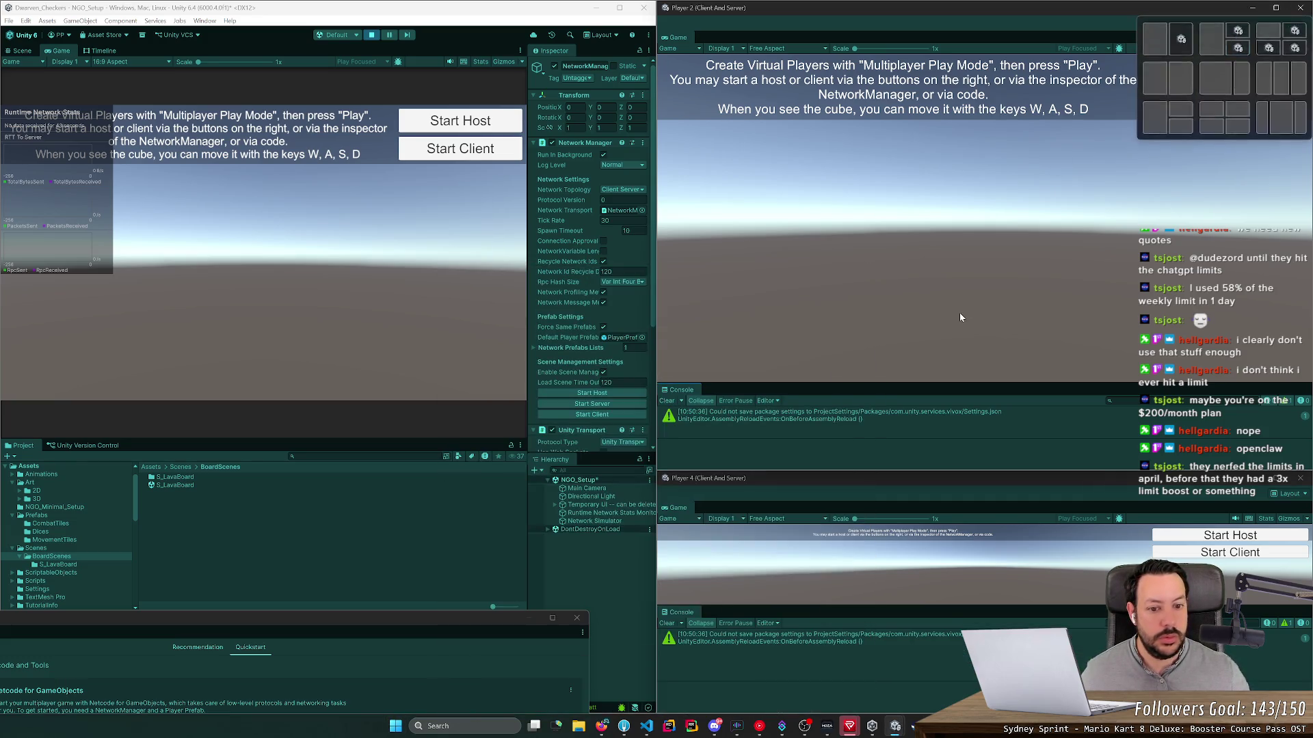
left_click_drag(453, 12, 3, 4)
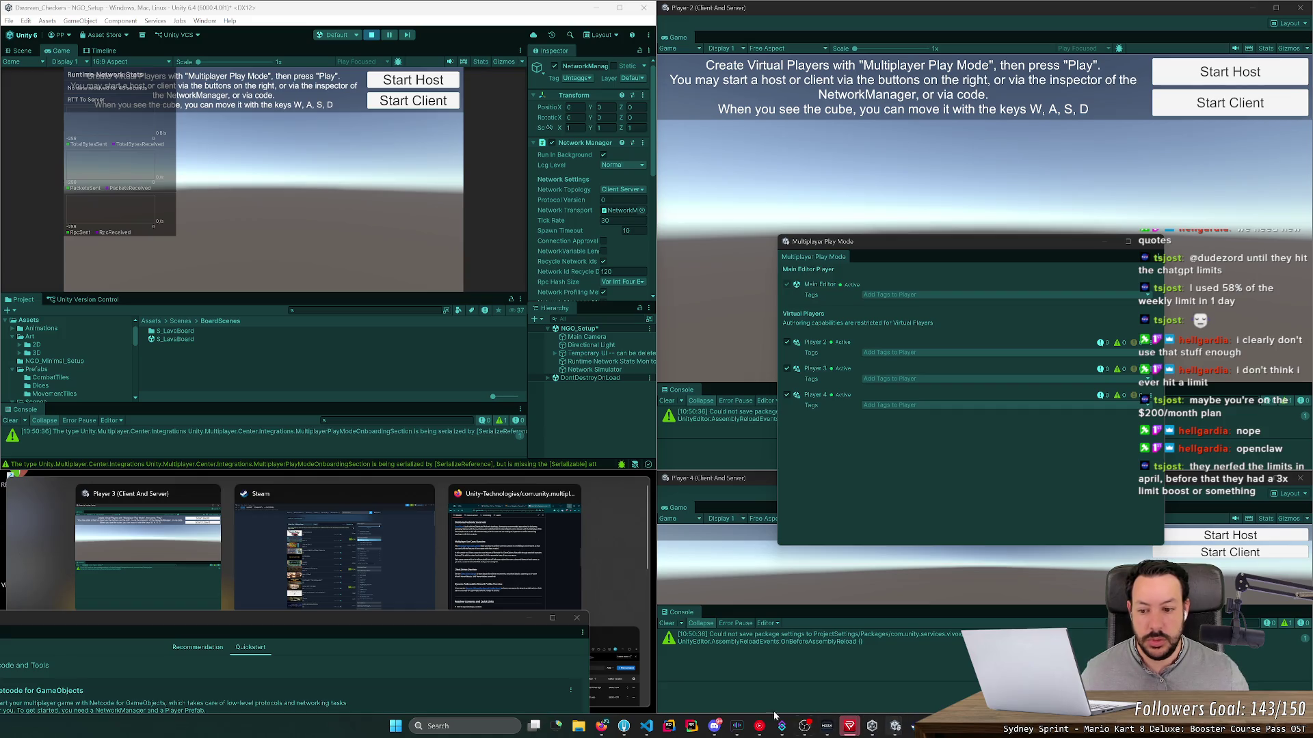
left_click(147, 534)
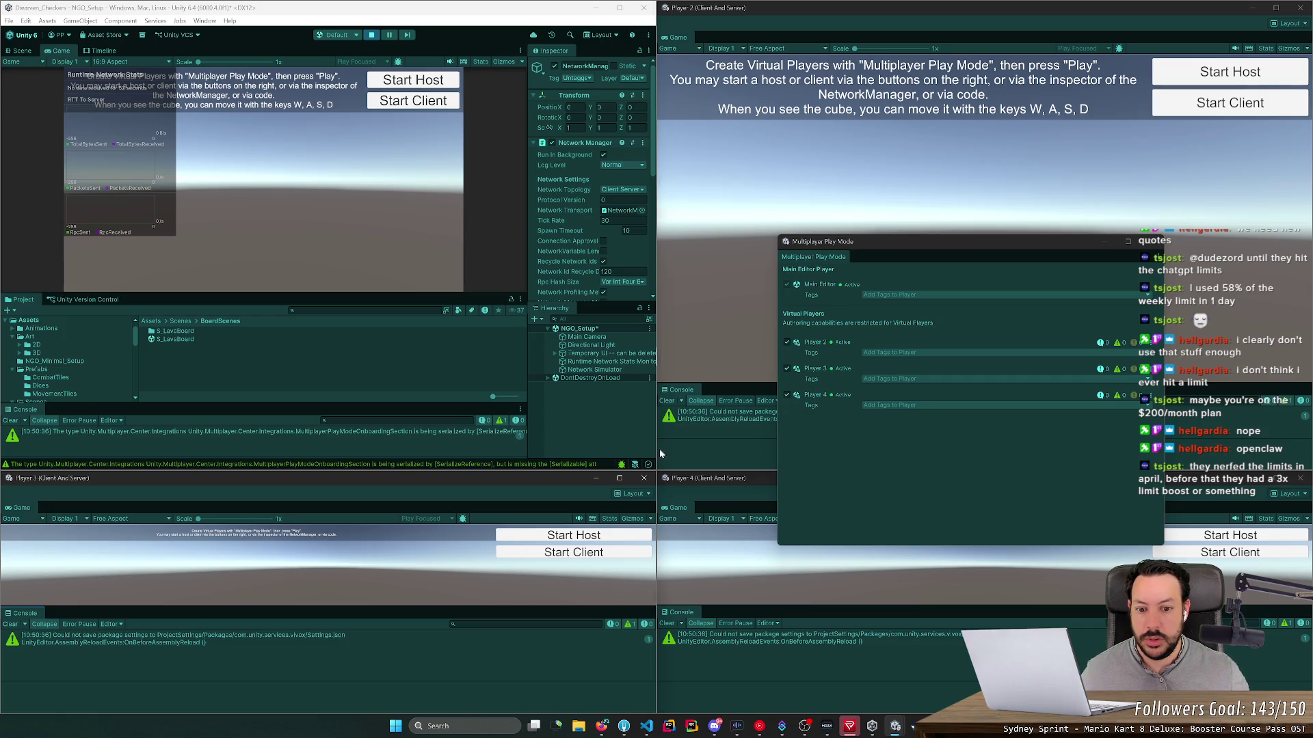
left_click_drag(692, 472, 698, 363)
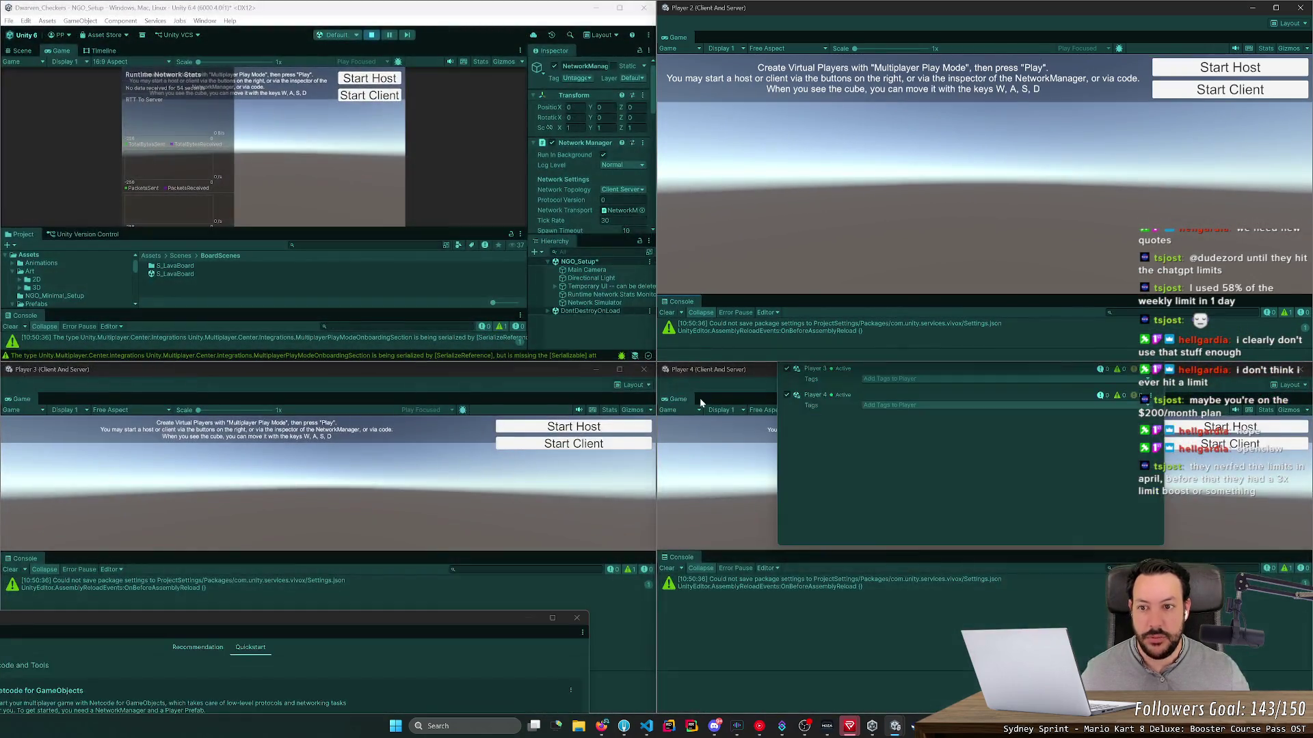
Step: Move the play mode player list up-left and bring the Multiplayer Center back on screen
left_click(852, 446)
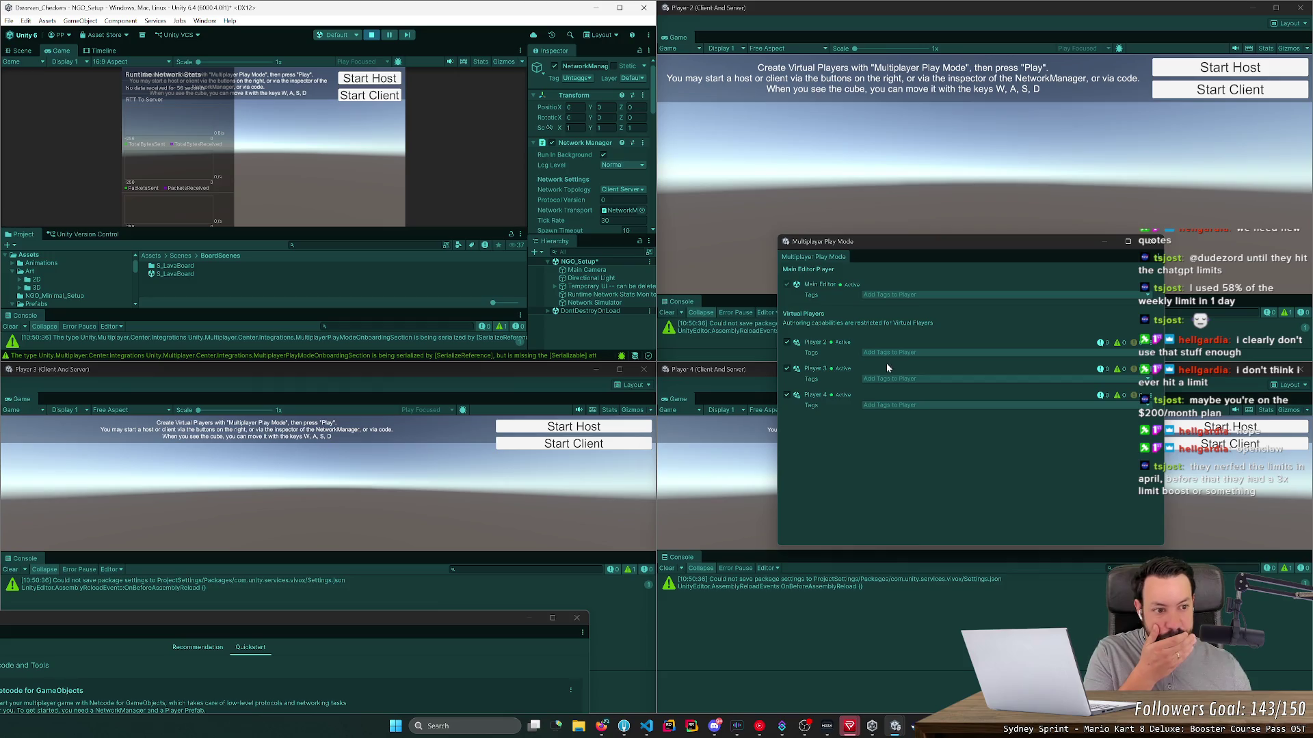
mouse_move(1026, 242)
left_mouse_down()
mouse_move(774, 189)
mouse_move(806, 161)
mouse_move(454, 198)
mouse_move(724, 657)
mouse_move(736, 606)
mouse_move(734, 634)
left_mouse_up()
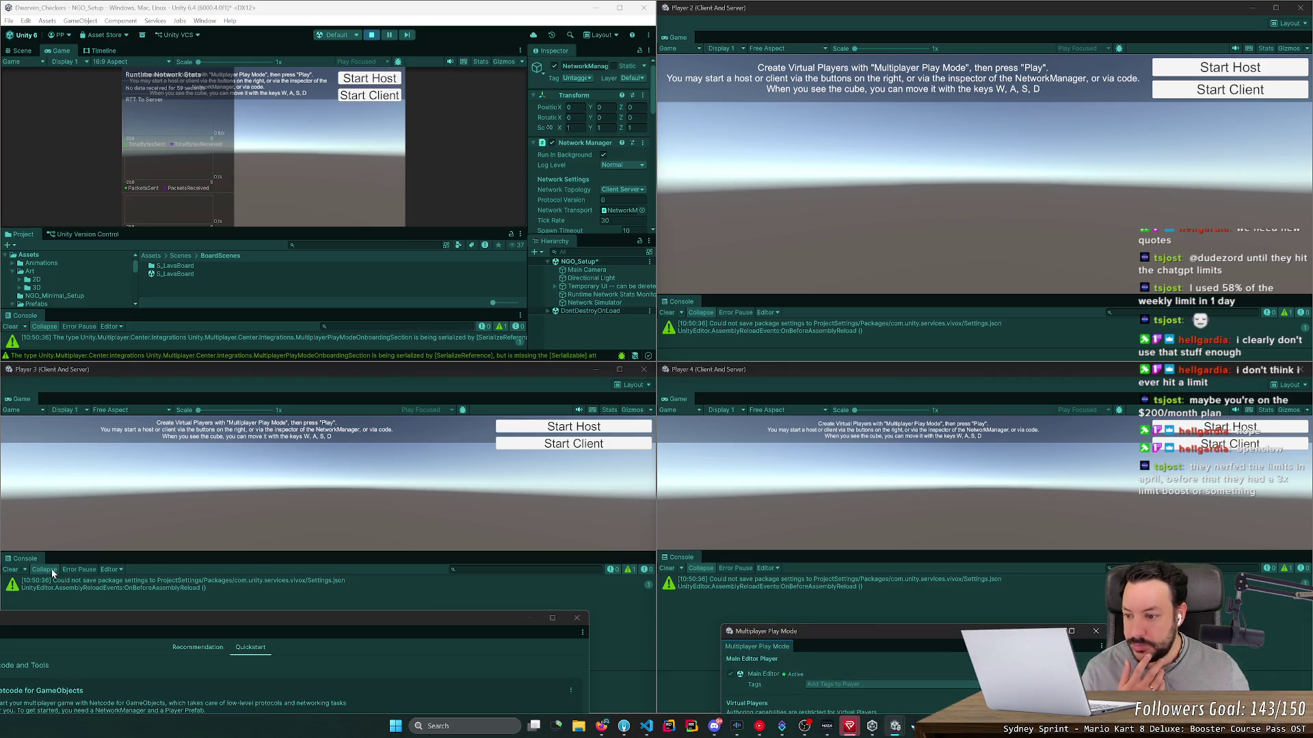
mouse_move(547, 625)
left_mouse_down()
mouse_move(645, 420)
mouse_move(576, 365)
mouse_move(662, 383)
left_mouse_up()
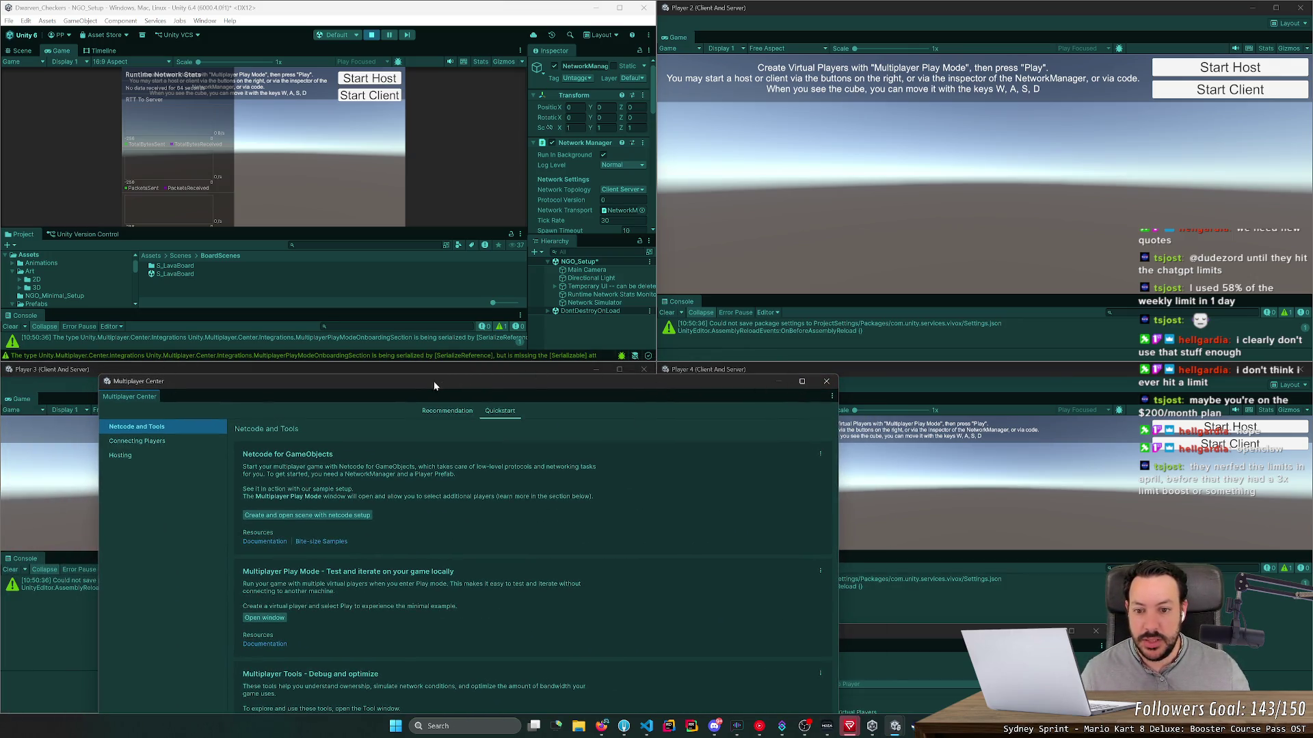
Step: Maximize, then restore the Multiplayer Center as a floating window placed toward the upper right
left_click(801, 382)
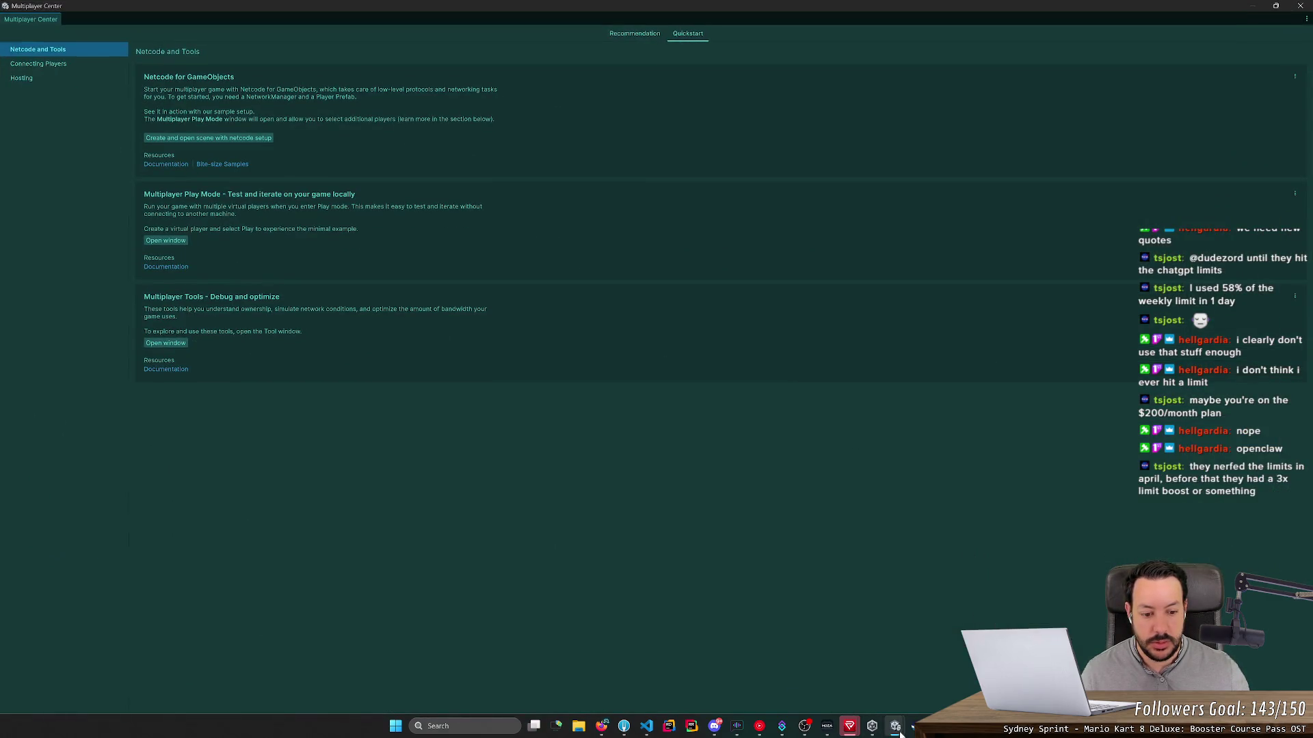
left_click(896, 674)
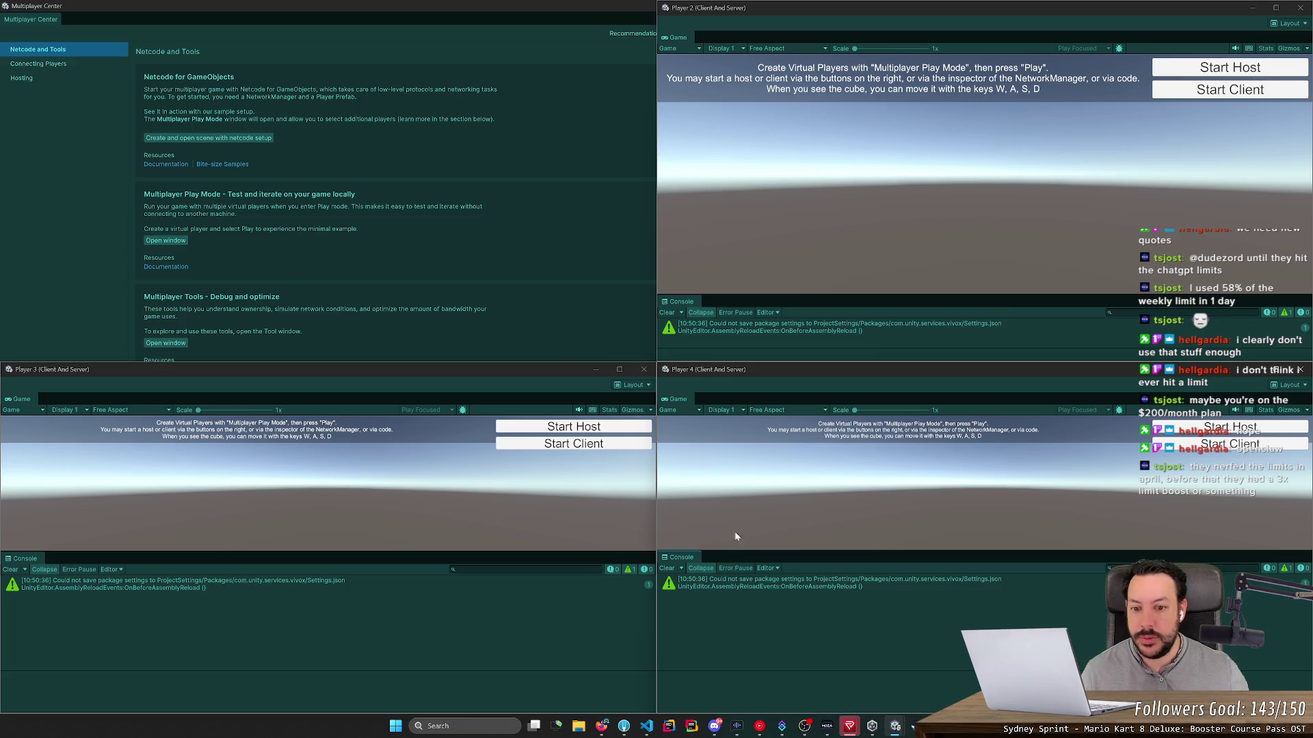
left_click(838, 678)
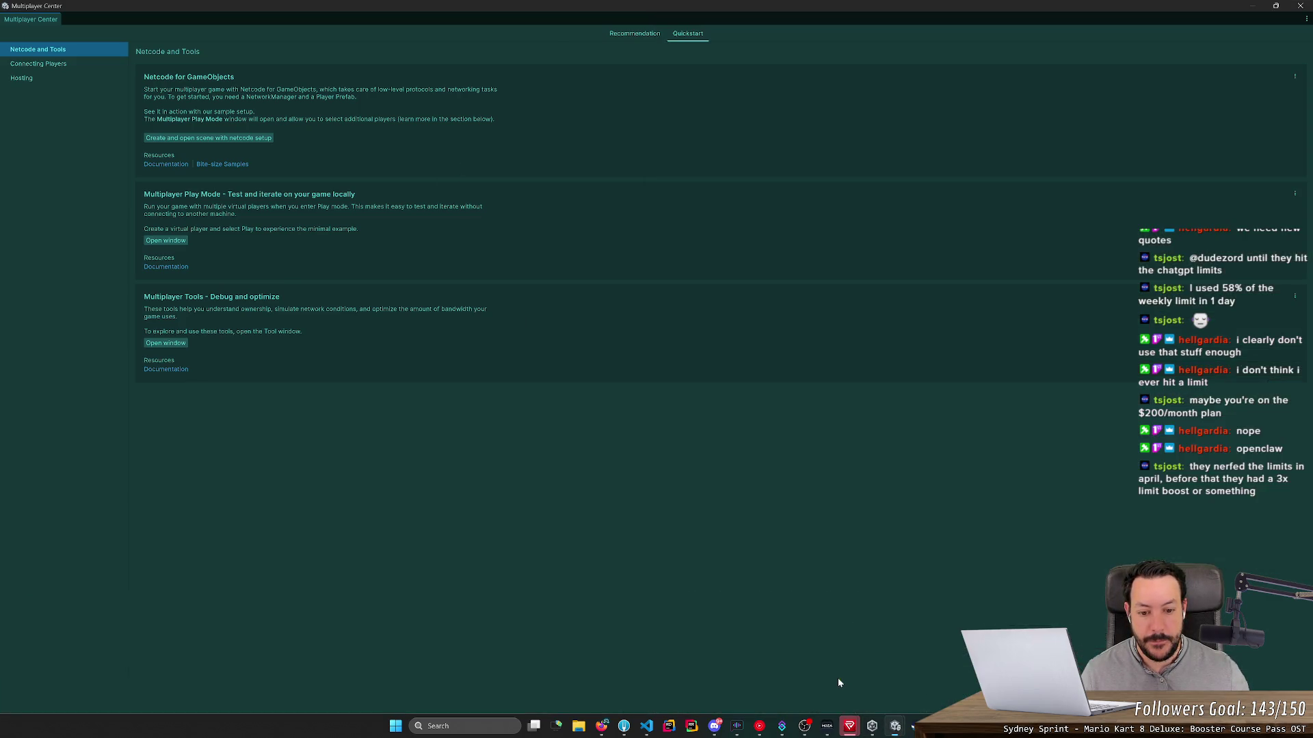
double_click(192, 6)
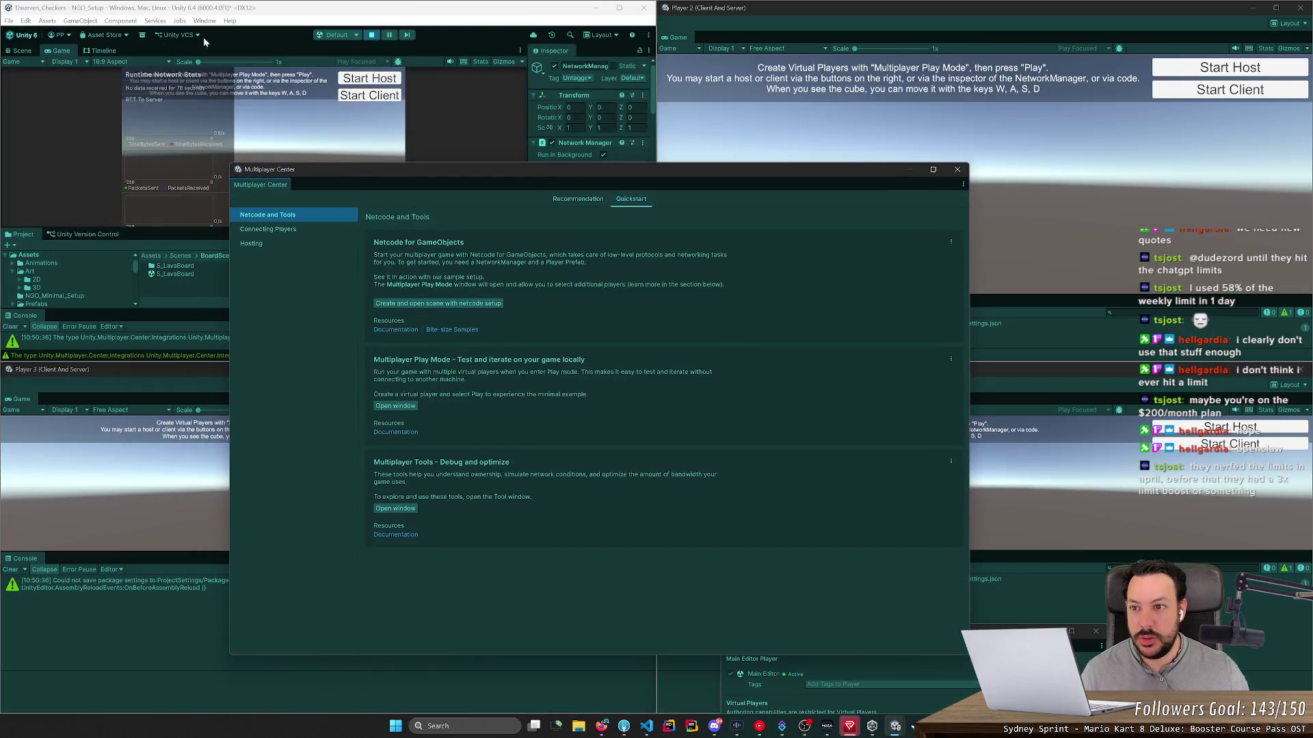
mouse_move(419, 170)
left_mouse_down()
mouse_move(445, 182)
mouse_move(857, 10)
mouse_move(858, 54)
left_mouse_up()
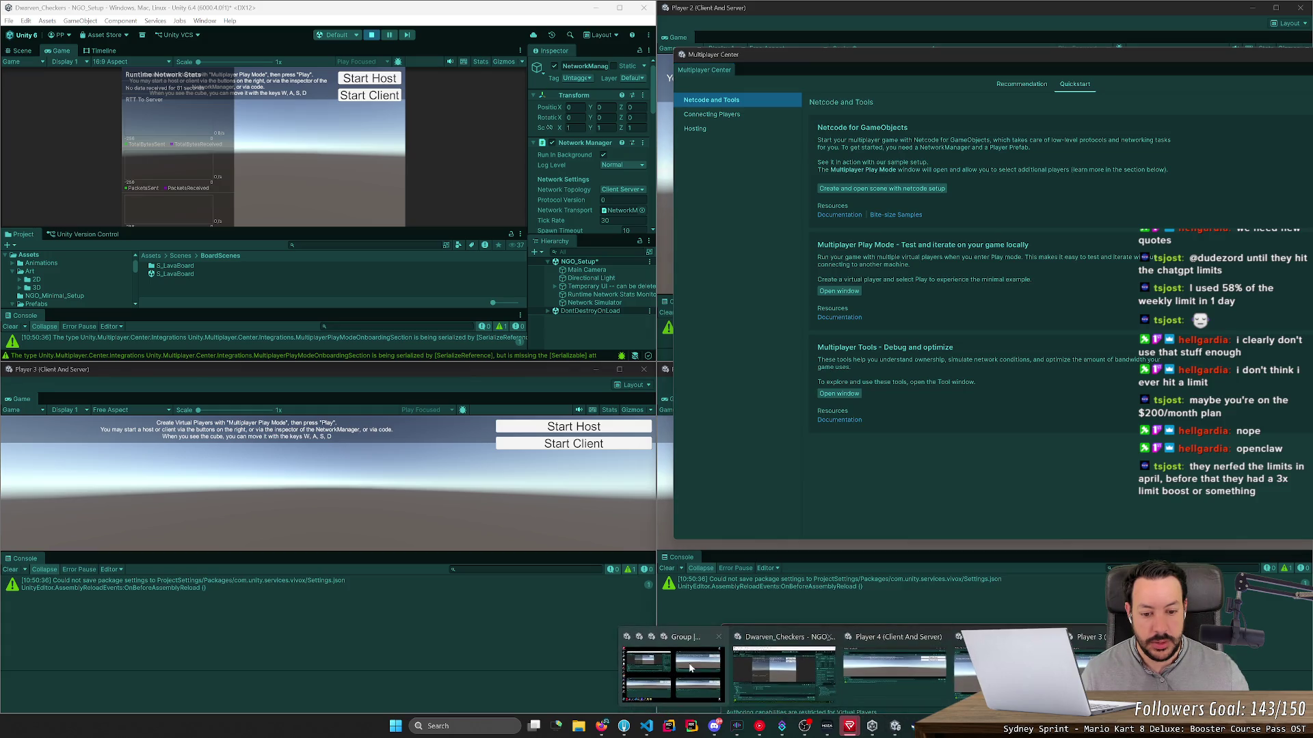
Step: Bring the player windows and main editor forward, then stop play mode
left_click(682, 669)
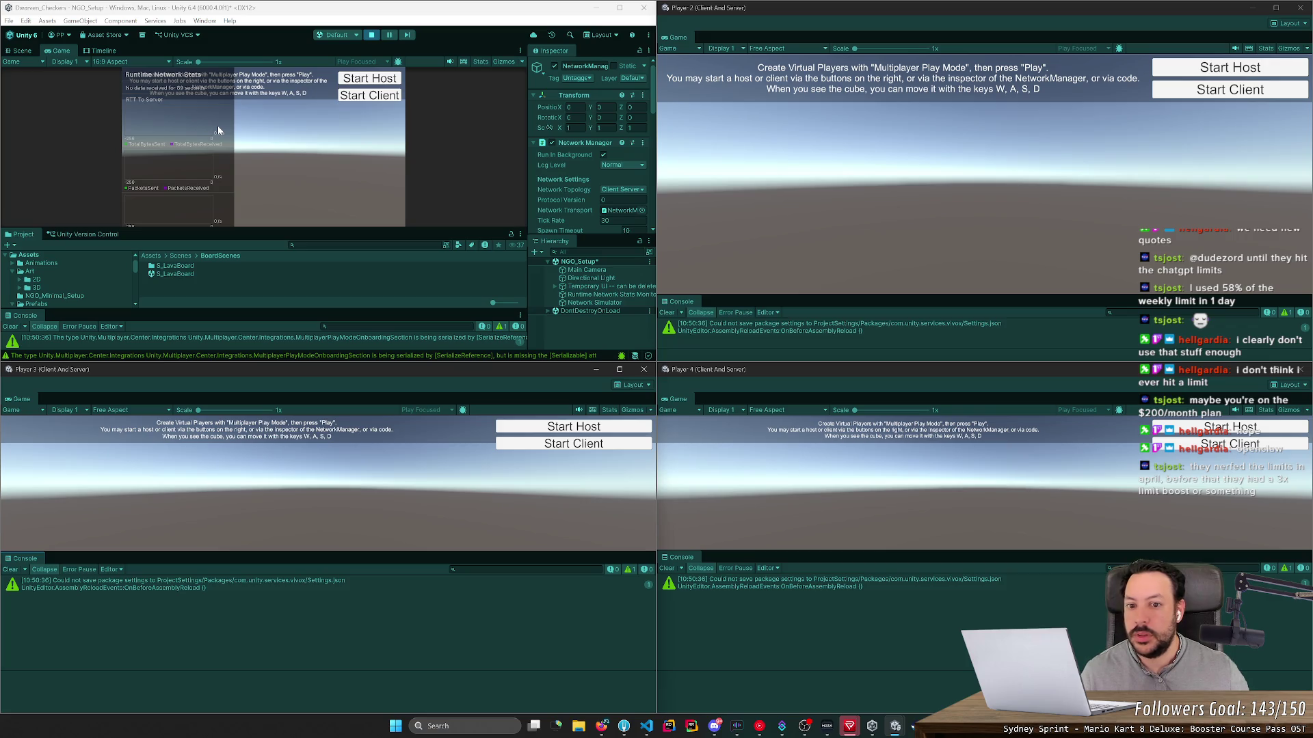
left_click(375, 37)
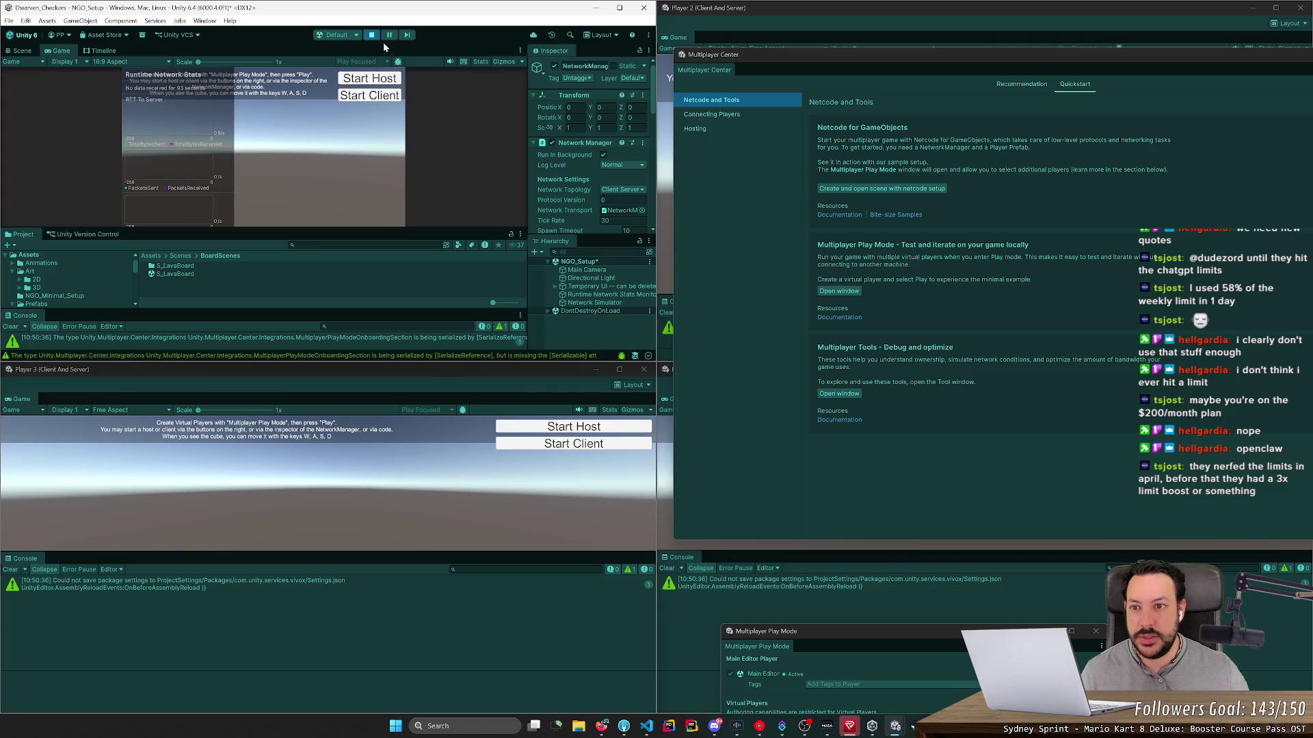
left_click(373, 37)
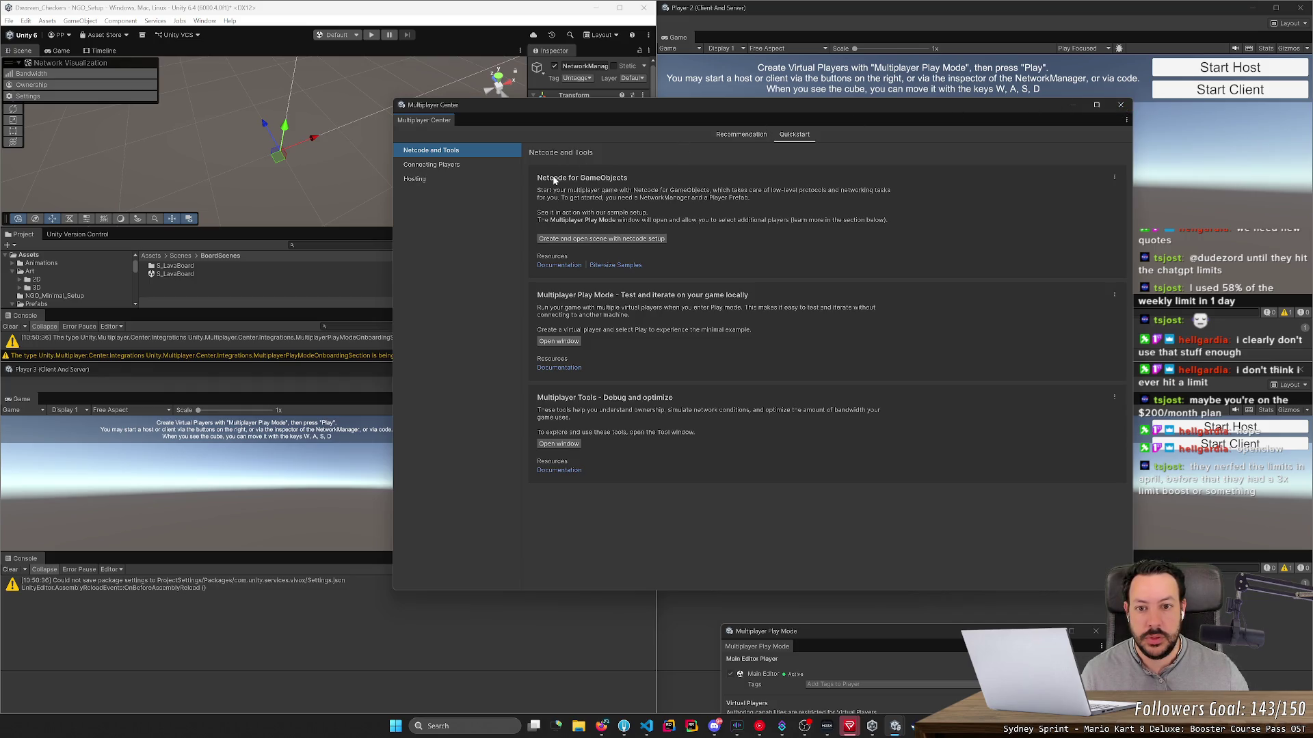
Step: Shorten the Multiplayer Center, view Connecting Players, and open Services settings from the link-project warning
left_click_drag(694, 99, 692, 151)
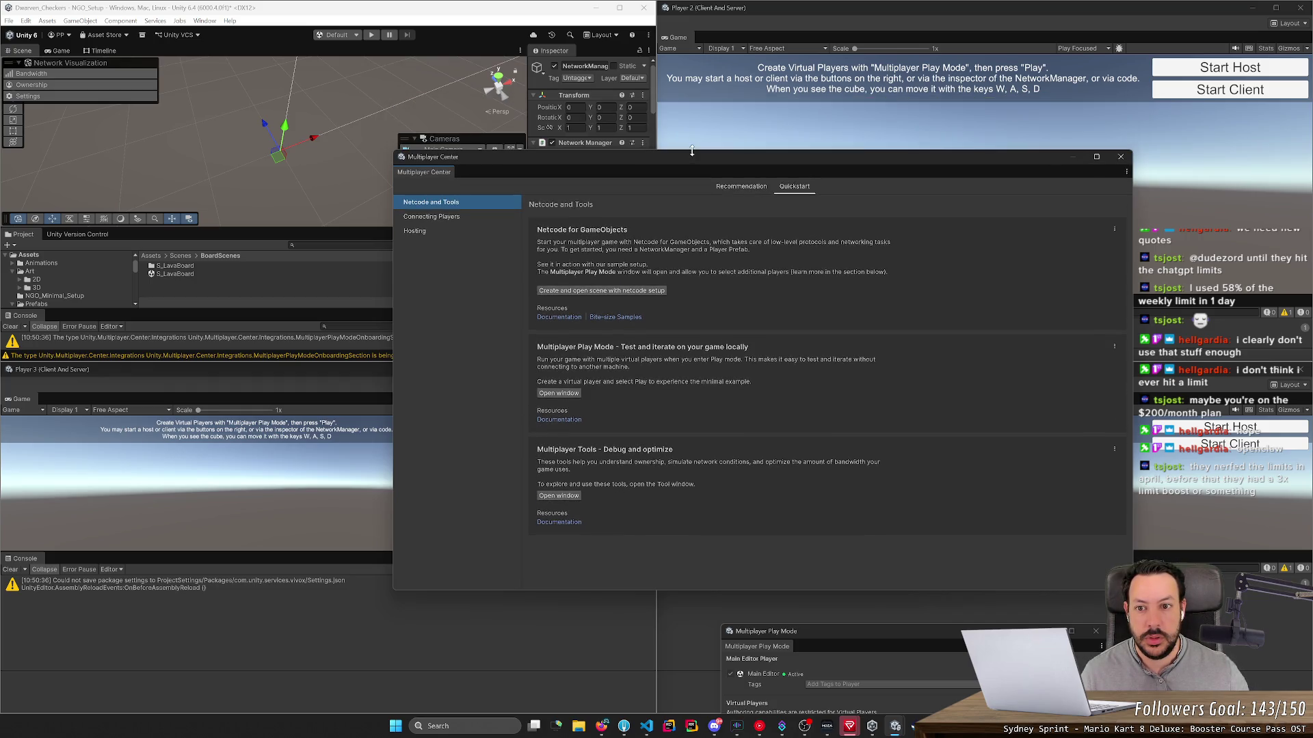
left_click(459, 217)
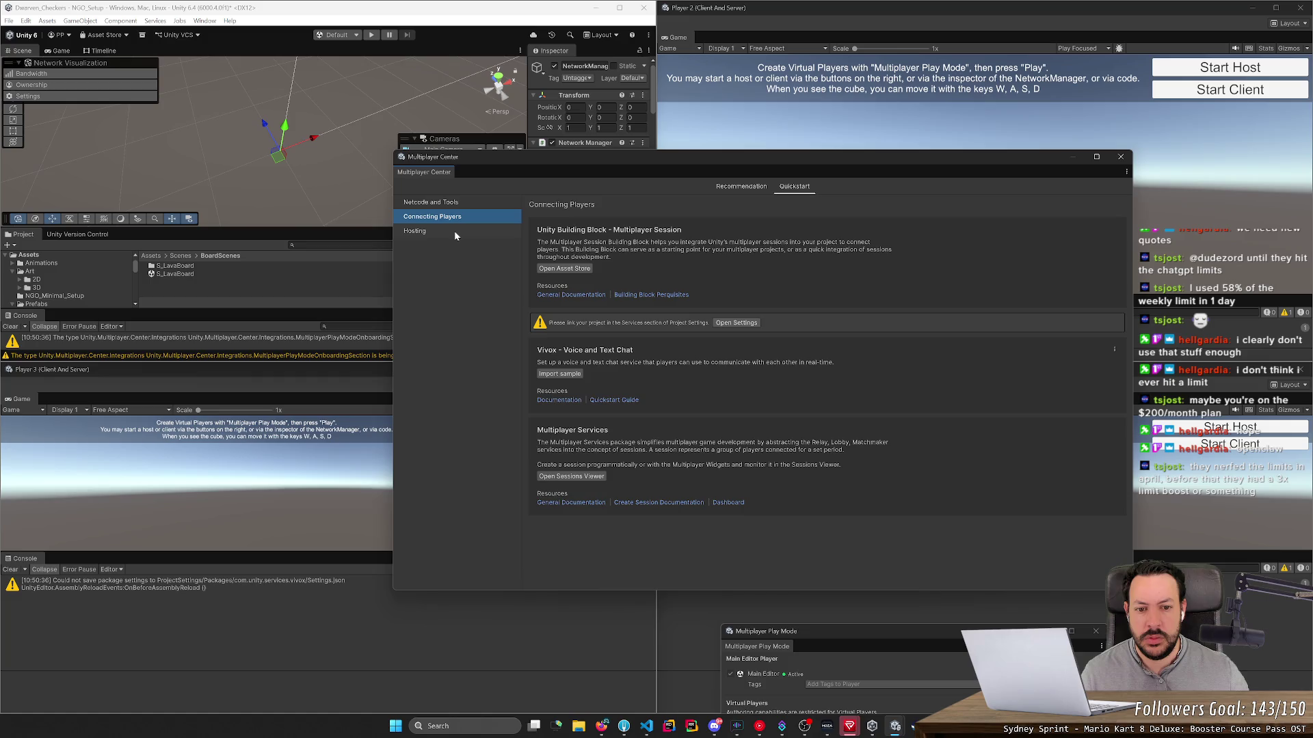
left_click_drag(608, 323, 673, 323)
left_click(652, 328)
left_click(716, 324)
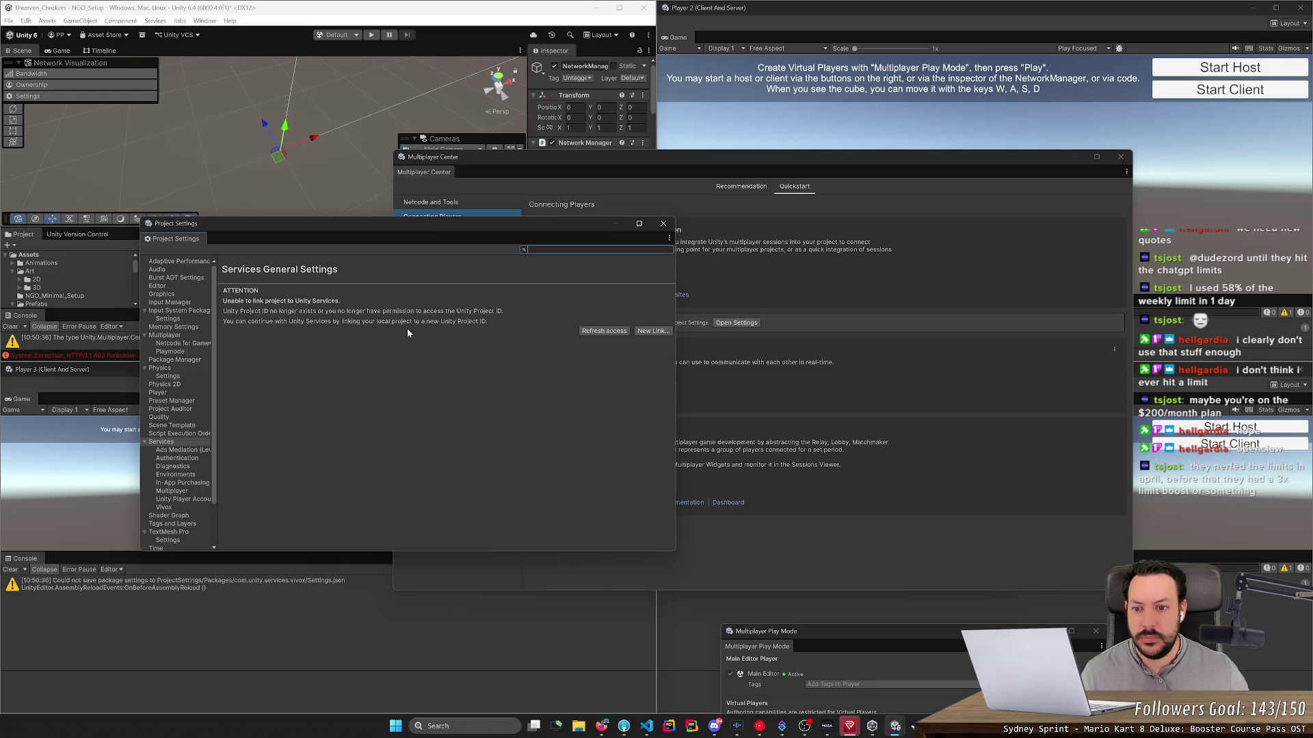
Step: Start a New Link to a cloud project and close the Organization list without choosing
left_click(653, 331)
left_click(489, 354)
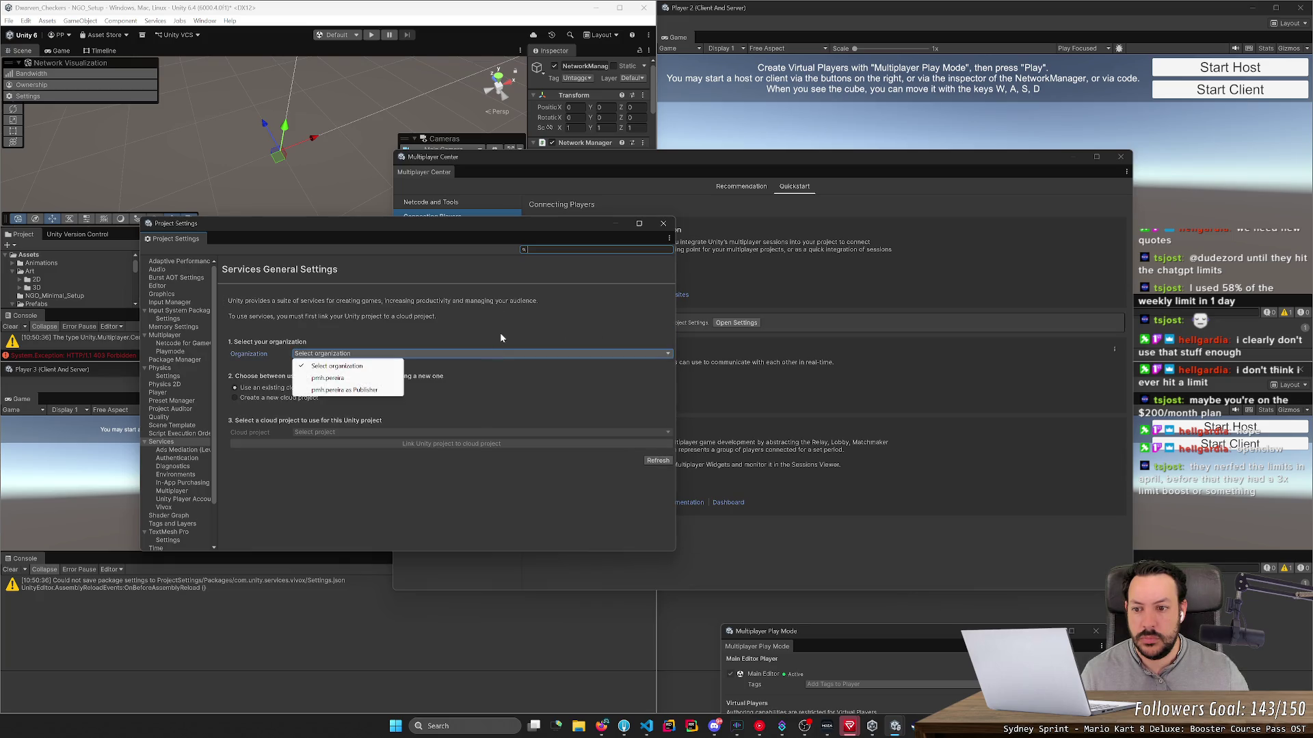
left_click(484, 354)
left_click(492, 348)
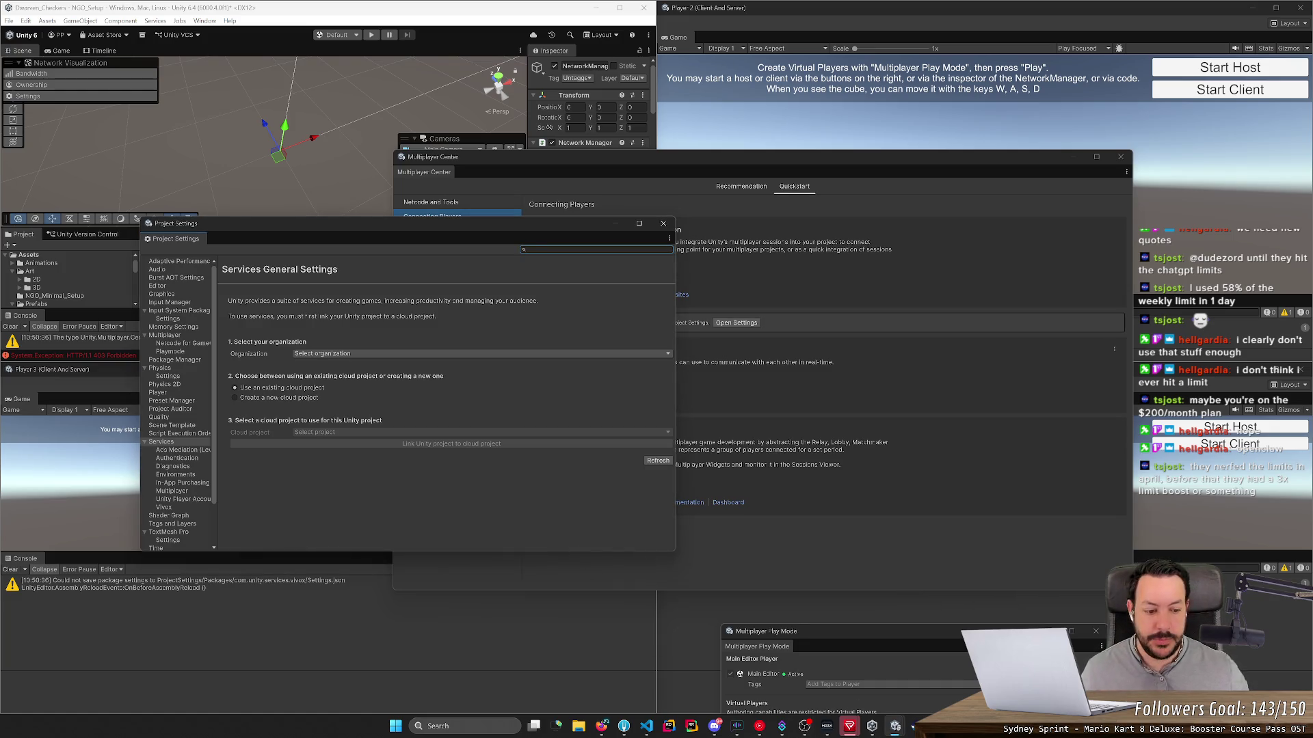
Step: Launch Unity Hub from Windows search for 'unity' and open its account menu
key("super")
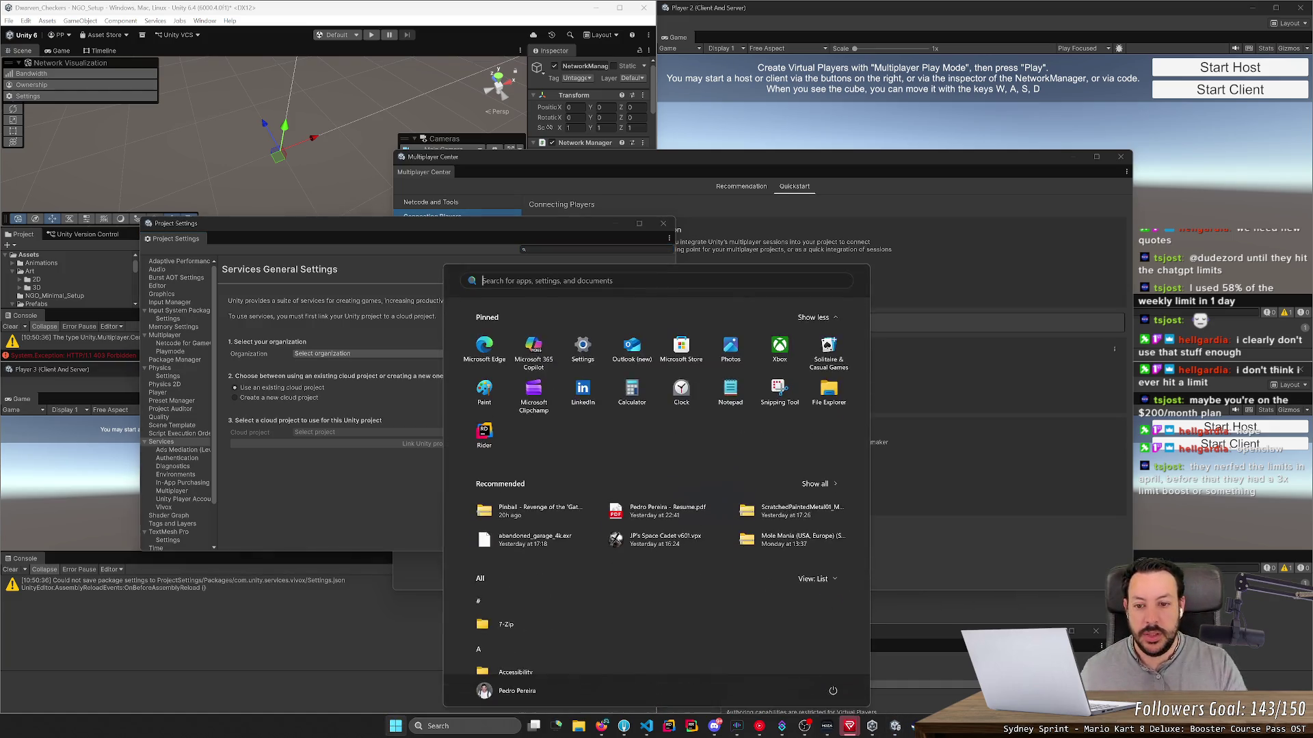
type("unity")
key("BackSpace")
key("BackSpace")
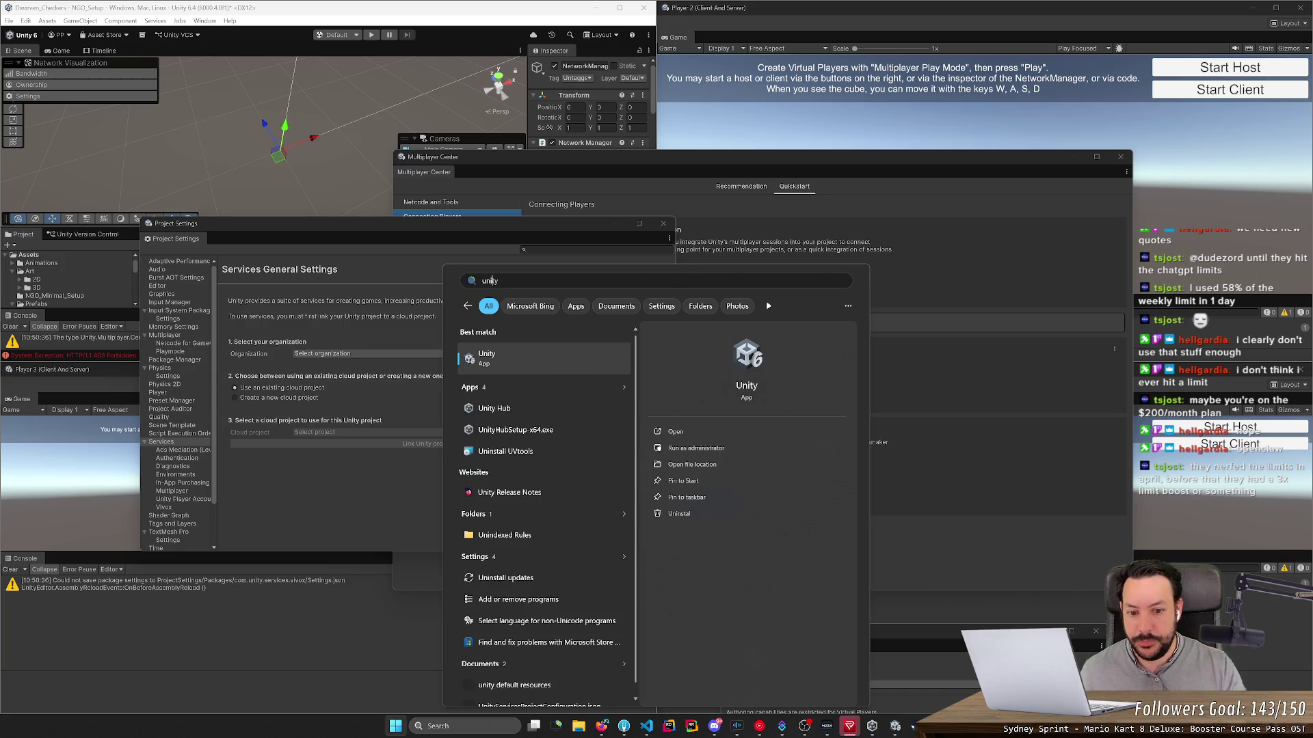
key("Down")
key("Return")
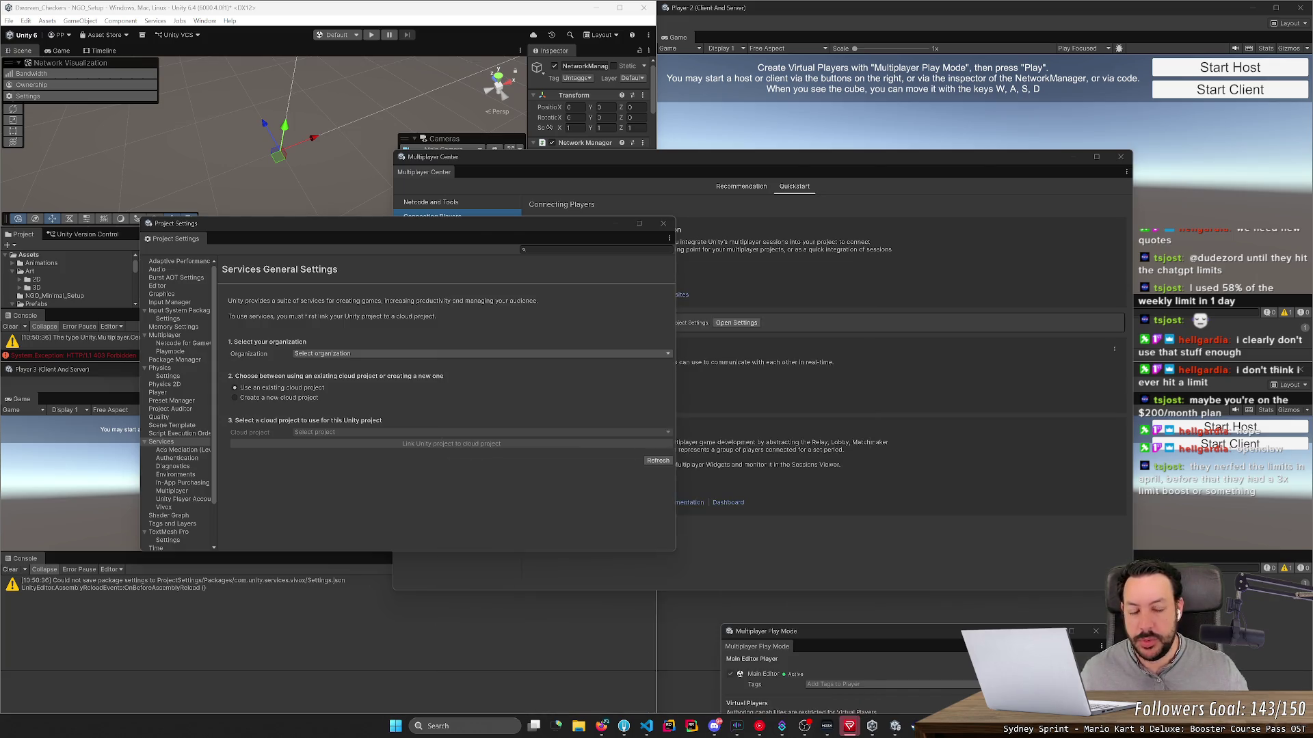
left_click(901, 184)
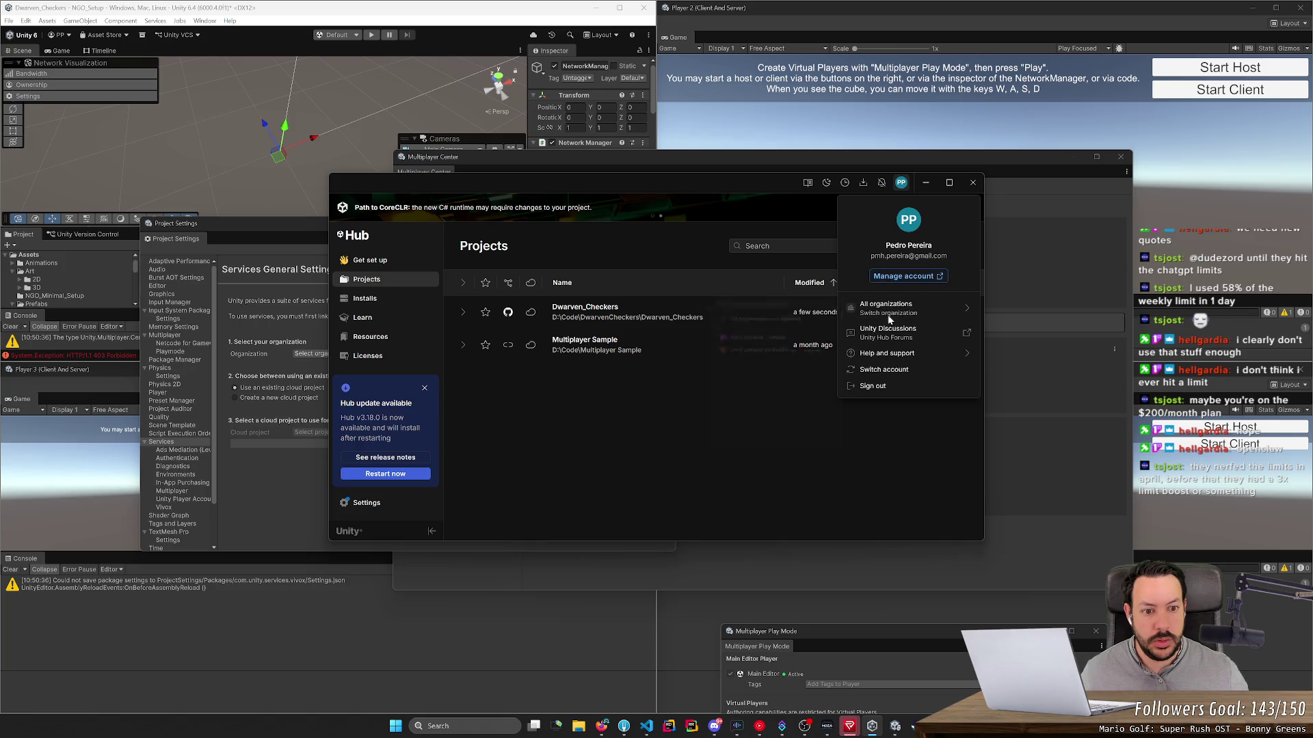
Step: Close the Unity sign-in tab and switch Firefox to the Original profile
left_click(737, 497)
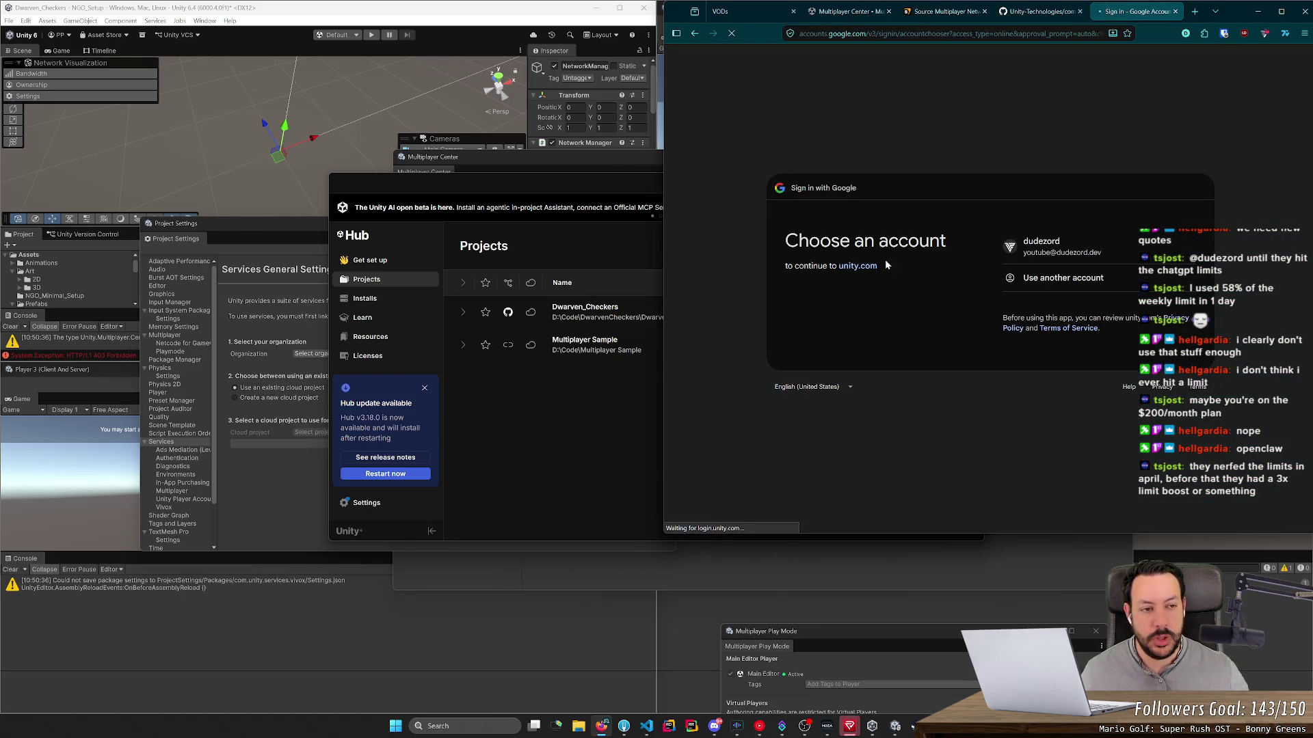
middle_click(1126, 13)
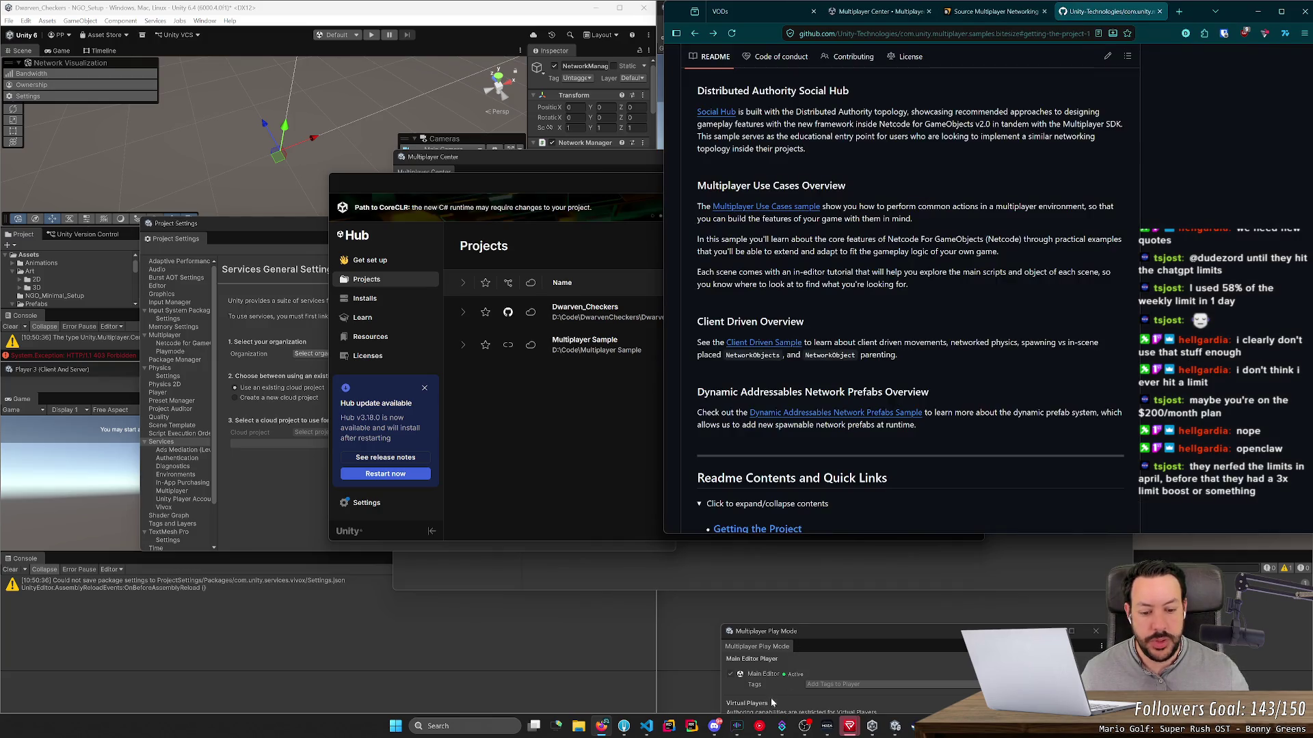
left_click(1184, 33)
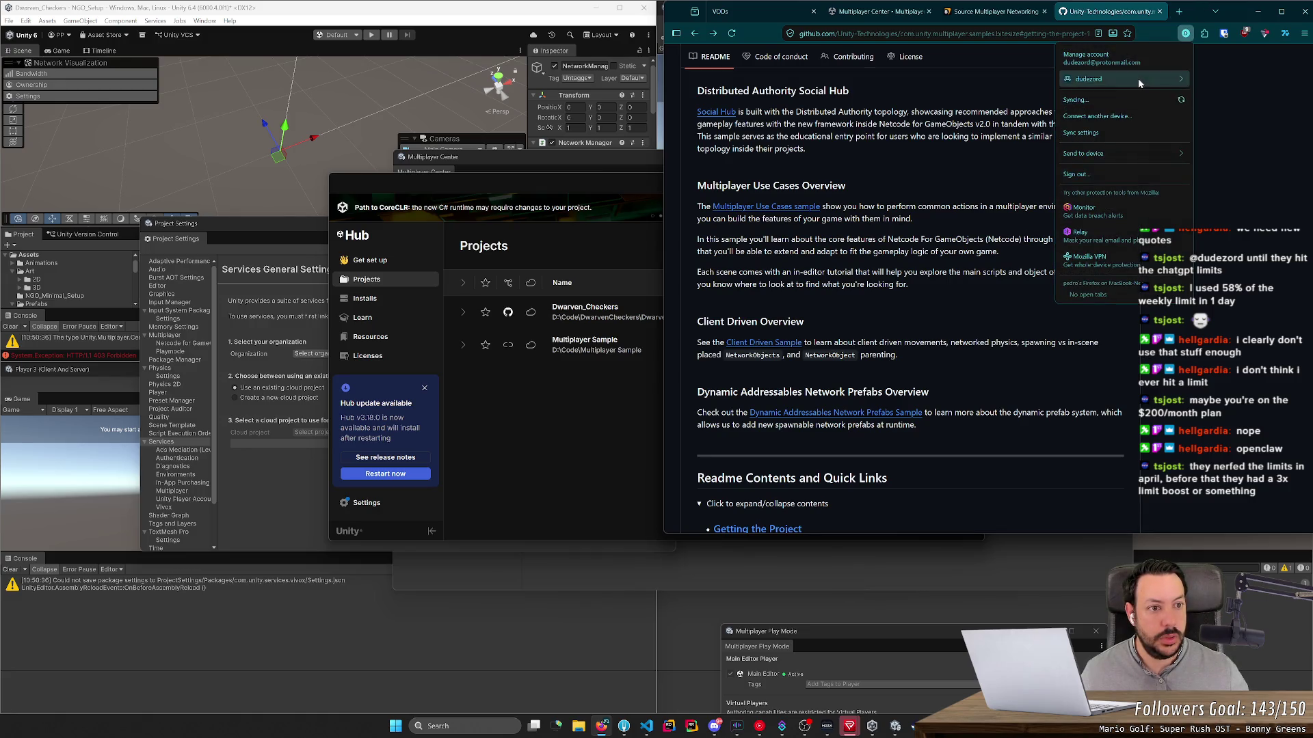
left_click(1086, 130)
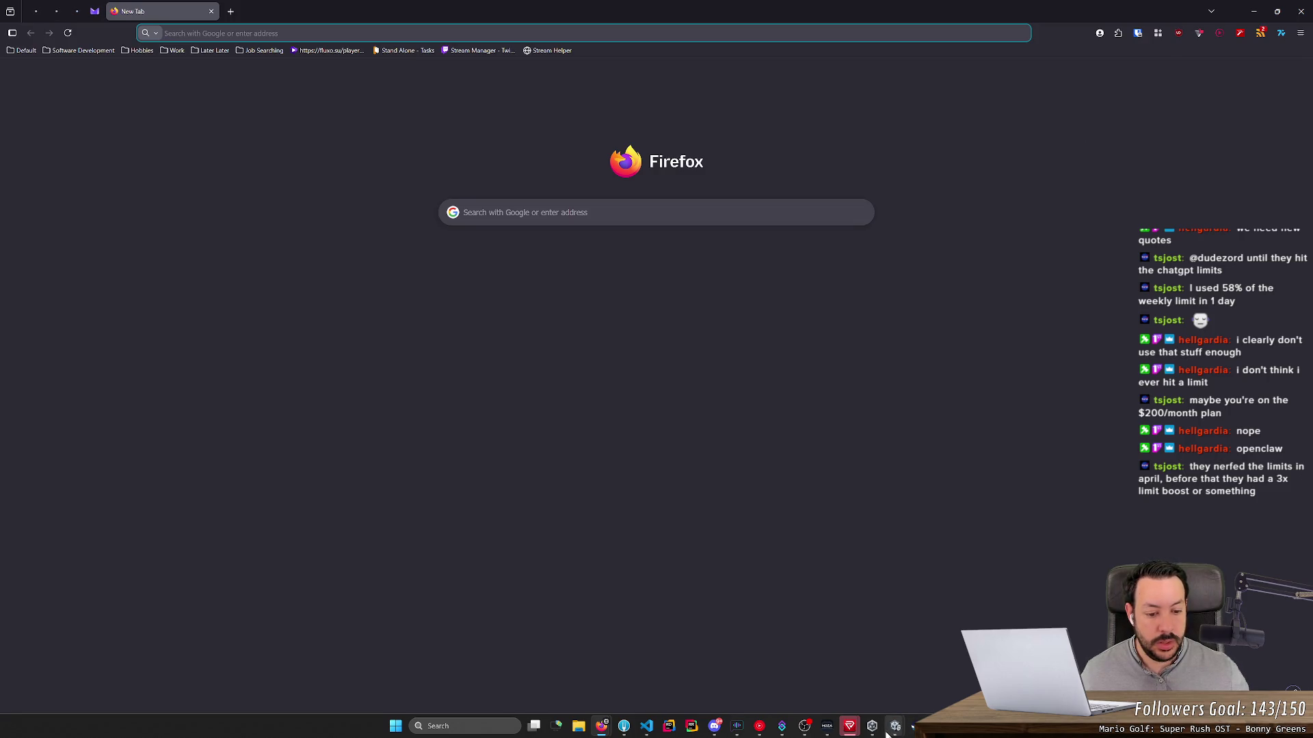
mouse_move(895, 726)
left_click(896, 677)
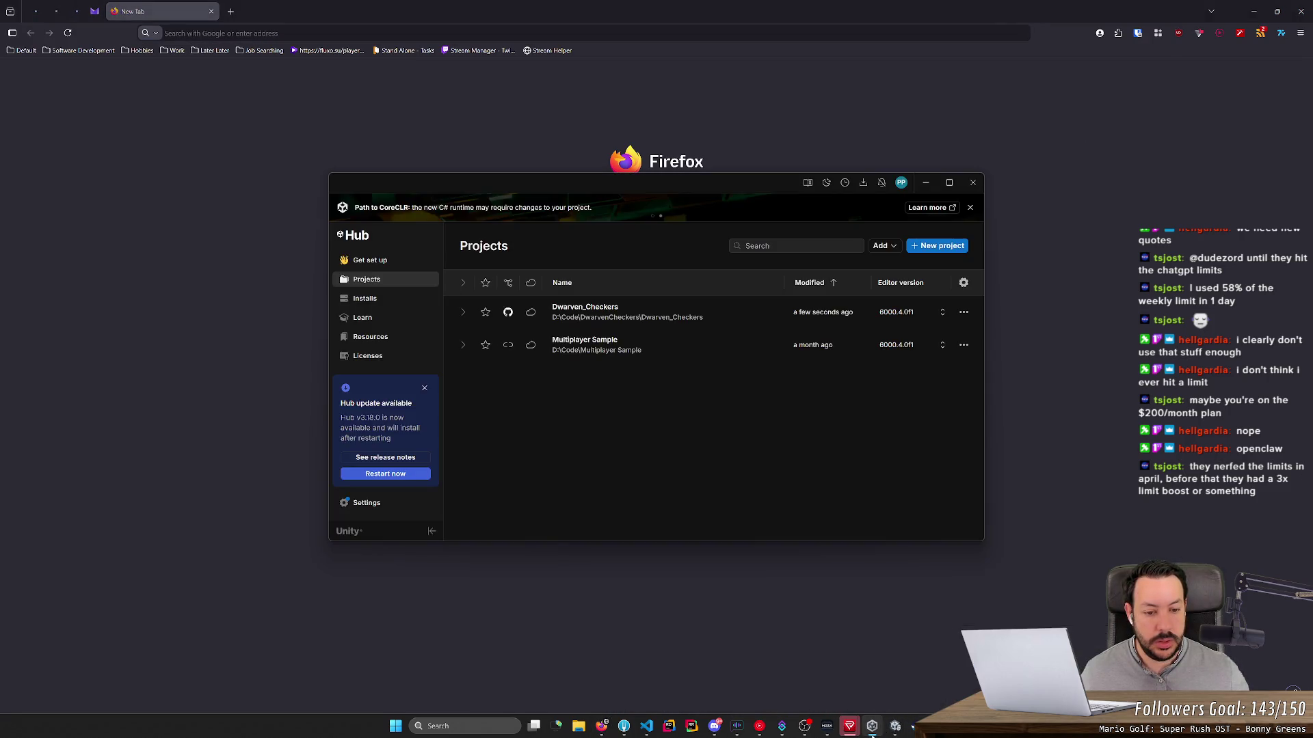
left_click(901, 182)
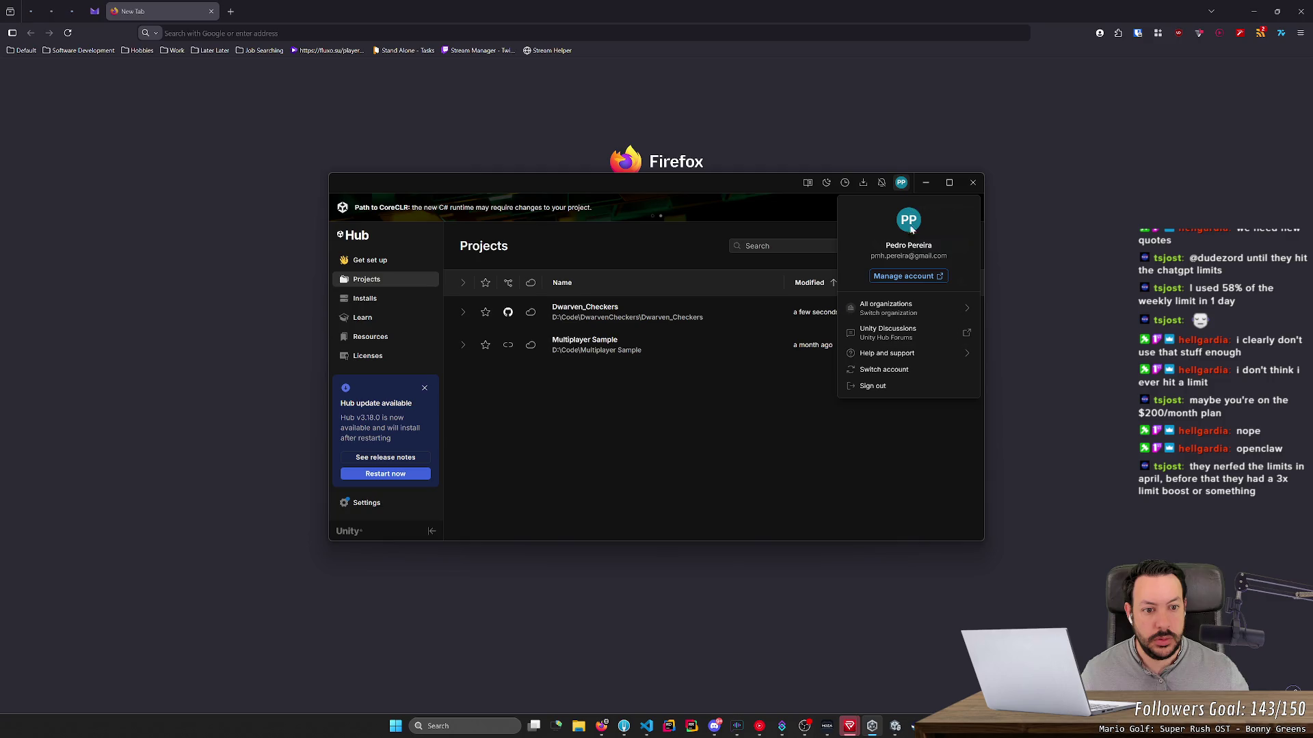
left_click(907, 306)
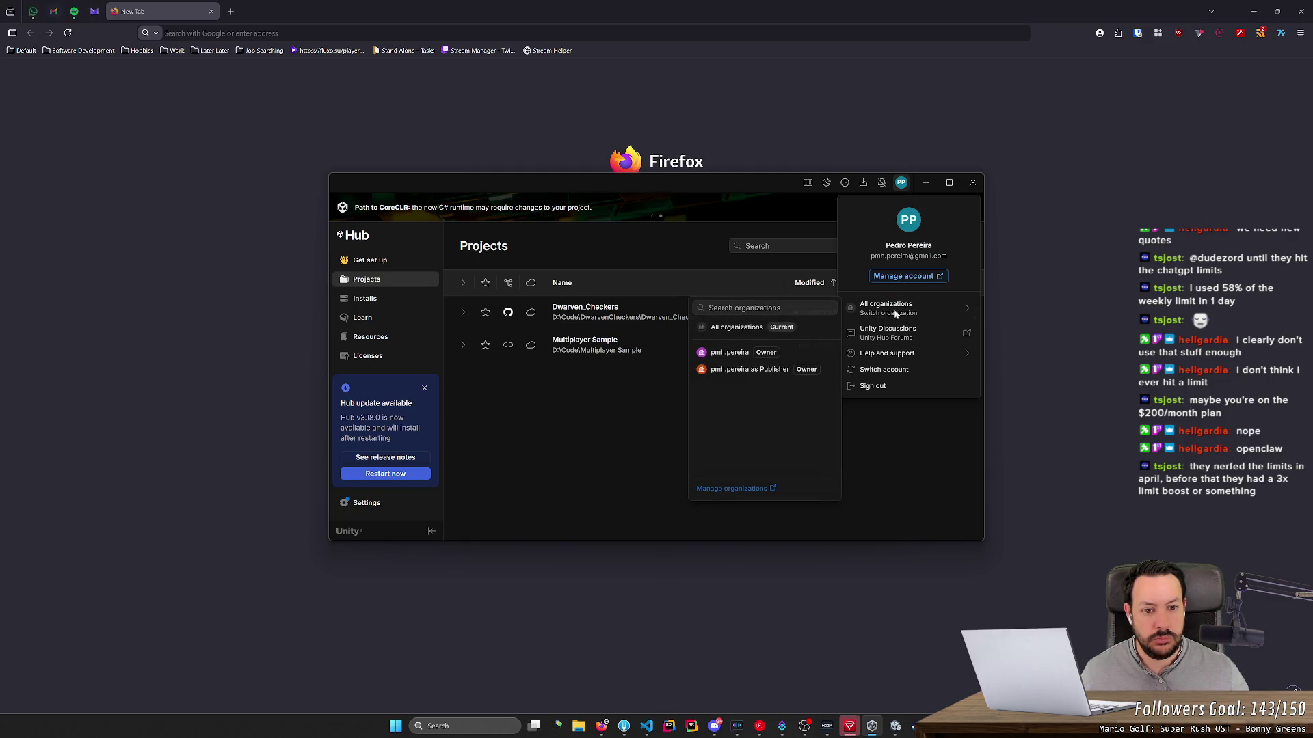
left_click(741, 491)
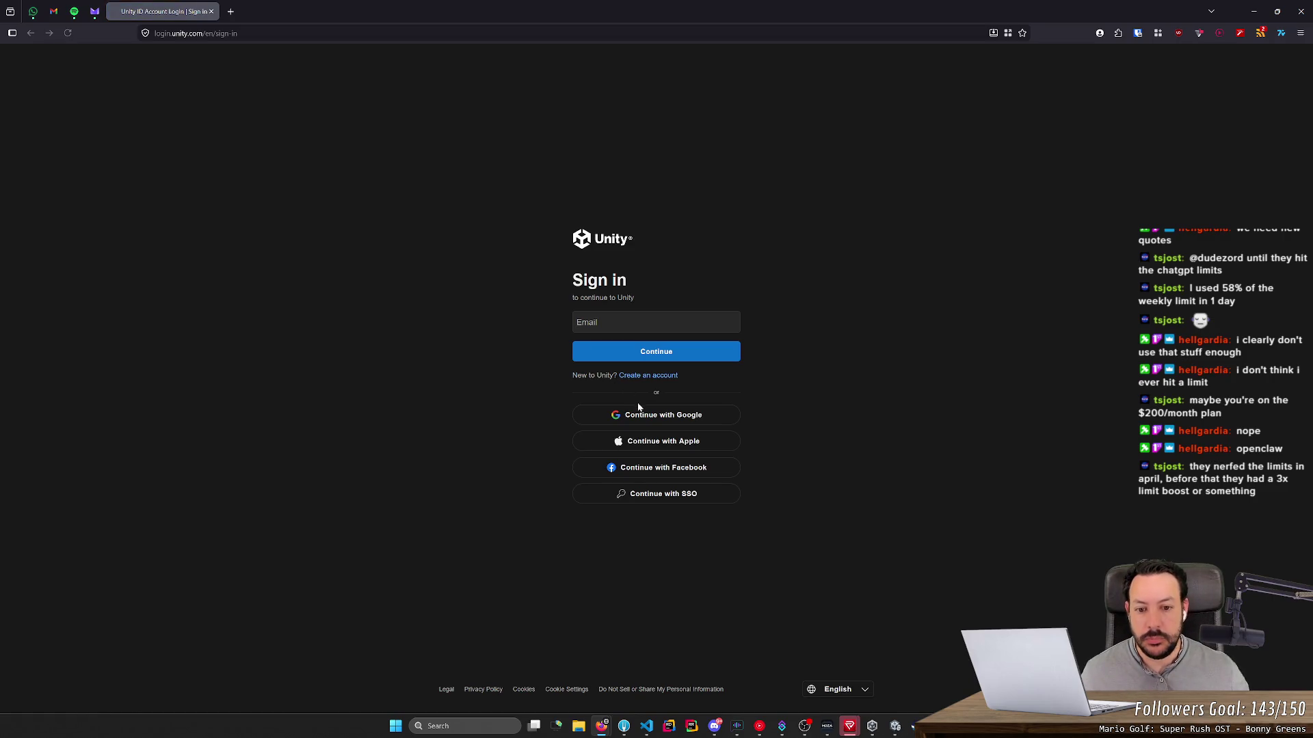
Step: Sign in to Unity ID with the Google account and accept the consent screen to reach My organizations
left_click(638, 410)
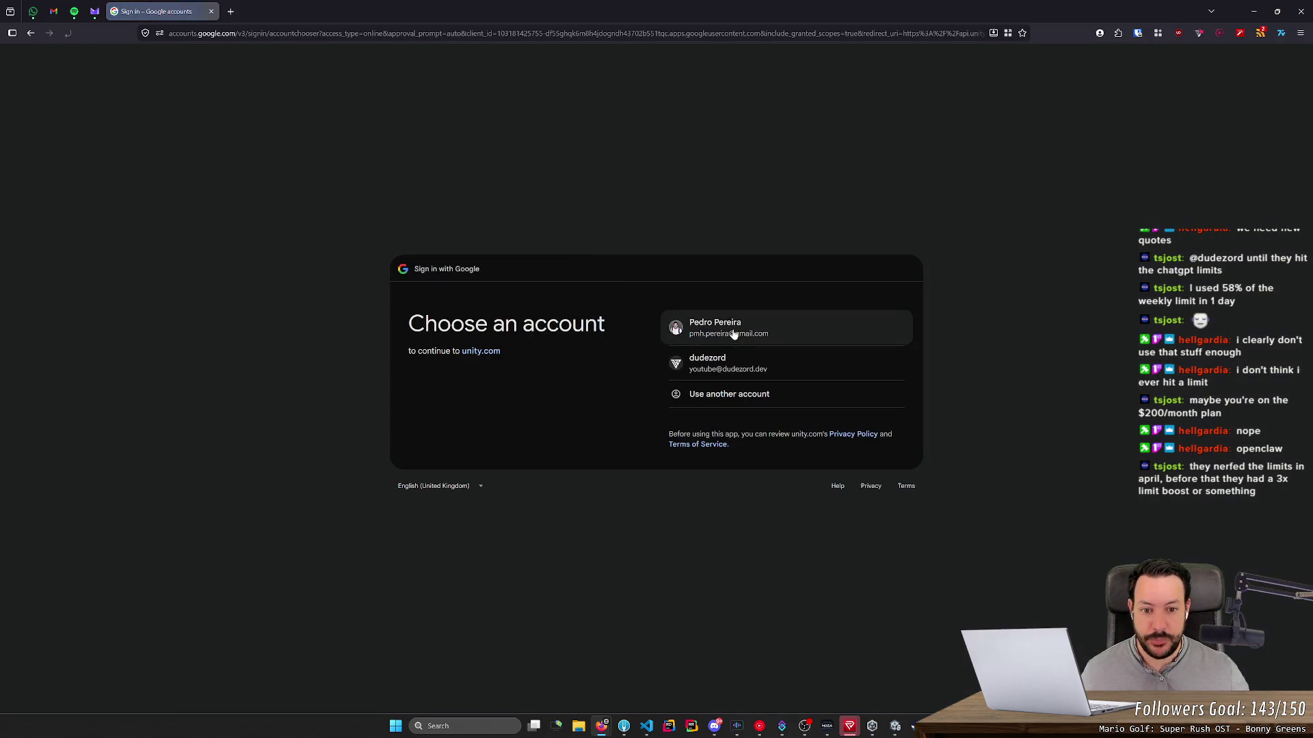
left_click(714, 328)
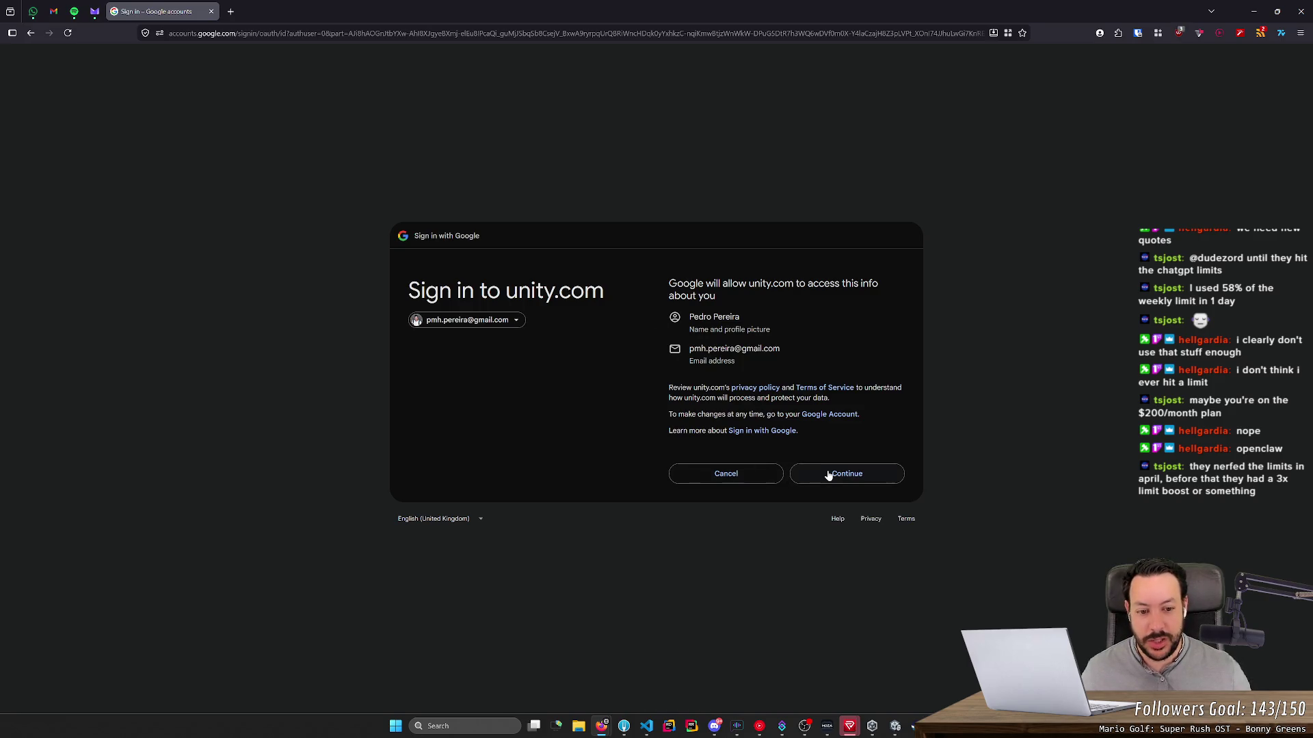
left_click(828, 476)
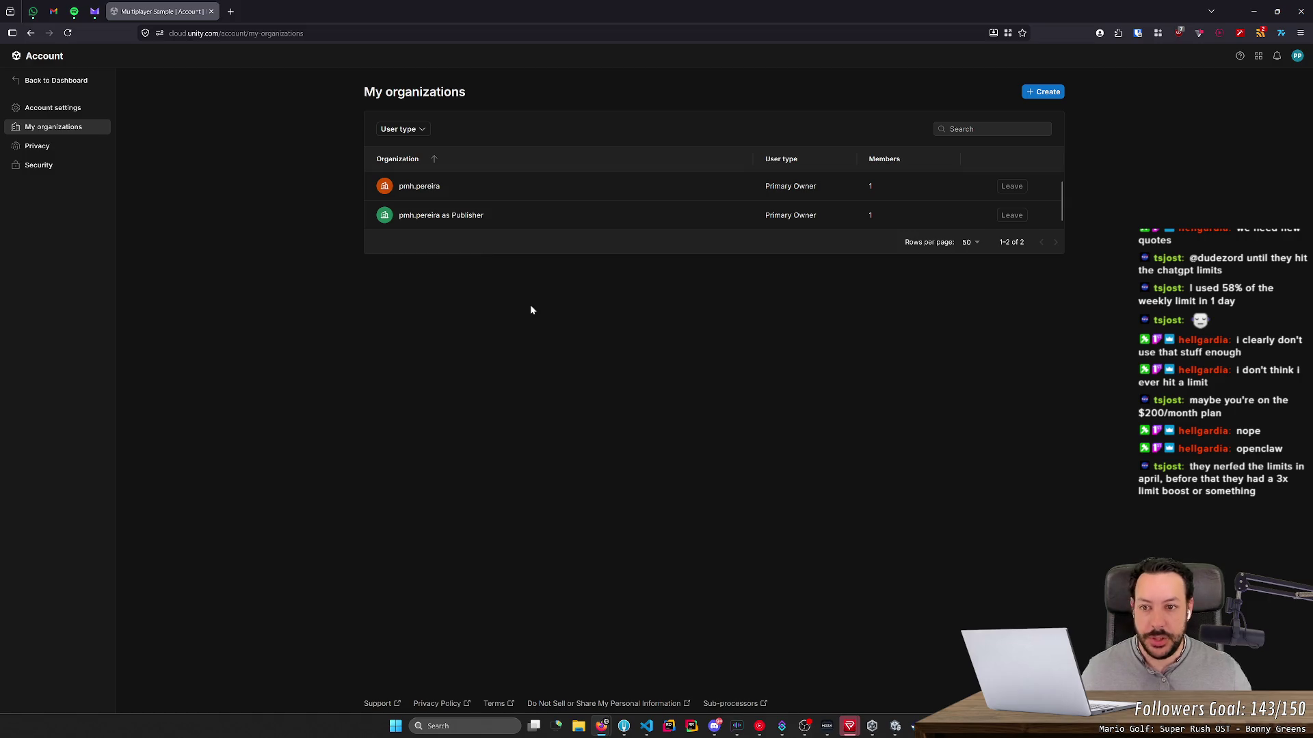
Step: Create a new Unity Cloud organization named DwarvenCheckers
left_click(1046, 94)
type("Dwar")
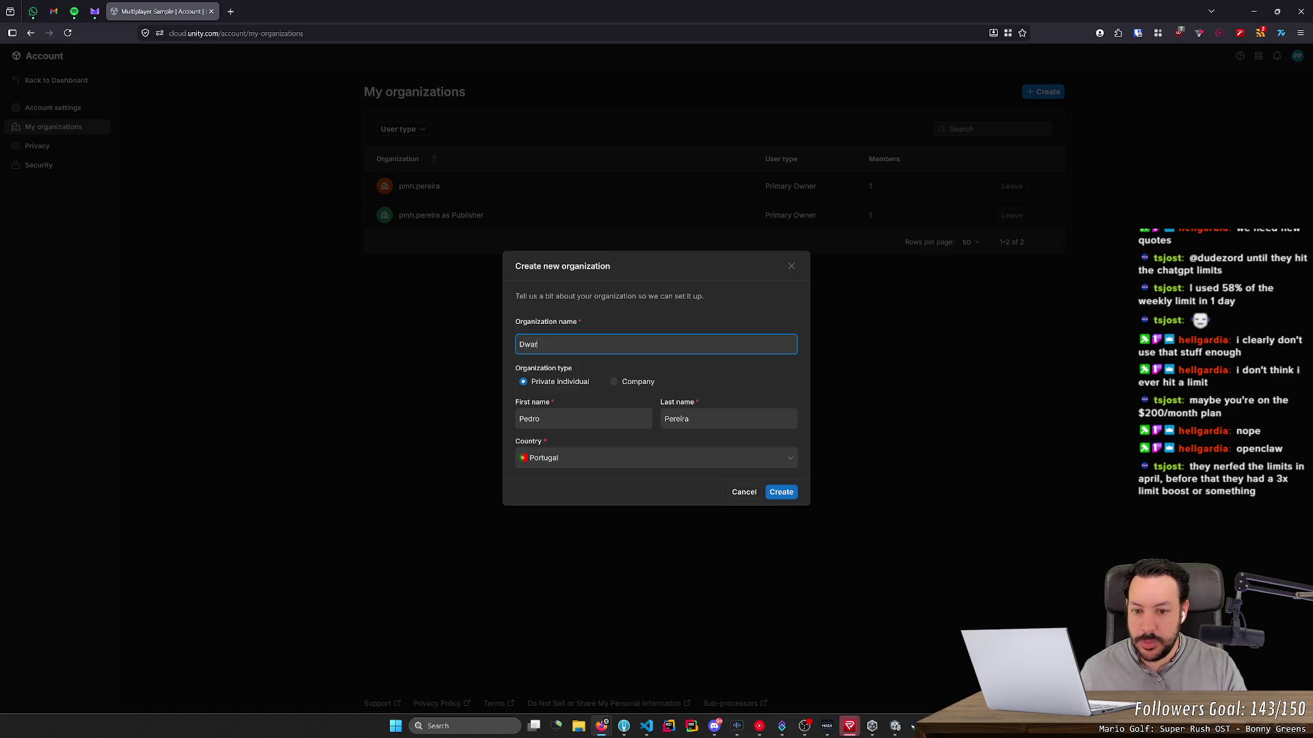
type("venCheckers")
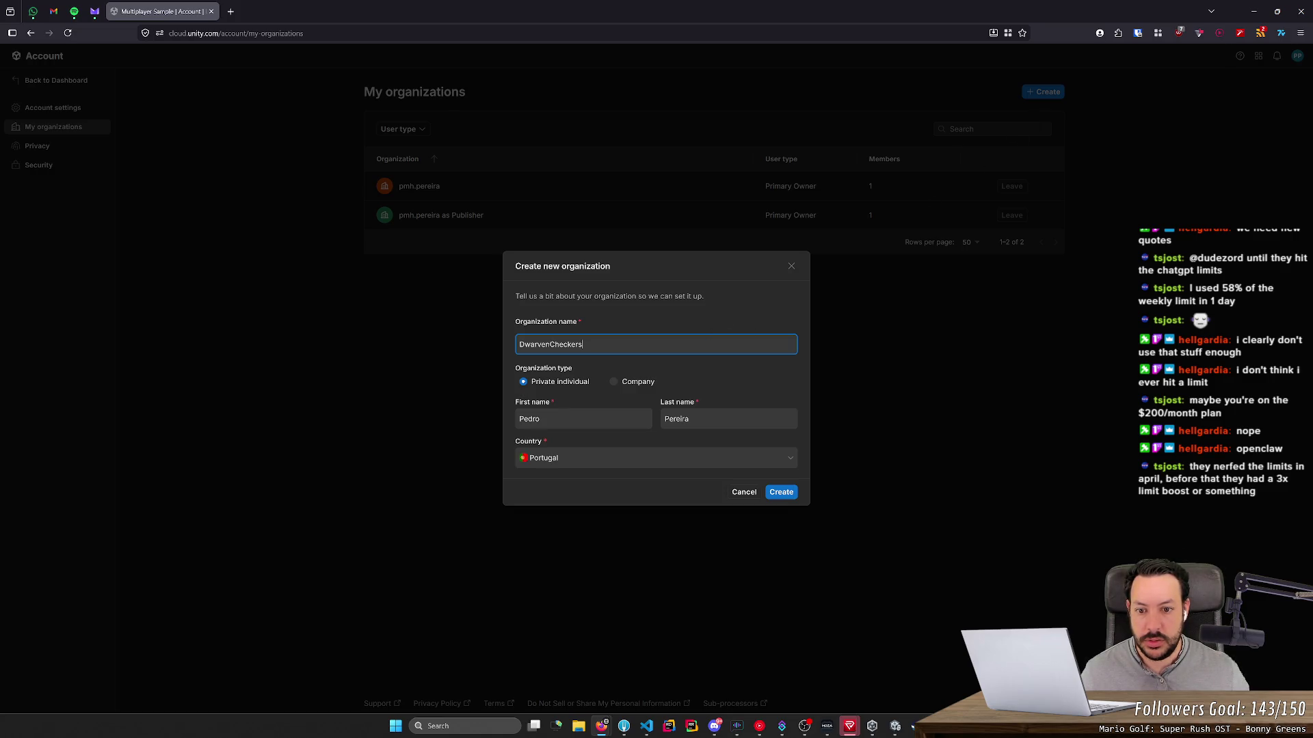
left_click(782, 495)
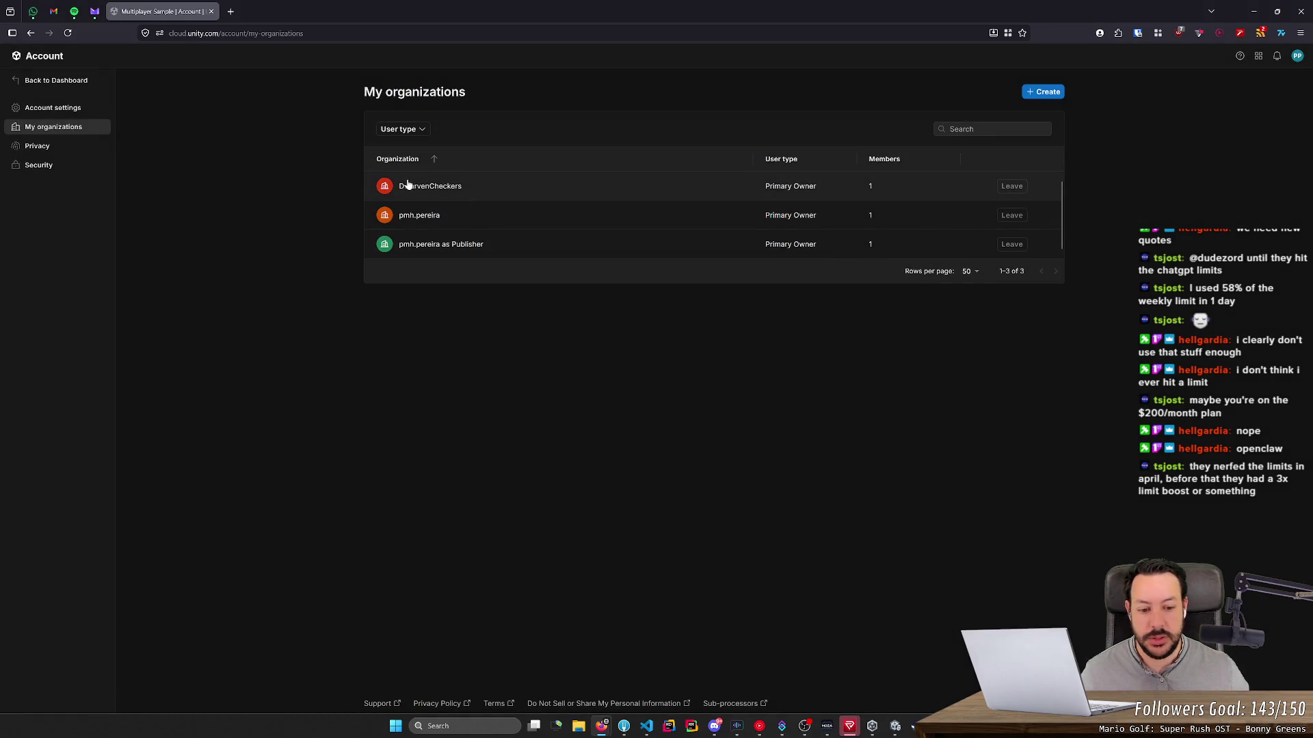
Step: Return to Unity's Services settings and refresh the organization list to include DwarvenCheckers
left_click(1256, 11)
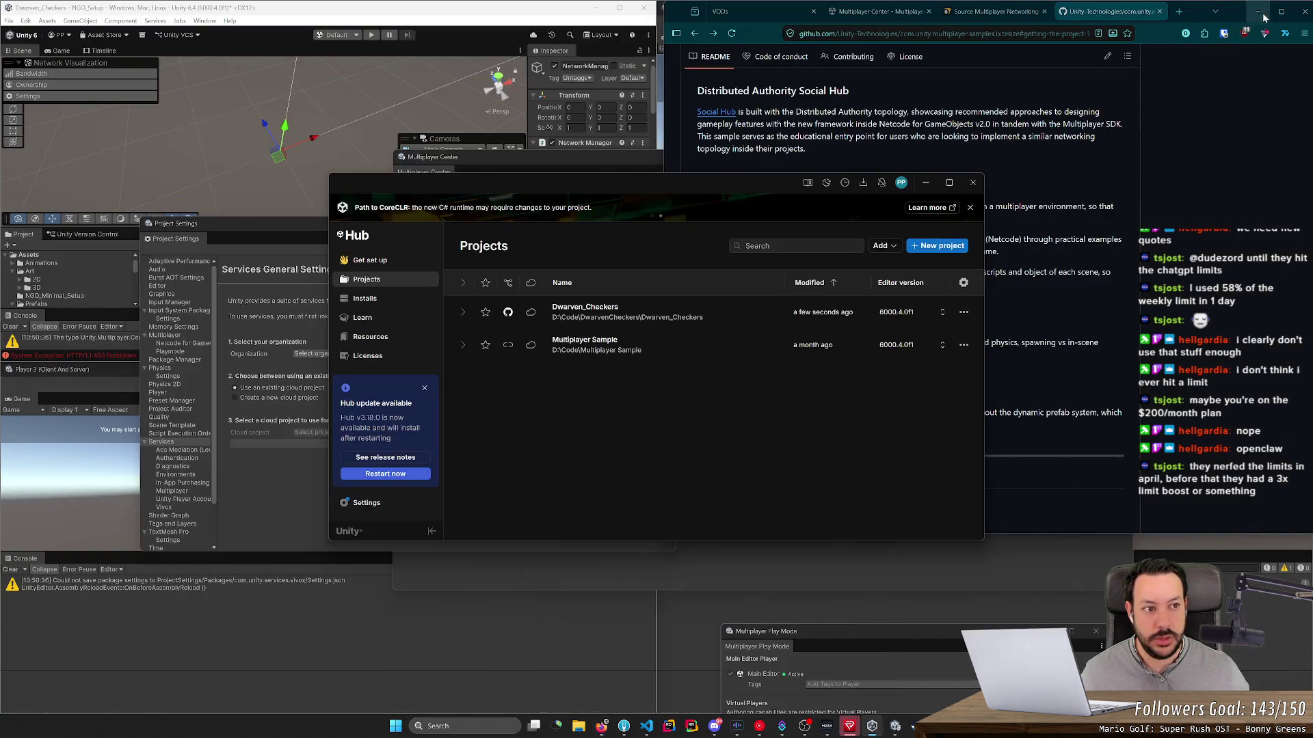
left_click(927, 182)
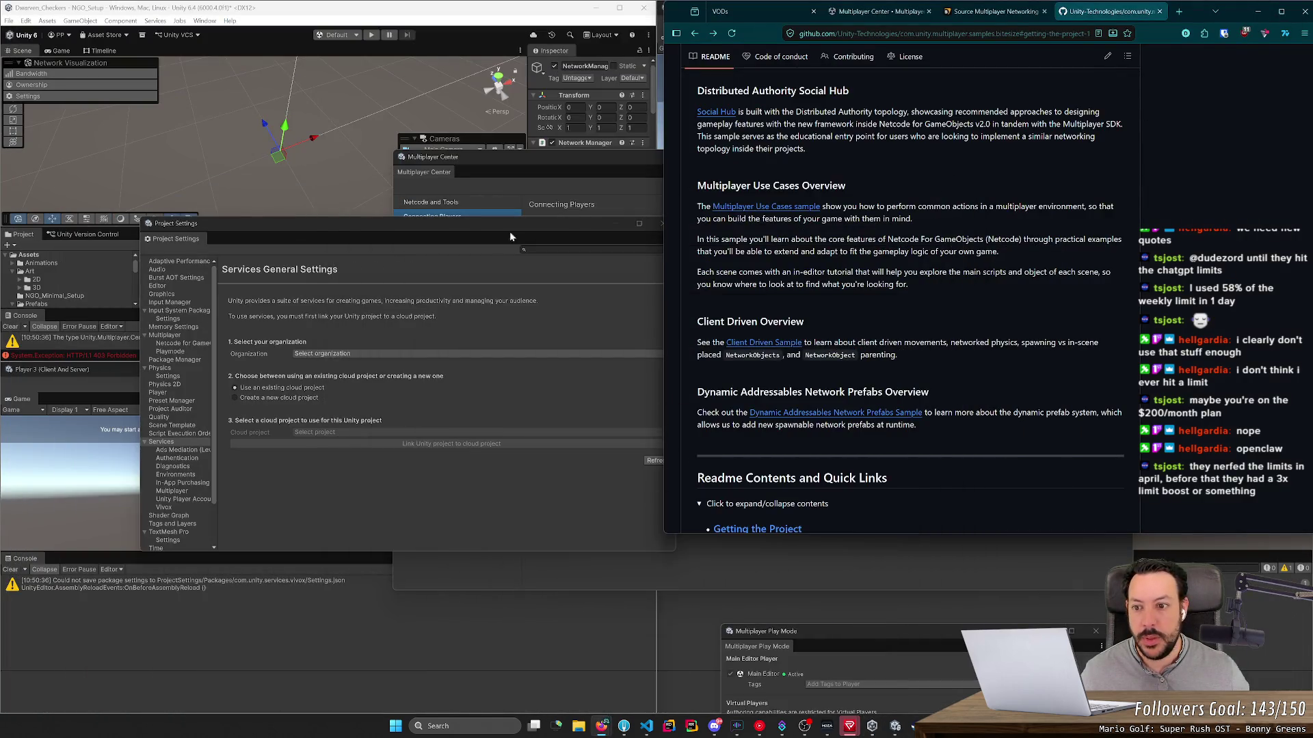
left_click(352, 354)
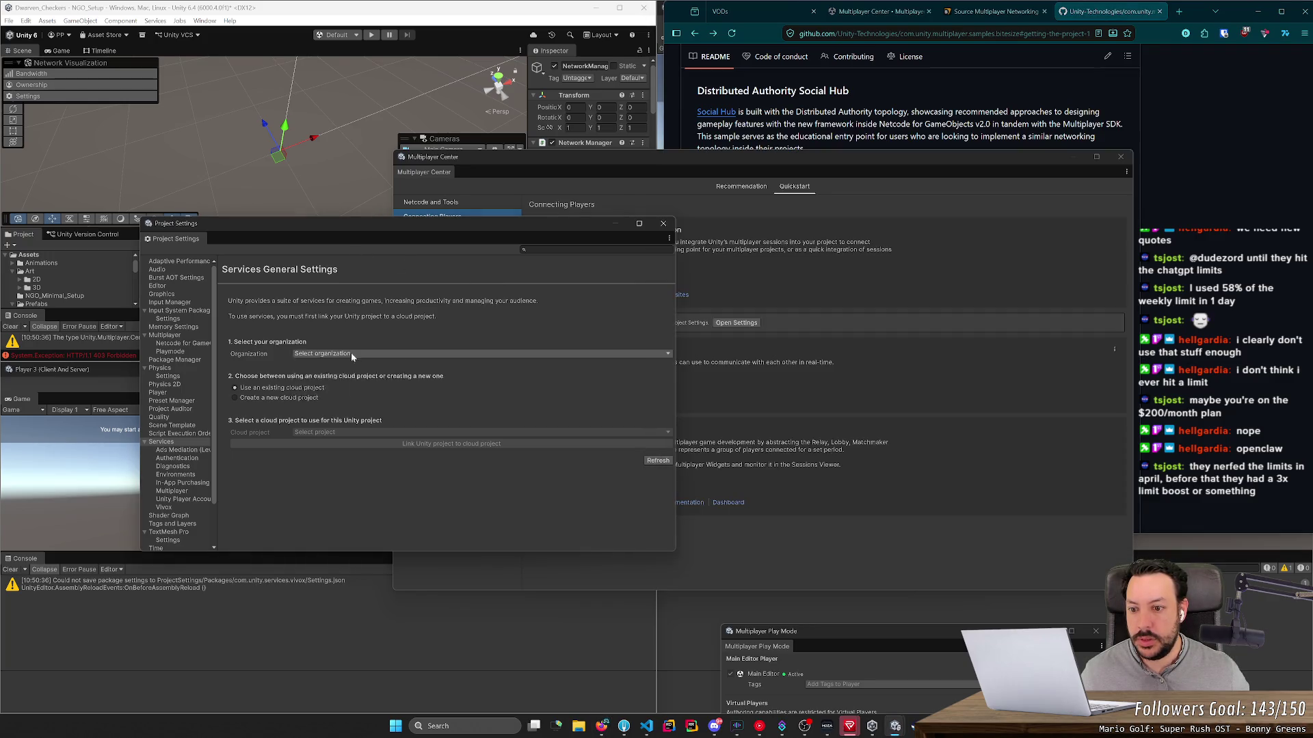
left_click(657, 460)
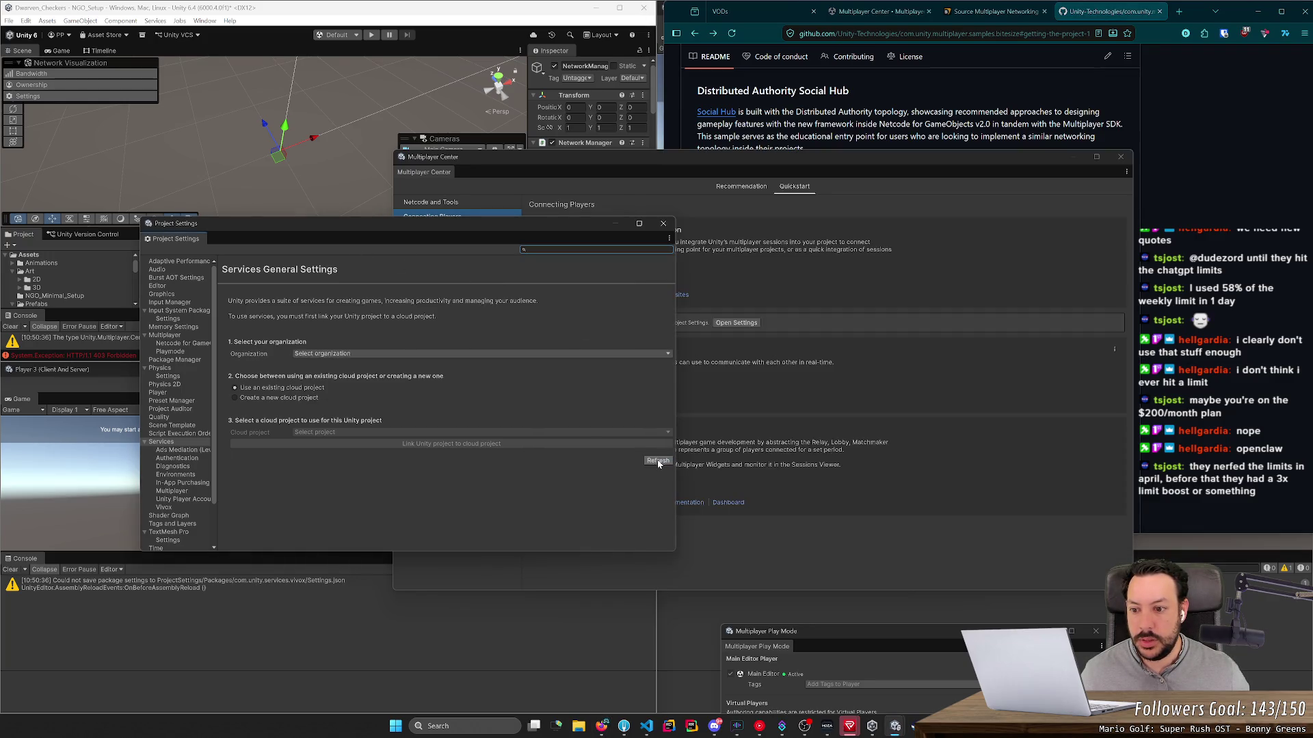
Step: Choose the DwarvenCheckers organization and create a new cloud project linked to this Unity project
left_click(432, 354)
left_click(361, 379)
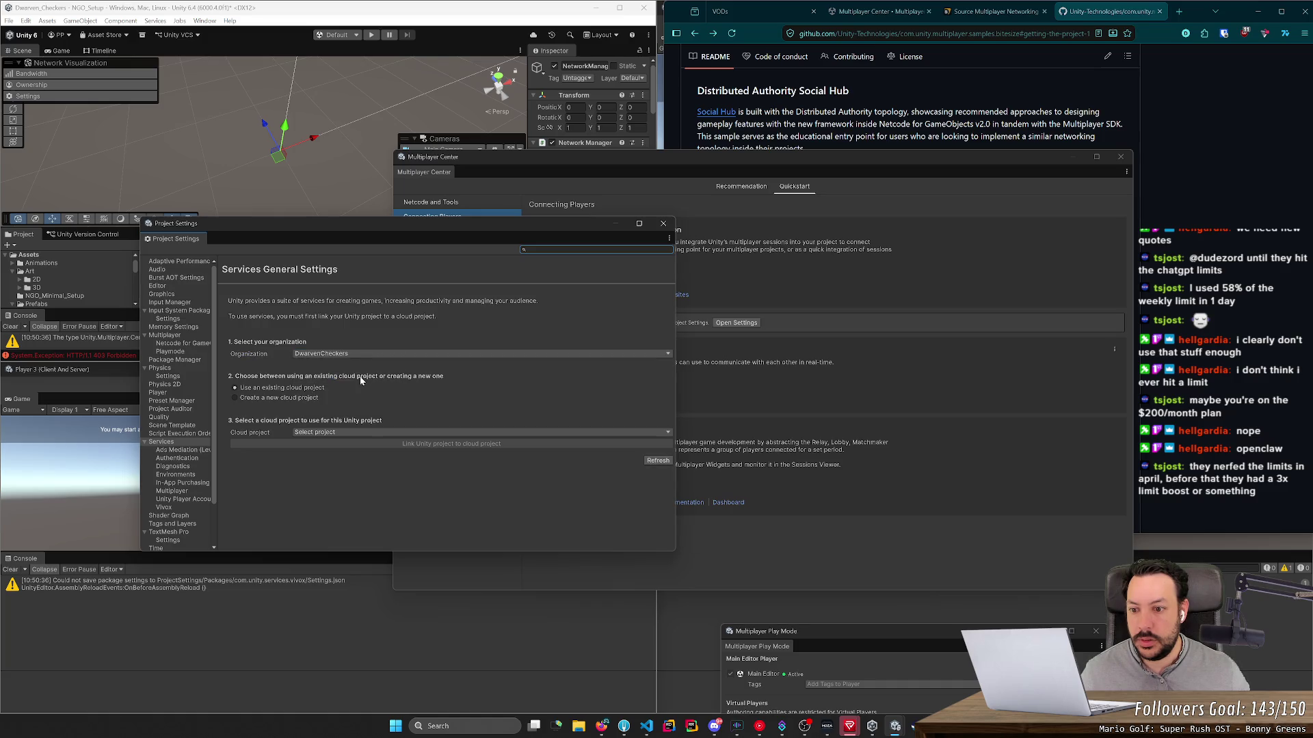
left_click(325, 432)
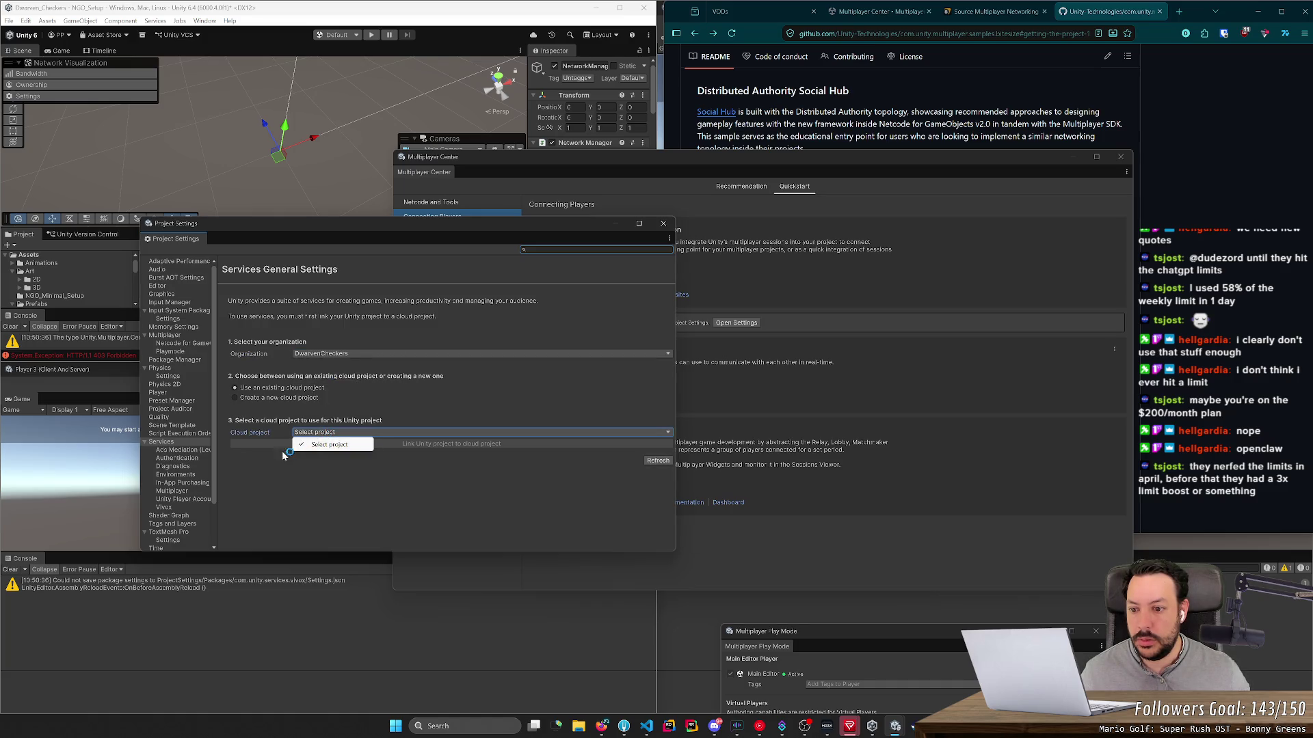
left_click(293, 448)
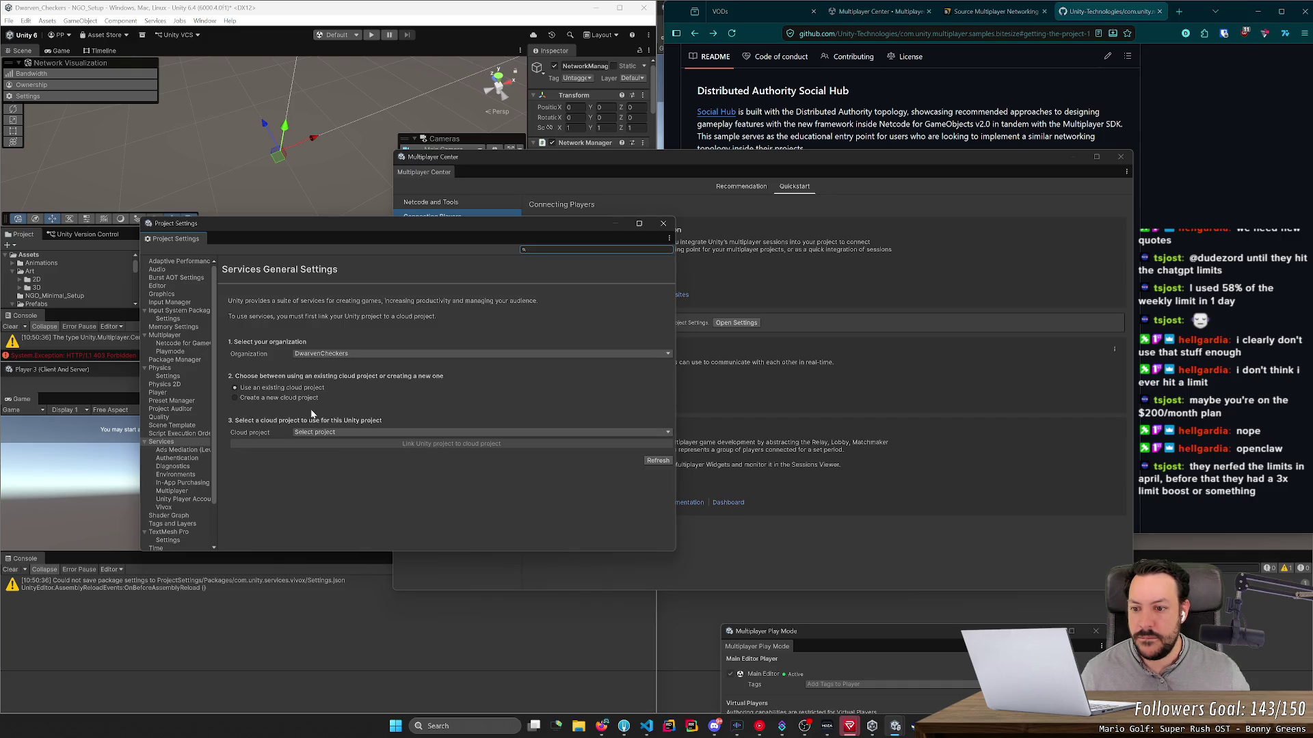
left_click(290, 399)
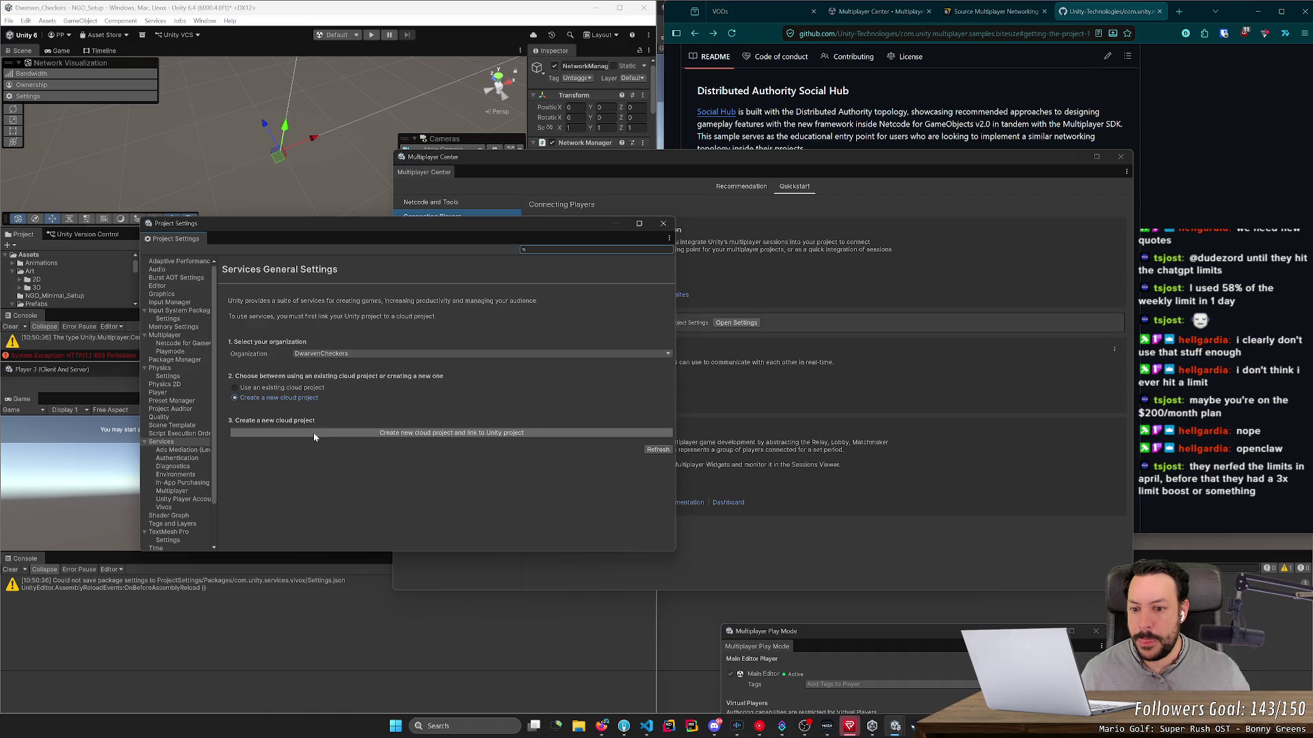
left_click(314, 435)
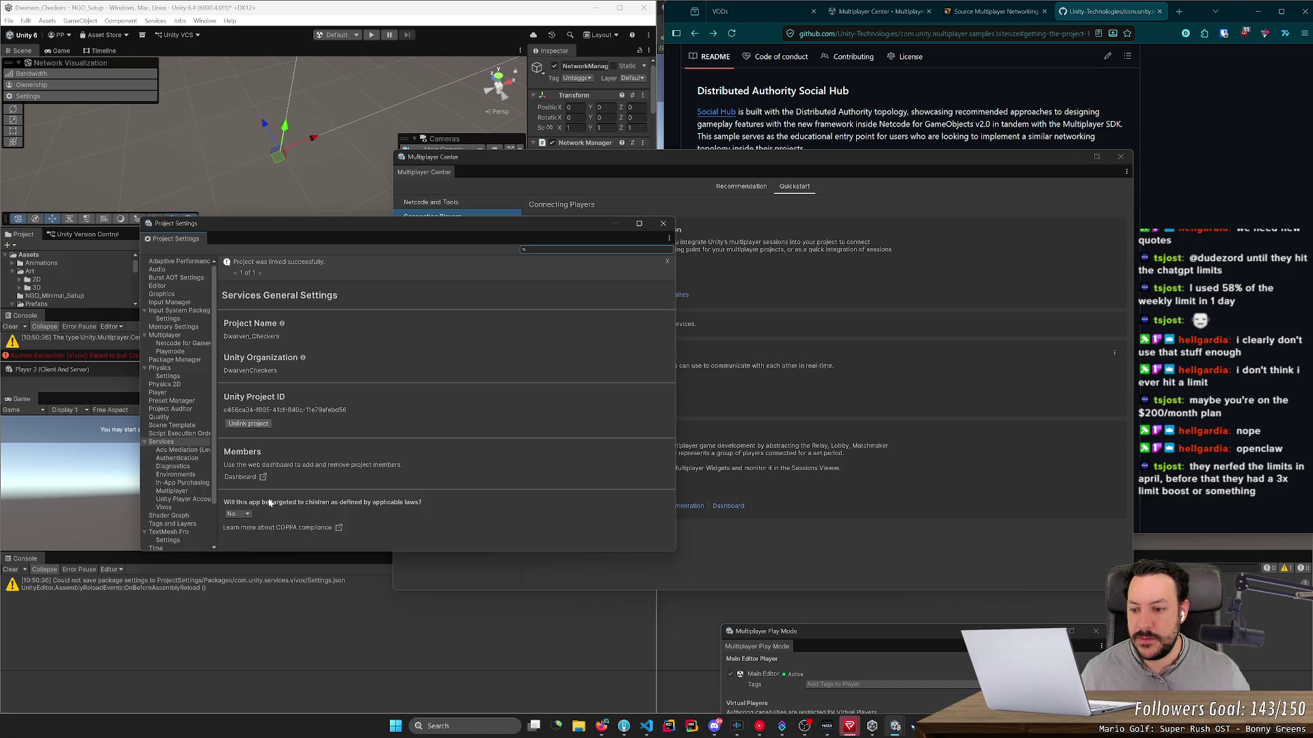
left_click(249, 519)
Step: Keep the app marked as not aimed at children, then close Project Settings and the Multiplayer Center
left_click(247, 526)
left_click(662, 223)
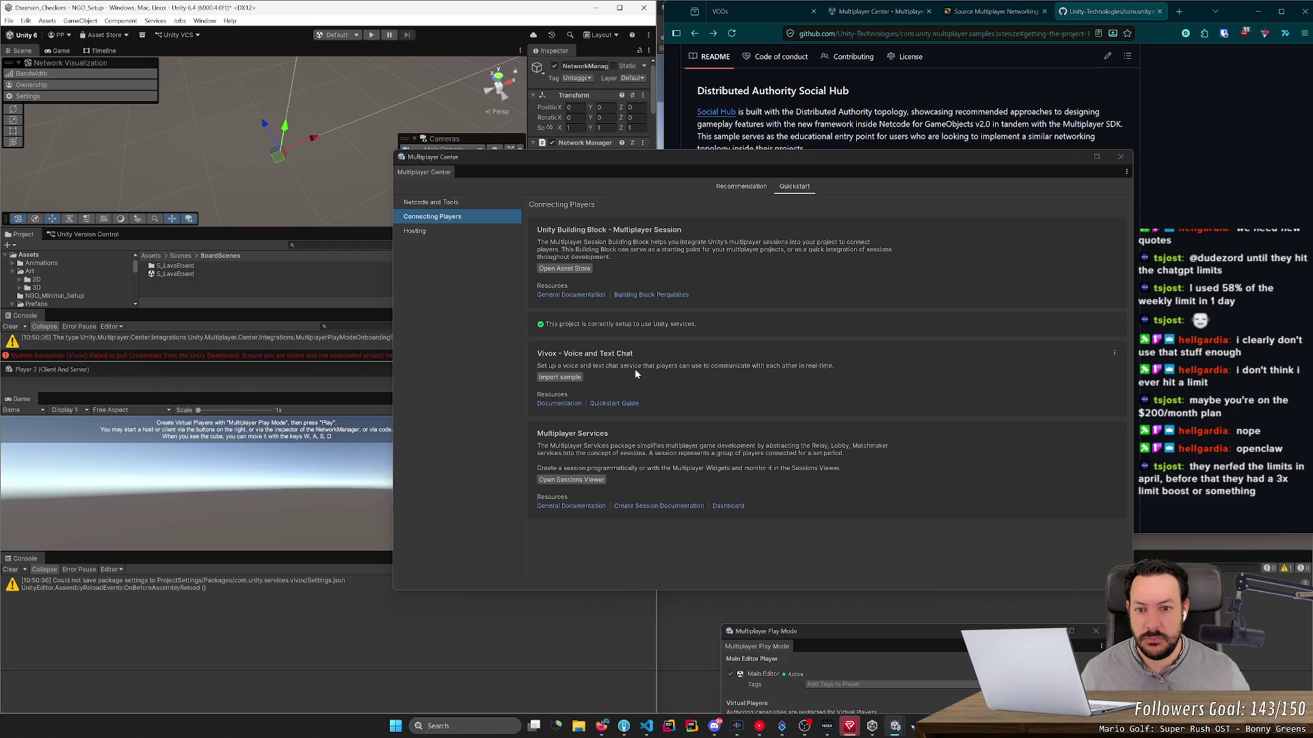
left_click(738, 189)
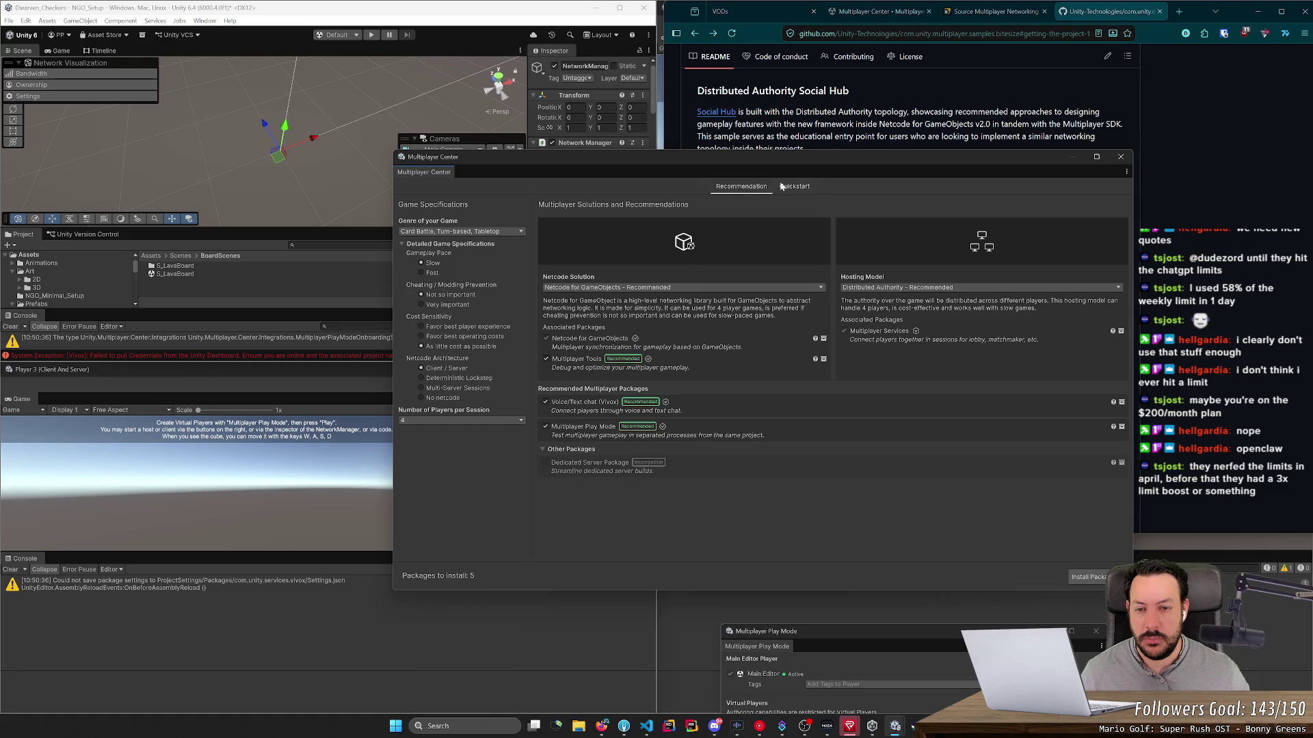
left_click(1121, 157)
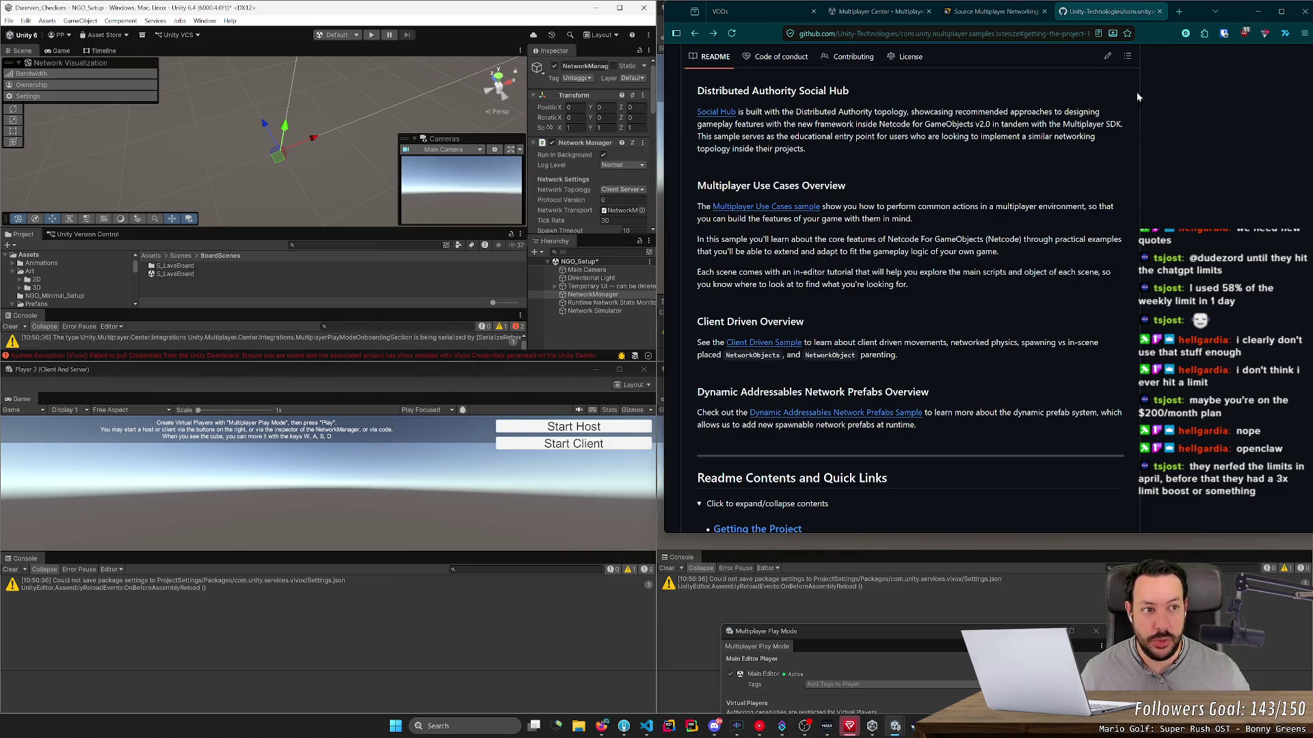
Step: Minimize the browser, close the Player 2, 3 and 4 windows, and run the scene again
mouse_move(601, 726)
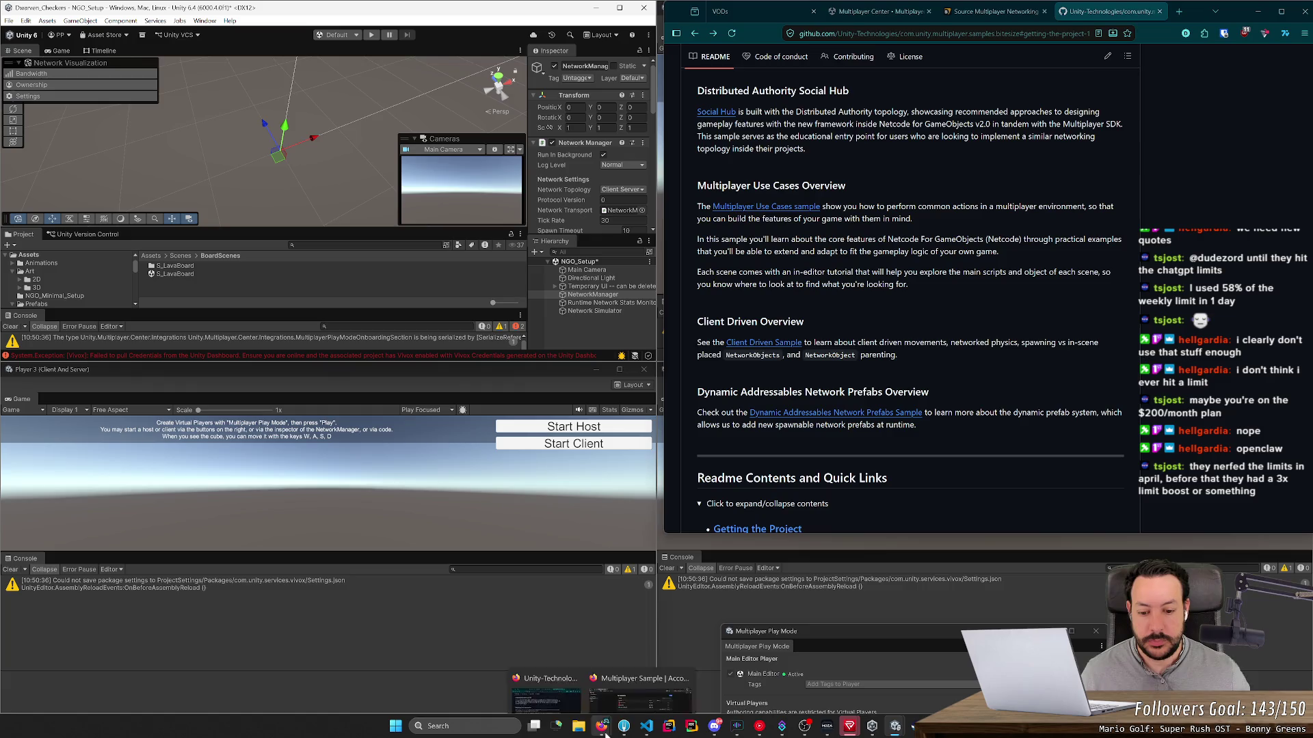
mouse_move(629, 687)
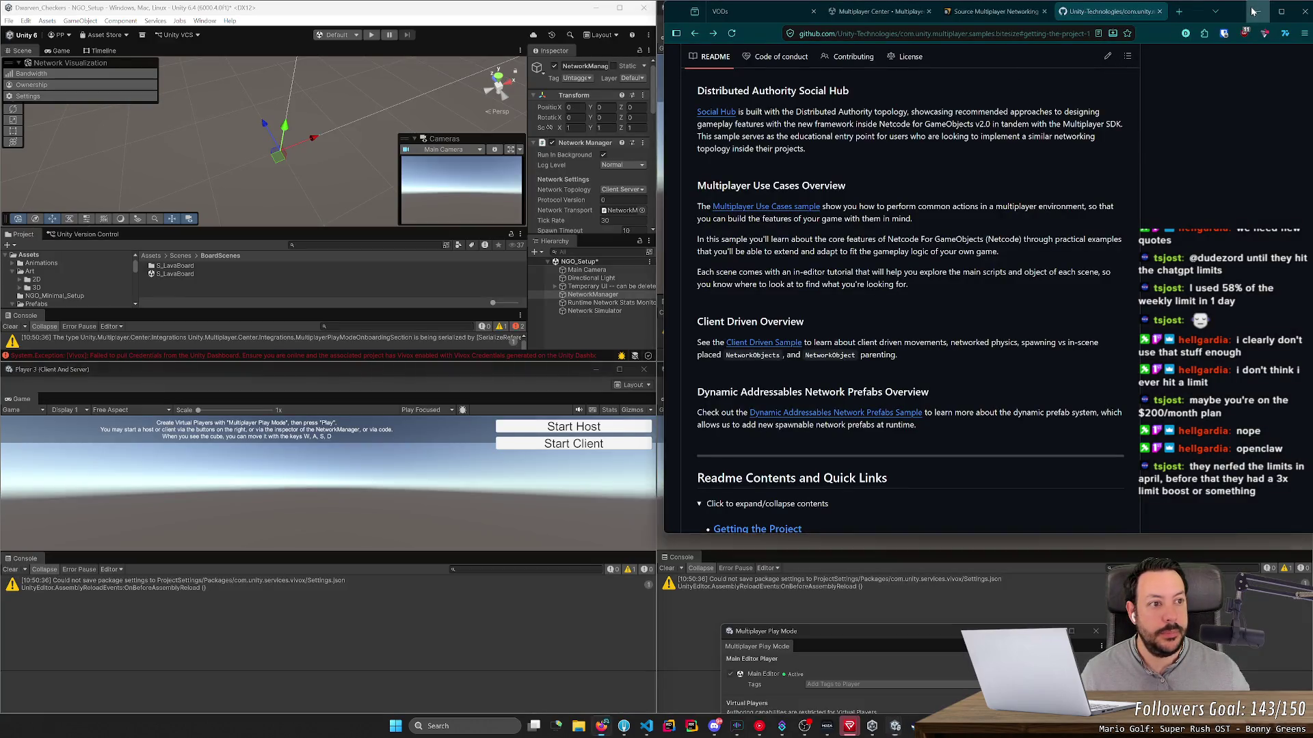
left_click(1257, 11)
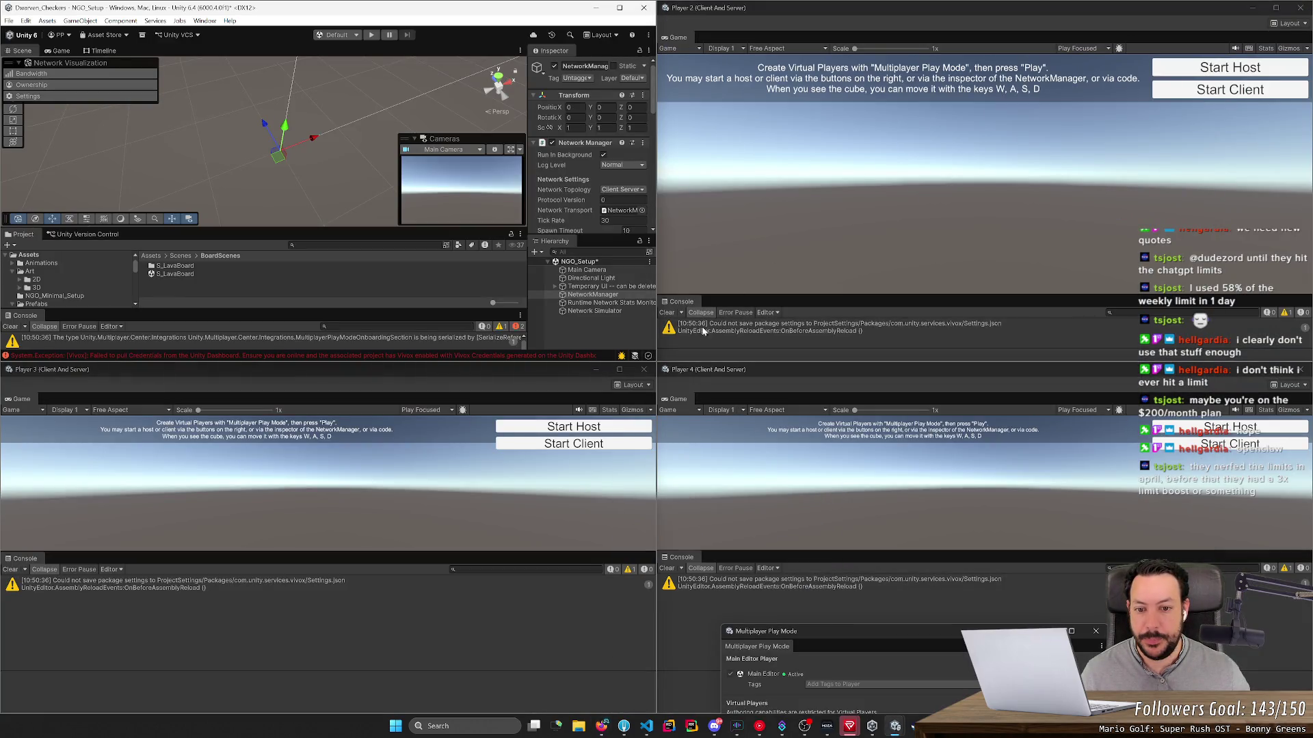
left_click(644, 369)
left_click(1300, 370)
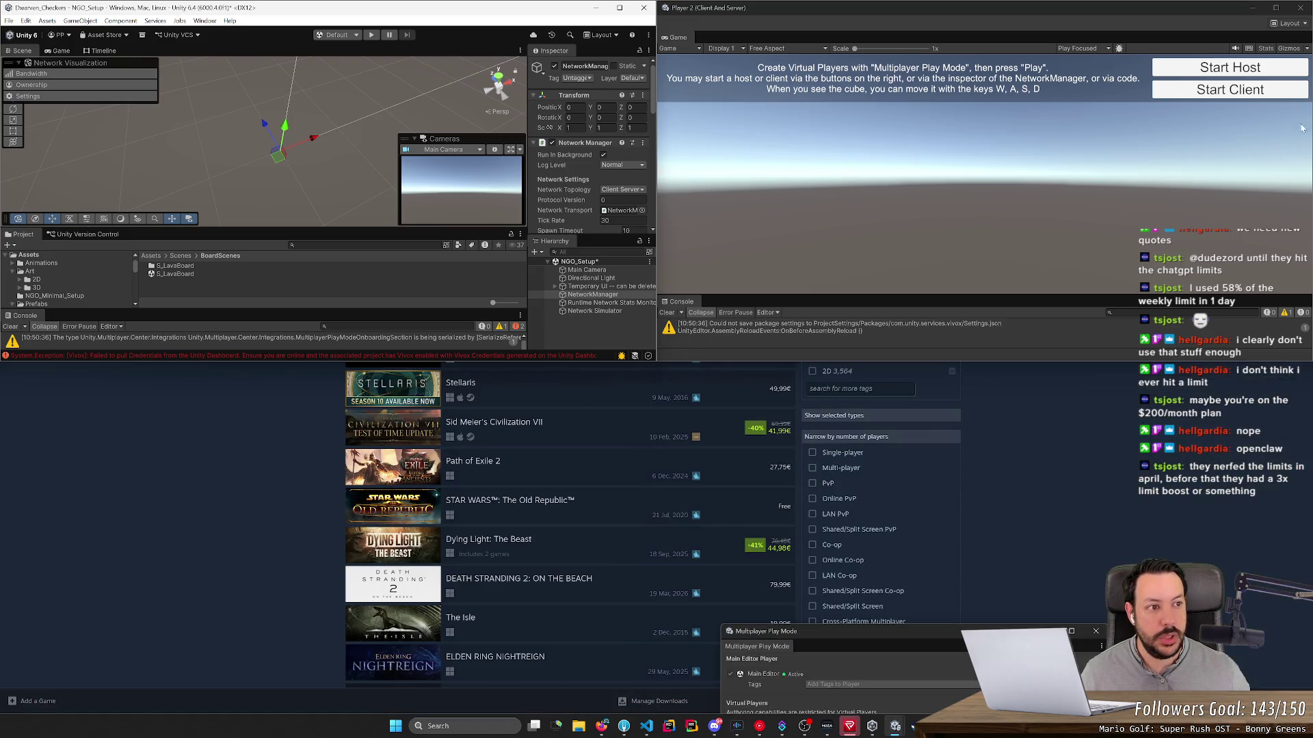
left_click(1299, 8)
left_click(371, 35)
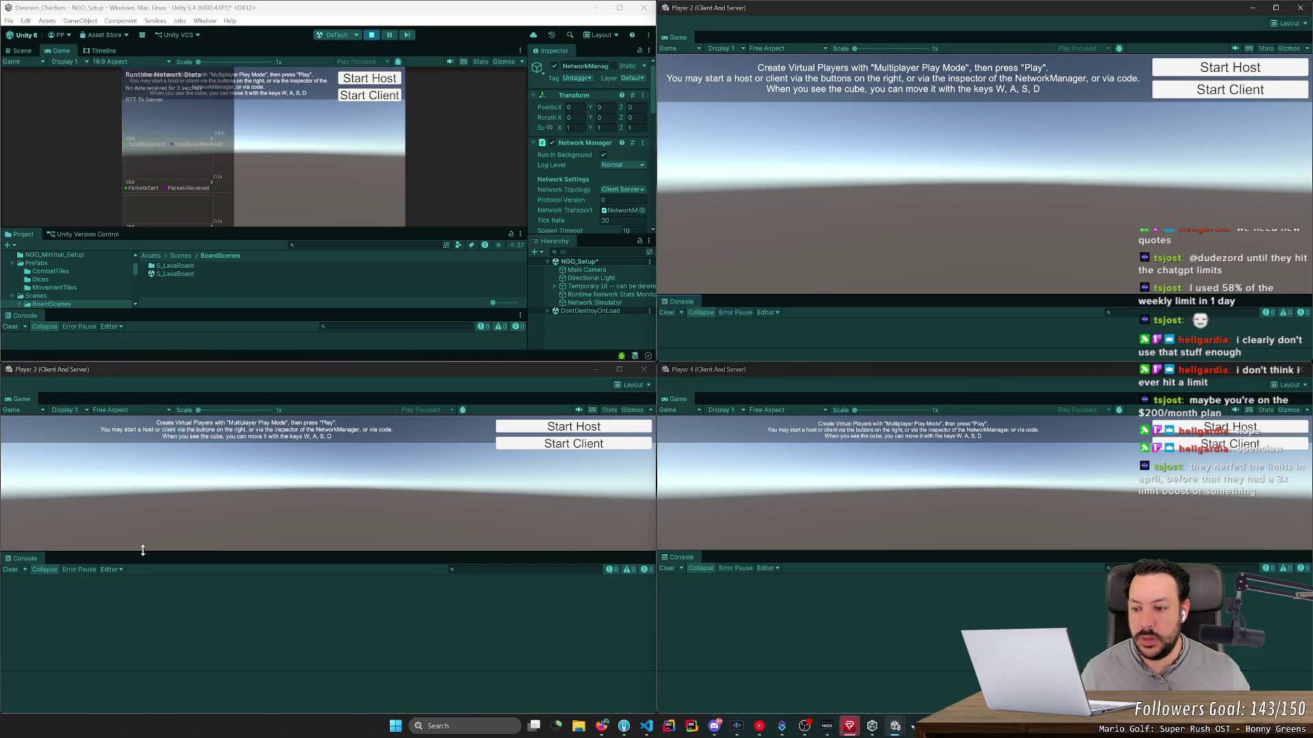
Step: Enlarge the Player 3 and 4 game views over their consoles and start the main editor as host
left_click_drag(142, 553, 157, 635)
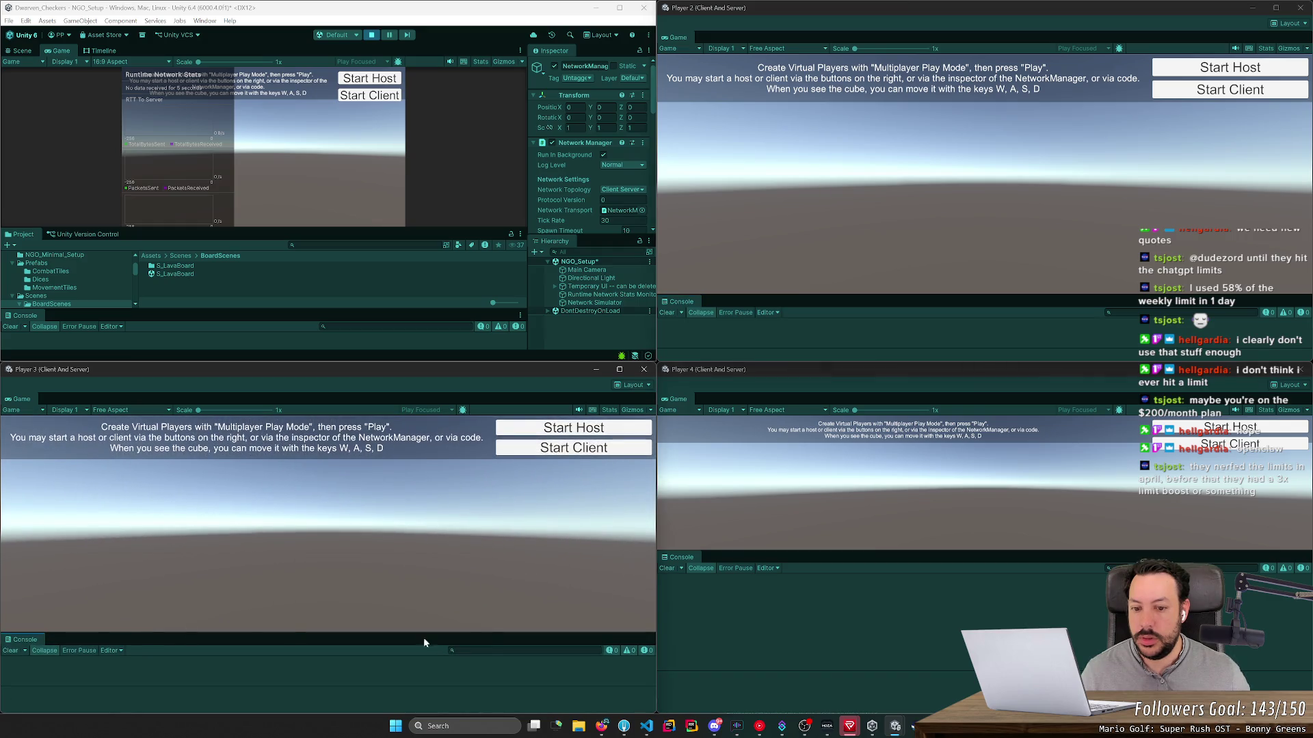
left_click_drag(777, 546, 768, 632)
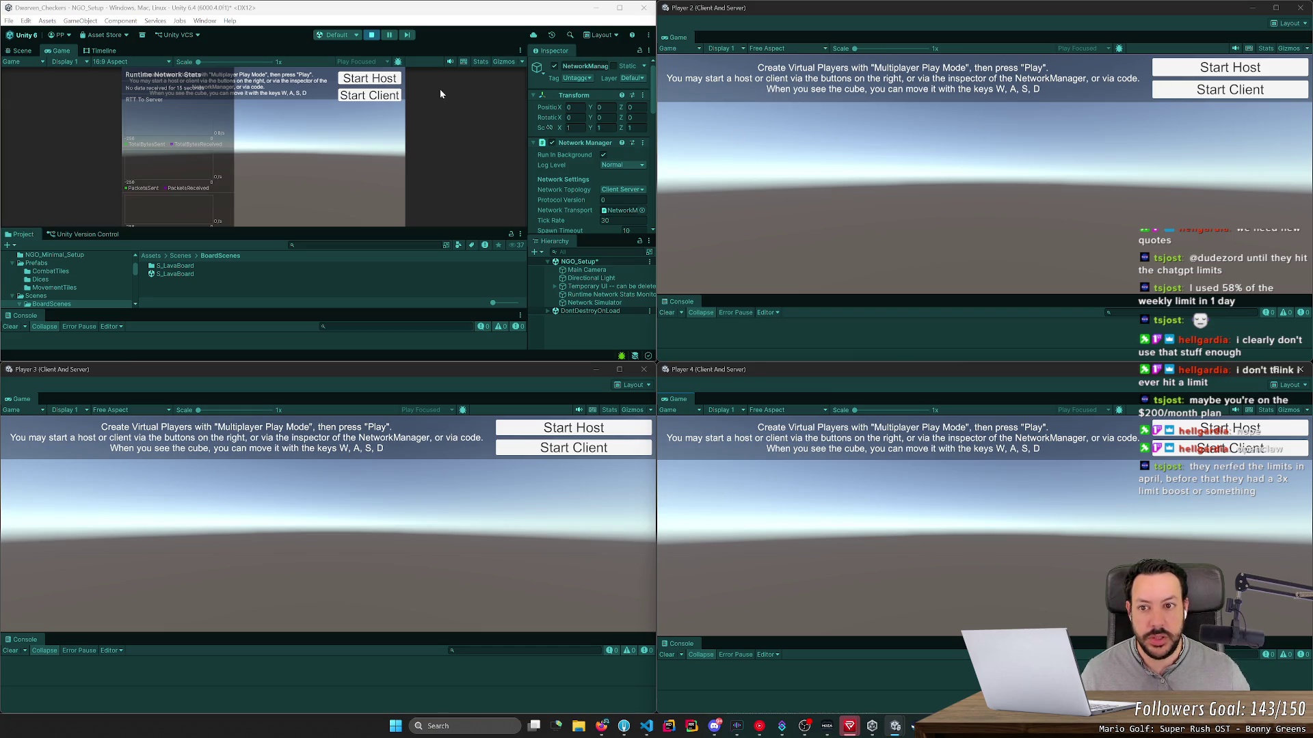
left_click(379, 82)
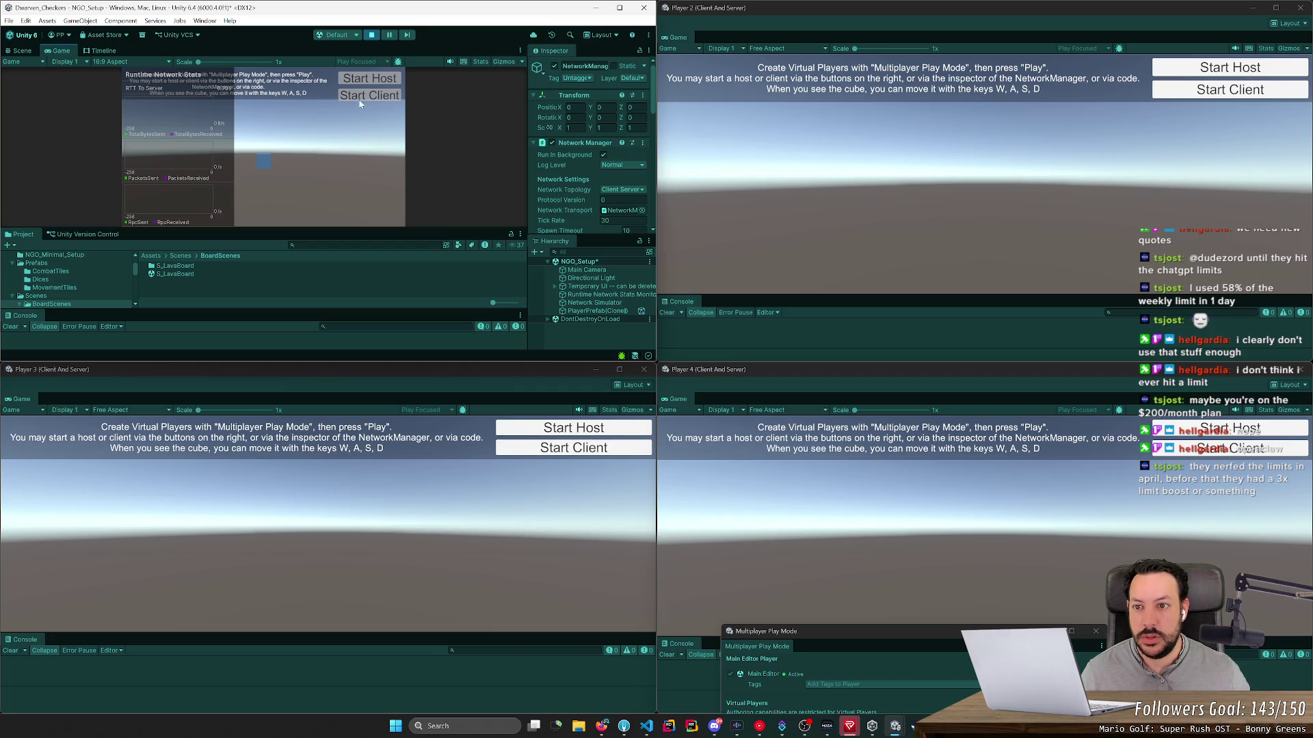
Step: Connect Player 2 as a client and move its cube and the host's blue cube
left_click(1176, 95)
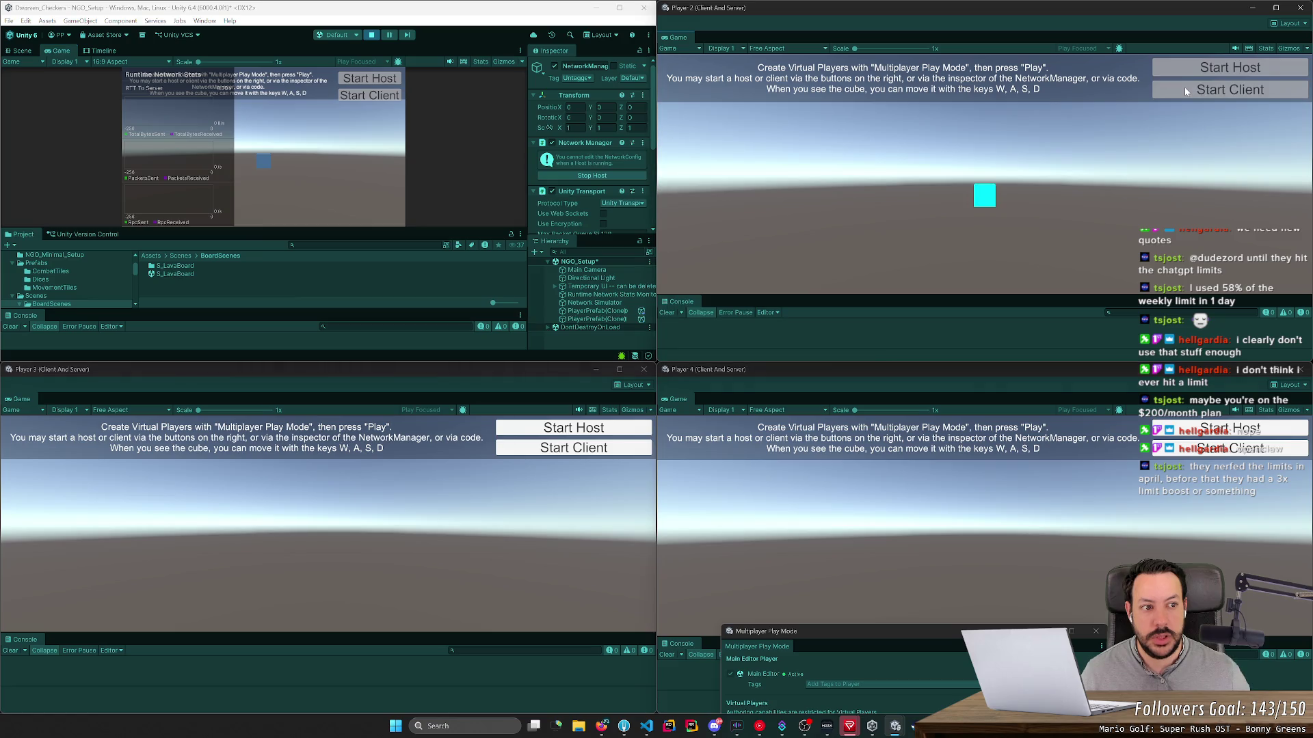
left_click(254, 162)
left_click(966, 220)
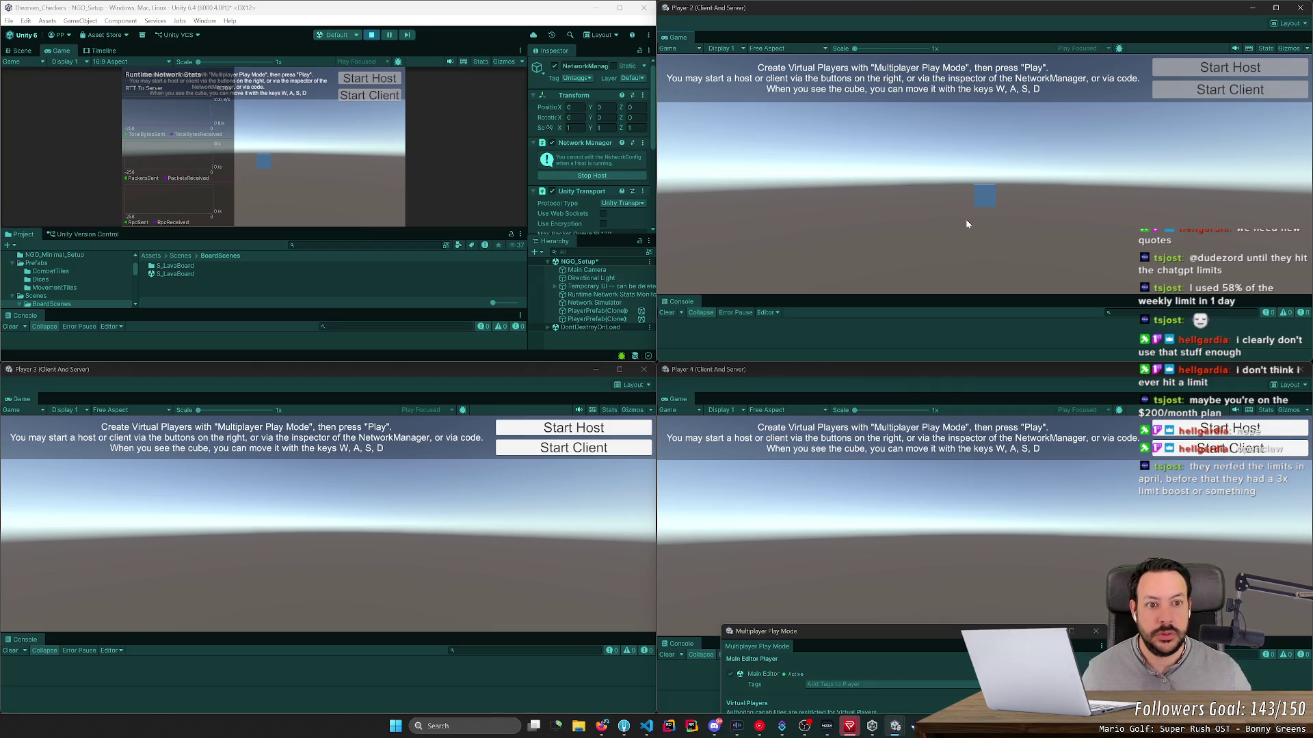
key("s")
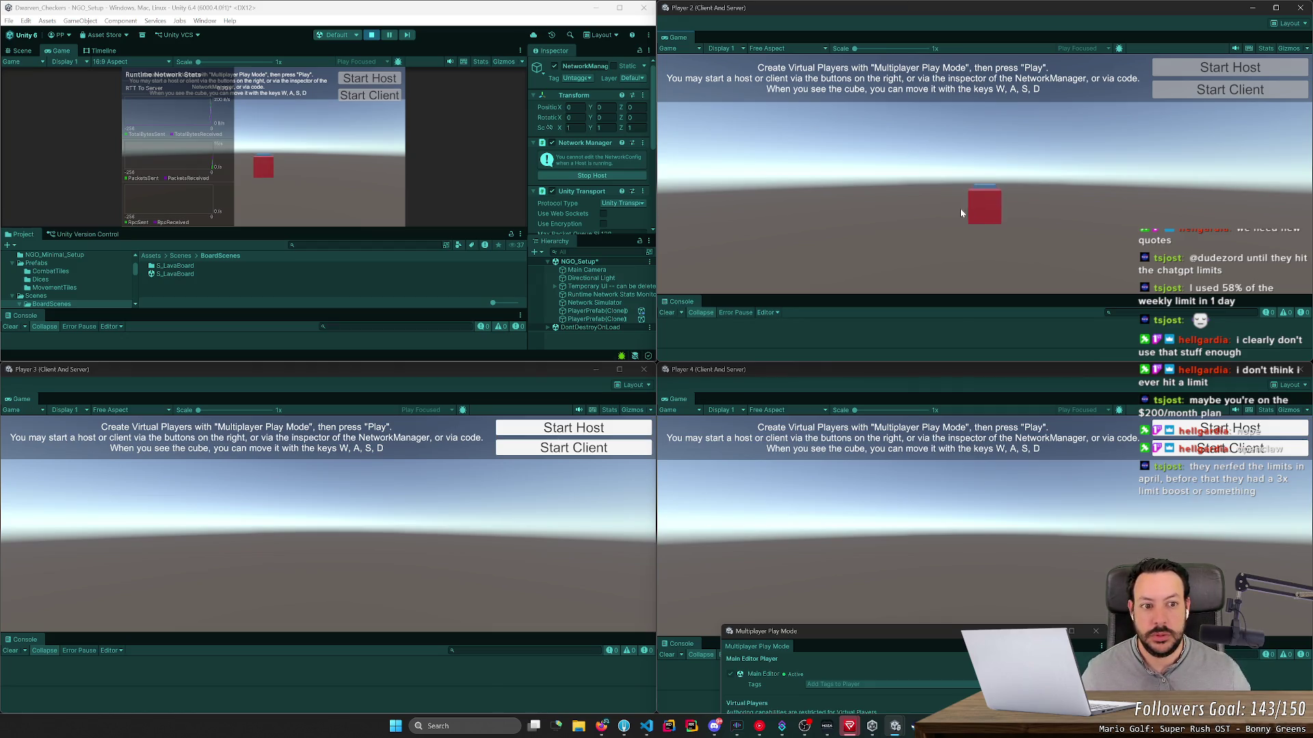
left_click(313, 175)
key("d")
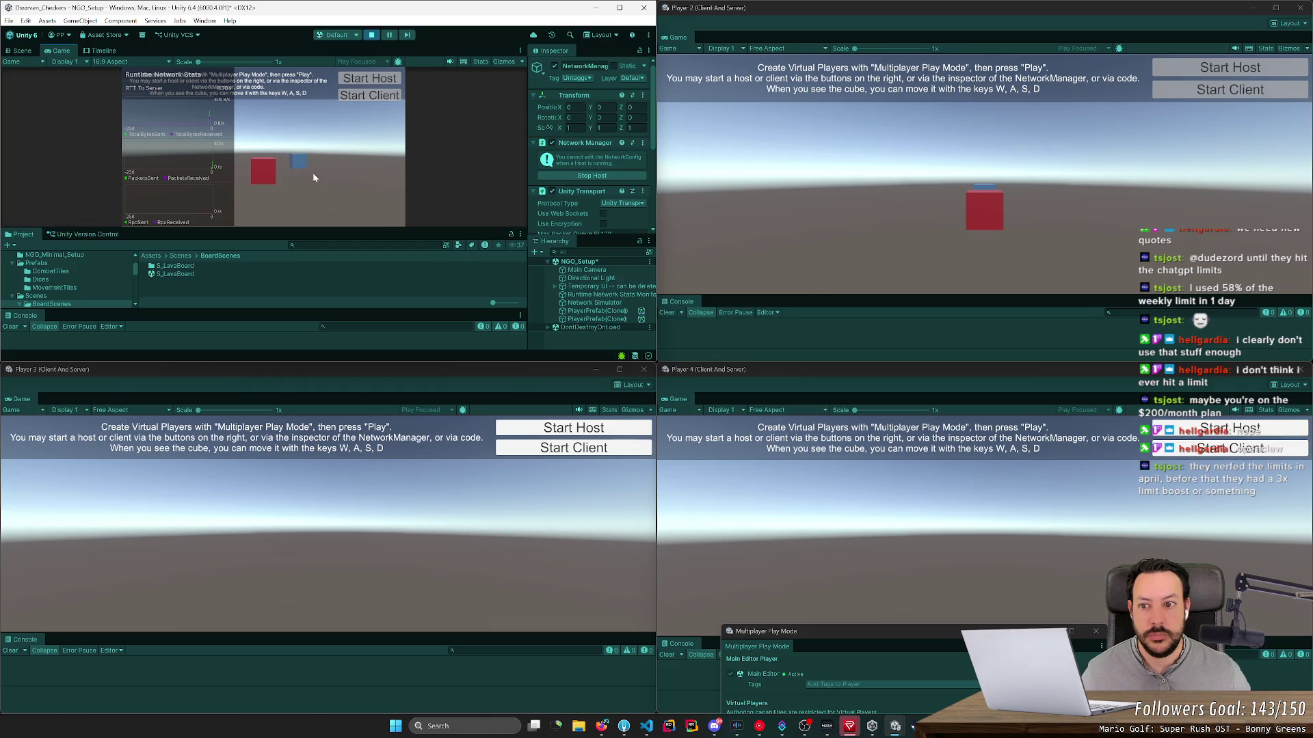
left_click(875, 208)
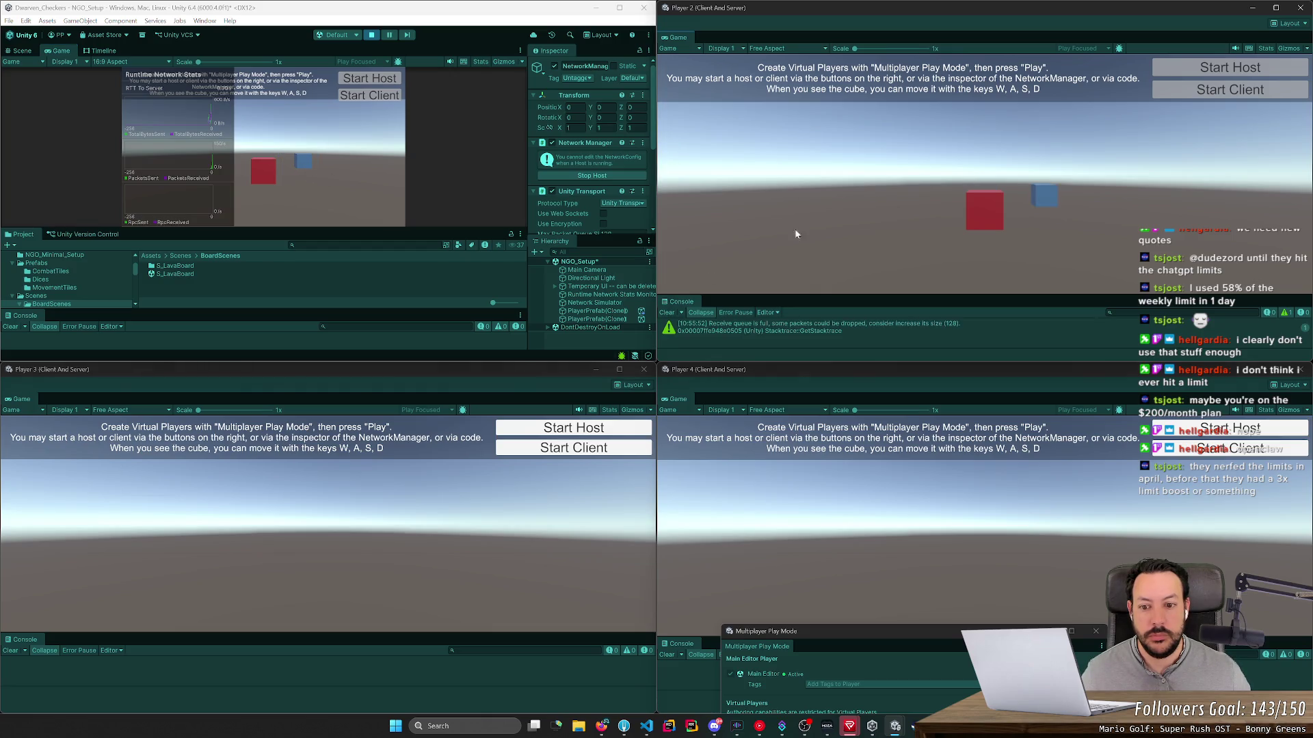
Step: Connect Player 3 as a client and slide its white cube left and right, then try Player 4 as host
left_click(547, 448)
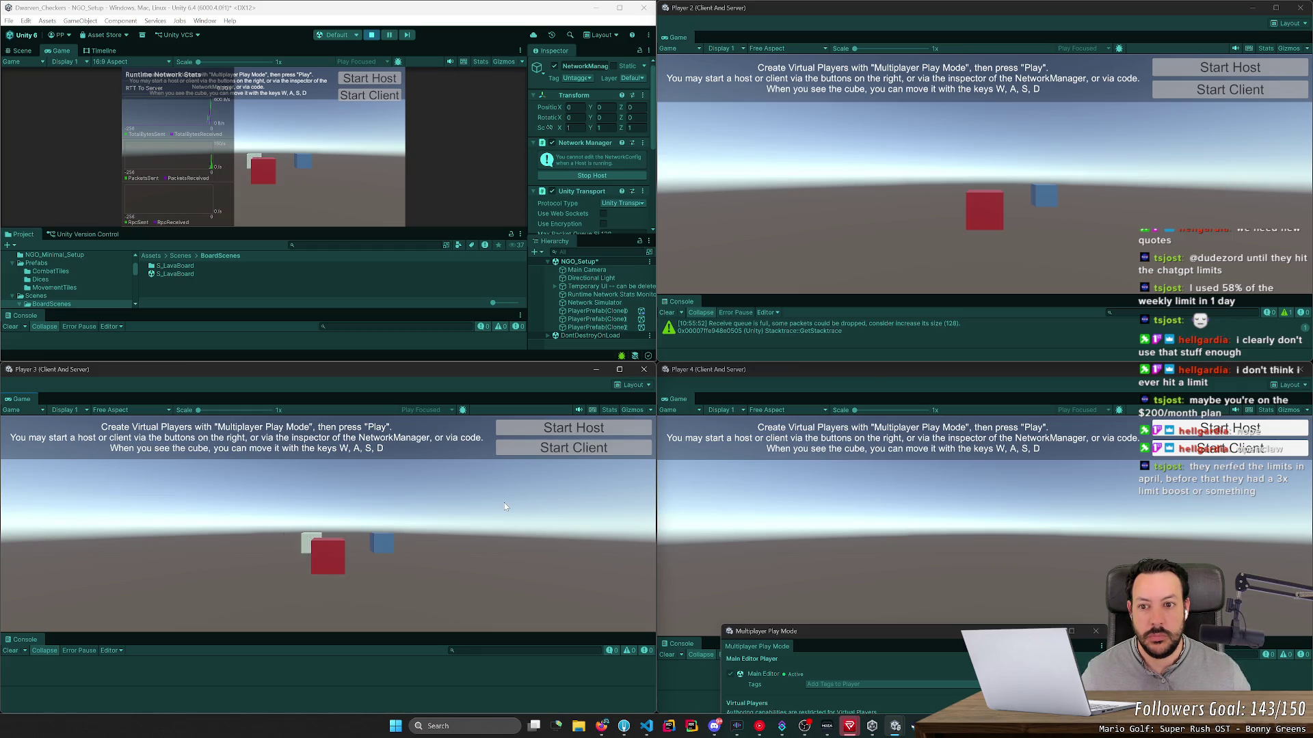
key("a")
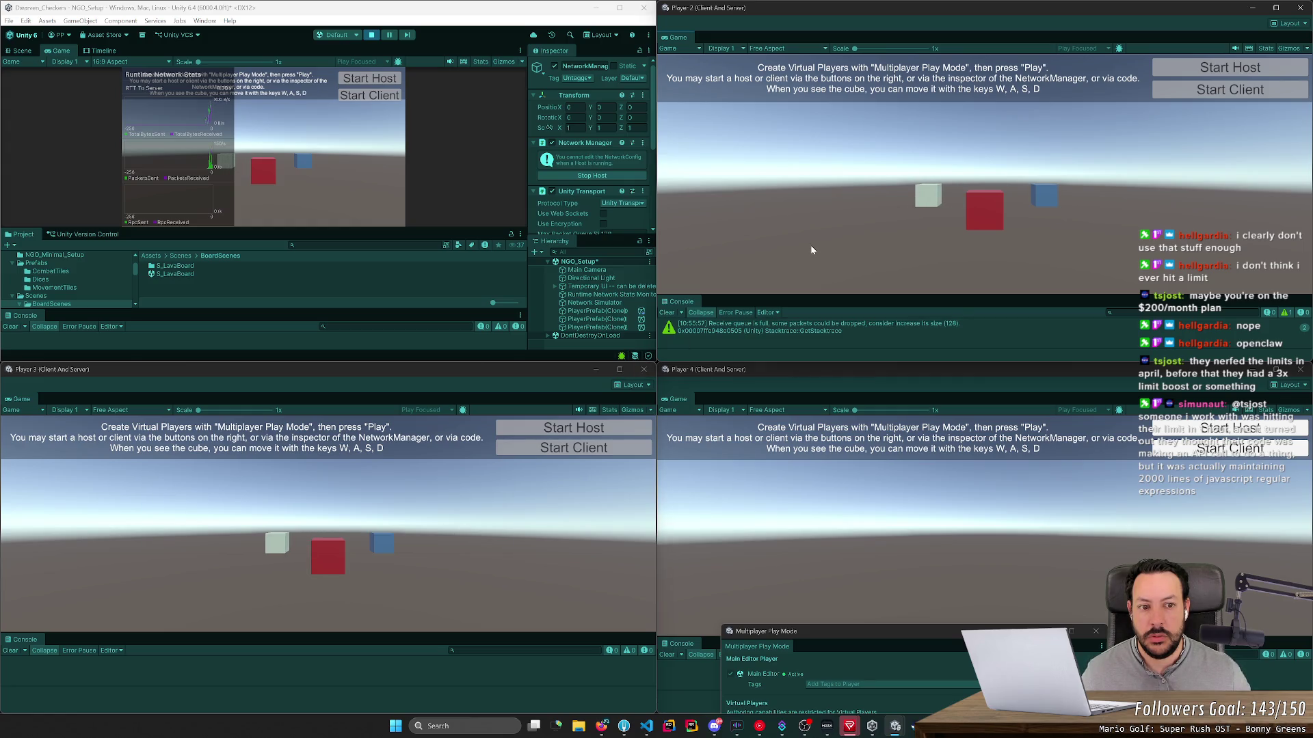
key("d")
key("d")
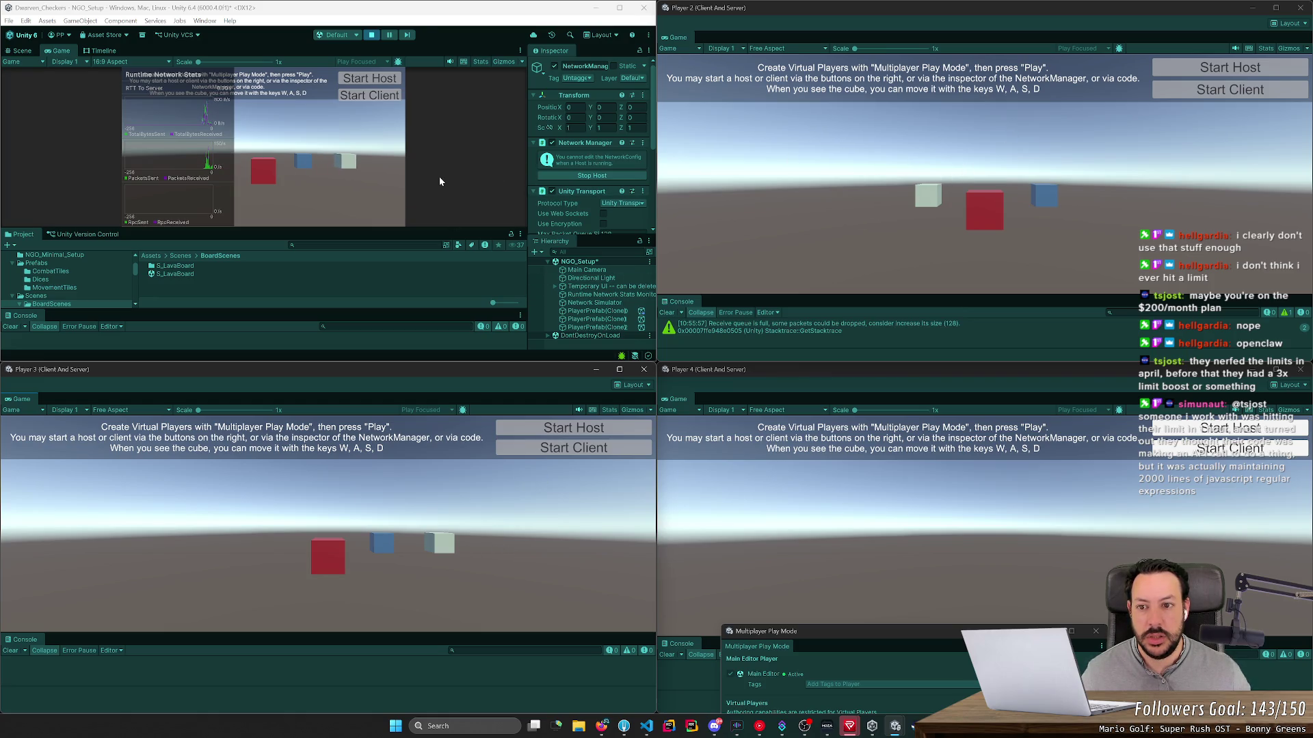
key("a")
key("d")
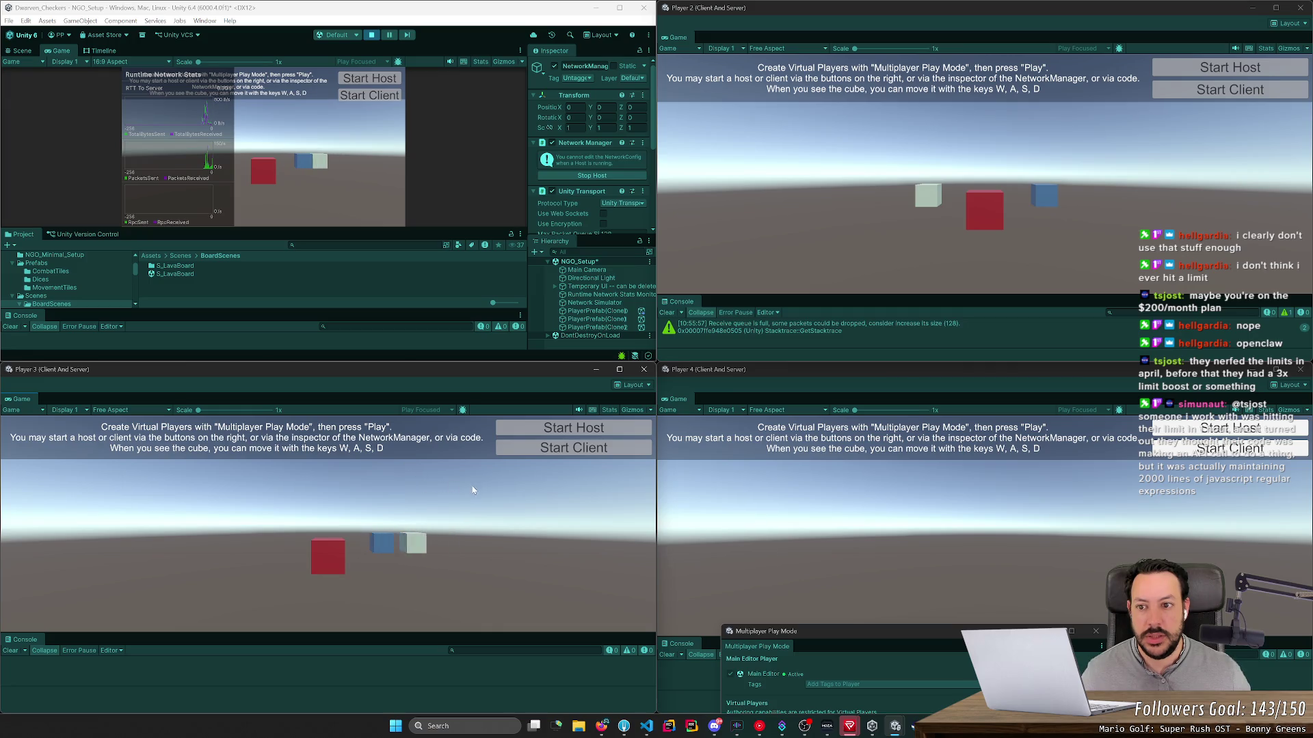
key("a")
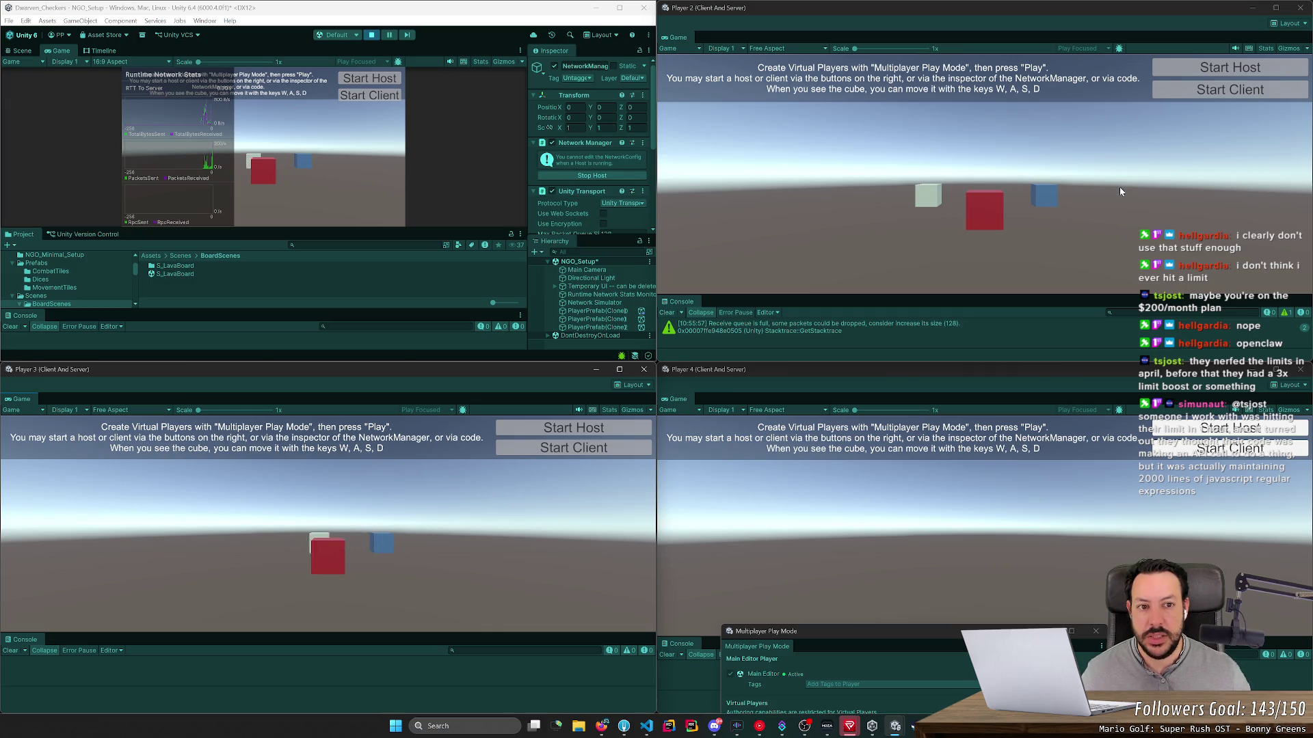
key("d")
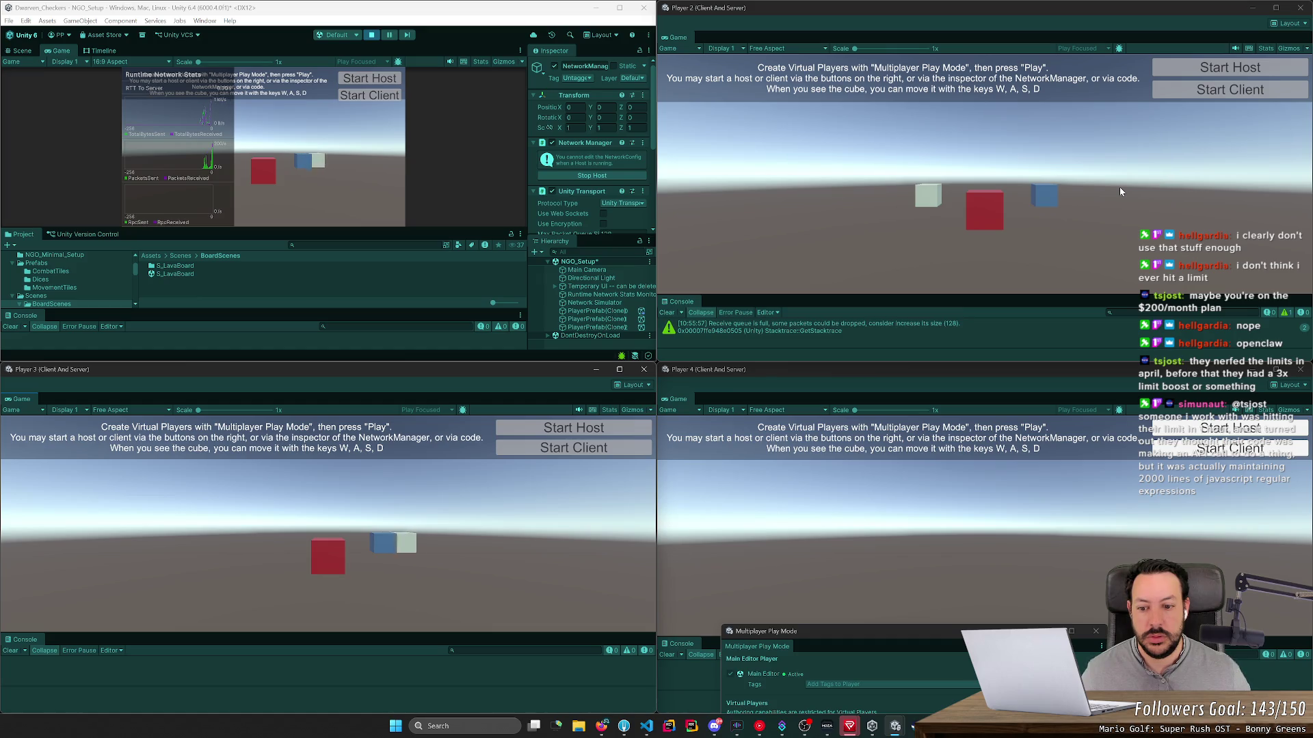
key("d")
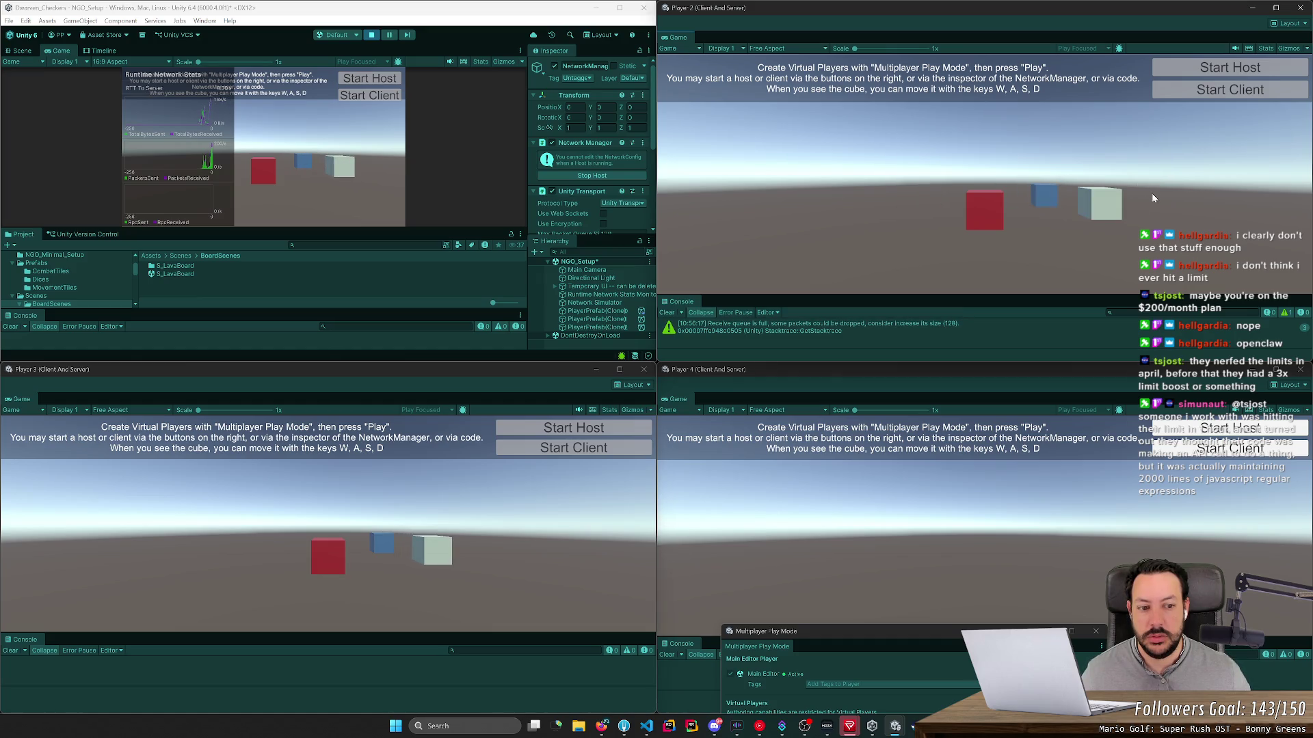
left_click(978, 543)
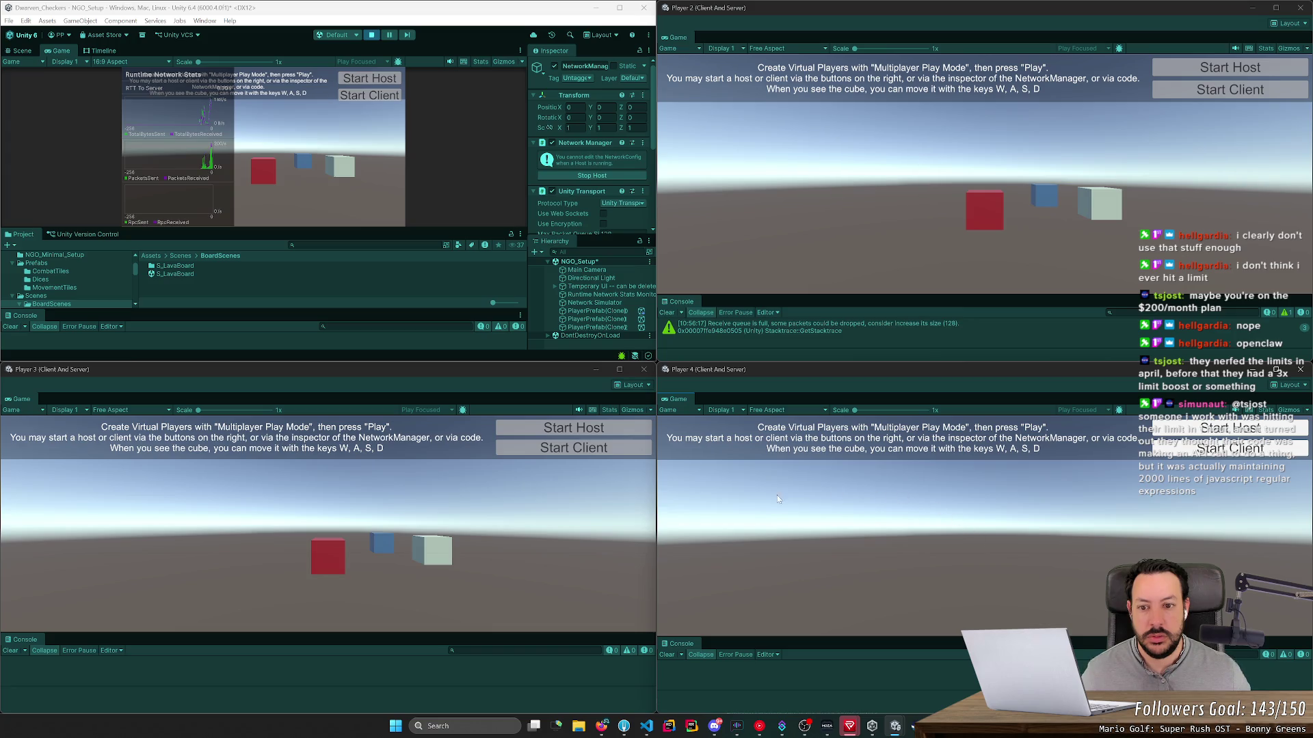
left_click(1192, 435)
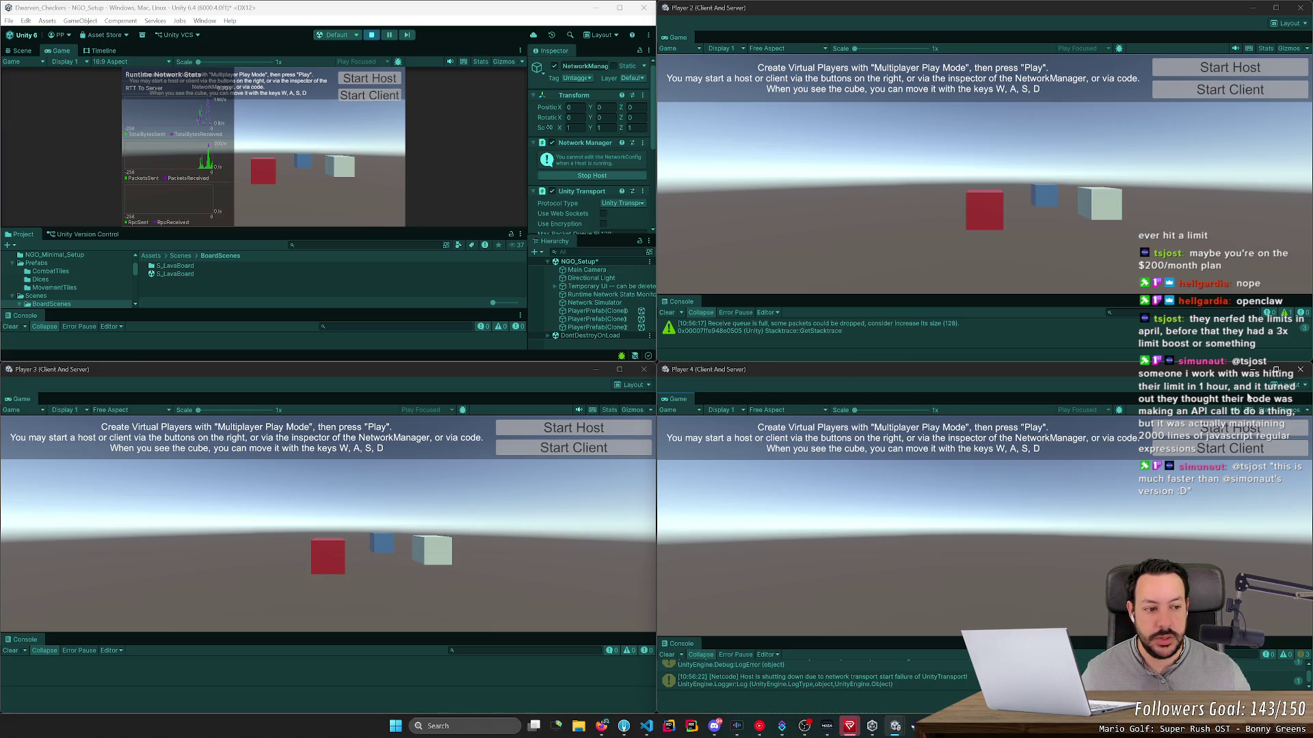
Step: Close the failed Player 4 window and move the red and white cubes with A and D to check sync
left_click(1300, 369)
key("d")
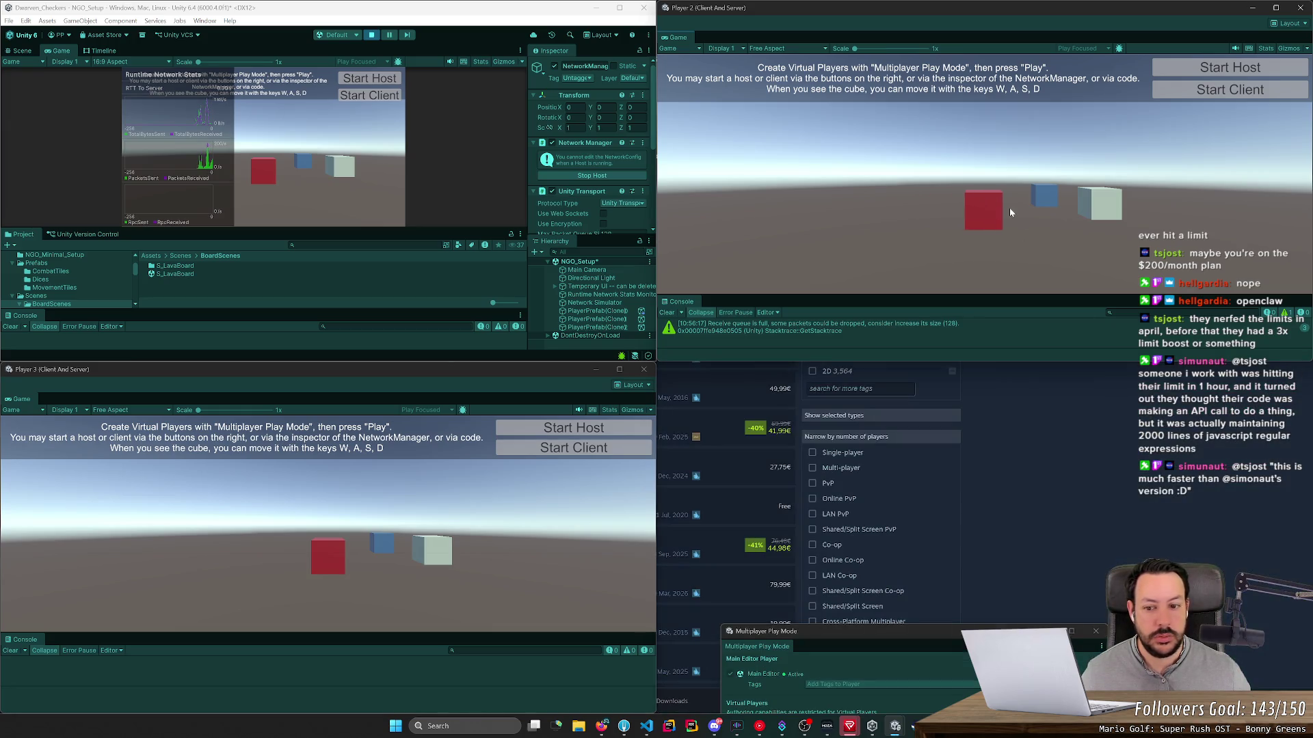
key("a")
key("d")
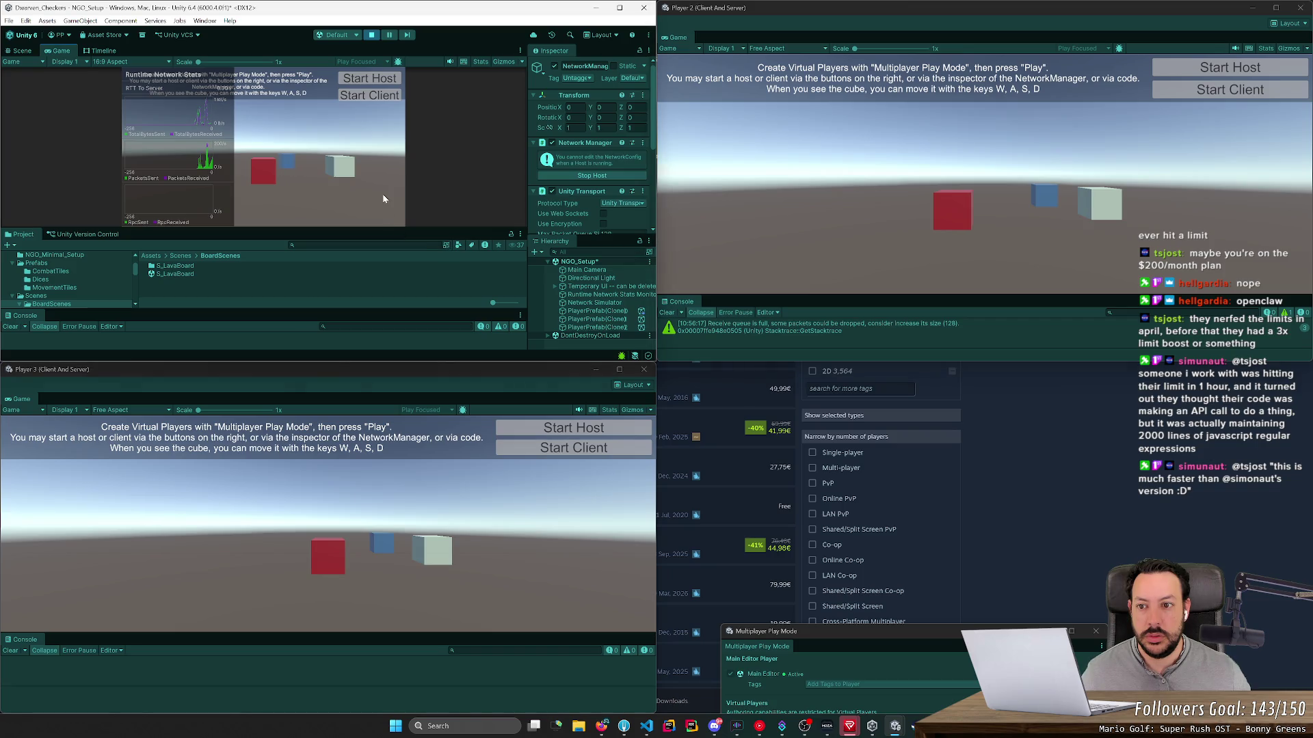
left_click(354, 508)
key("a")
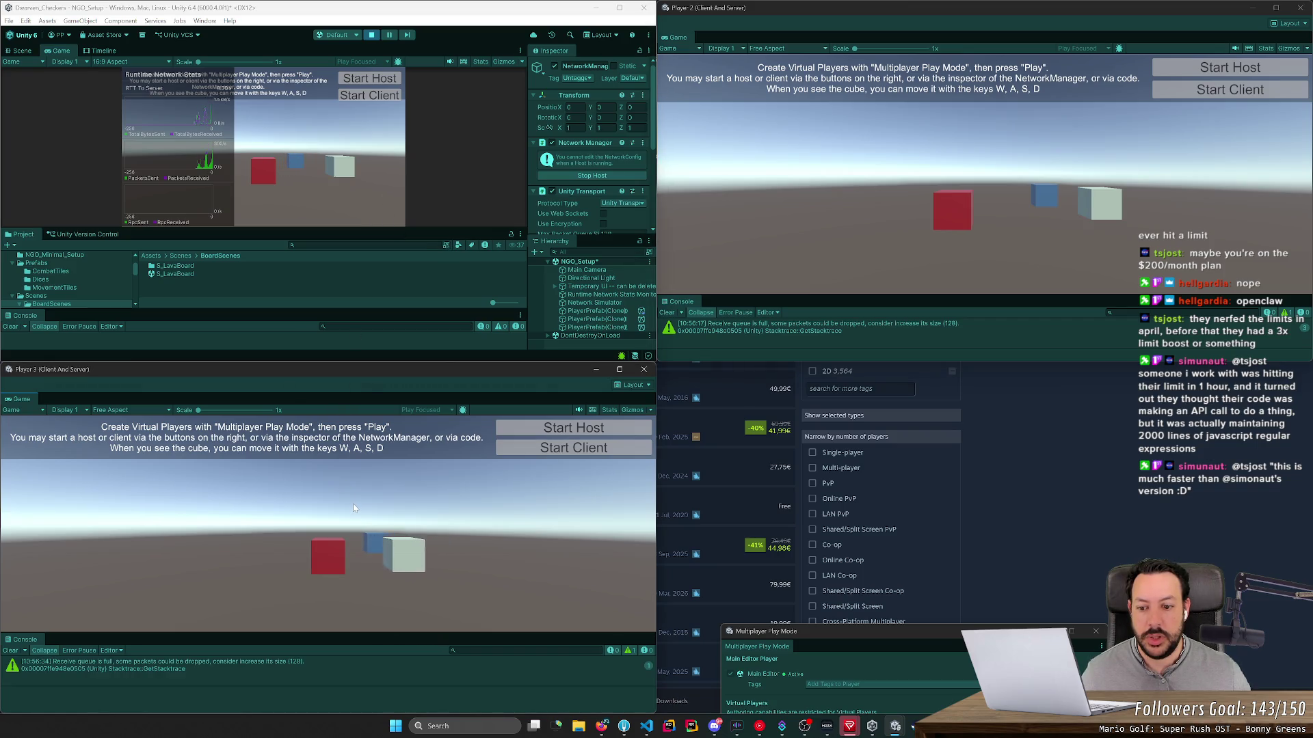
left_click(372, 165)
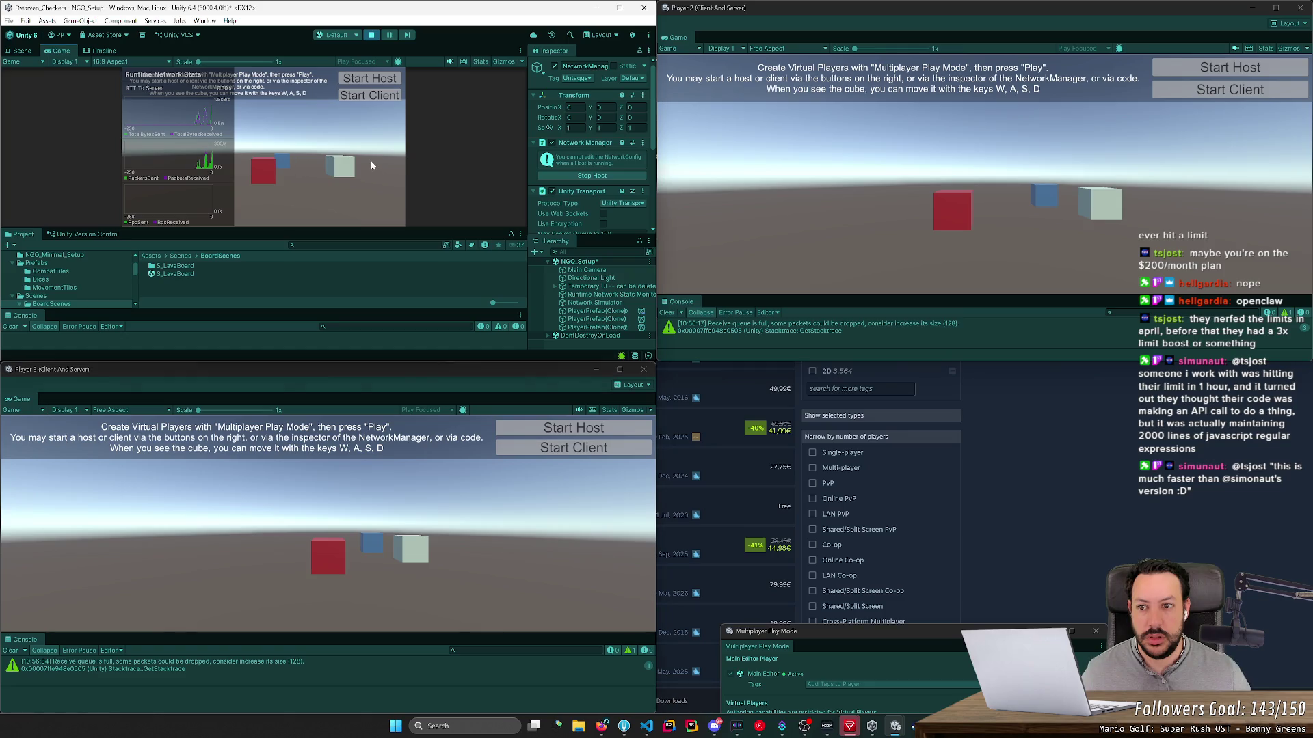
left_click(391, 572)
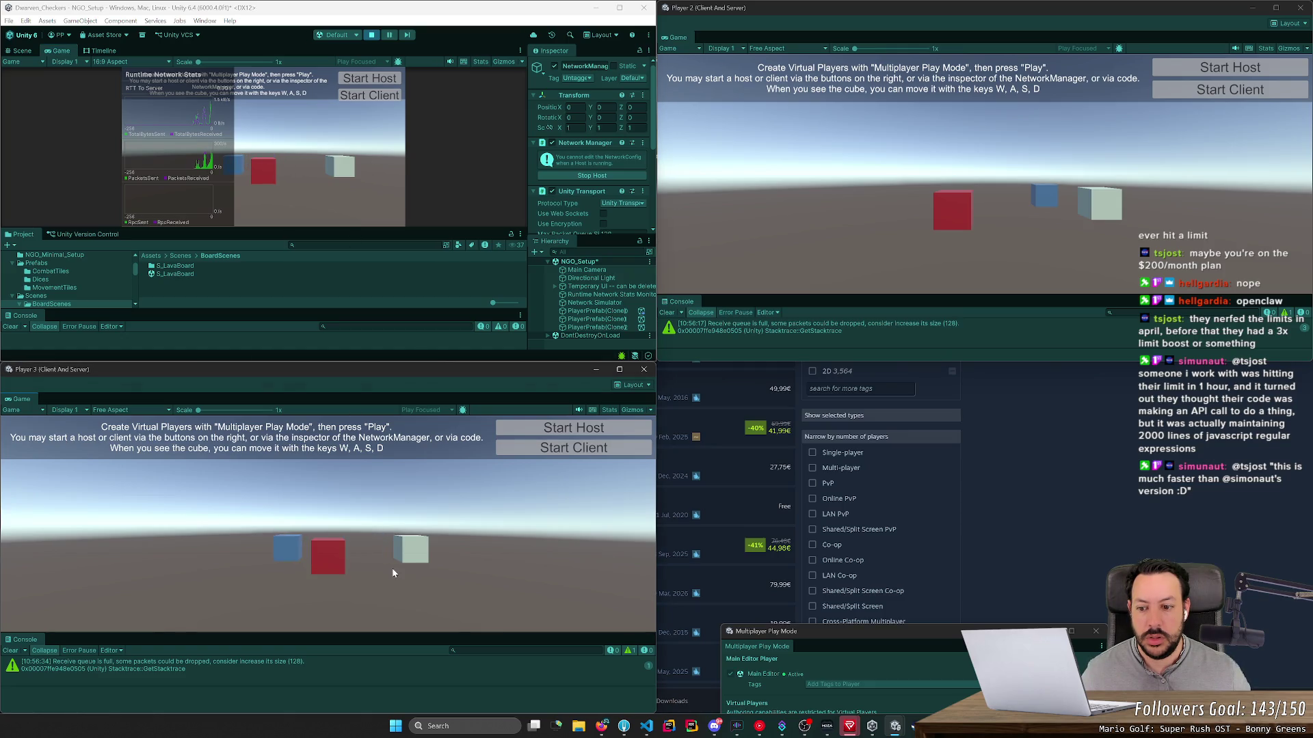
key("a")
key("a")
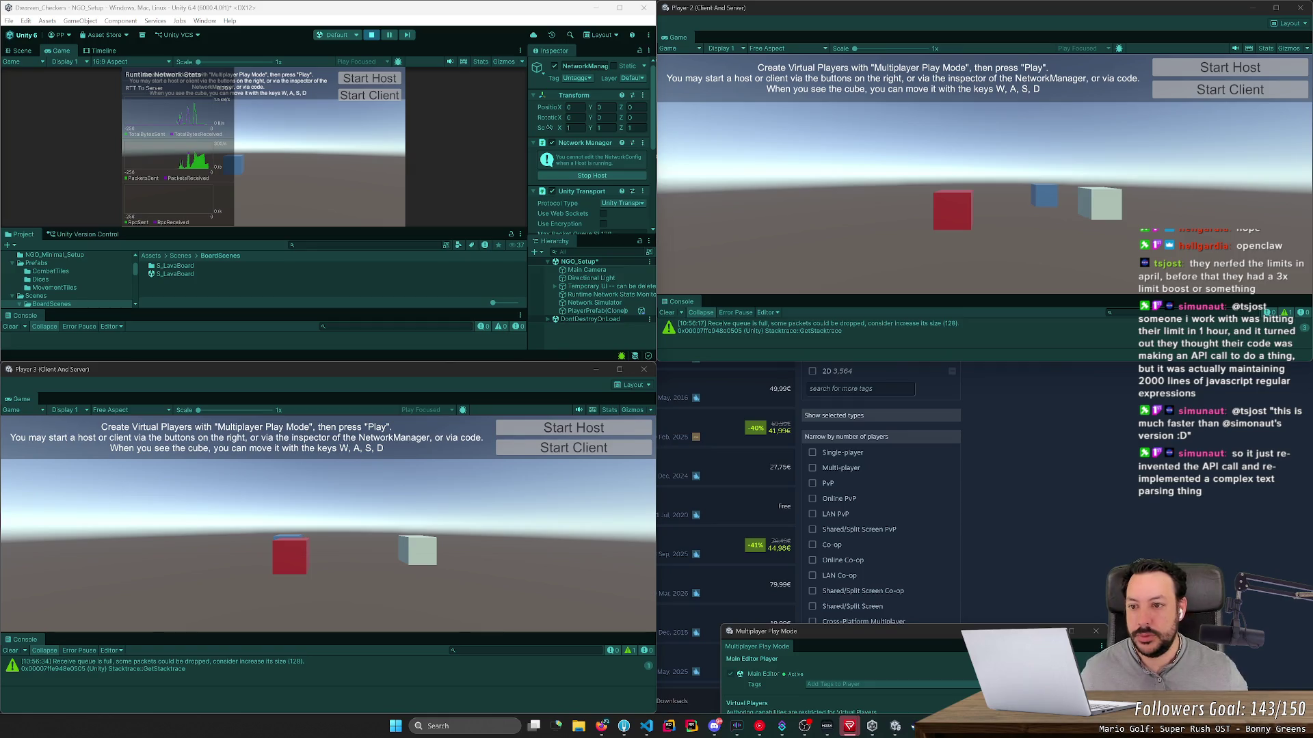
left_click(346, 523)
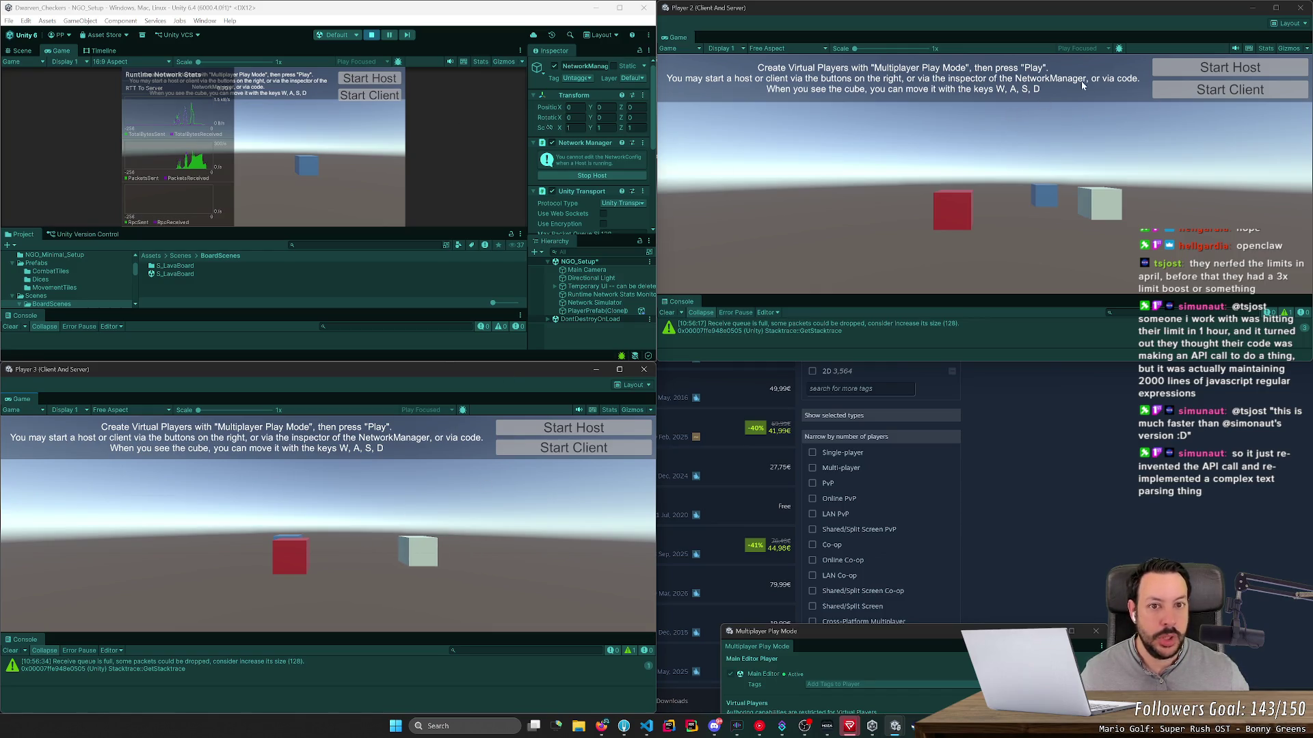
Step: Close Player 2, restart Play mode, host in the main editor and join Player 3 as a client
left_click(1300, 8)
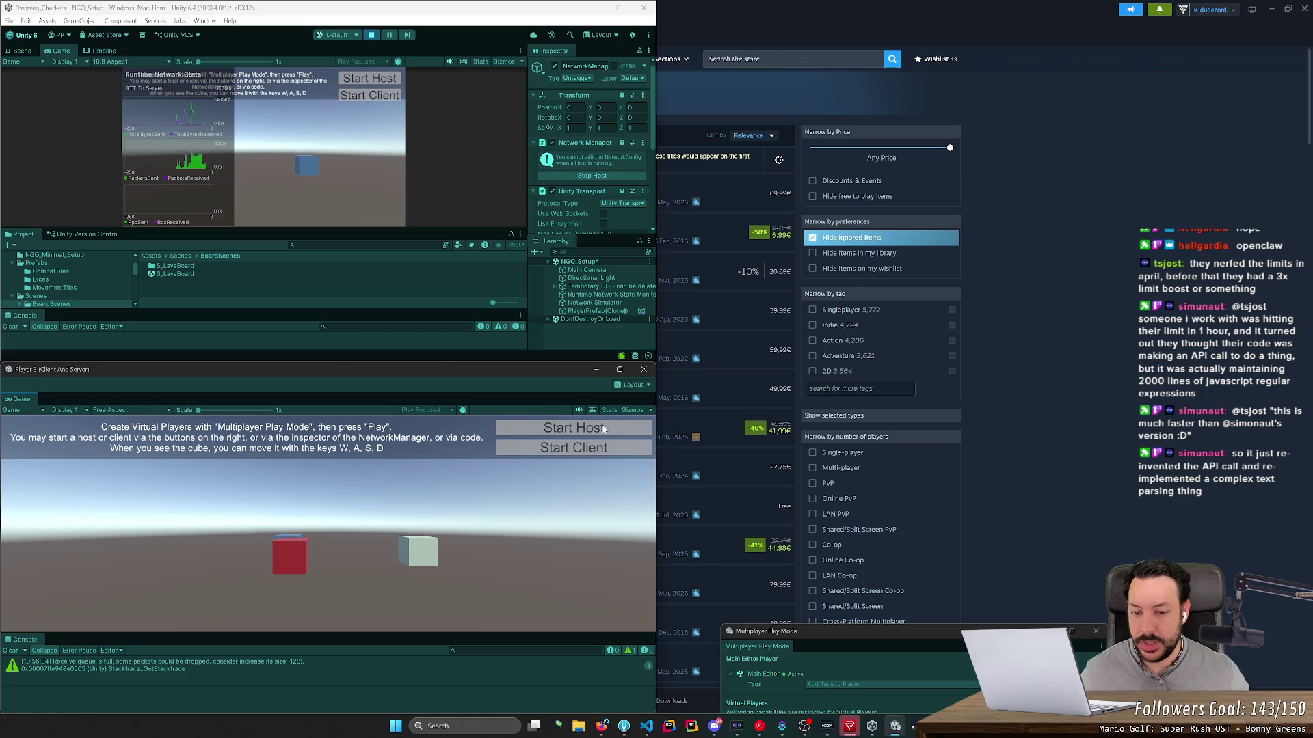
left_click(642, 370)
left_click(371, 35)
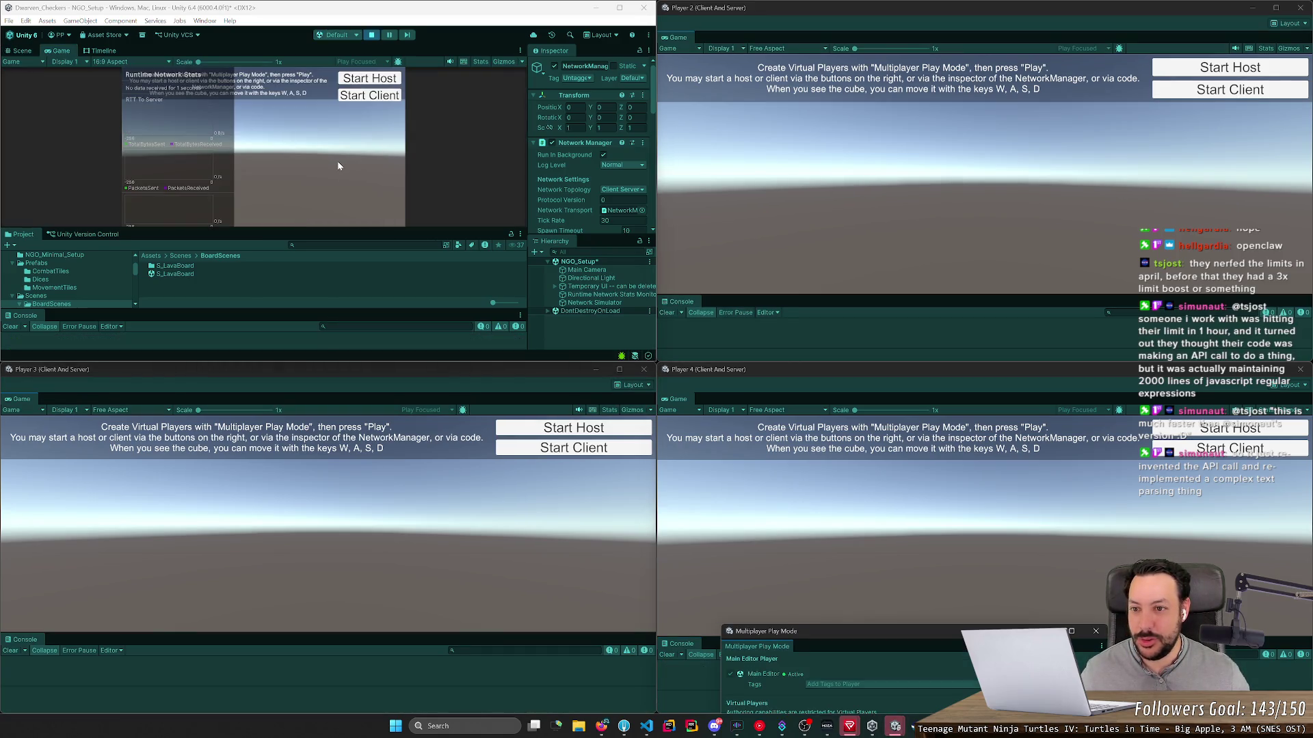
left_click(369, 78)
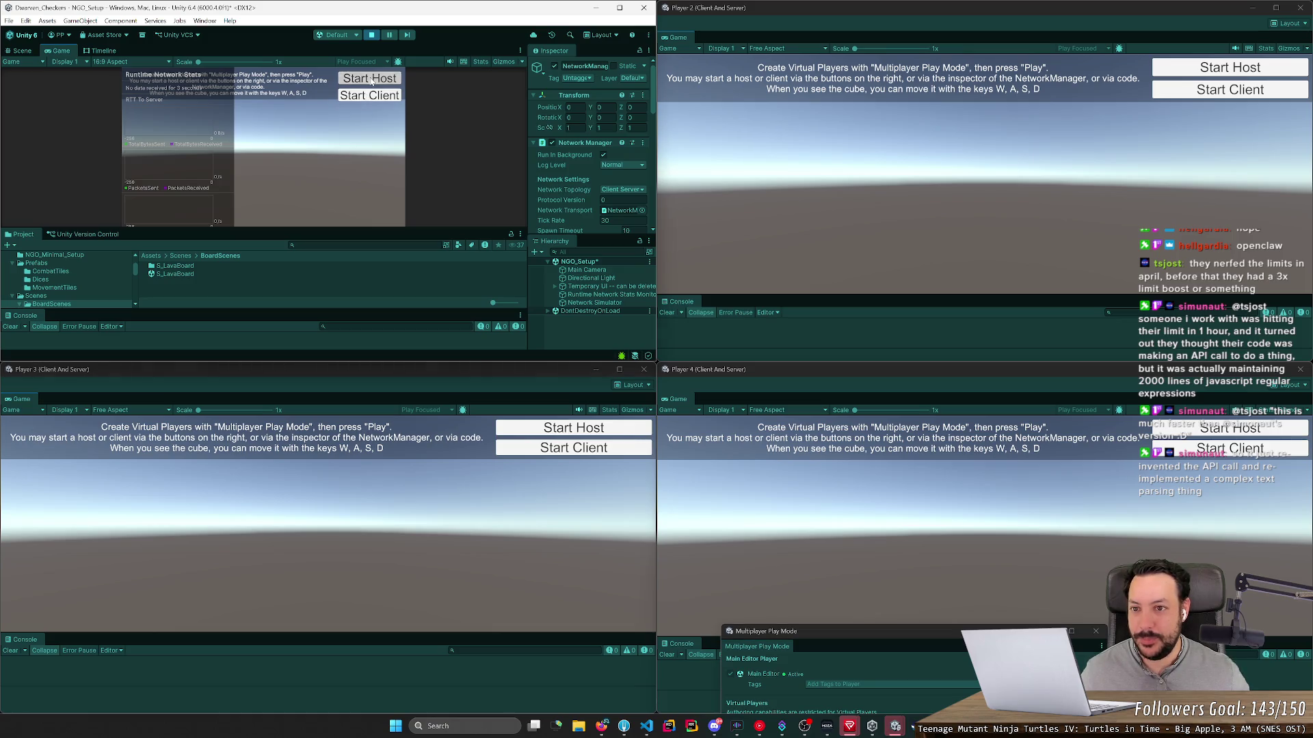
left_click(591, 450)
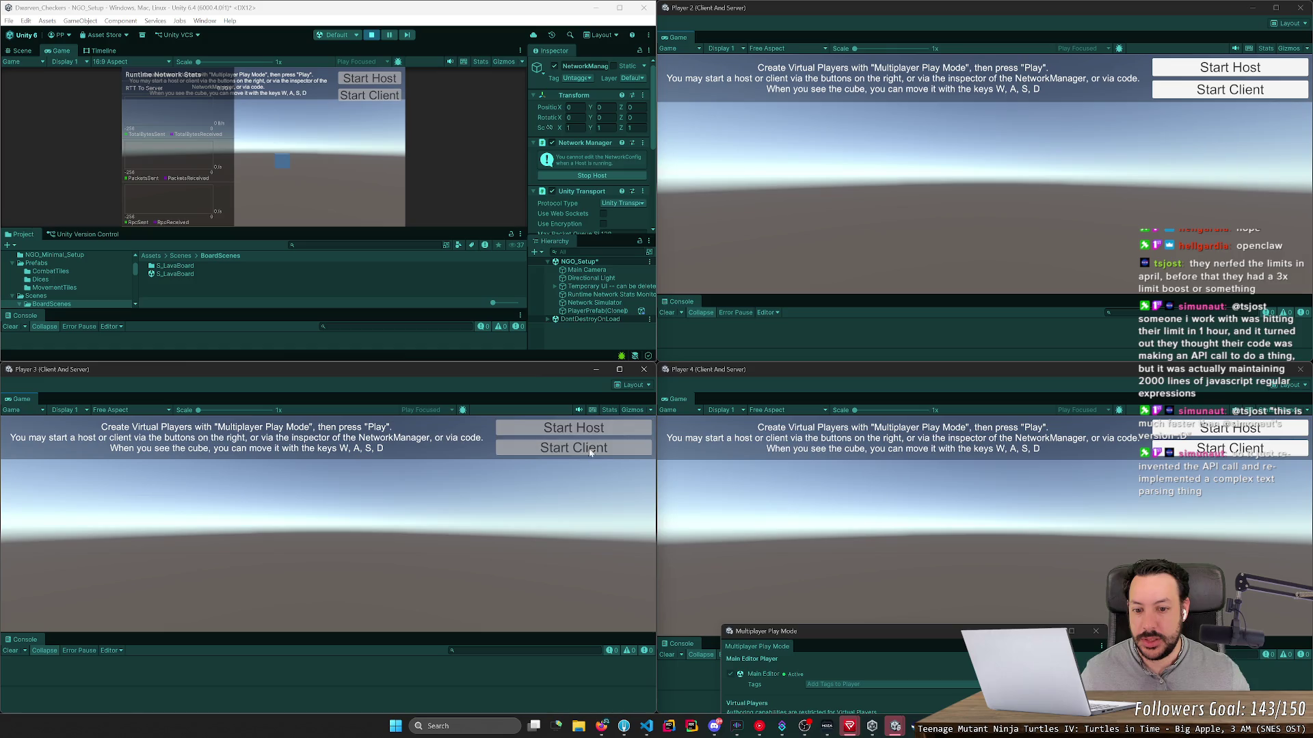
Step: Move the host's blue cube side to side with D and A
left_click(326, 179)
key("d")
key("a")
key("d")
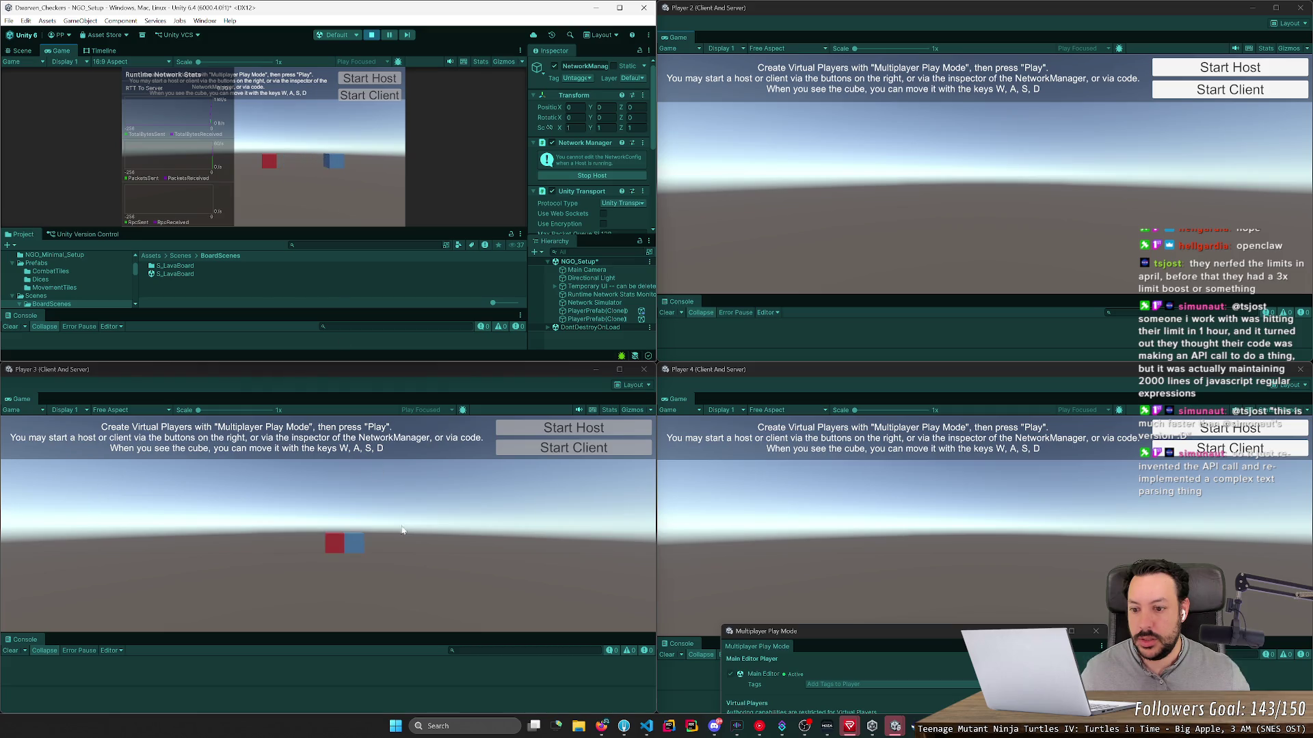
Step: Steer Player 3's red cube back and forth around the blue cube with A, D and S
left_click(398, 520)
key("d")
key("a")
key("d")
key("d")
key("a")
key("d")
key("d")
key("a")
key("d")
key("a")
key("d")
key("a")
key("d")
key("a")
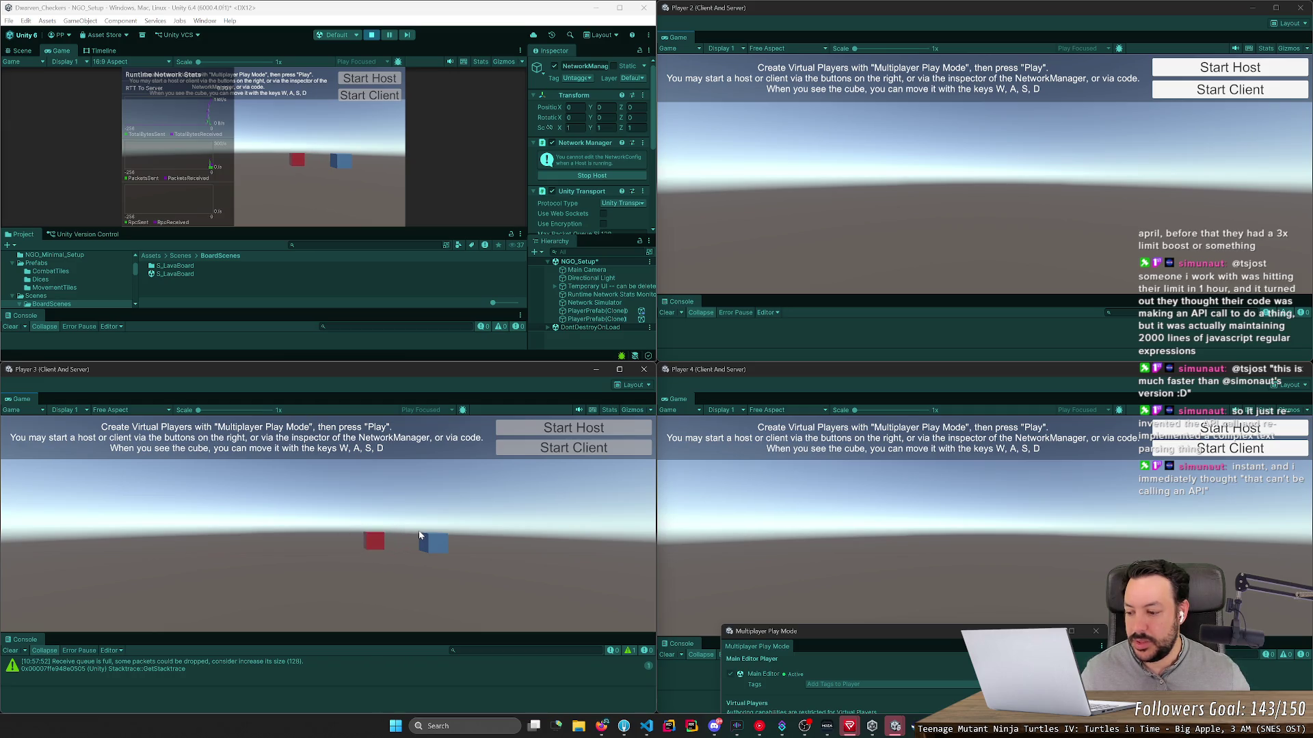
key("d")
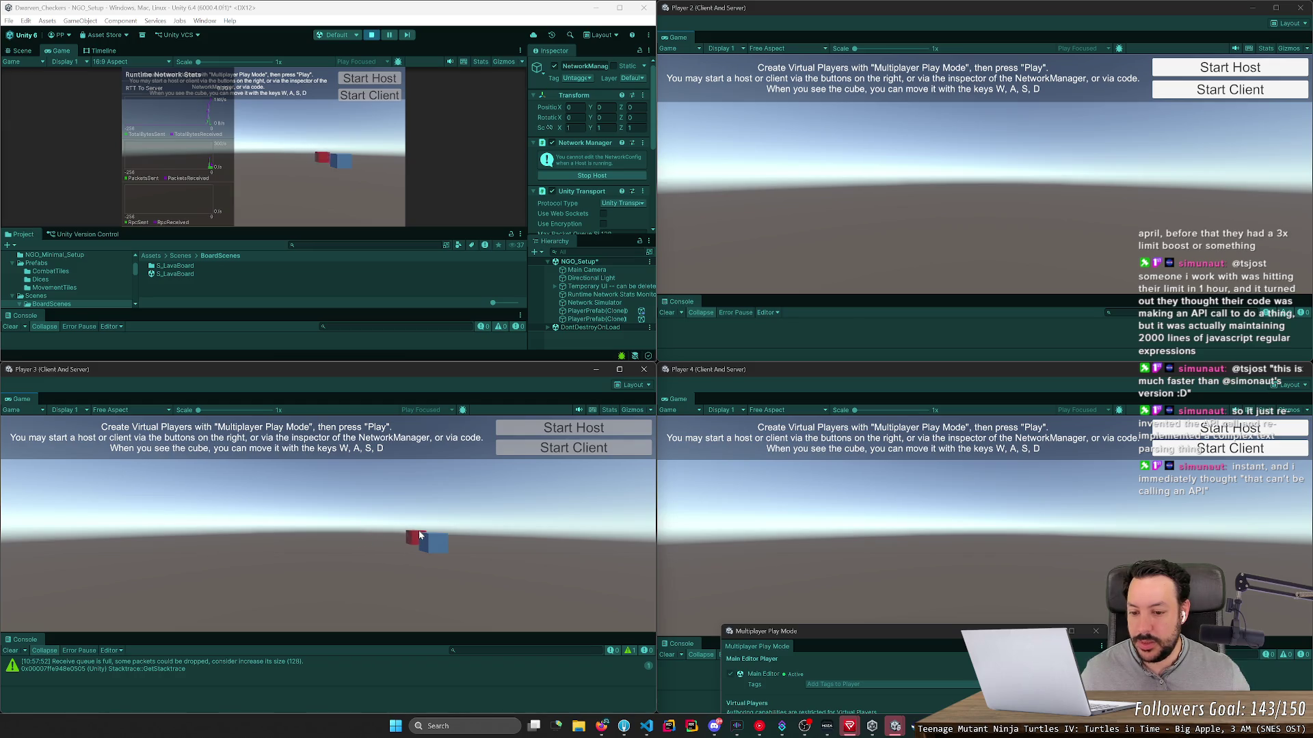
key("a")
key("d")
key("a")
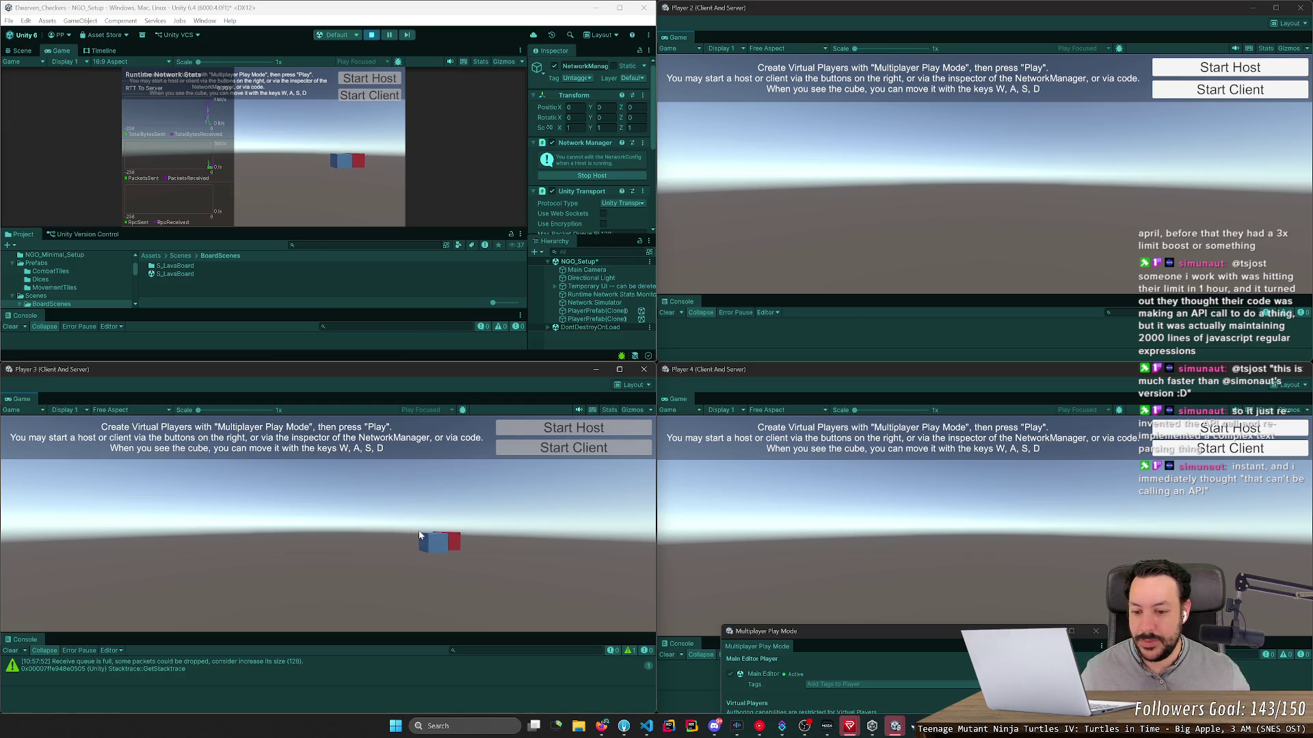
key("d")
key("a")
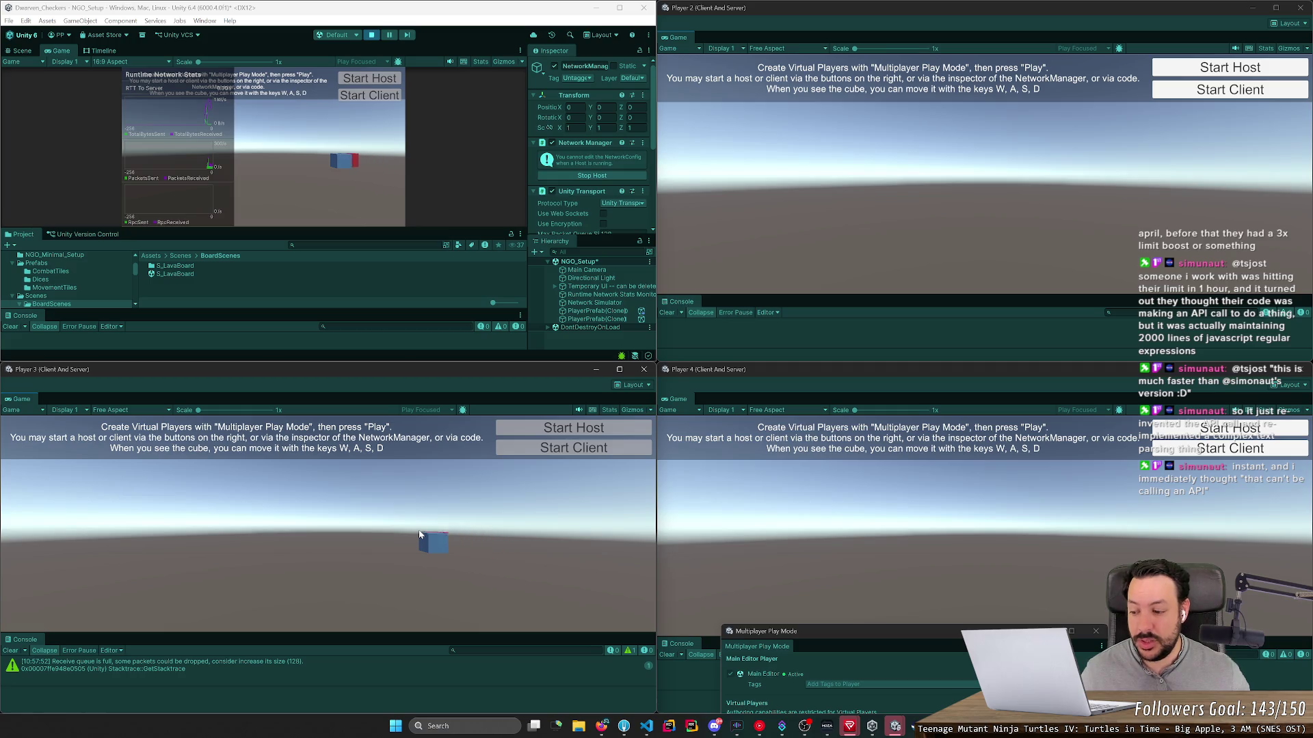
key("d")
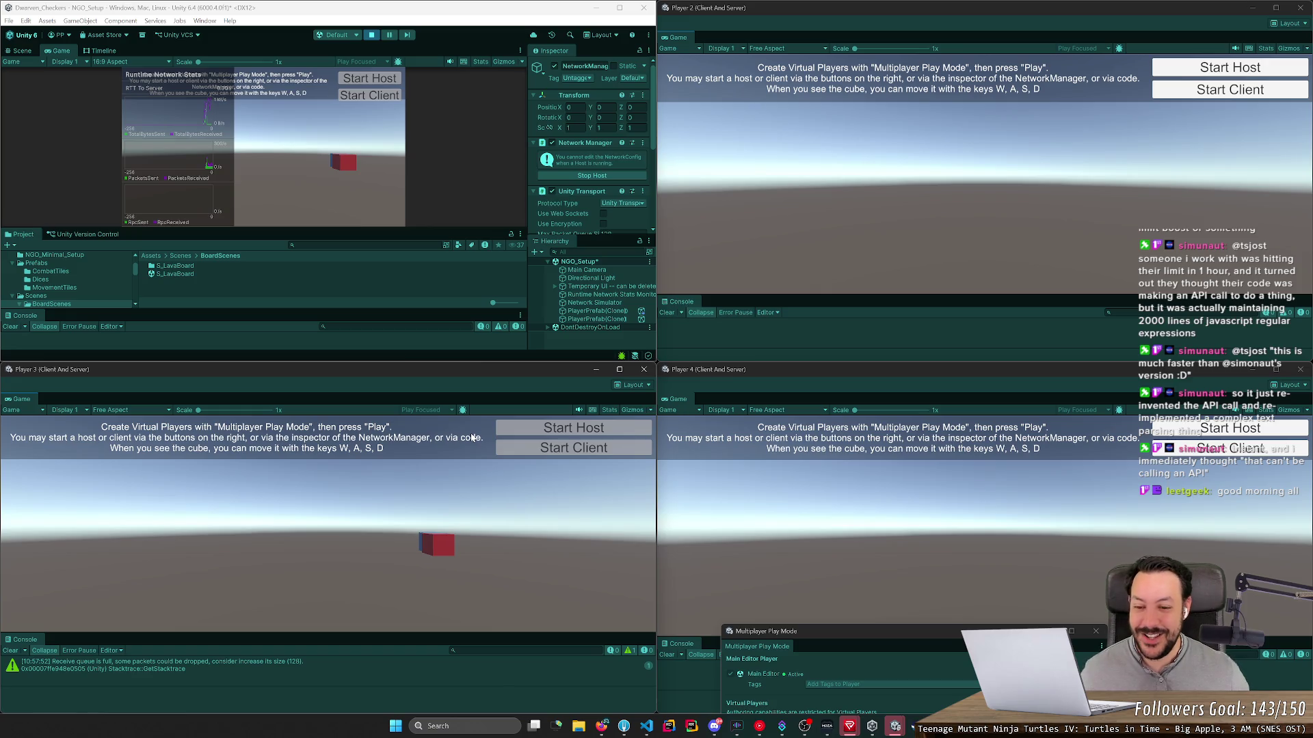
key("a")
key("d")
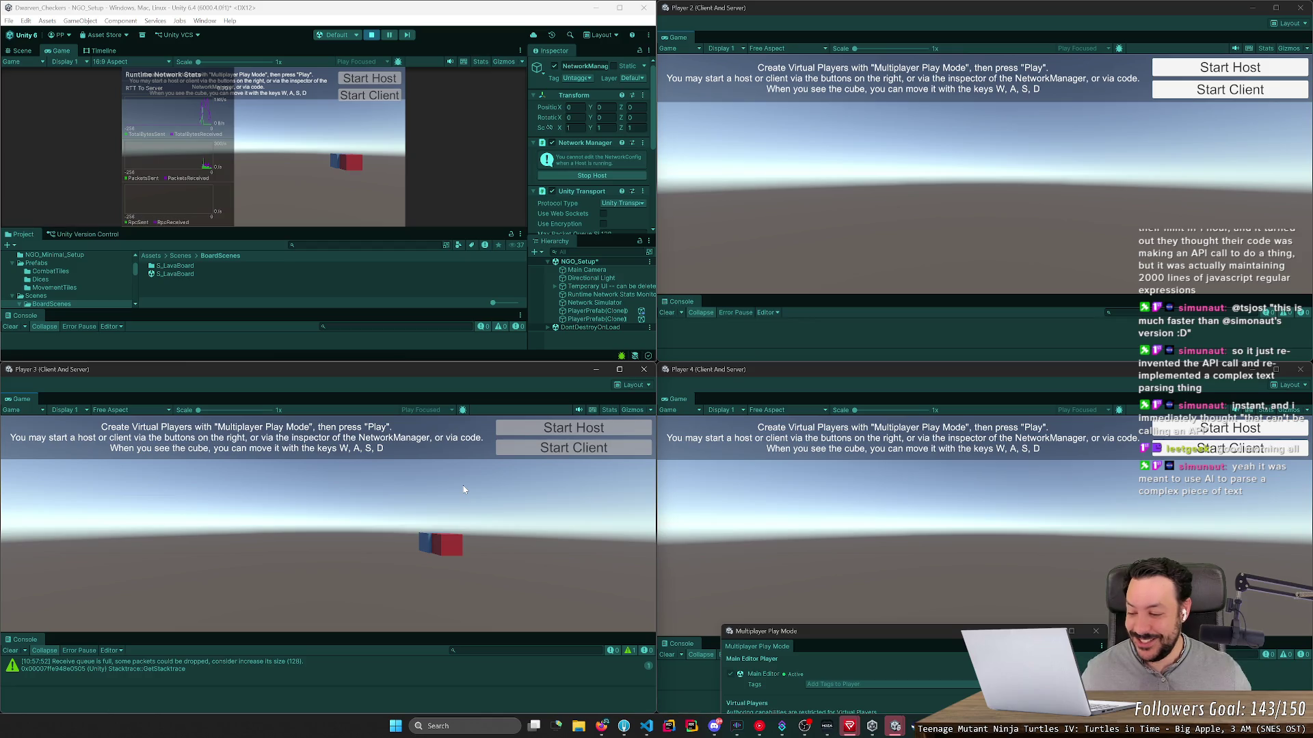
key("a")
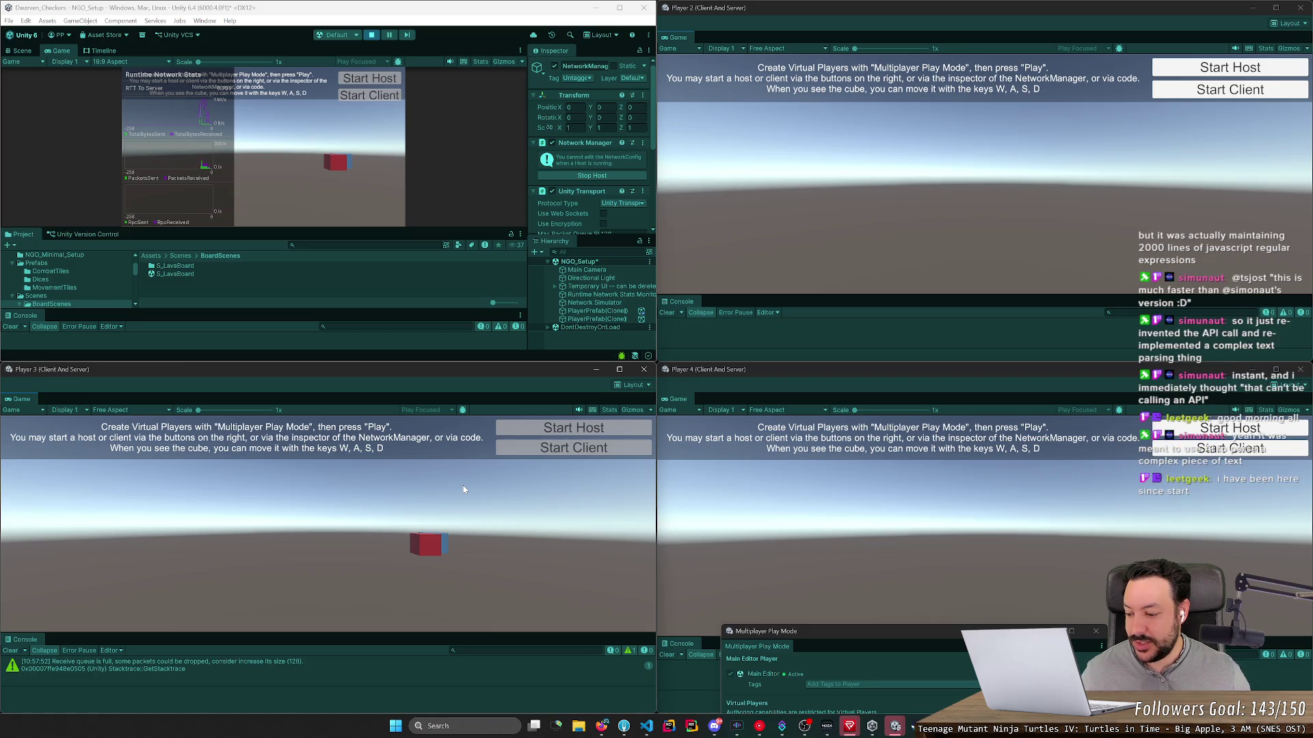
key("s")
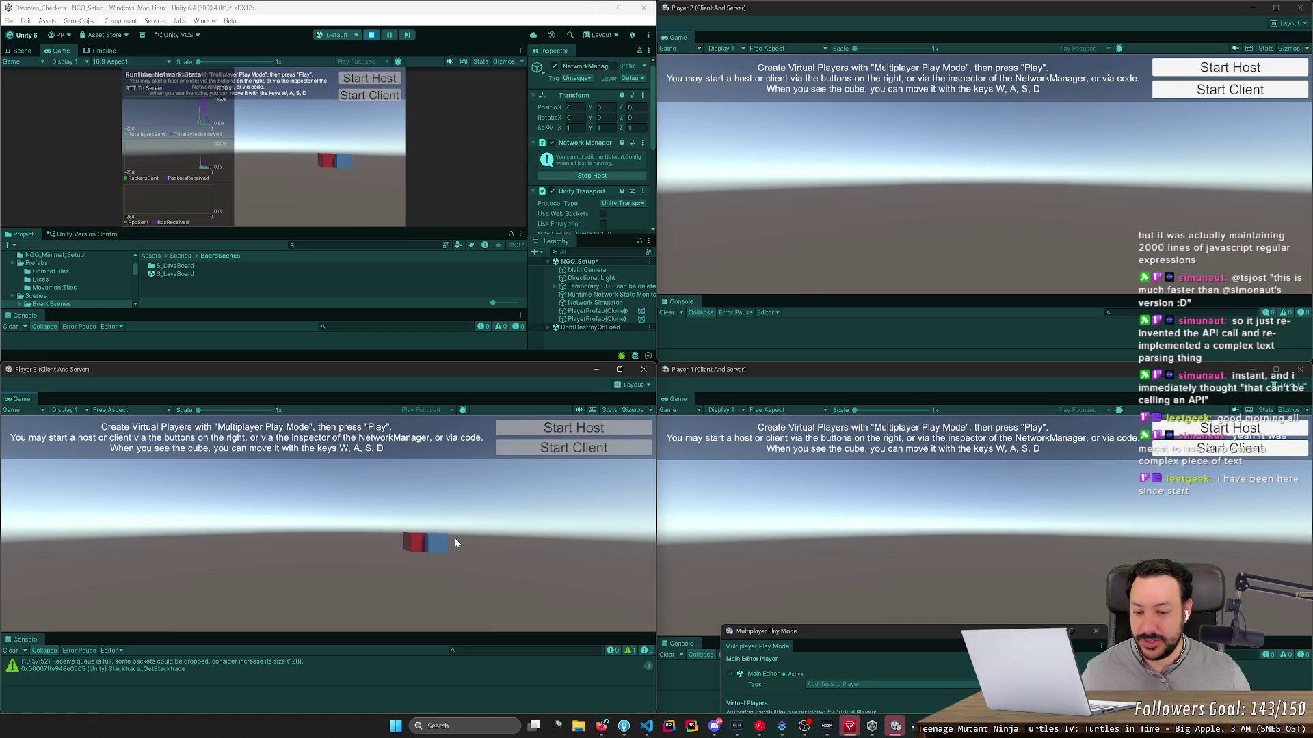
key("a")
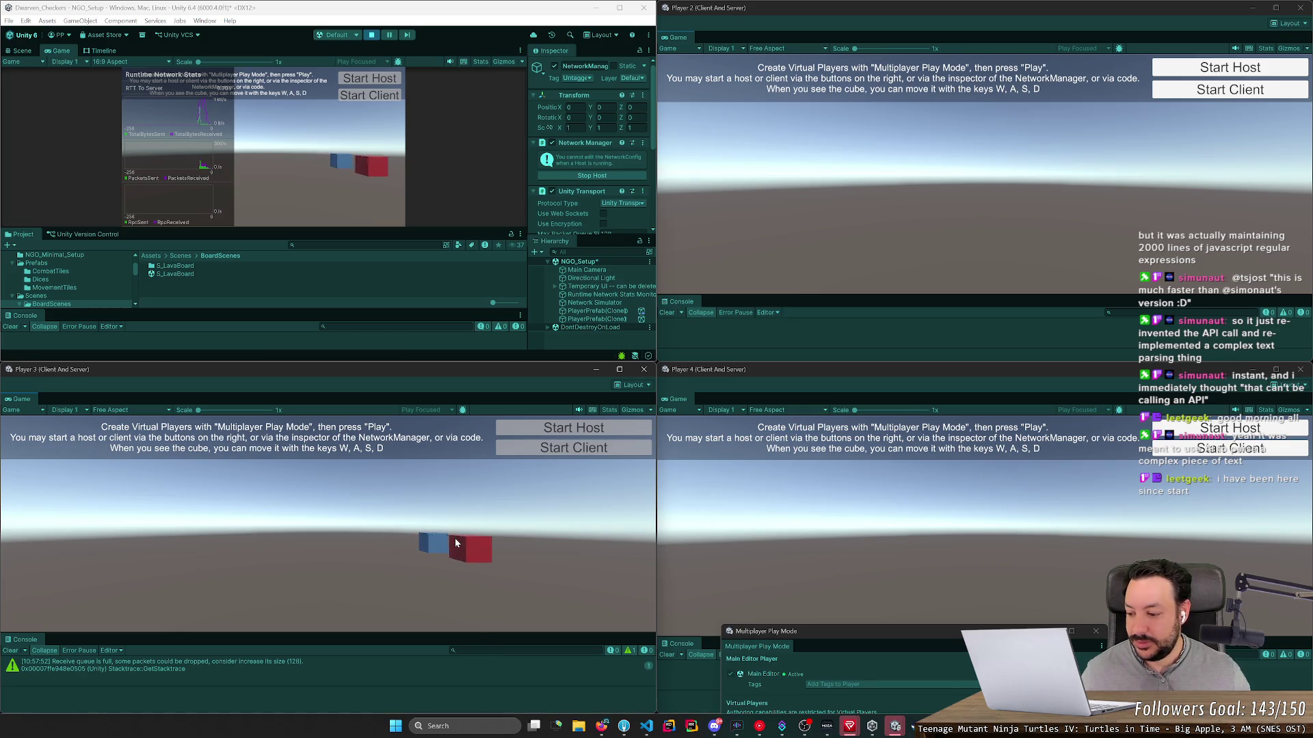
key("d")
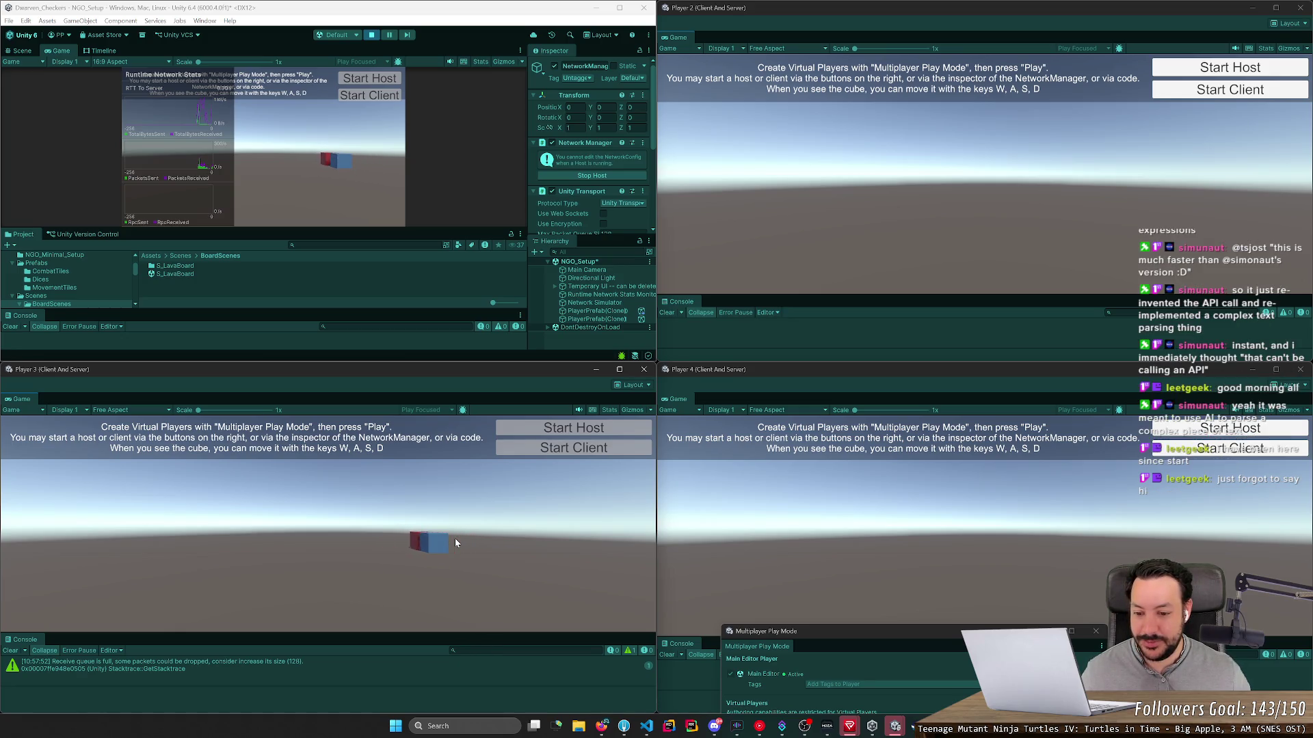
key("a")
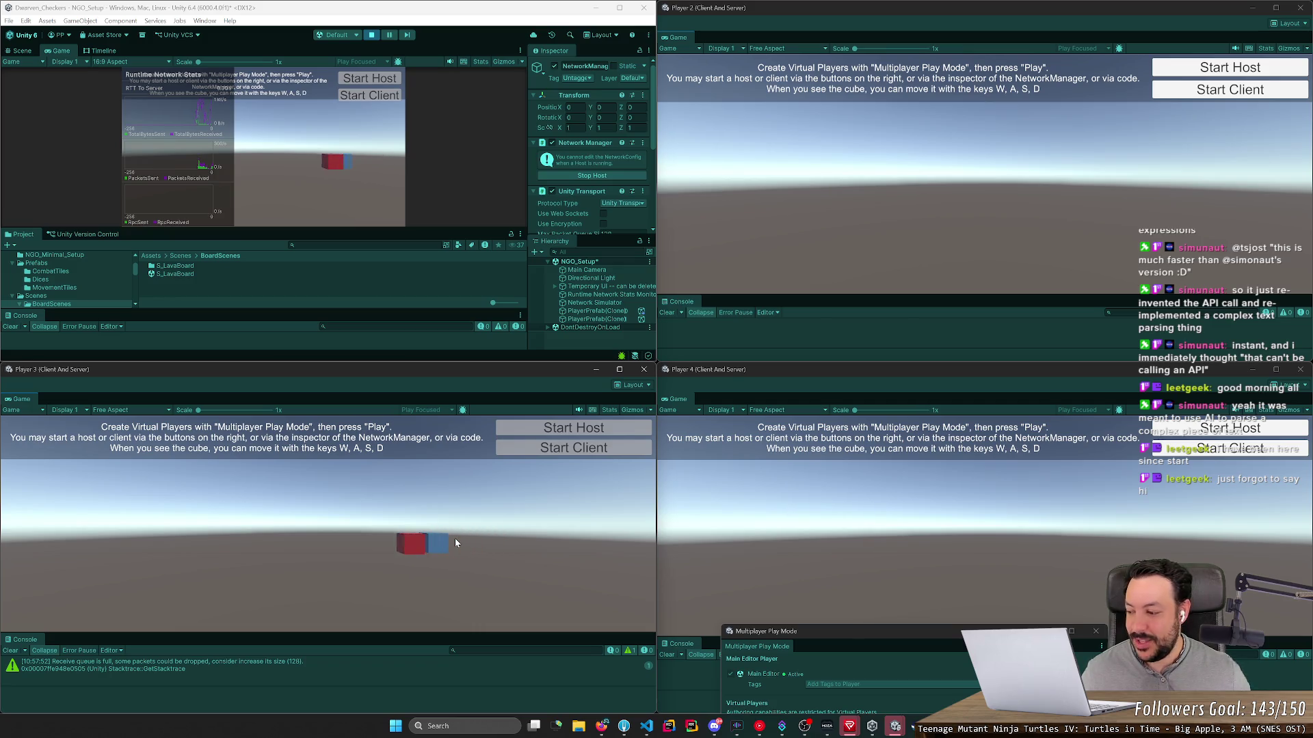
key("d")
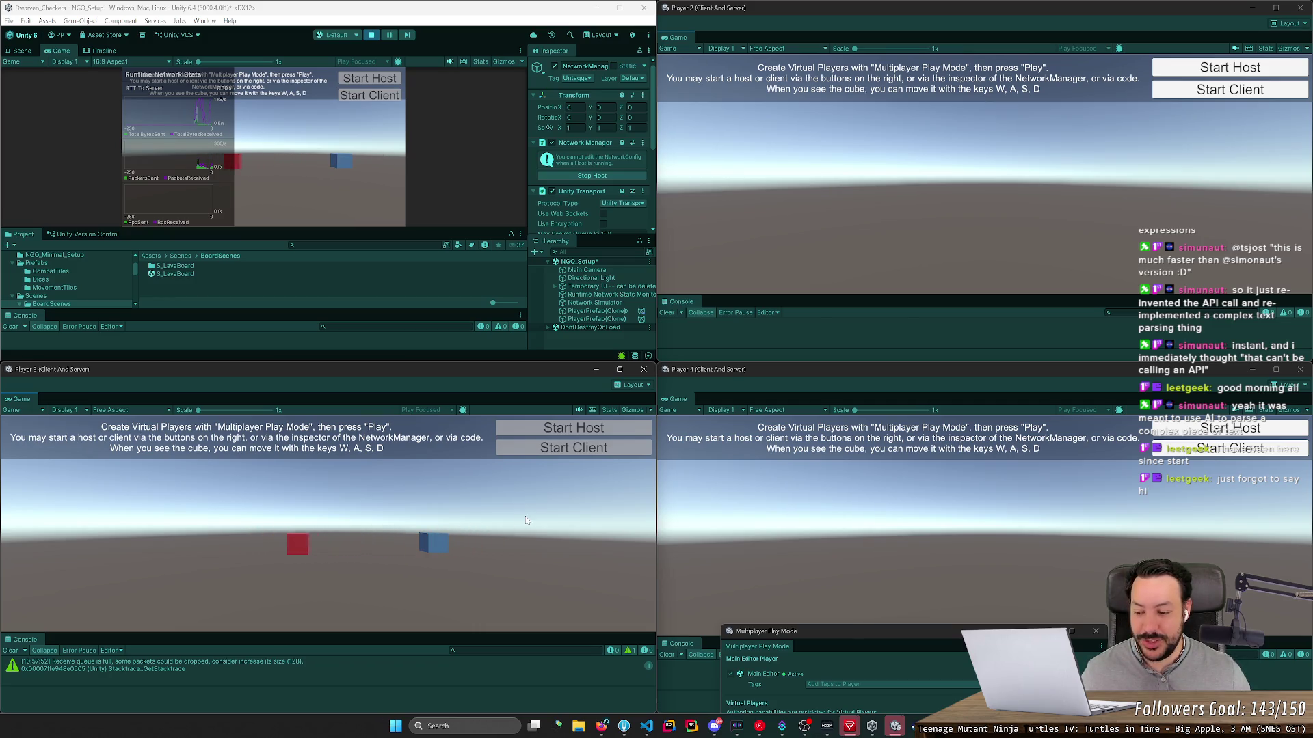
key("d")
key("a")
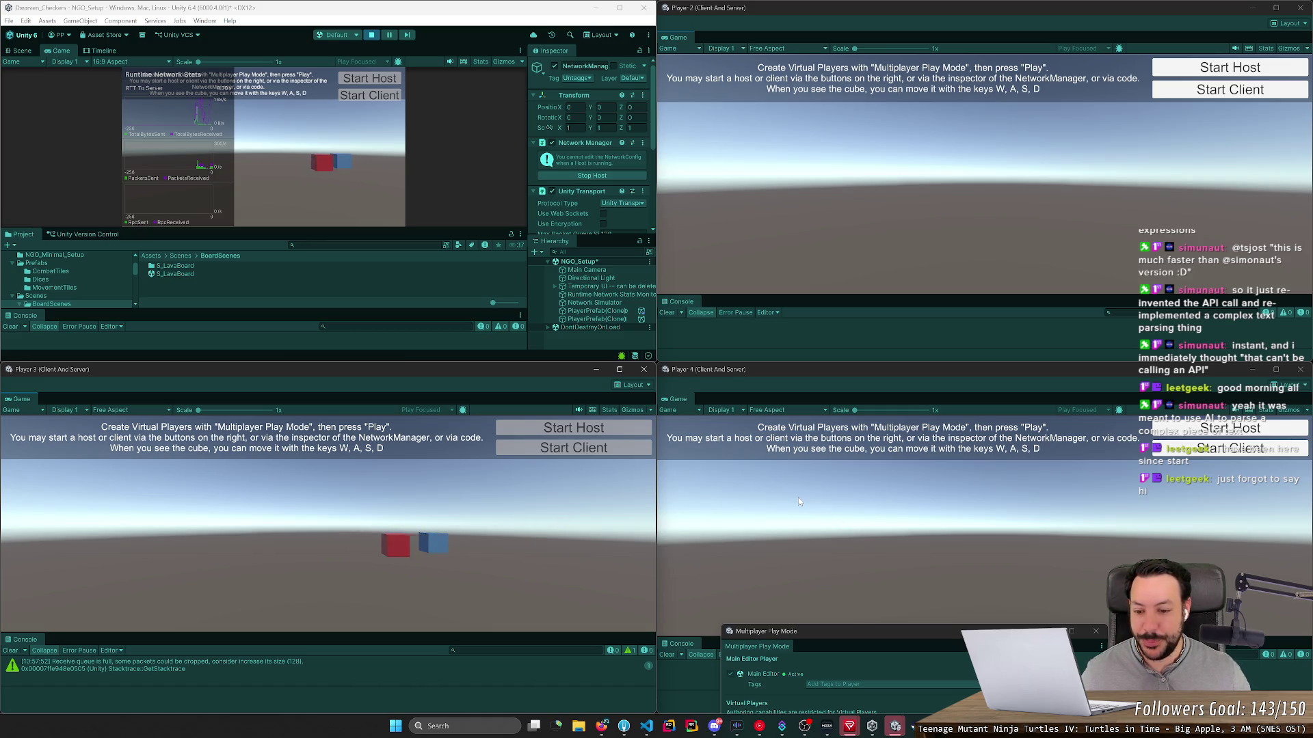
key("d")
key("d")
key("a")
key("d")
key("a")
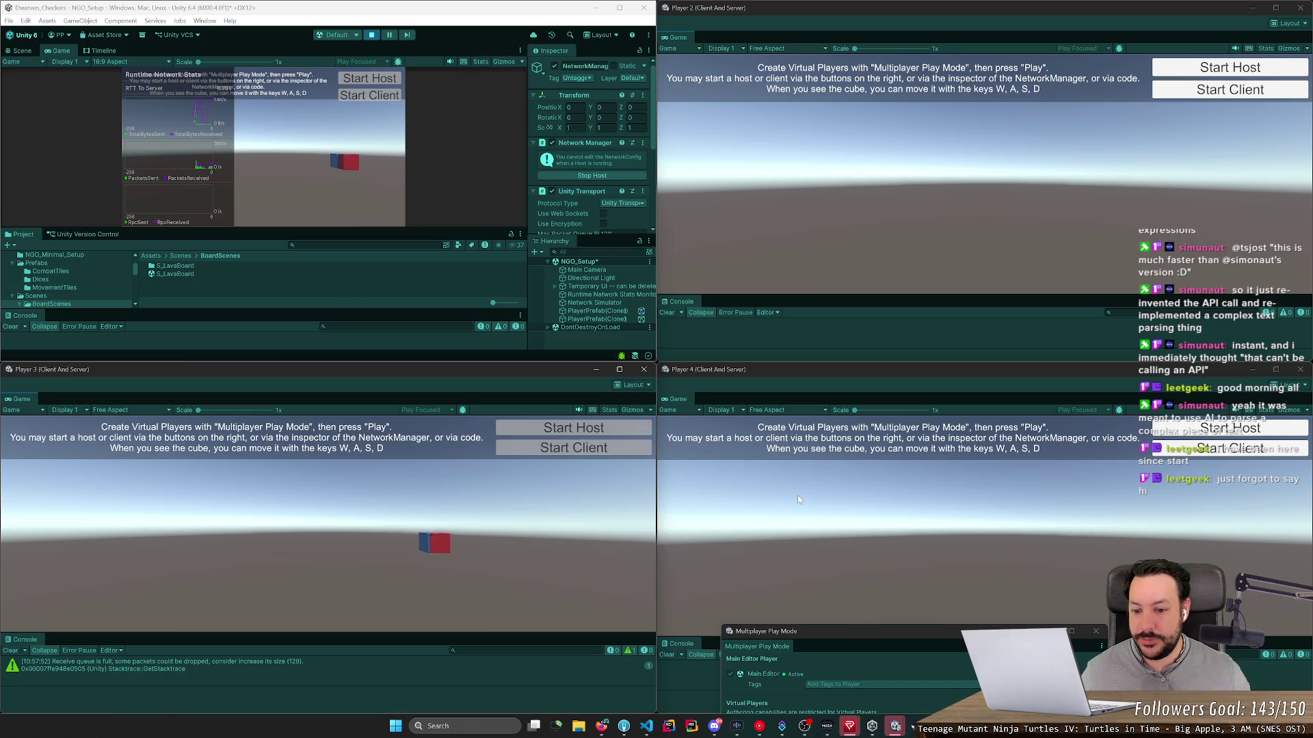
key("d")
key("a")
key("d")
key("a")
key("d")
key("a")
key("d")
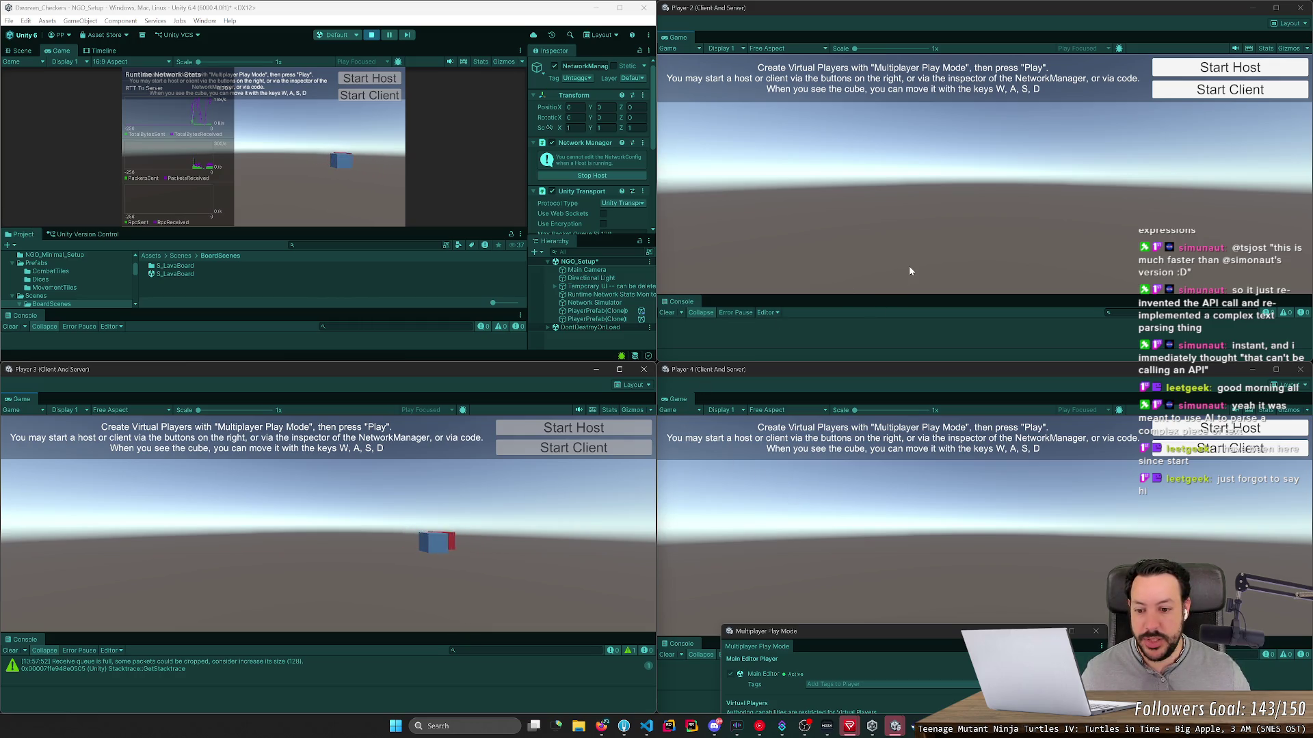
Step: Join Player 2 as a client and move the red, white and blue cubes from their own windows
left_click(1176, 95)
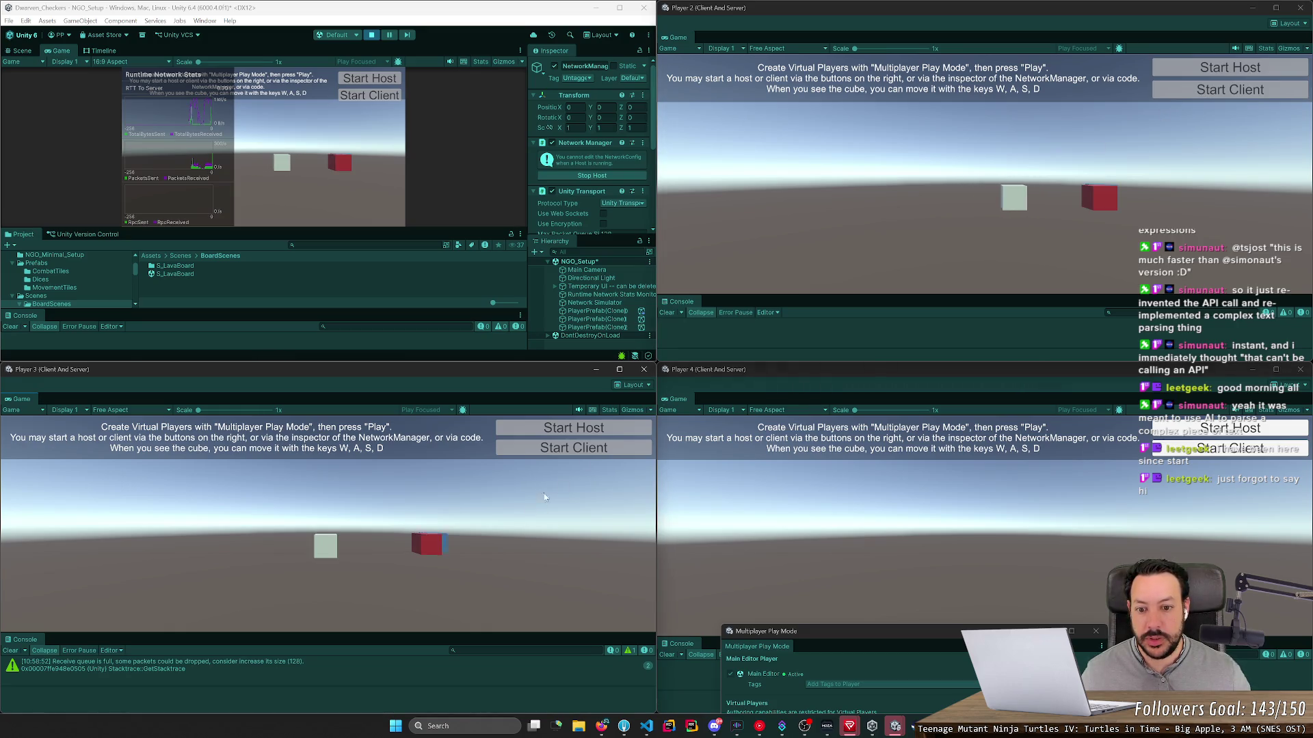
left_click(574, 475)
key("d")
left_click(915, 257)
key("a")
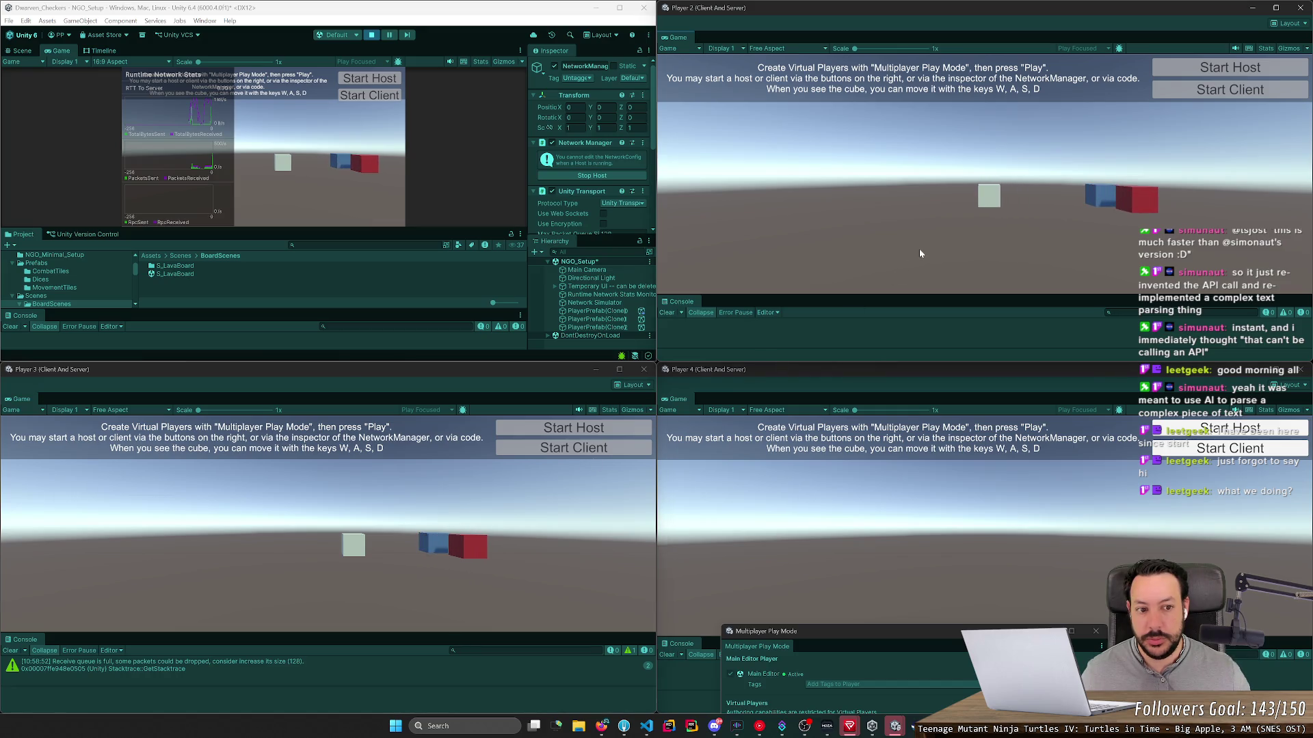
key("s")
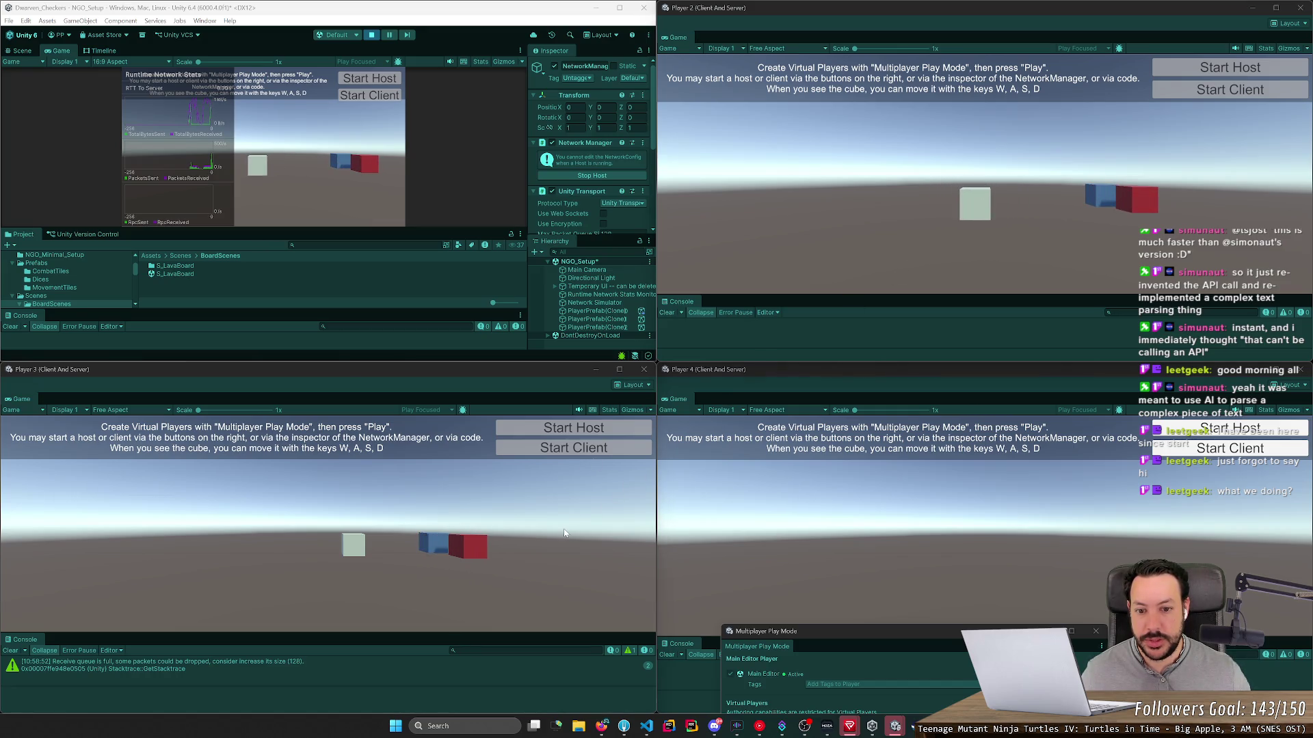
left_click(314, 117)
key("s")
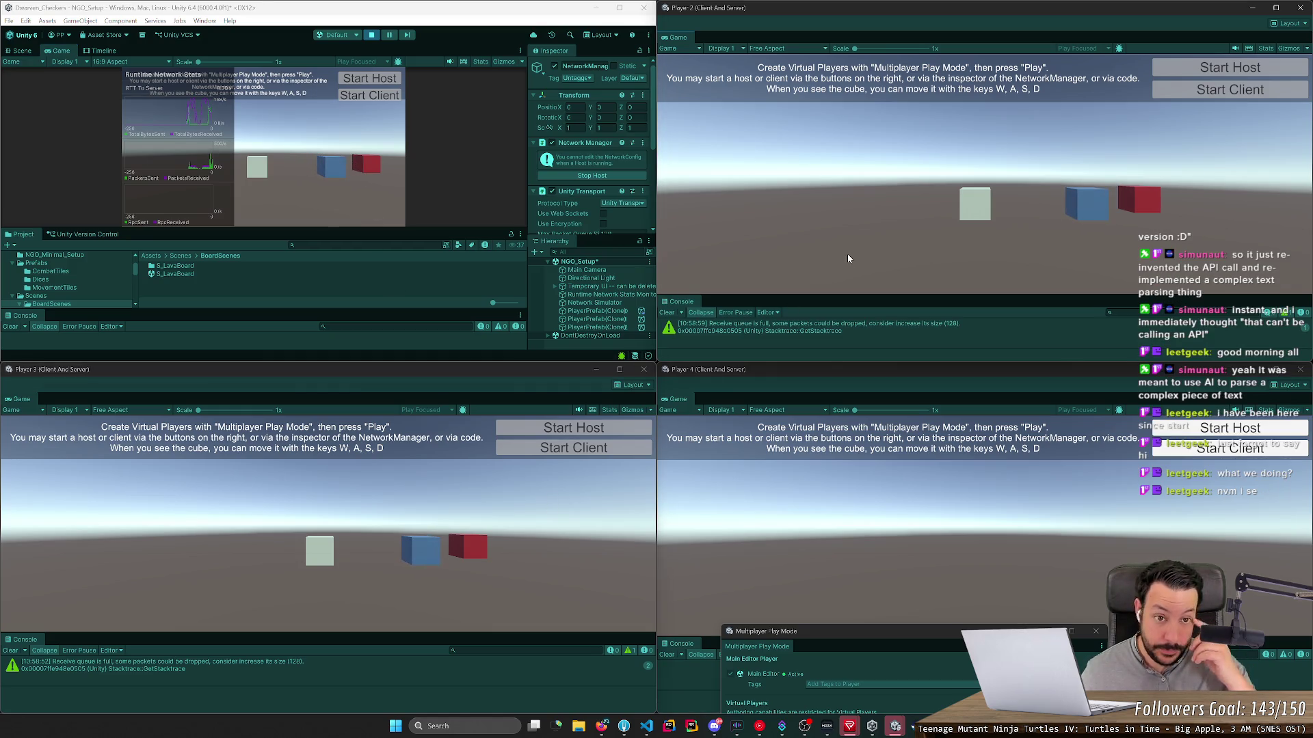
left_click(1300, 8)
Step: Close the Player 2, 3 and 4 windows, maximise the editor and widen the NetworkManager Inspector
left_click(1299, 369)
left_click(644, 370)
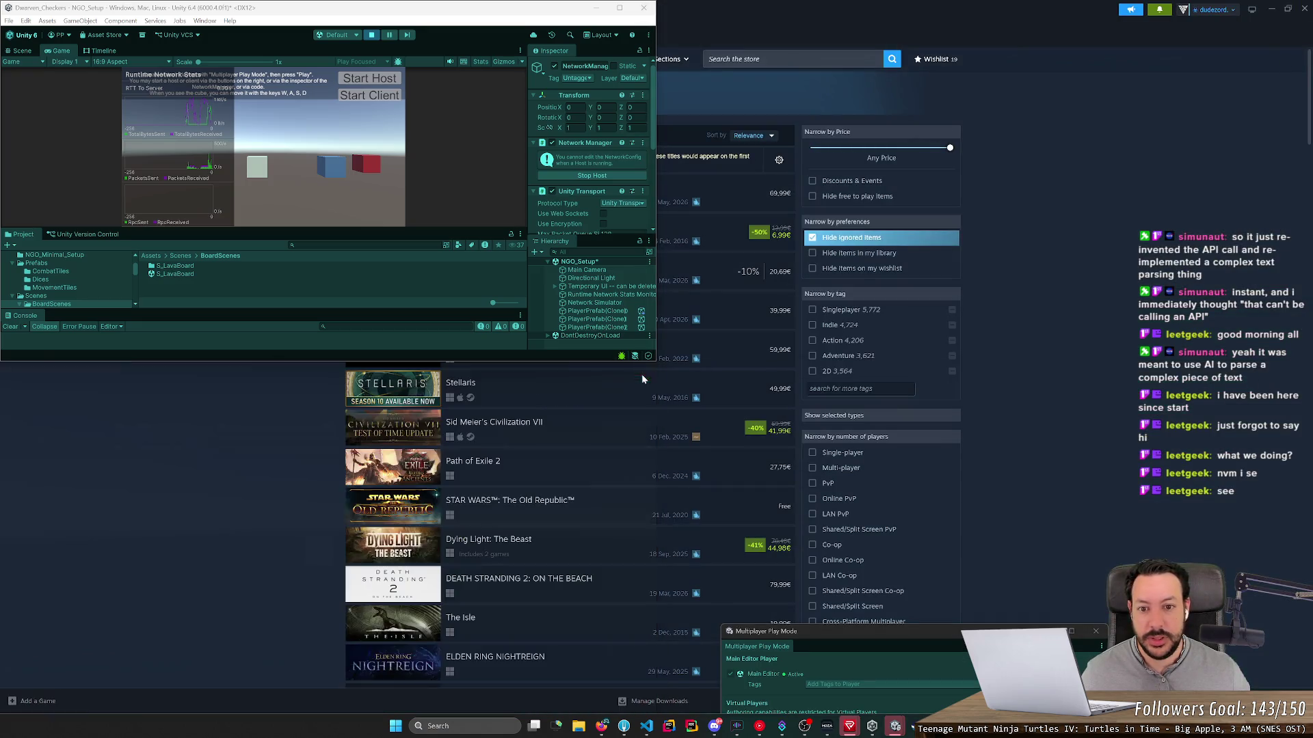
left_click(371, 34)
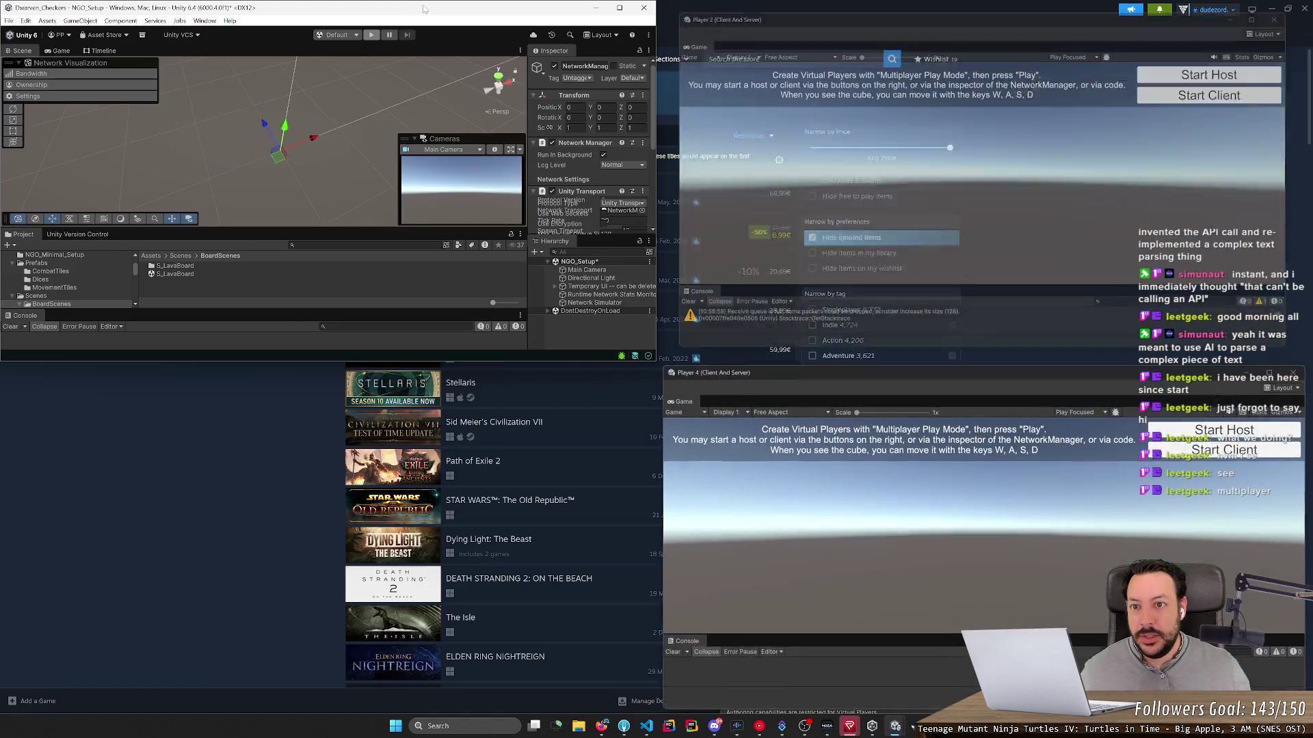
double_click(562, 13)
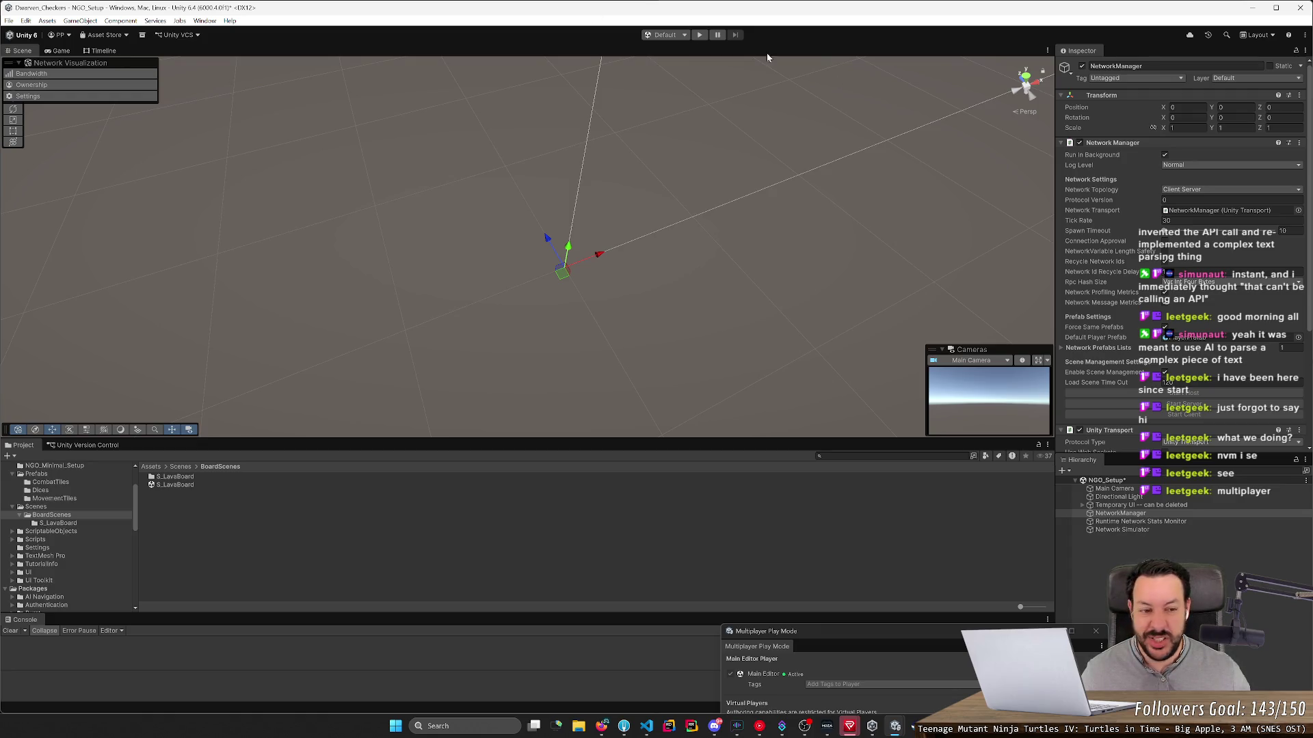
left_click_drag(1055, 178, 991, 178)
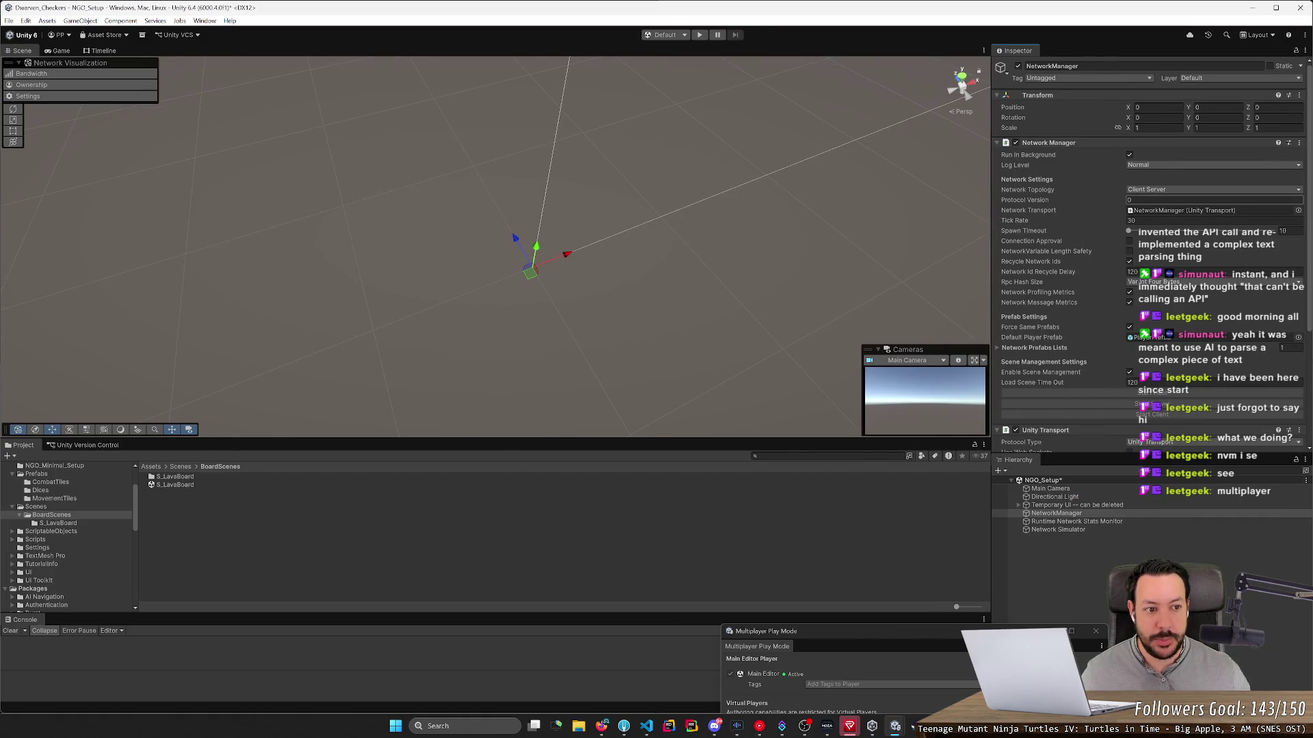
left_click(1166, 212)
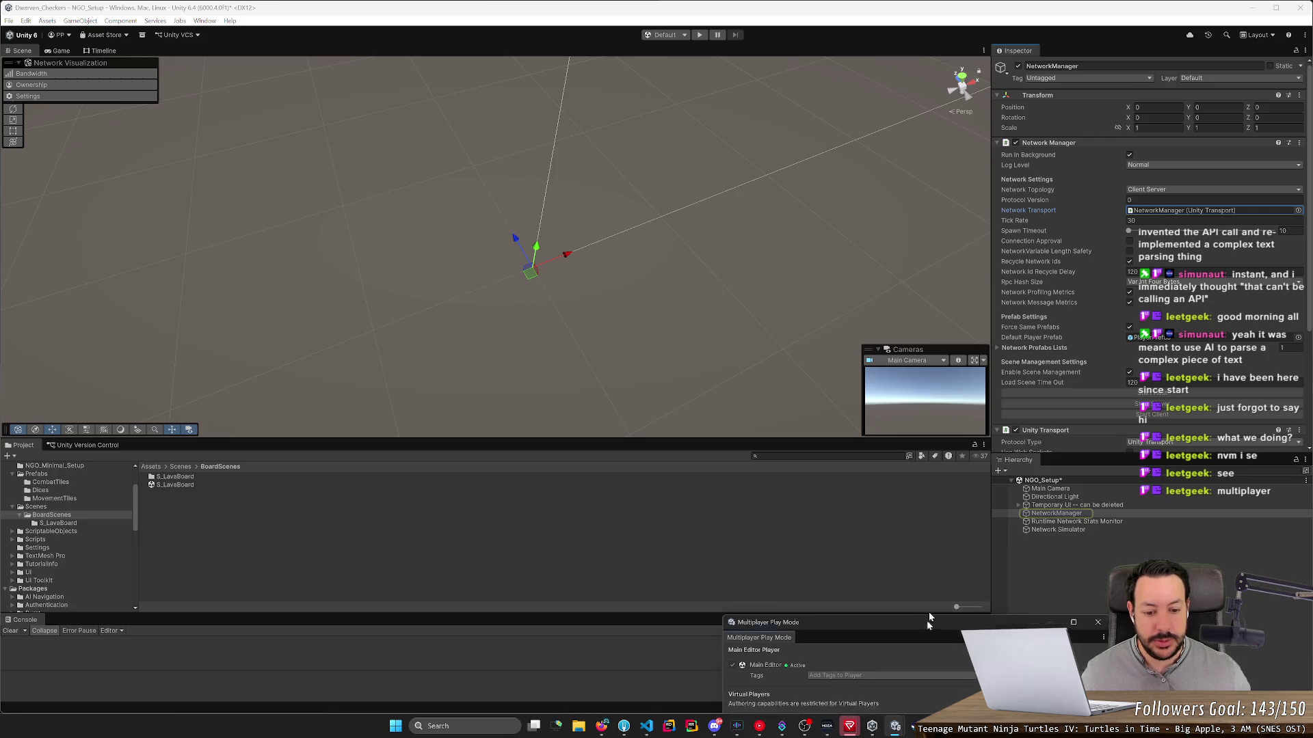
Step: Enlarge the virtual players list and open Player 2's data folder on disk
left_click_drag(926, 621, 901, 253)
left_click(858, 366)
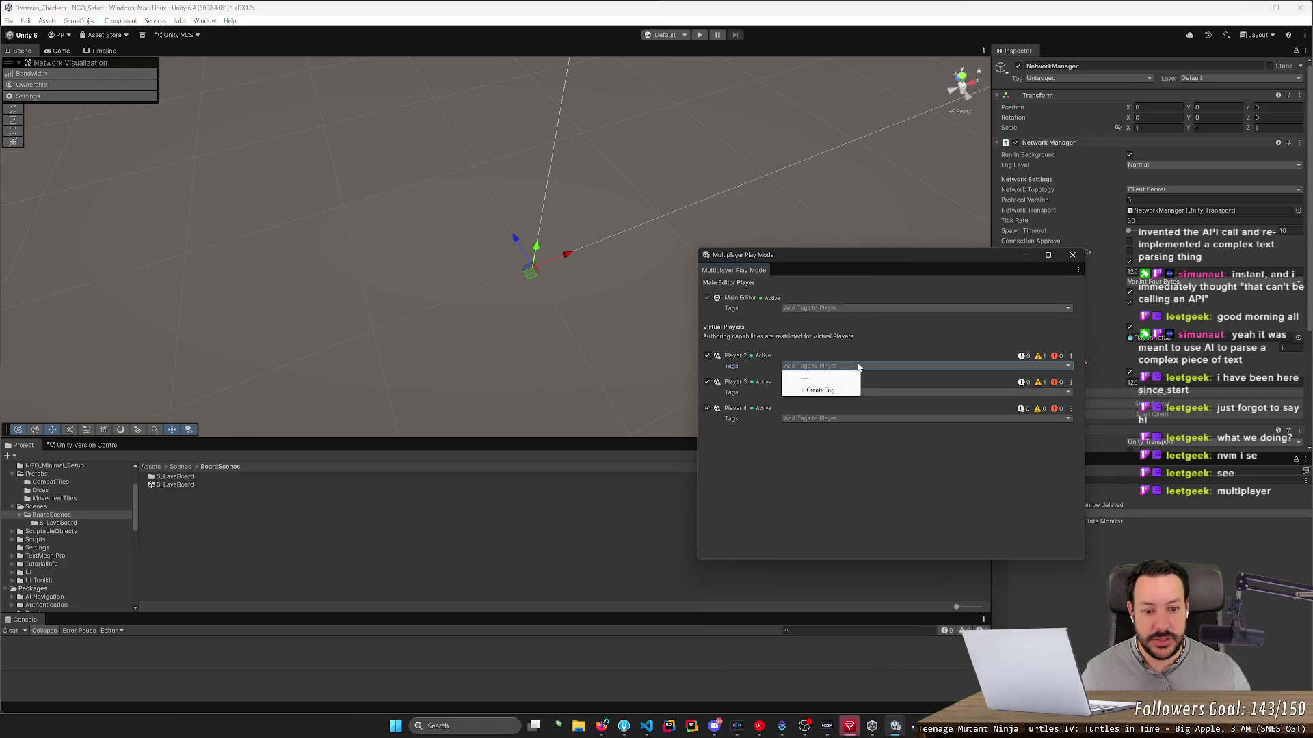
left_click(1043, 360)
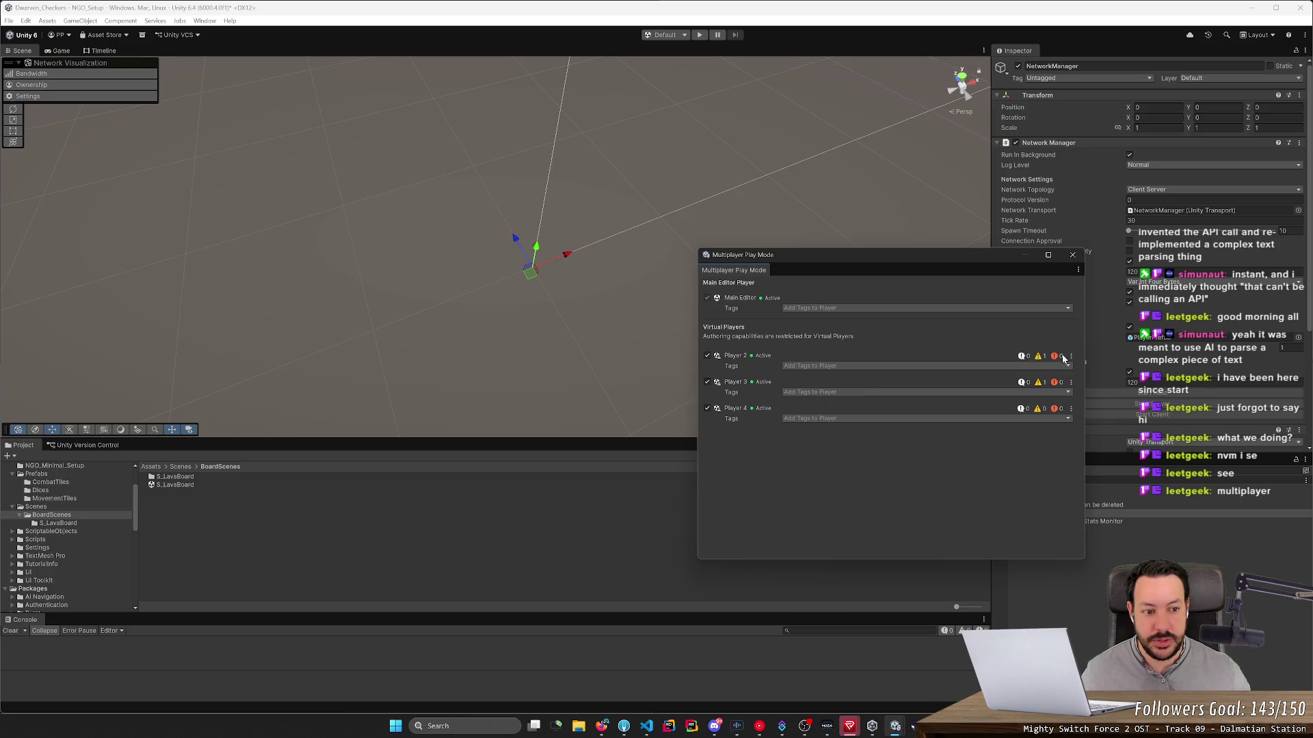
left_click(1071, 357)
left_click(1092, 362)
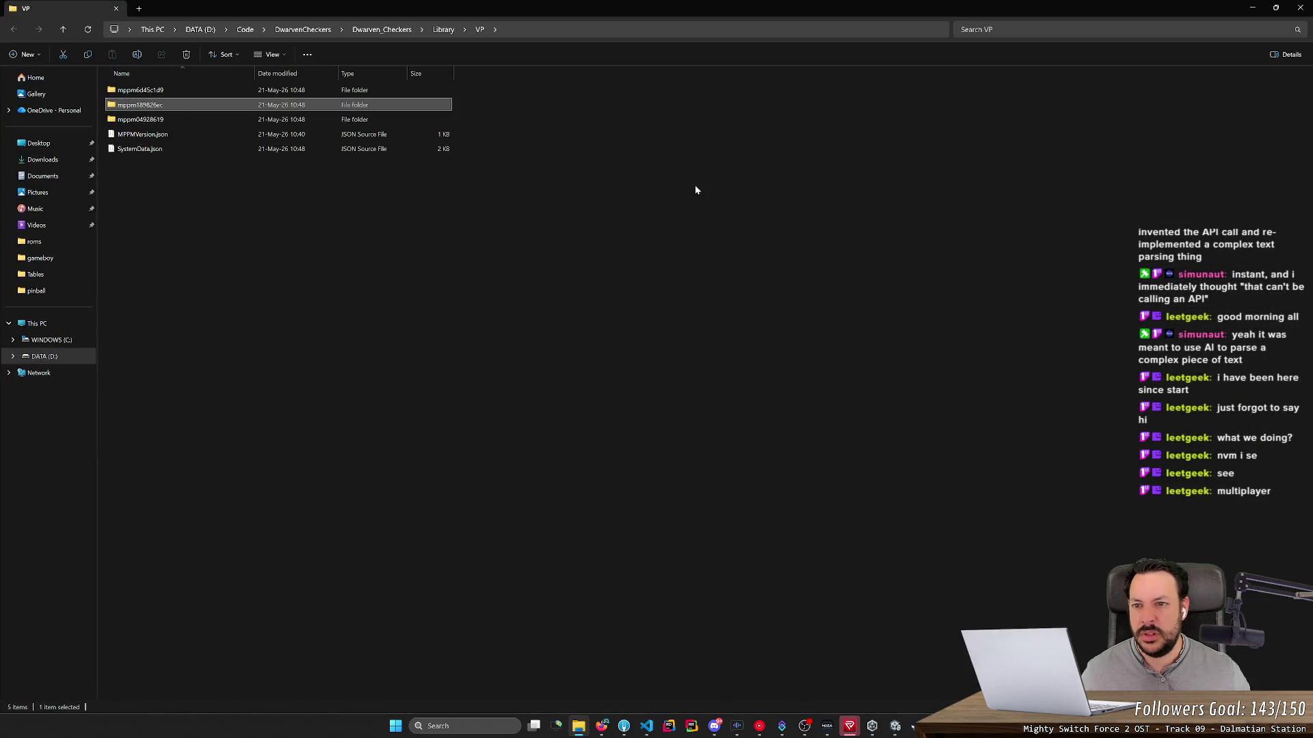
Step: Minimise File Explorer and bring the main Unity editor back to the front
left_click(1252, 7)
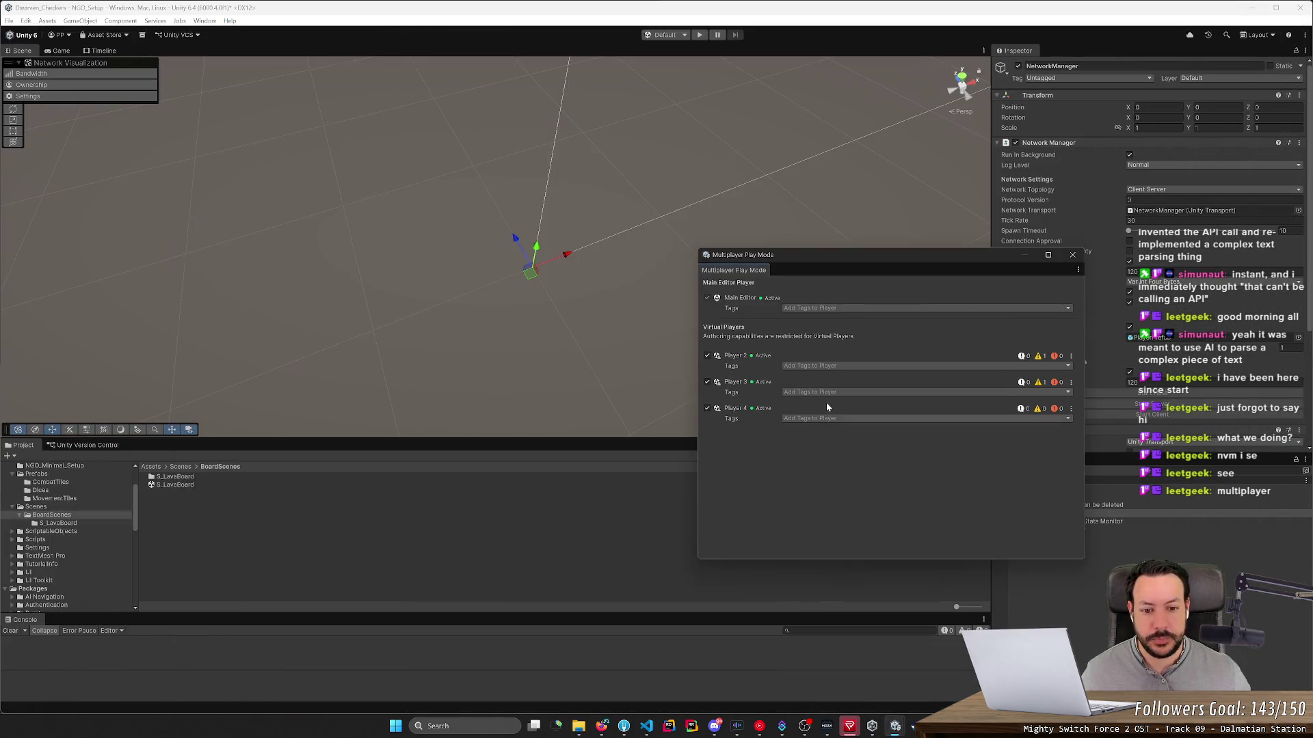
left_click(744, 271)
left_click(204, 21)
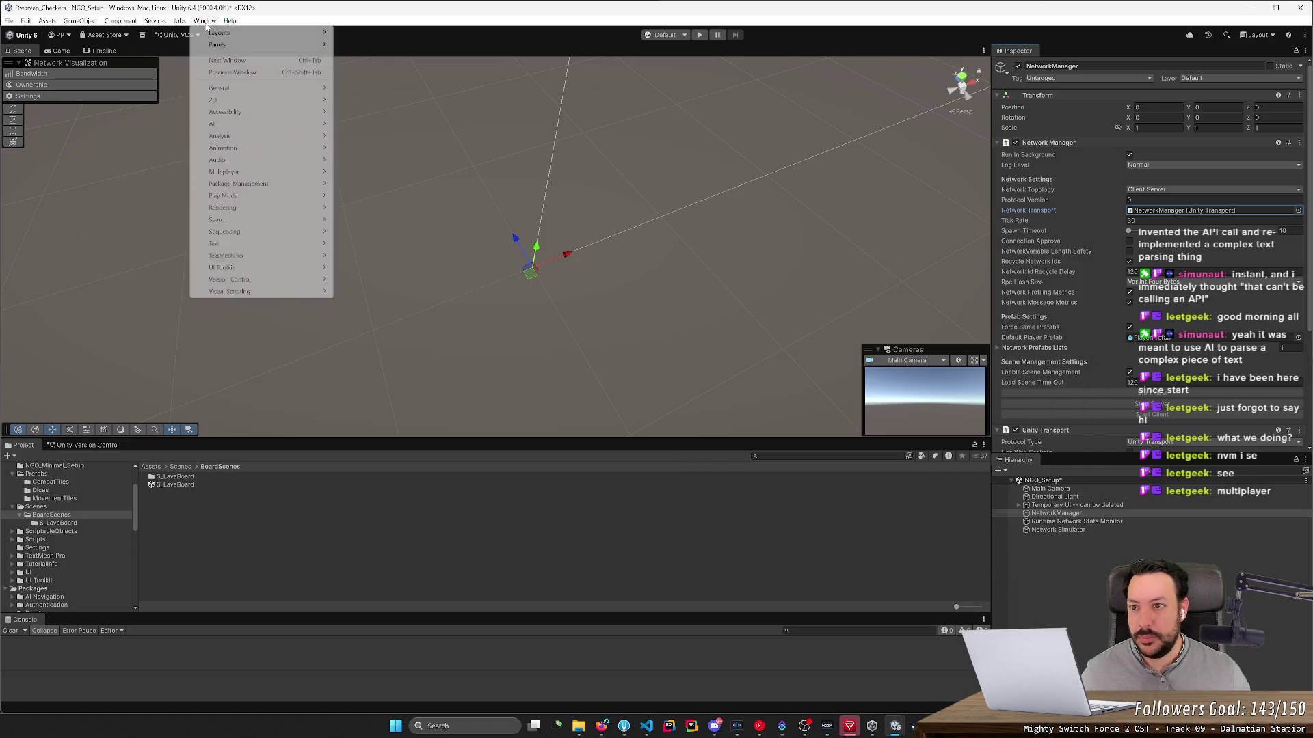
Step: Open Multiplayer Center's Quickstart Connecting Players guide and its Multiplayer Session Asset Store page
mouse_move(249, 176)
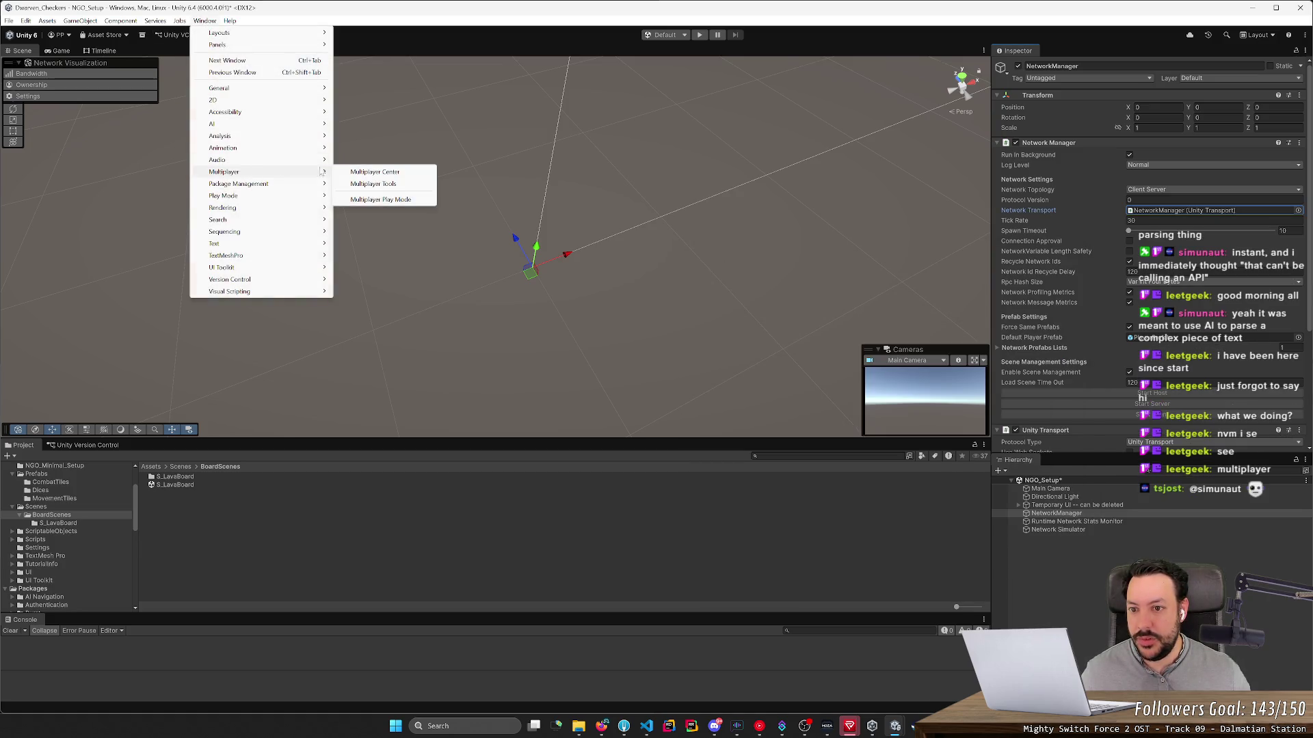
left_click(385, 173)
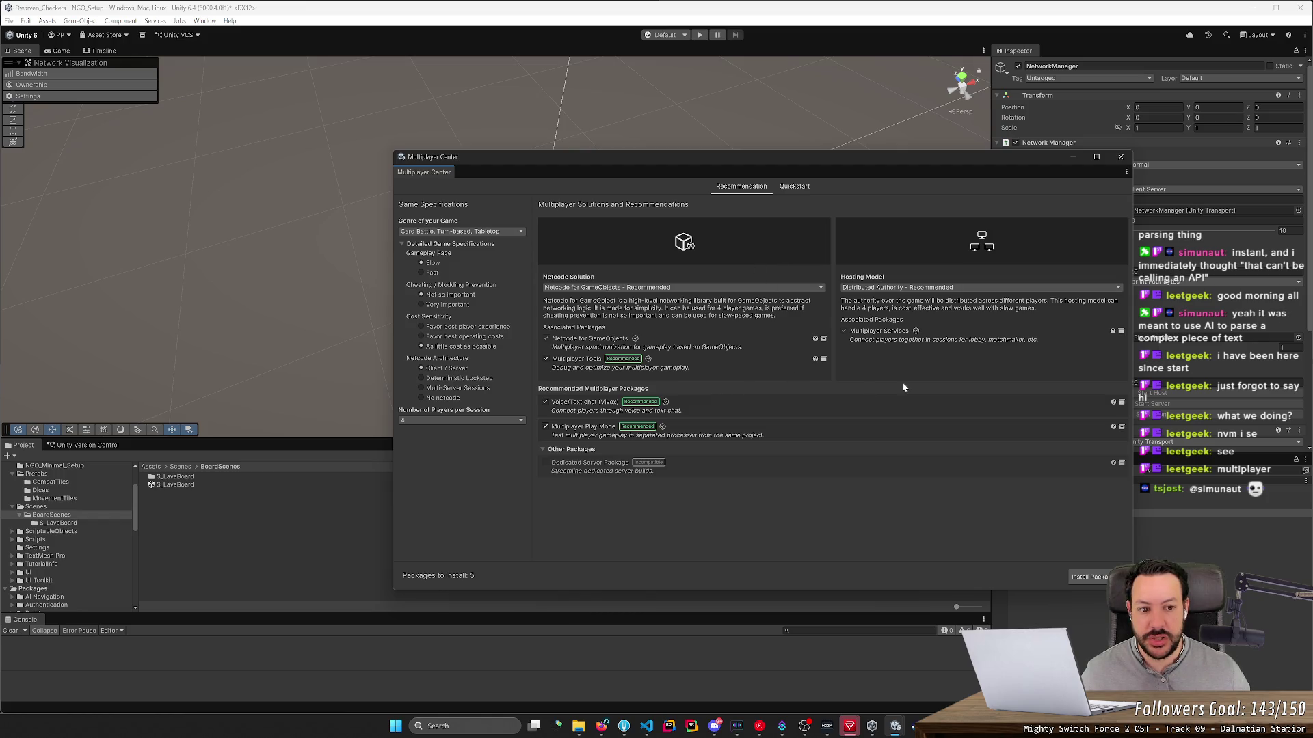
left_click(797, 187)
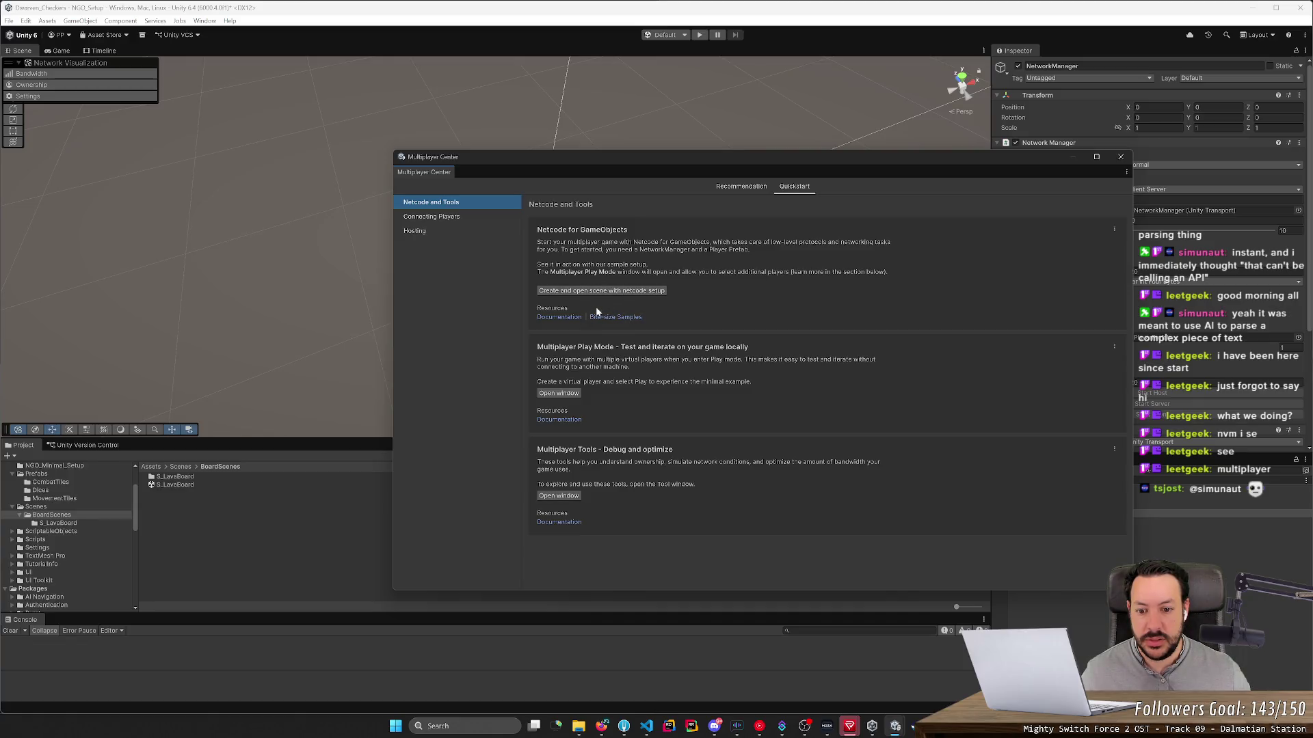
left_click(428, 219)
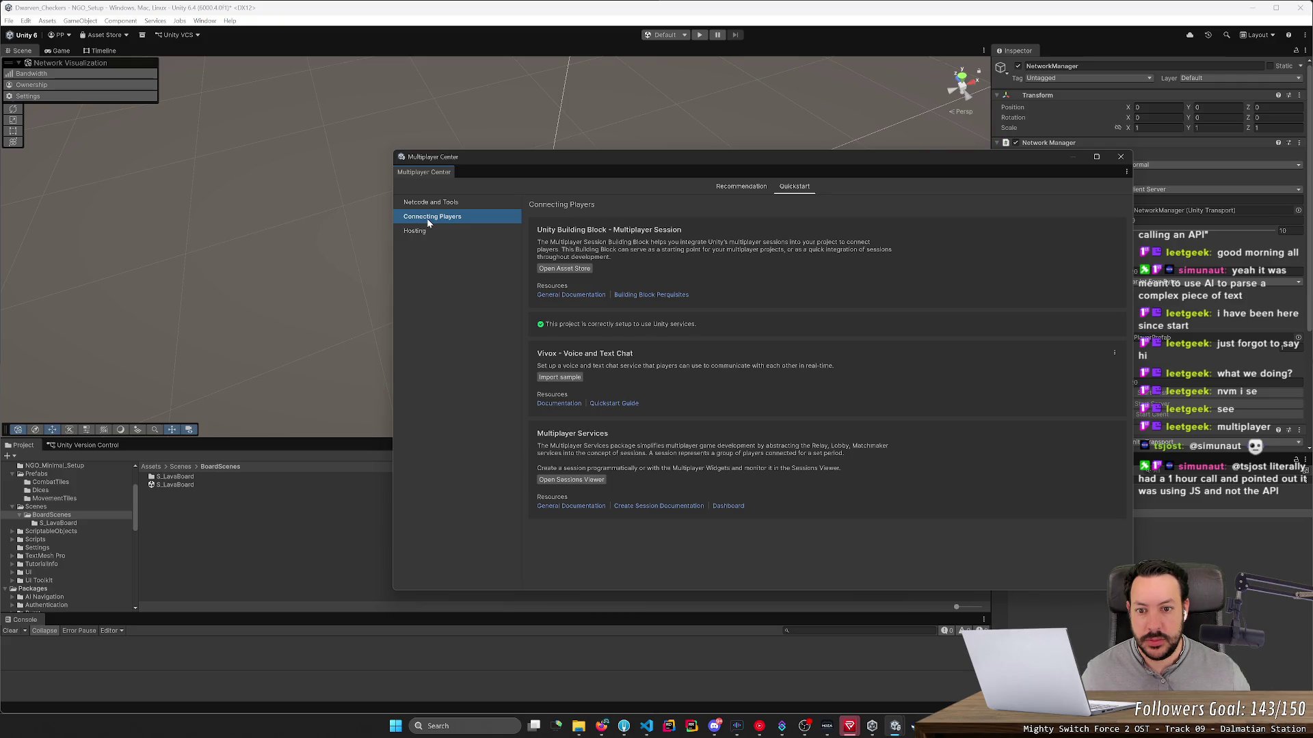
left_click(565, 268)
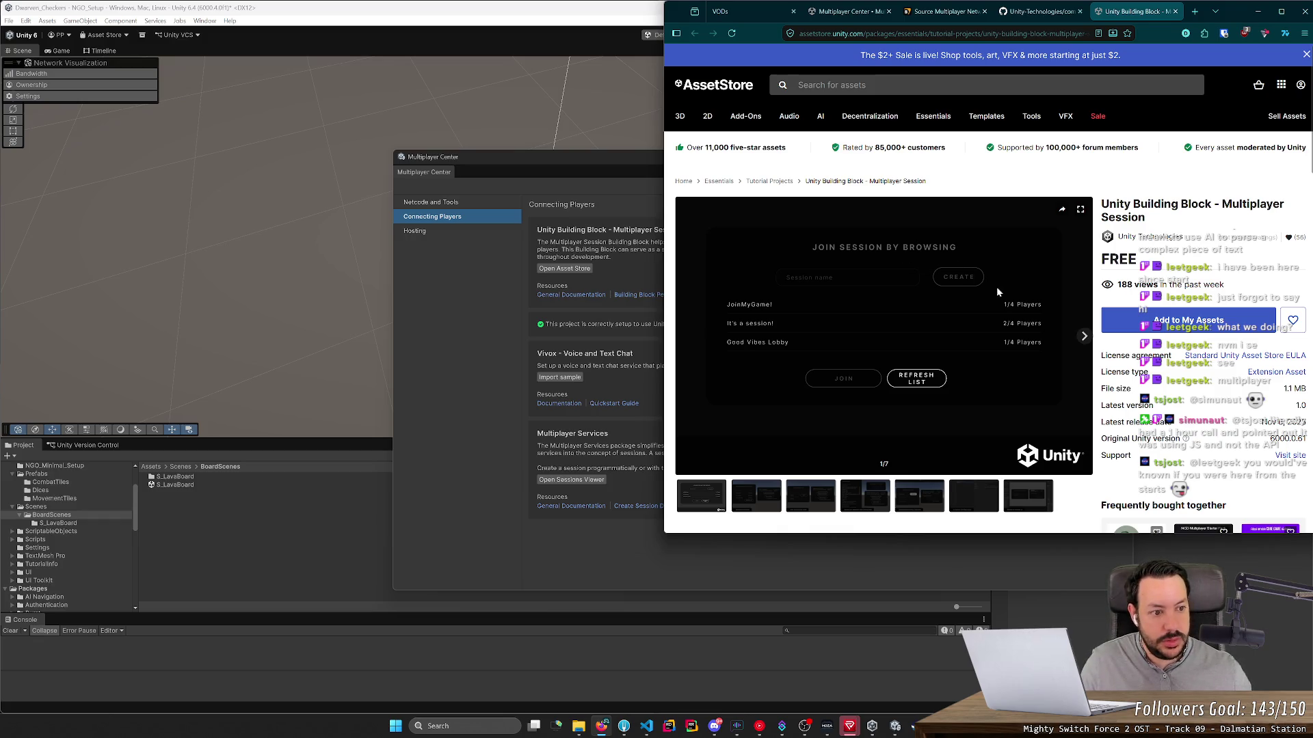
Step: Add the free Multiplayer Session building block to My Assets, accept the terms, and open it in Unity
left_click(1126, 315)
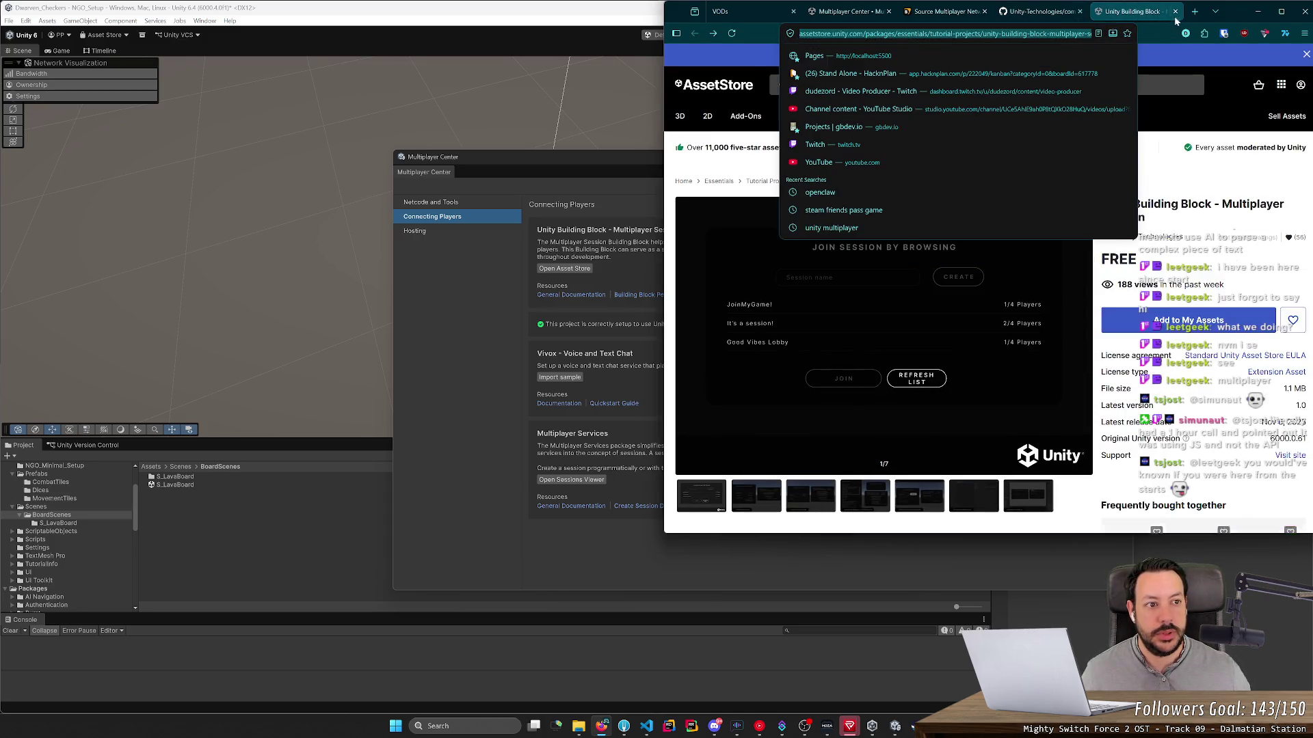
left_click(1175, 12)
left_click(1185, 34)
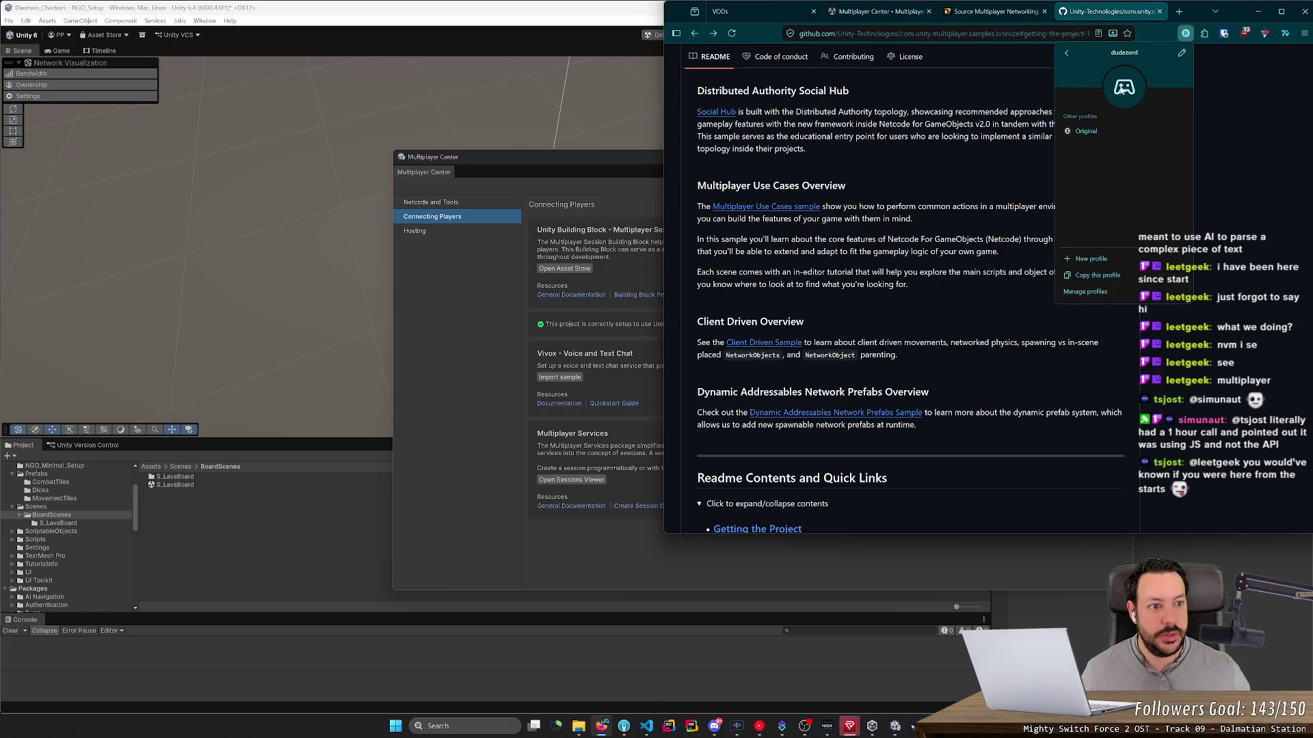
left_click(742, 65)
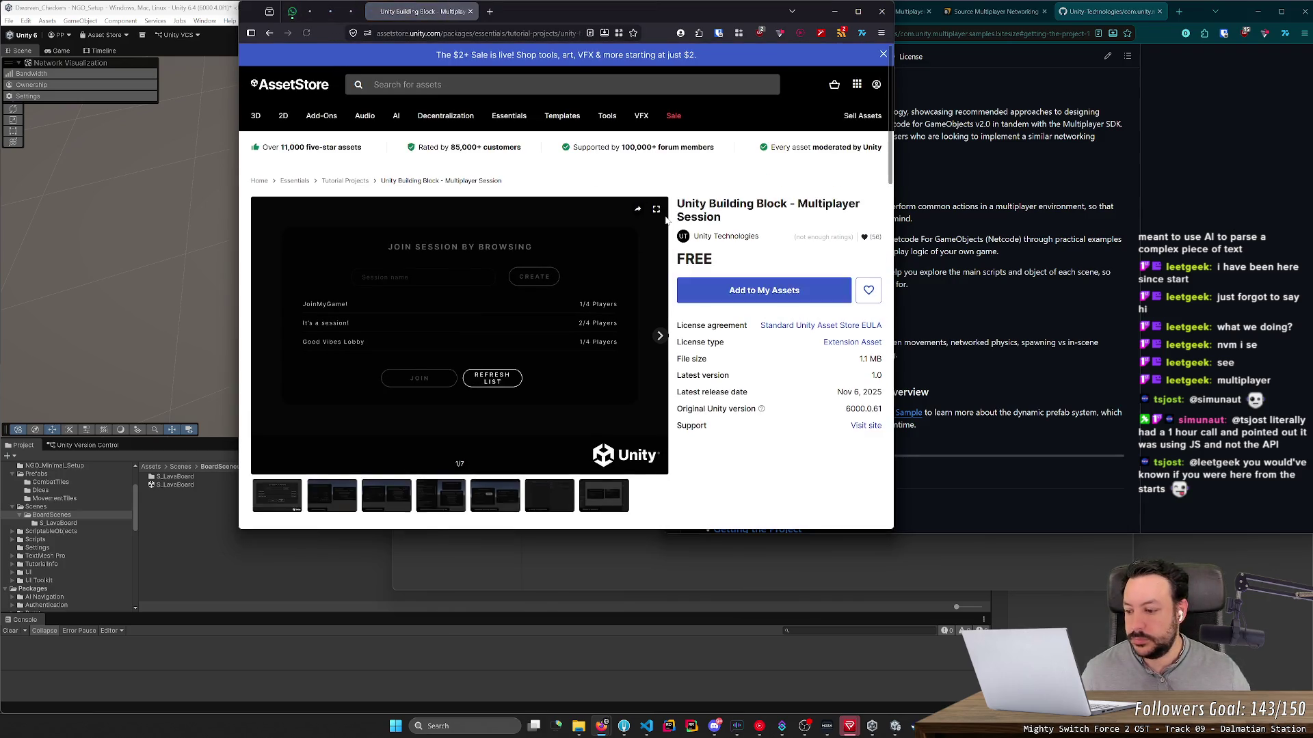
left_click(759, 320)
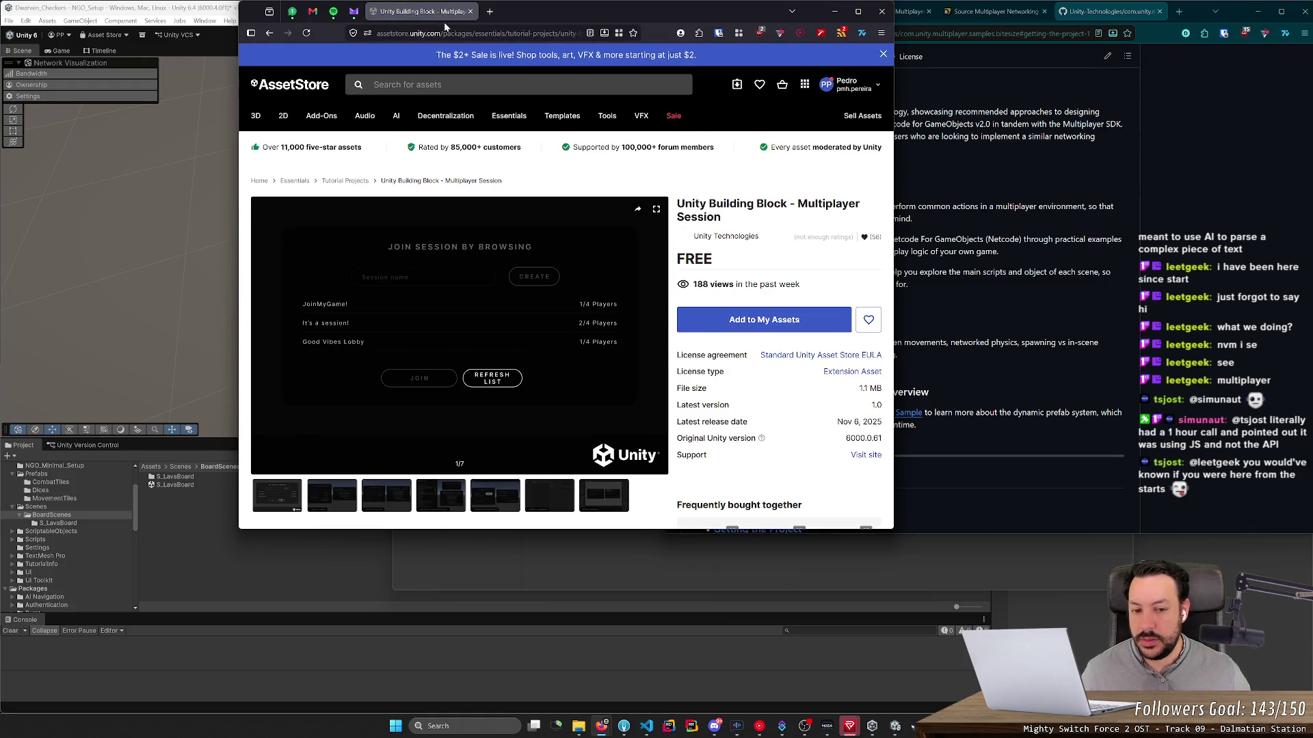
left_click(754, 319)
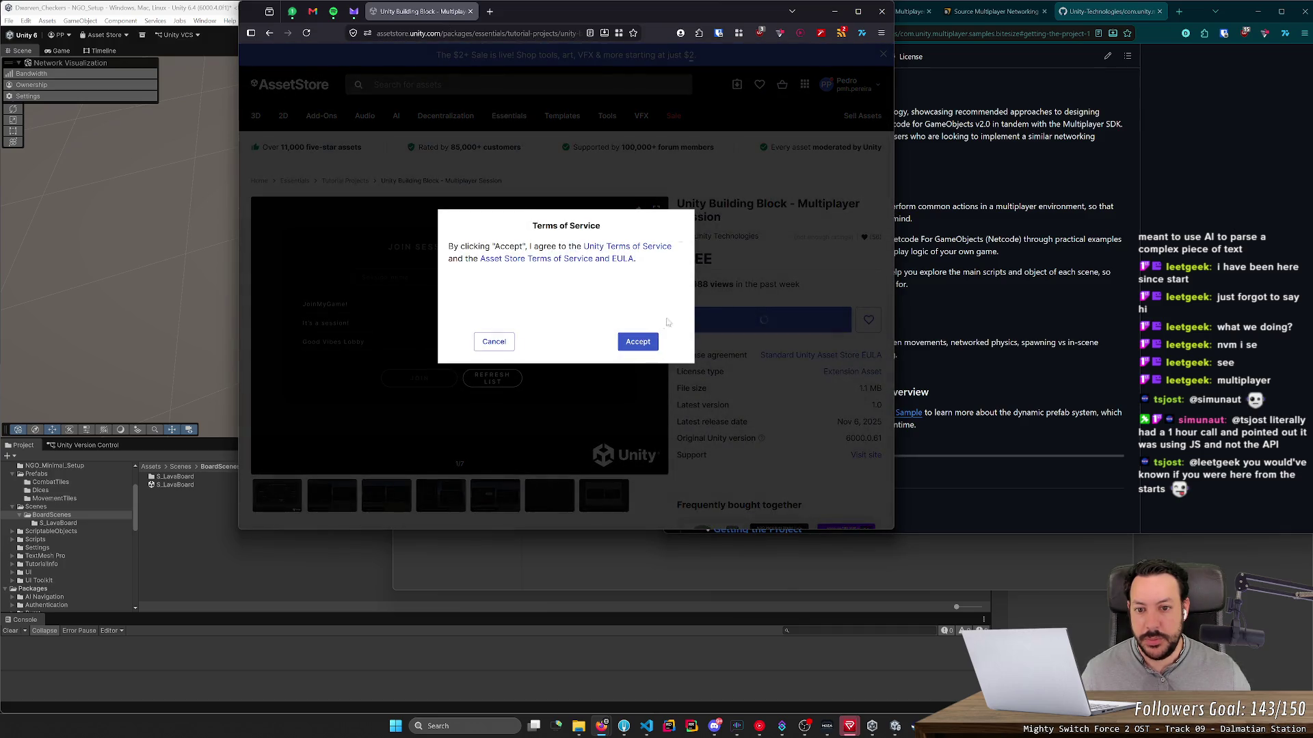
left_click(635, 342)
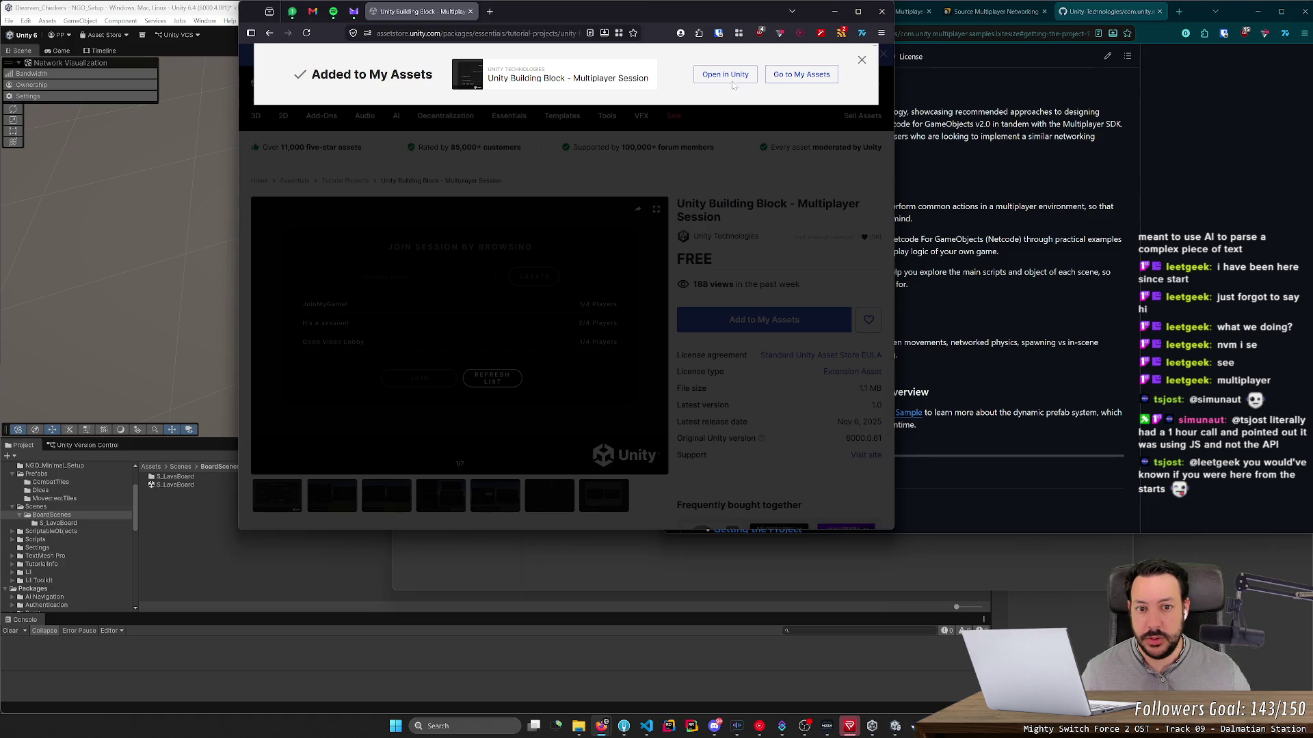
left_click(726, 75)
left_click(601, 130)
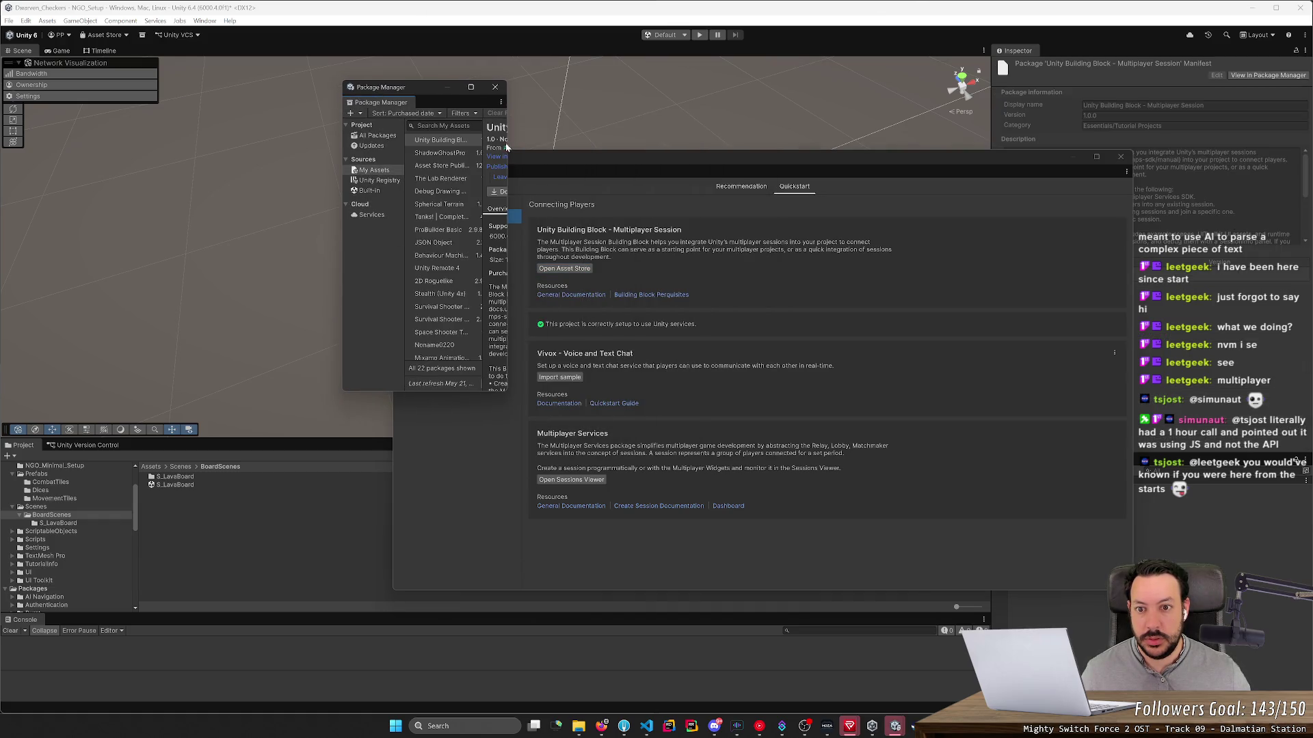
Step: Download the Multiplayer Session package and start importing it past the dependency warning
left_click(527, 172)
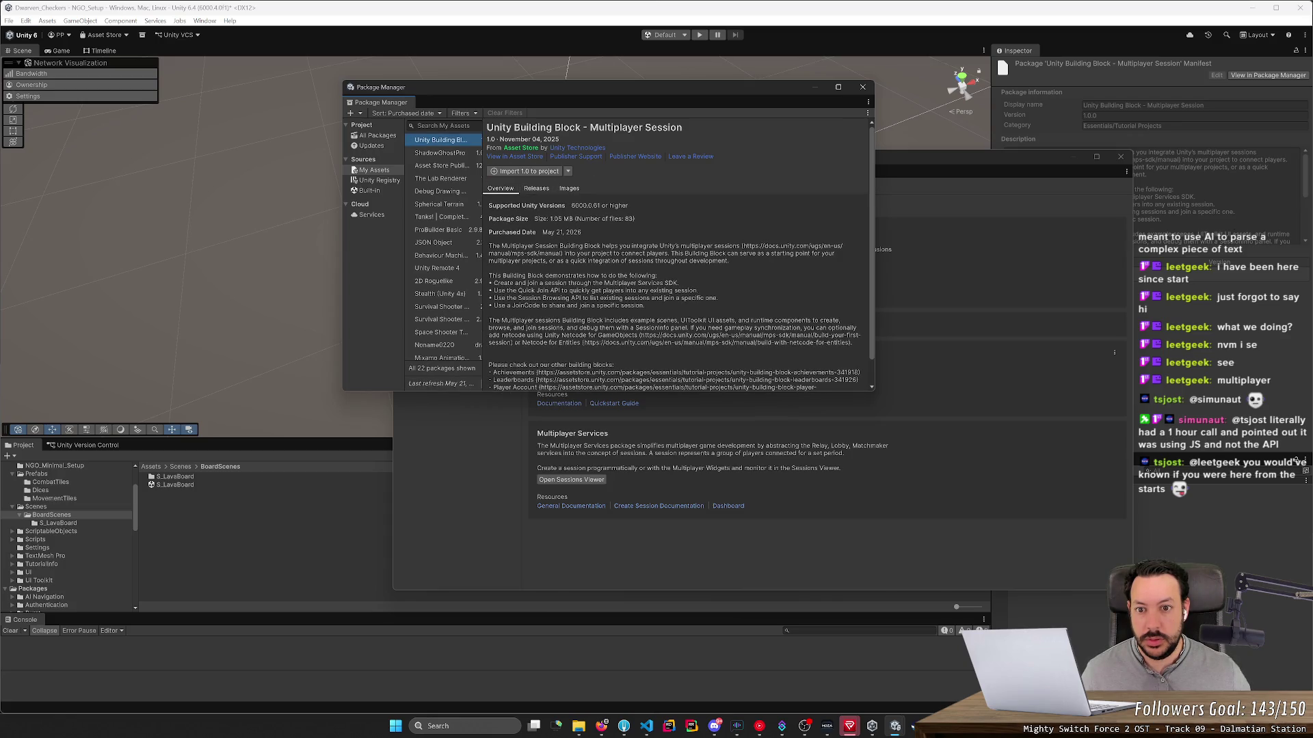
left_click(568, 172)
left_click(610, 179)
left_click(530, 172)
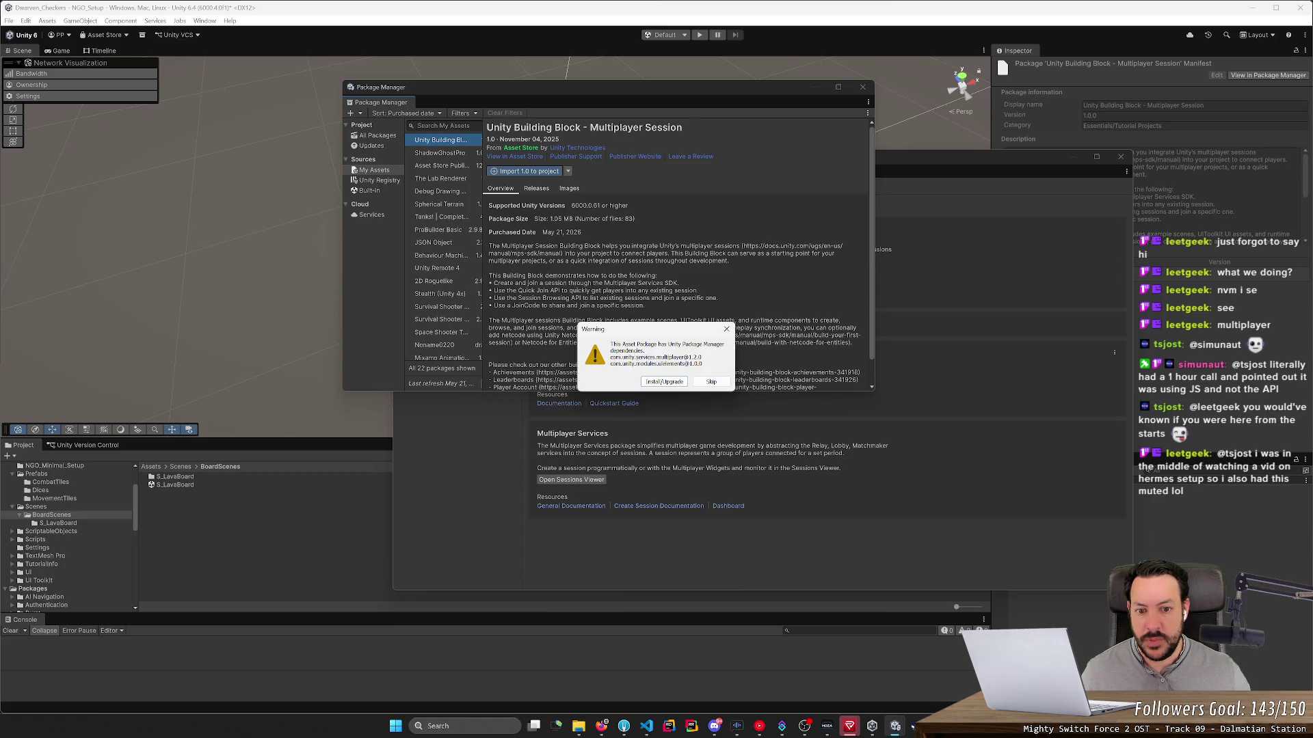
left_click(684, 380)
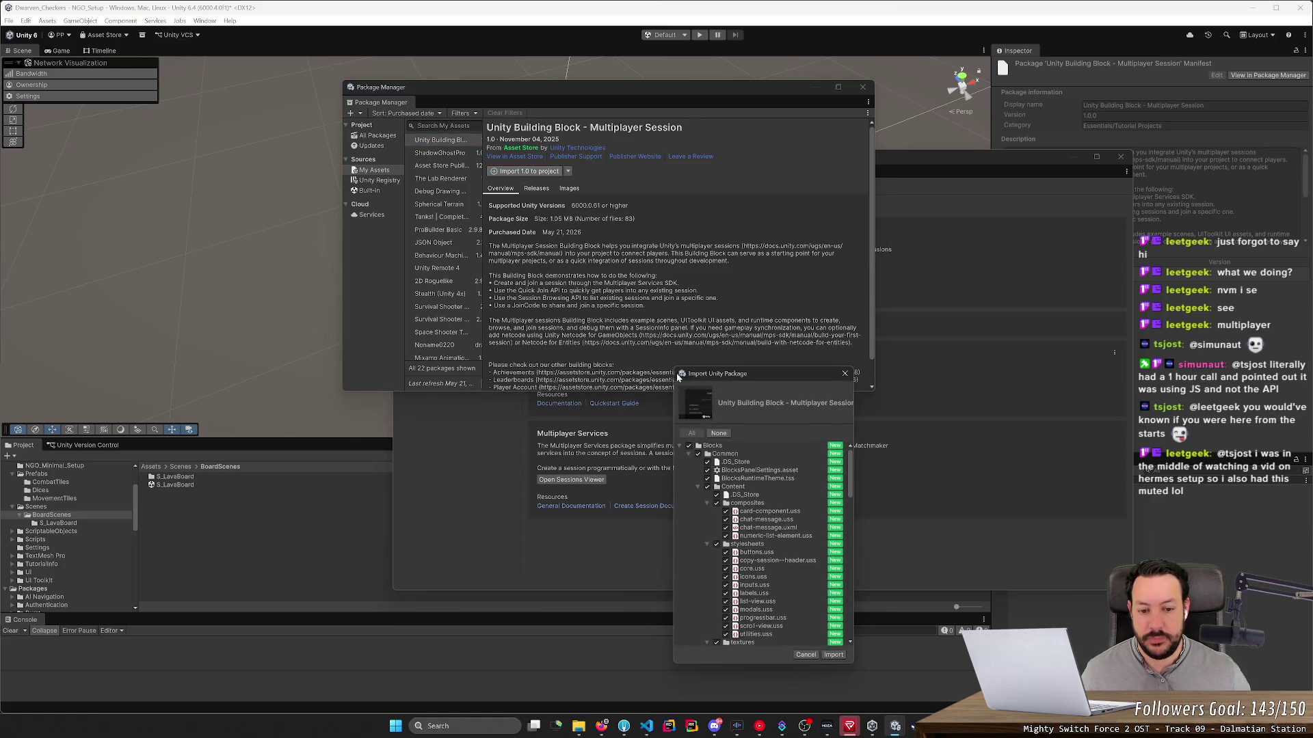
Step: Import all the package files into the project and close Package Manager
left_click_drag(750, 374, 564, 234)
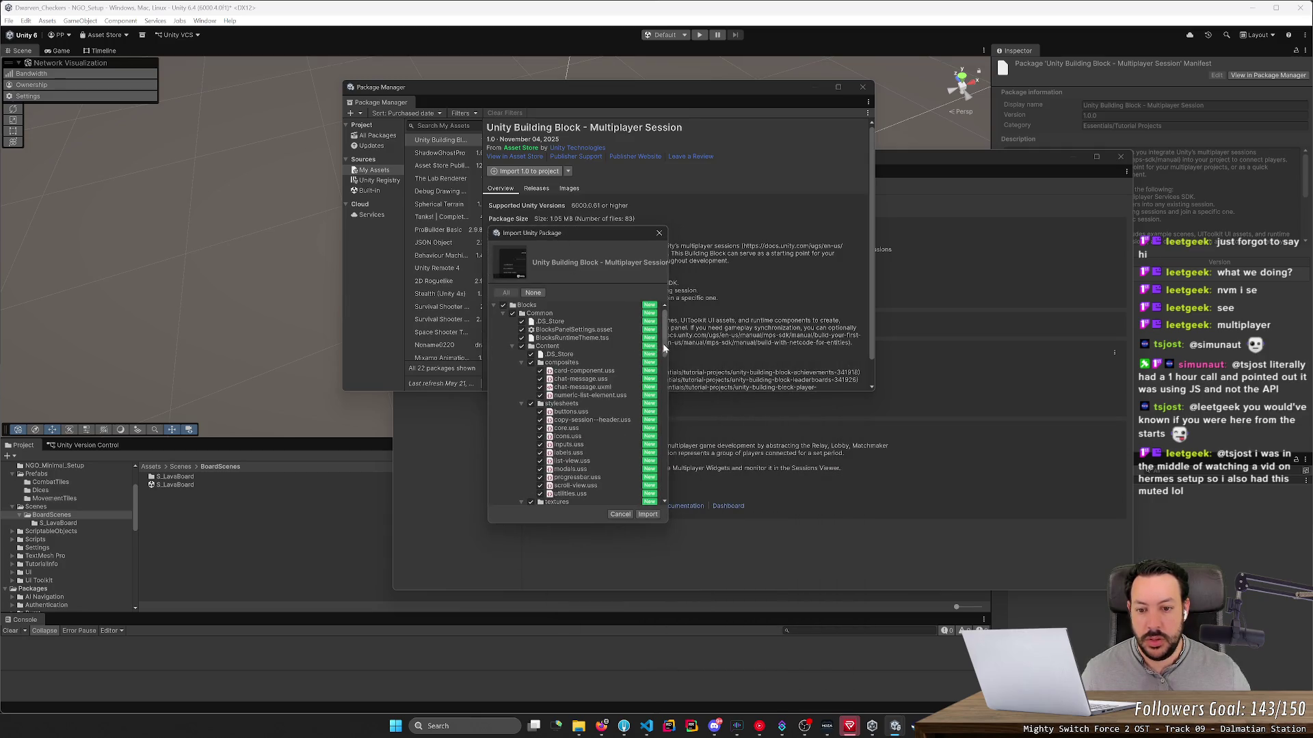
left_click_drag(668, 337, 834, 337)
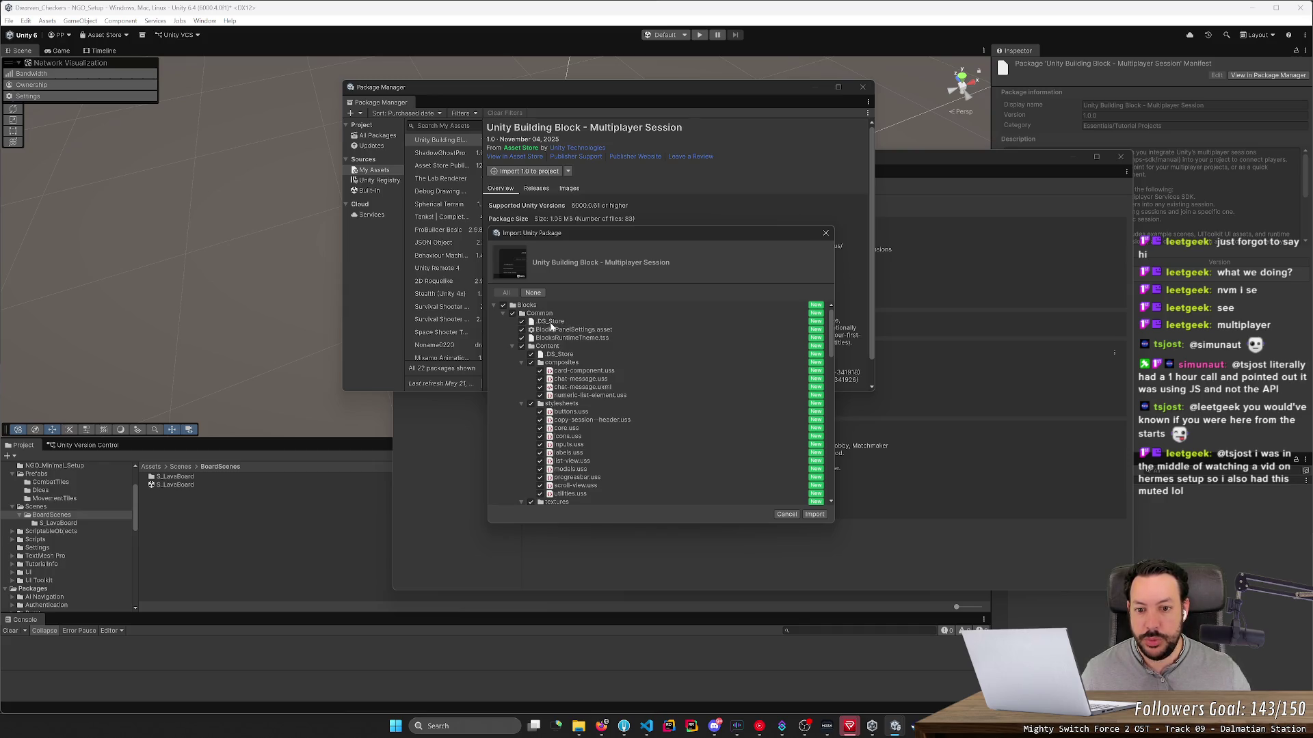
scroll(587, 372, "down", 15)
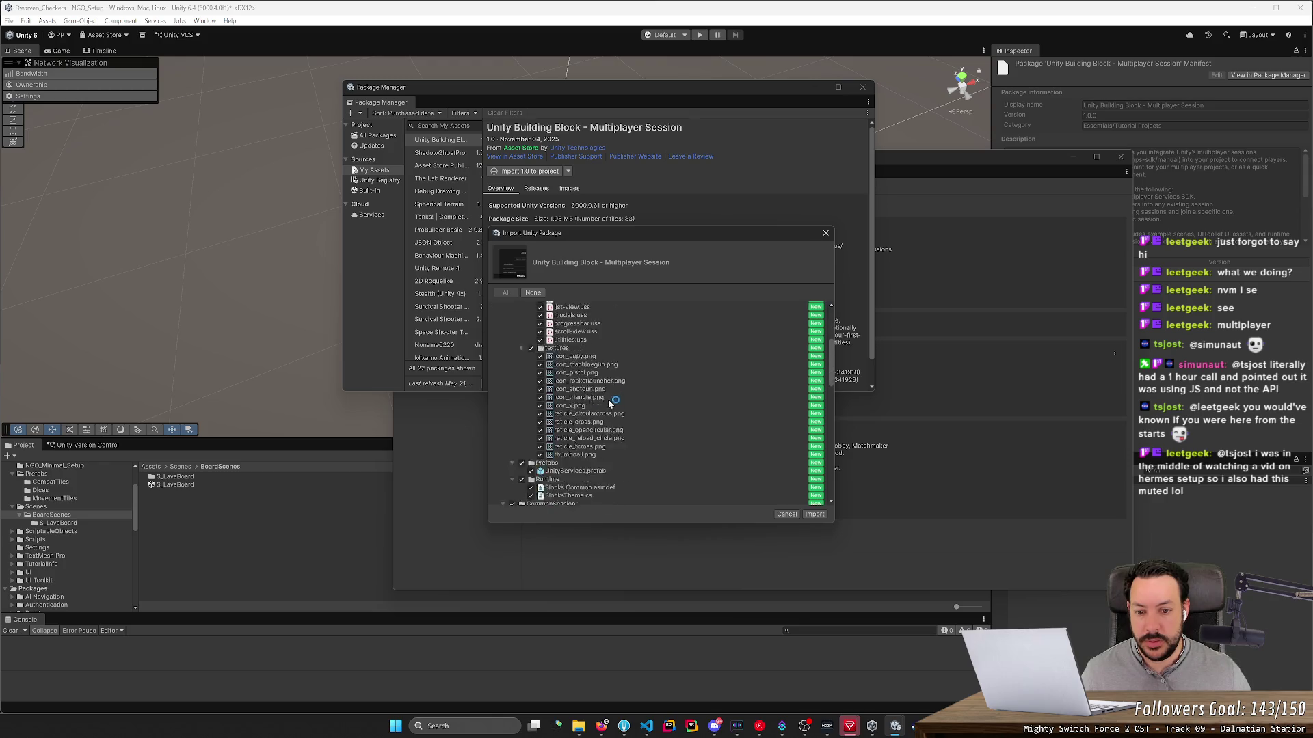
left_click(814, 514)
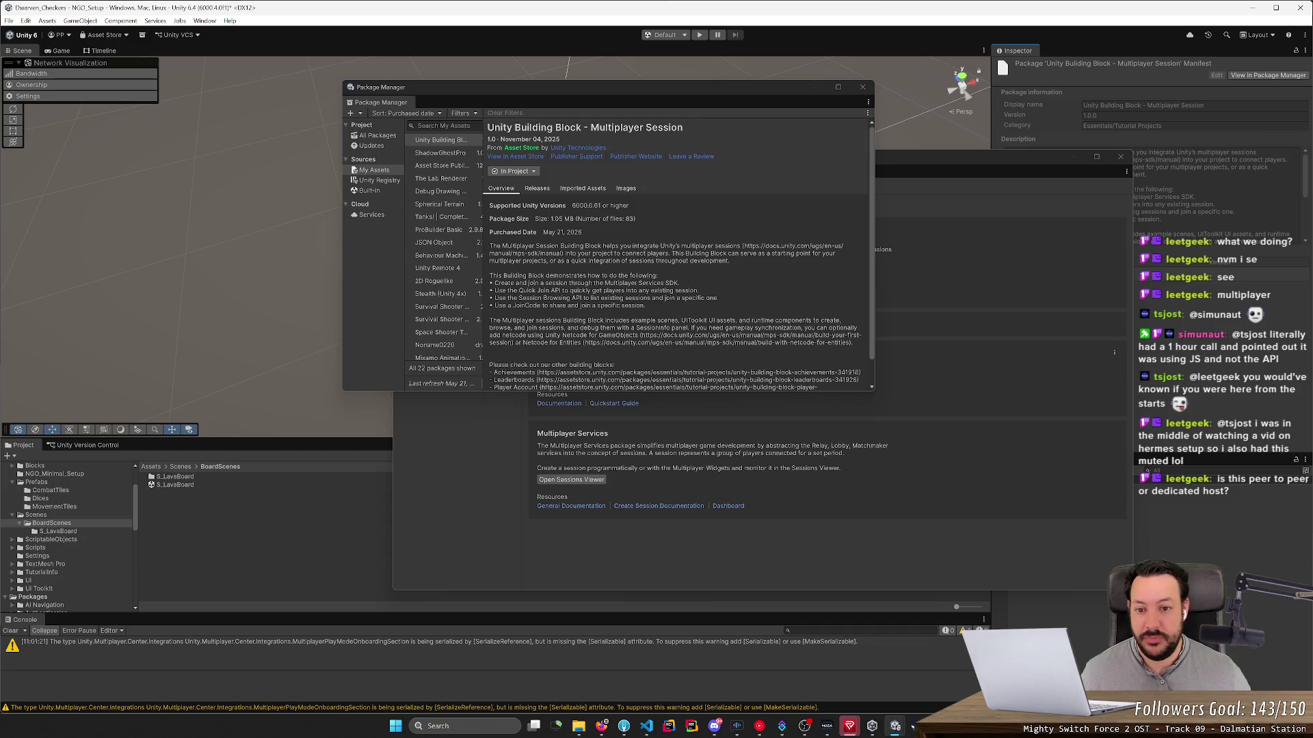
scroll(677, 255, "down", 1)
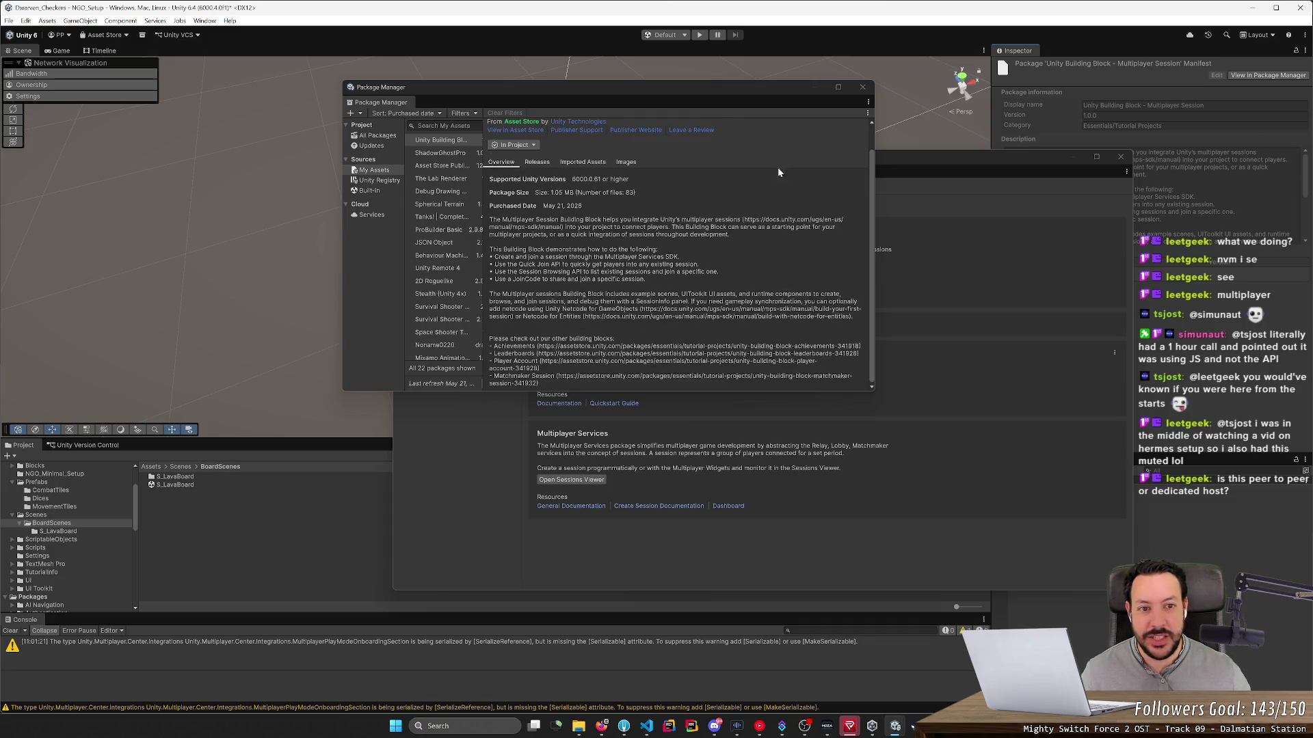
left_click(862, 87)
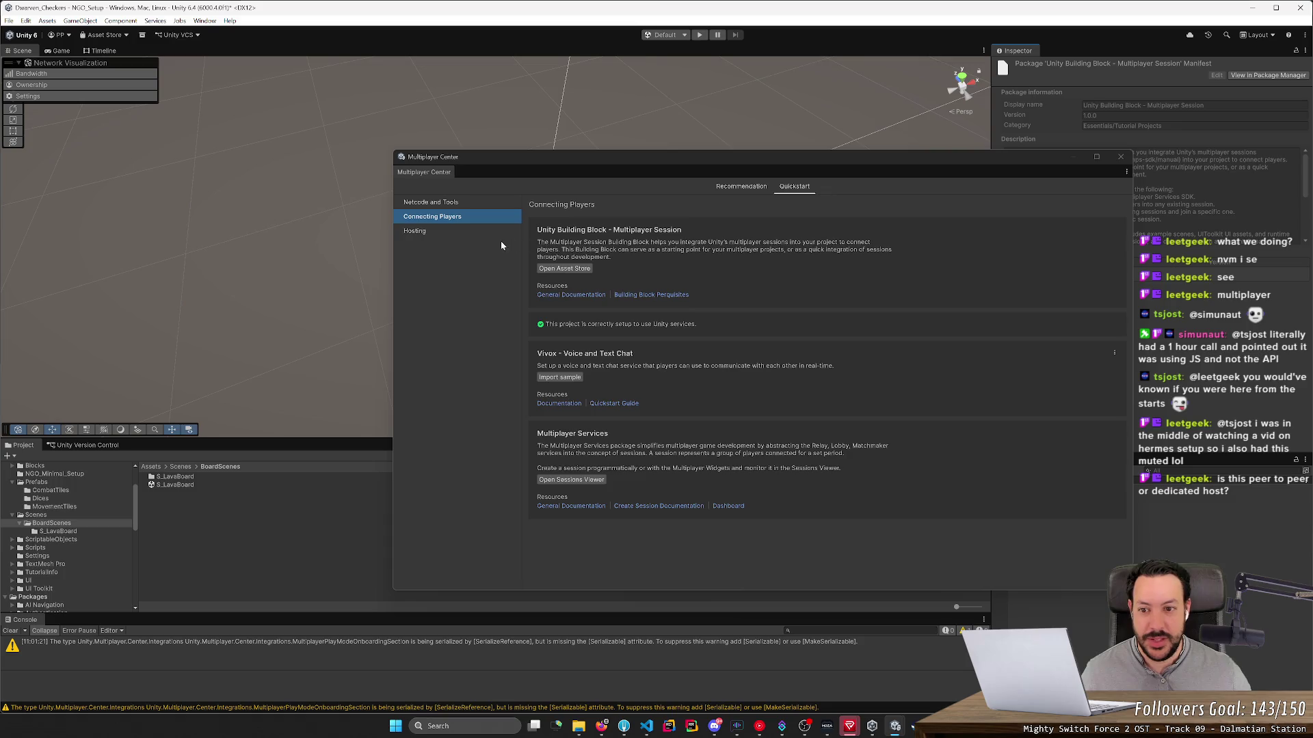
Step: Create the DA_Setup distributed-authority scene from the Hosting guide, saving the current scene, then enter Play mode
left_click(462, 234)
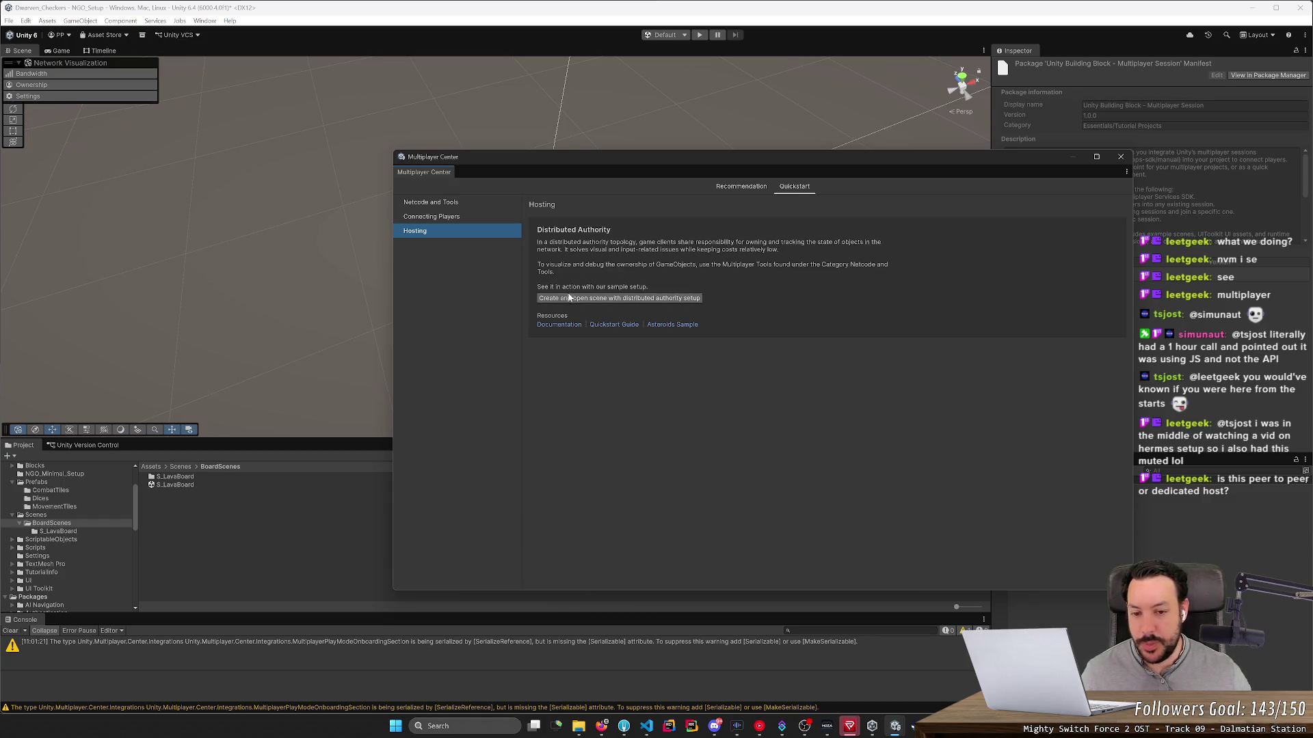
left_click(613, 298)
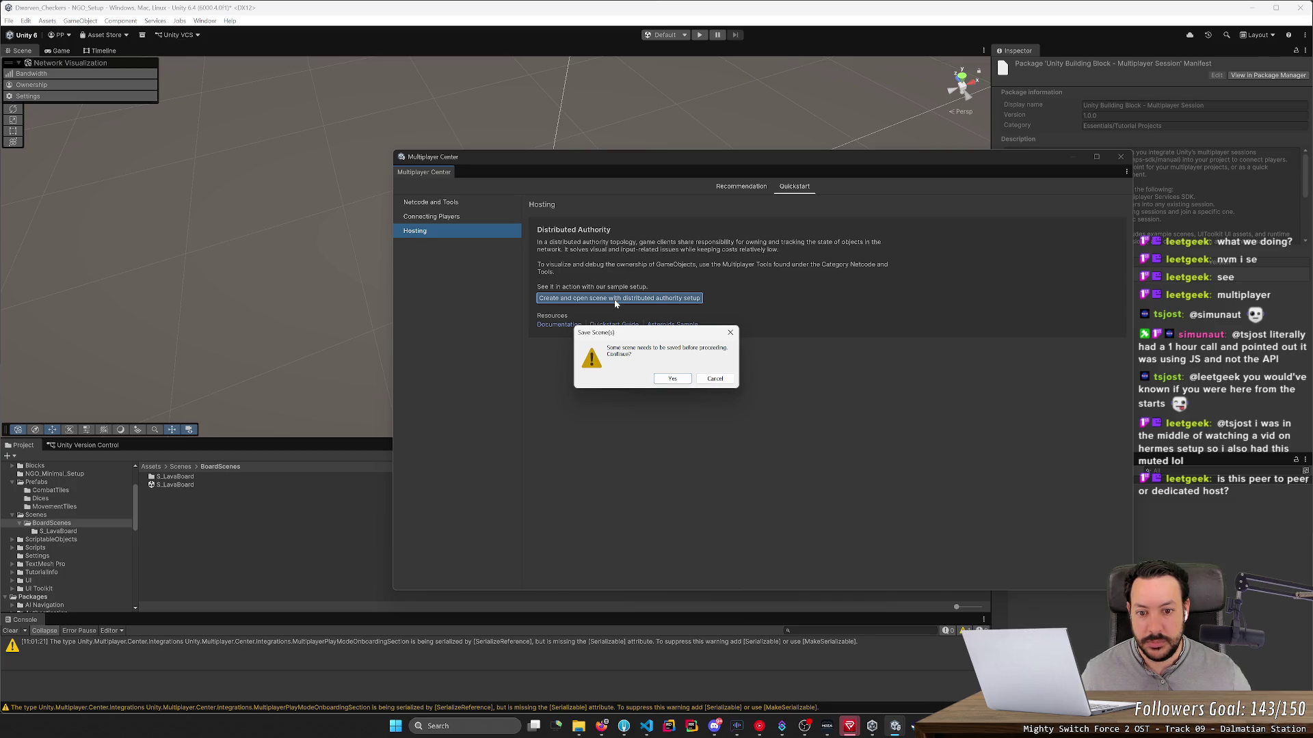
left_click(673, 378)
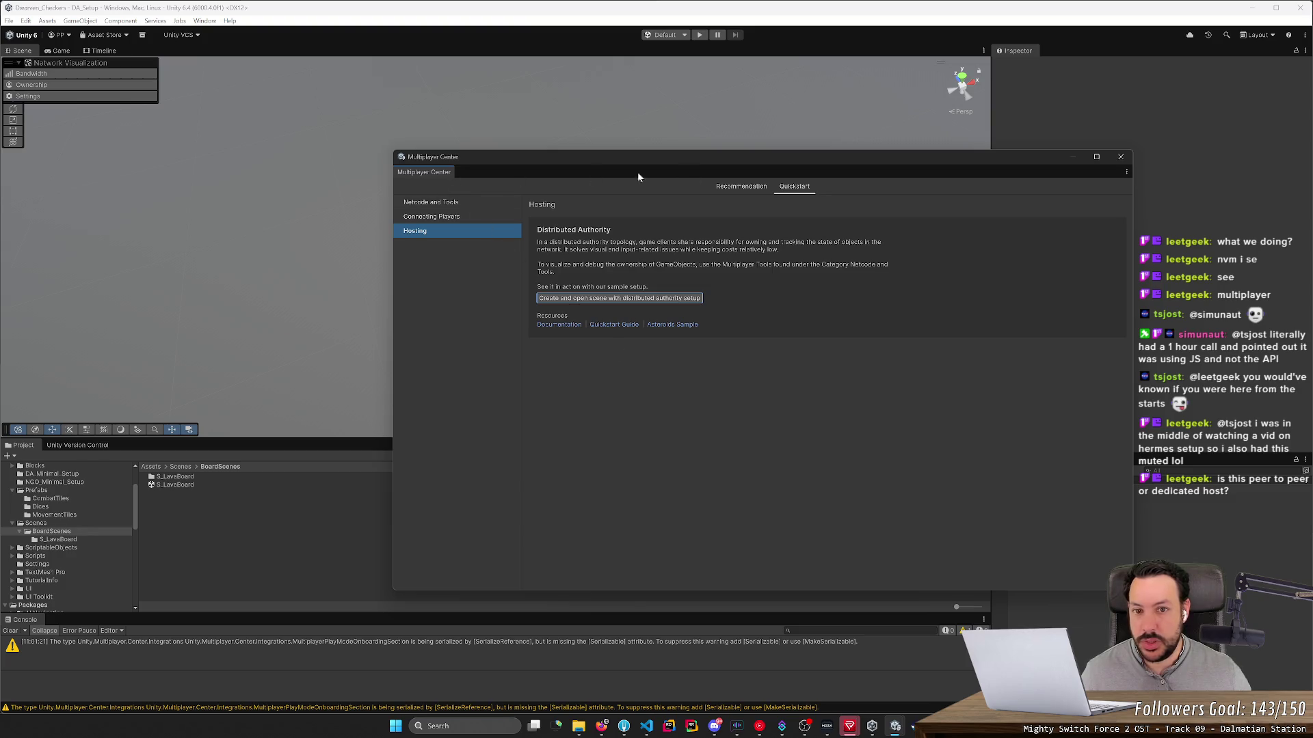
left_click(1122, 158)
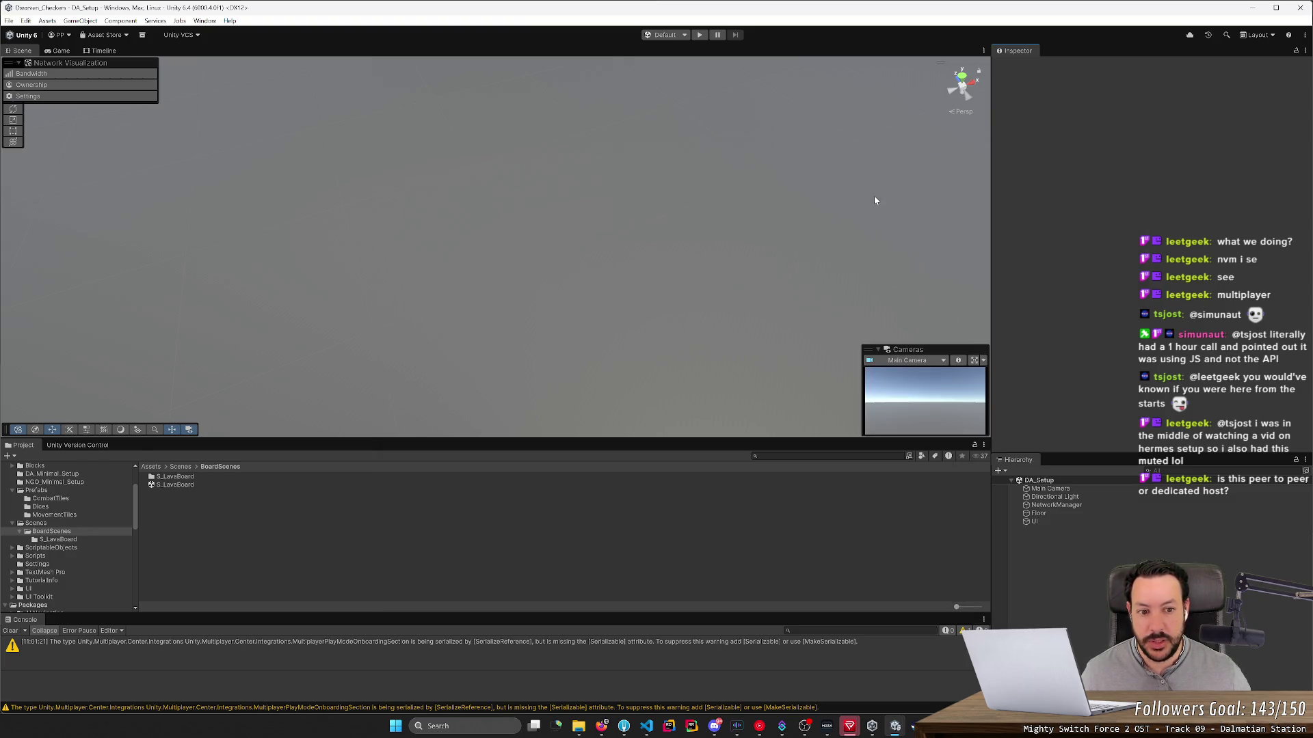
left_click(700, 34)
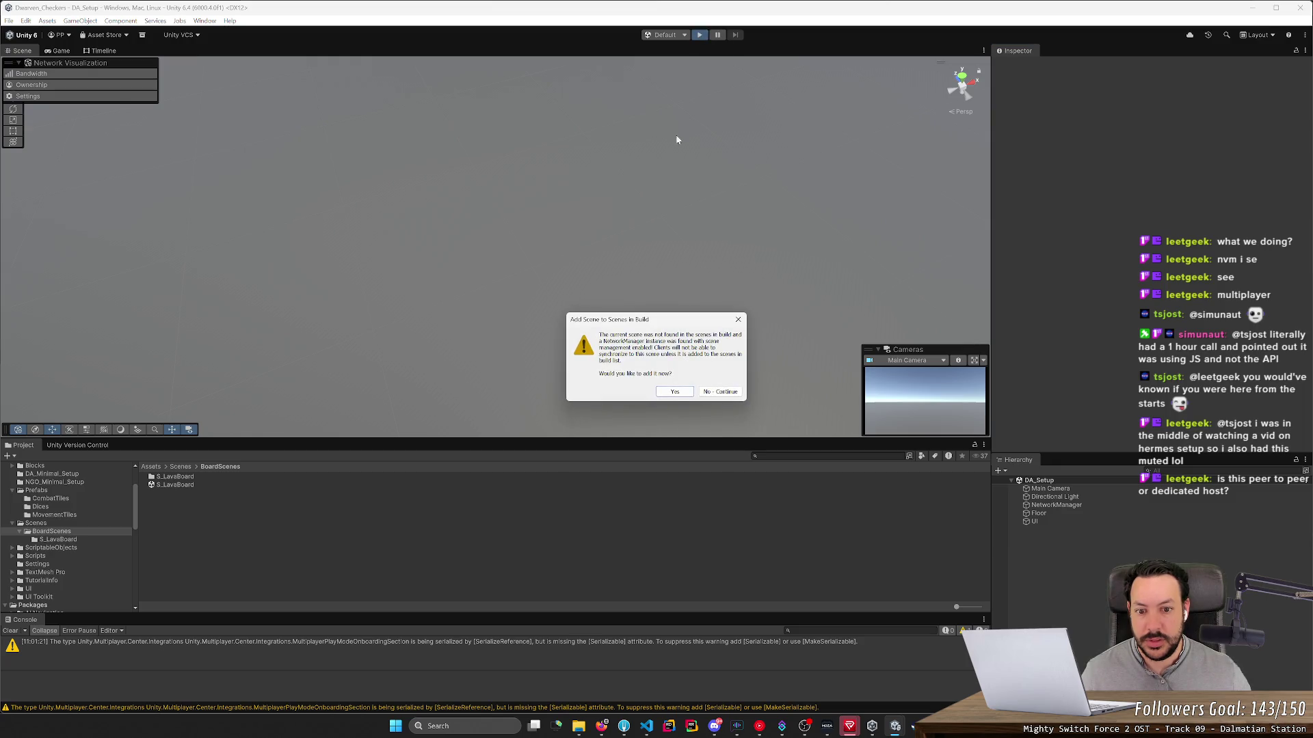
Step: Answer the add-to-build prompt and connect to session 'hello' with a player name
left_click(673, 393)
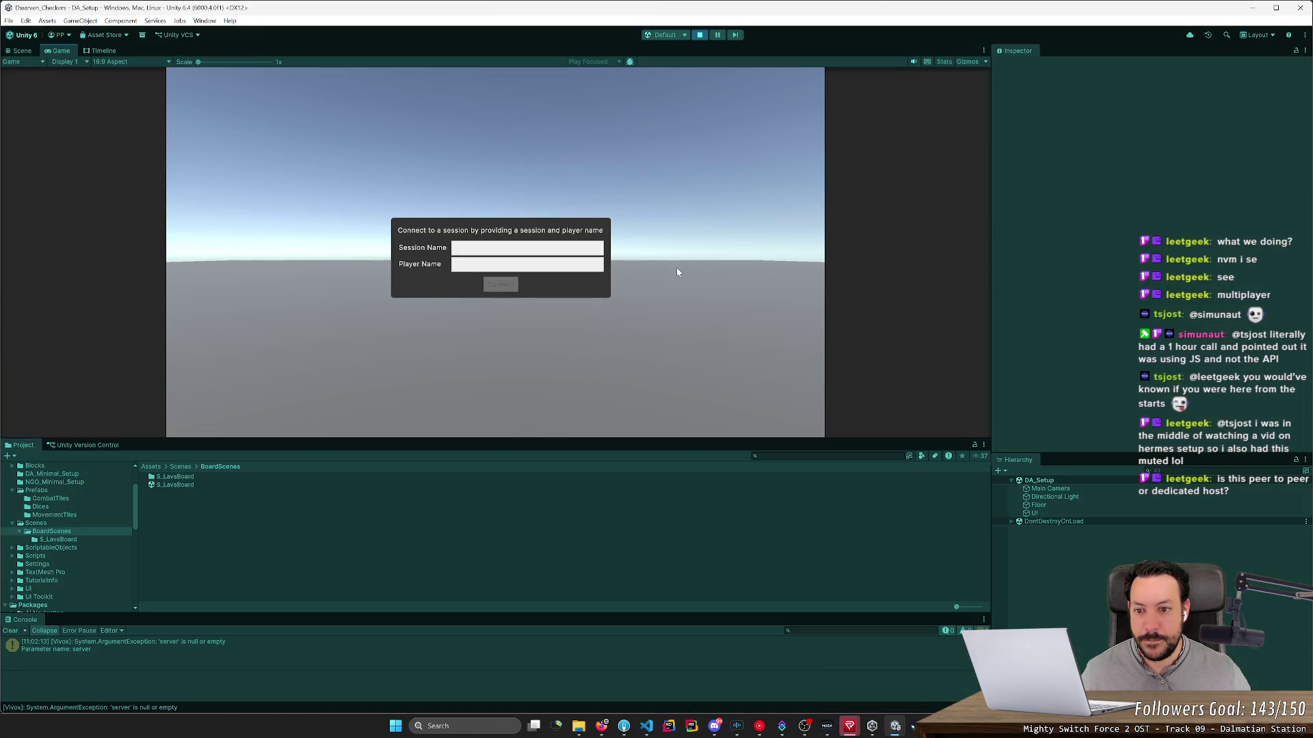
left_click(521, 248)
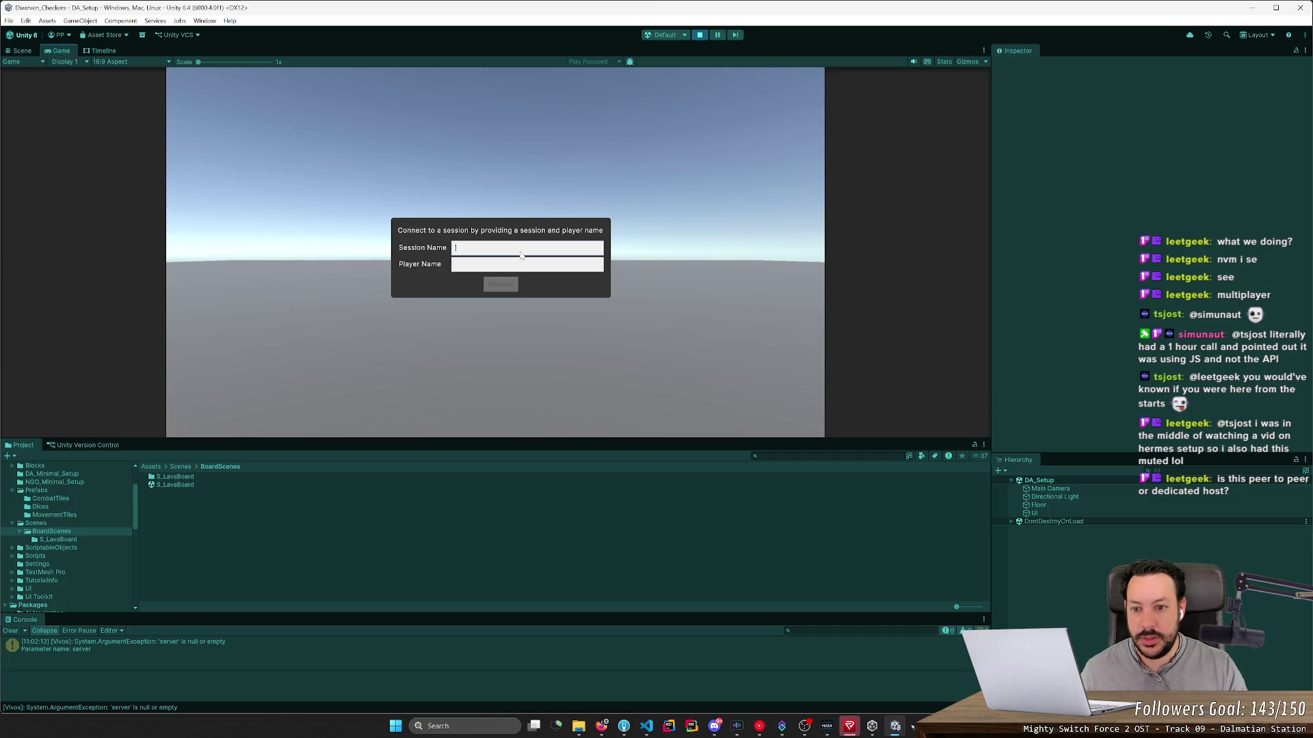
type("dahe")
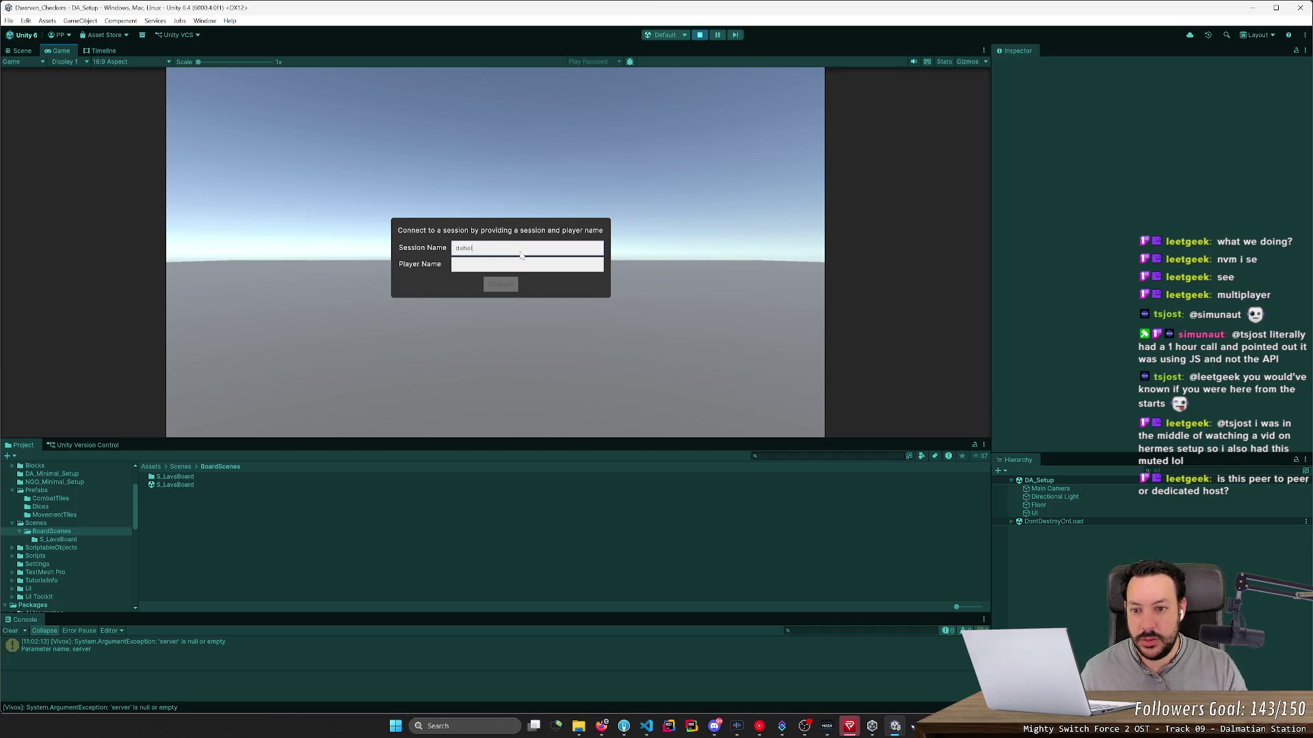
type("hello")
key("Tab")
type("thank")
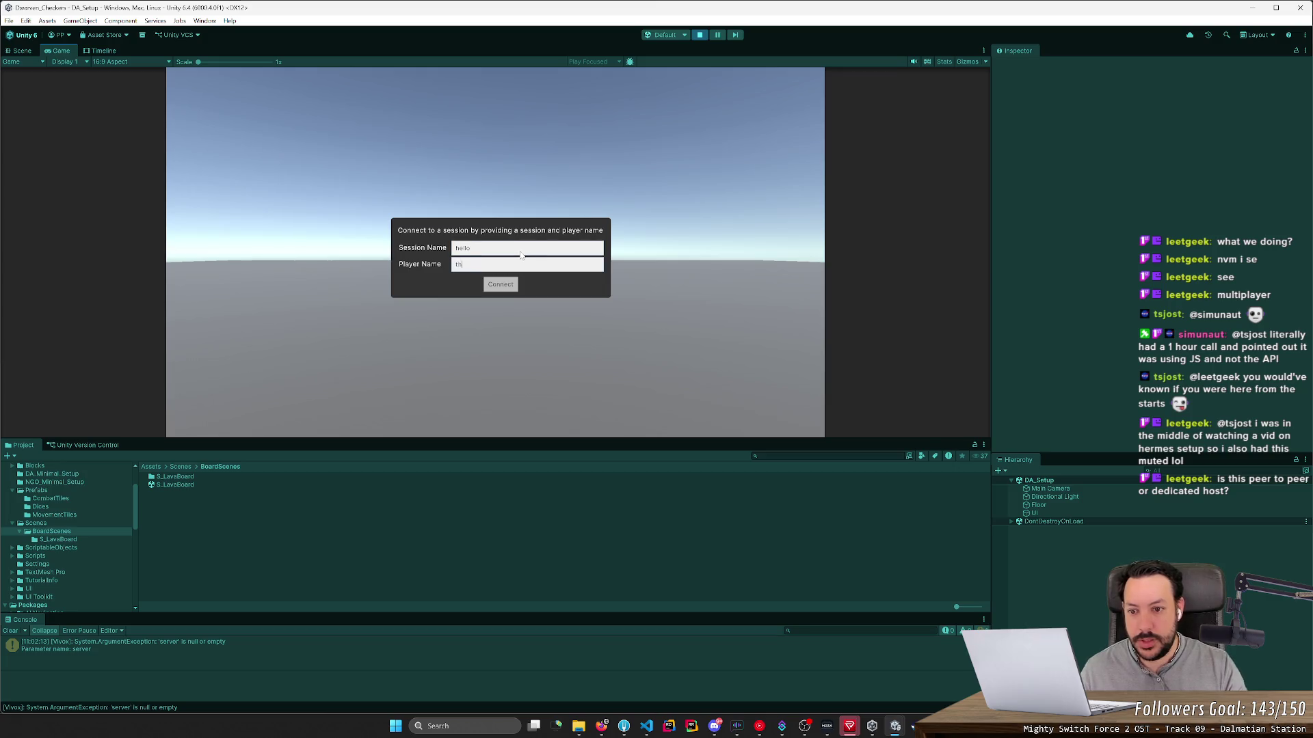
left_click(499, 284)
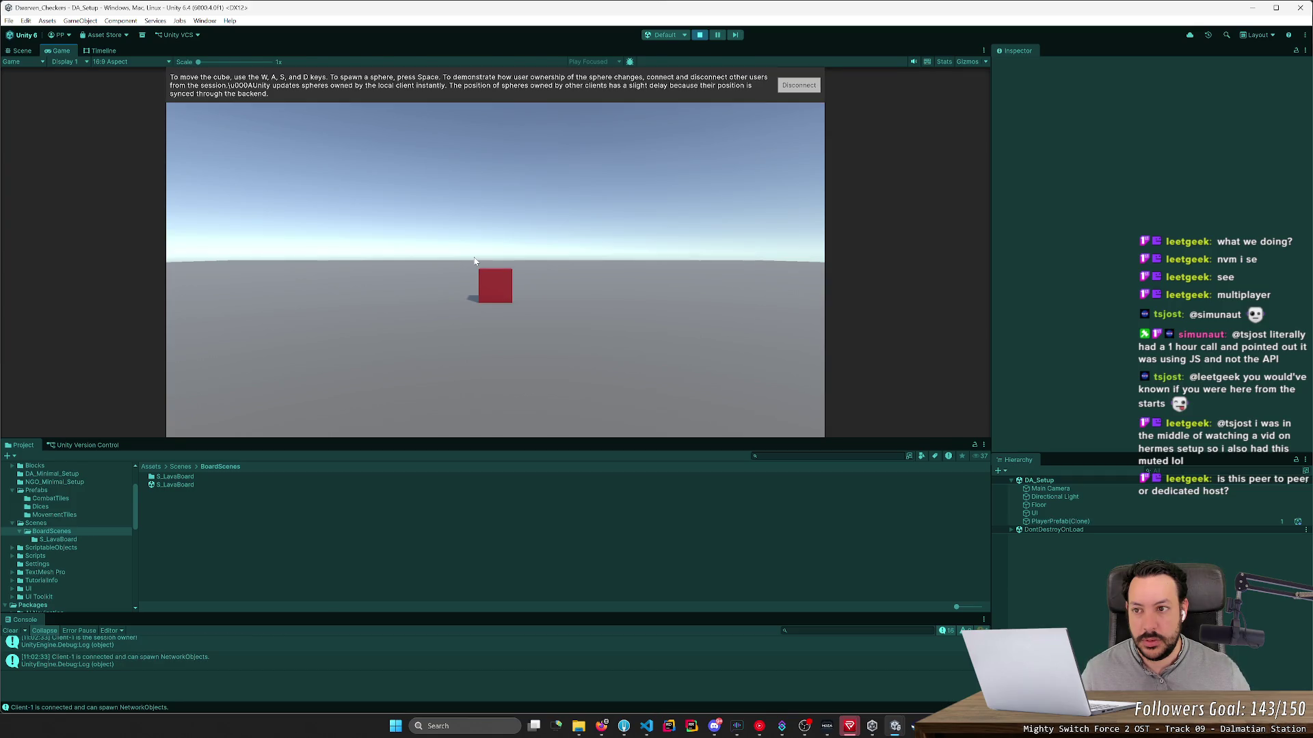
Step: Move the red player cube toward the camera and left and right with W/A/S/D
key("a")
key("d")
key("s")
key("a")
key("d")
key("a")
key("d")
key("a")
key("d")
Step: Spawn a crowd of red spheres with Space while moving the cube left and right
key("d")
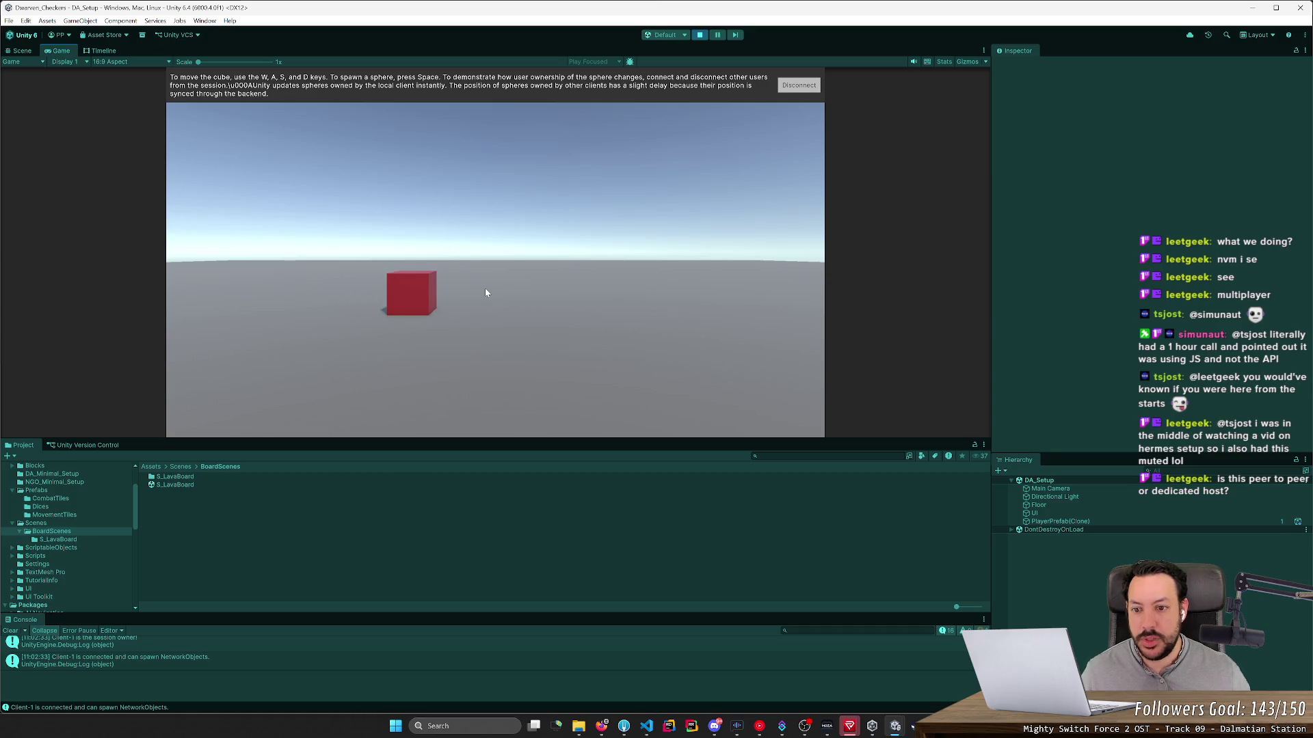
key("space")
key("d")
key("a")
key("space")
key("space")
key("d")
key("space")
key("space")
key("space")
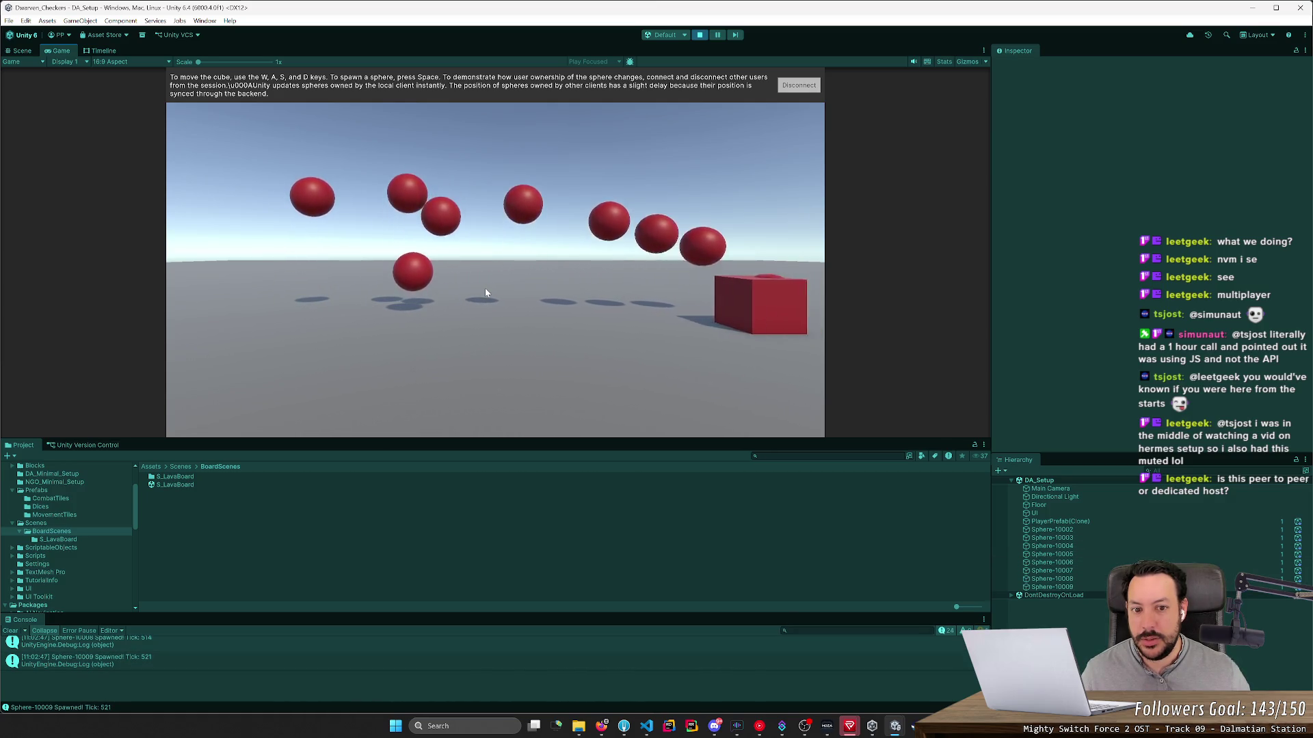
key("a")
key("space")
key("space")
key("space")
key("space")
key("d")
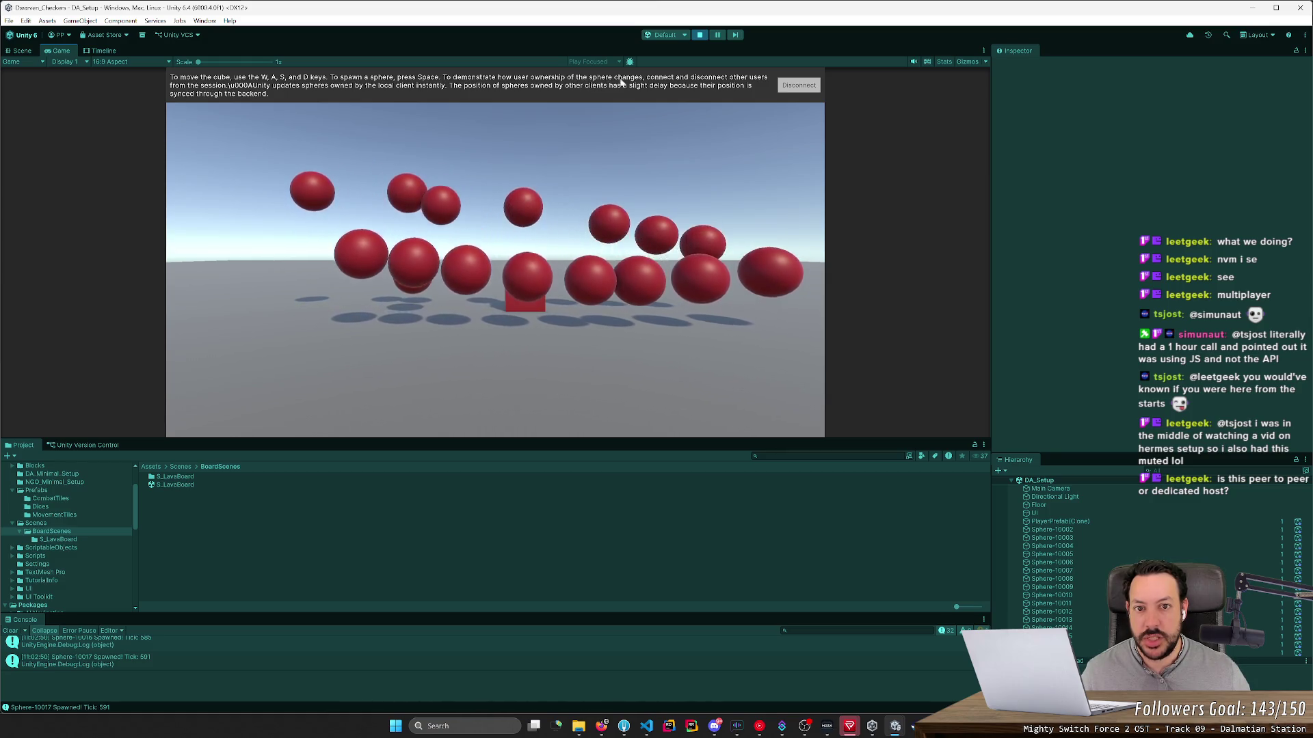
key("a")
key("a")
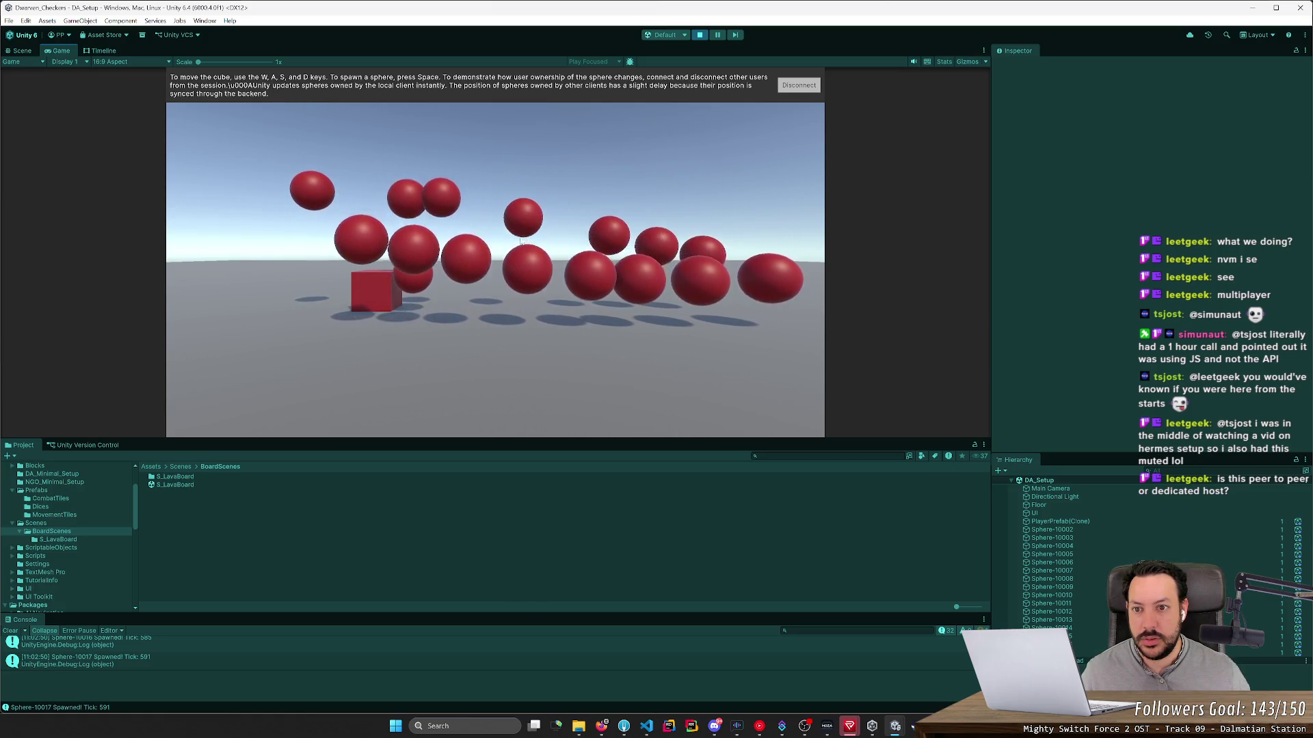
key("a")
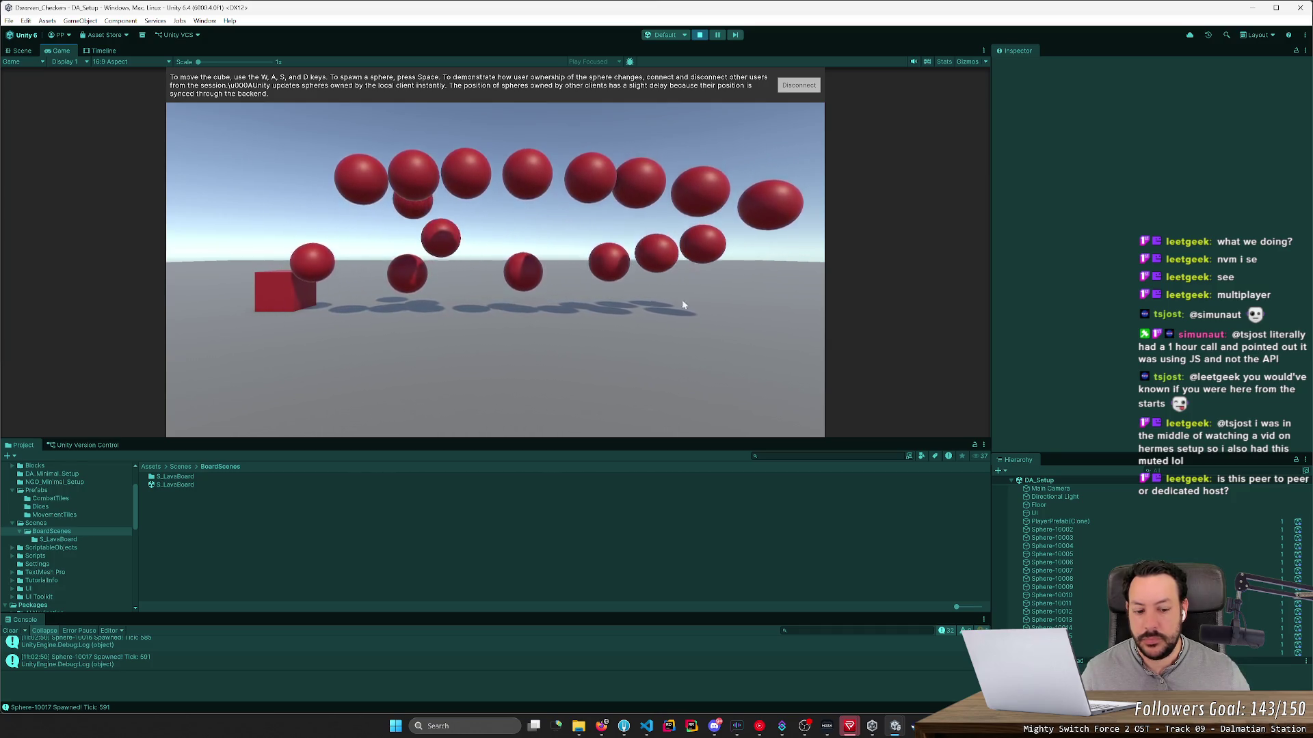
Step: Check the player windows and exit Play mode back to the DA_Setup Scene view
mouse_move(898, 731)
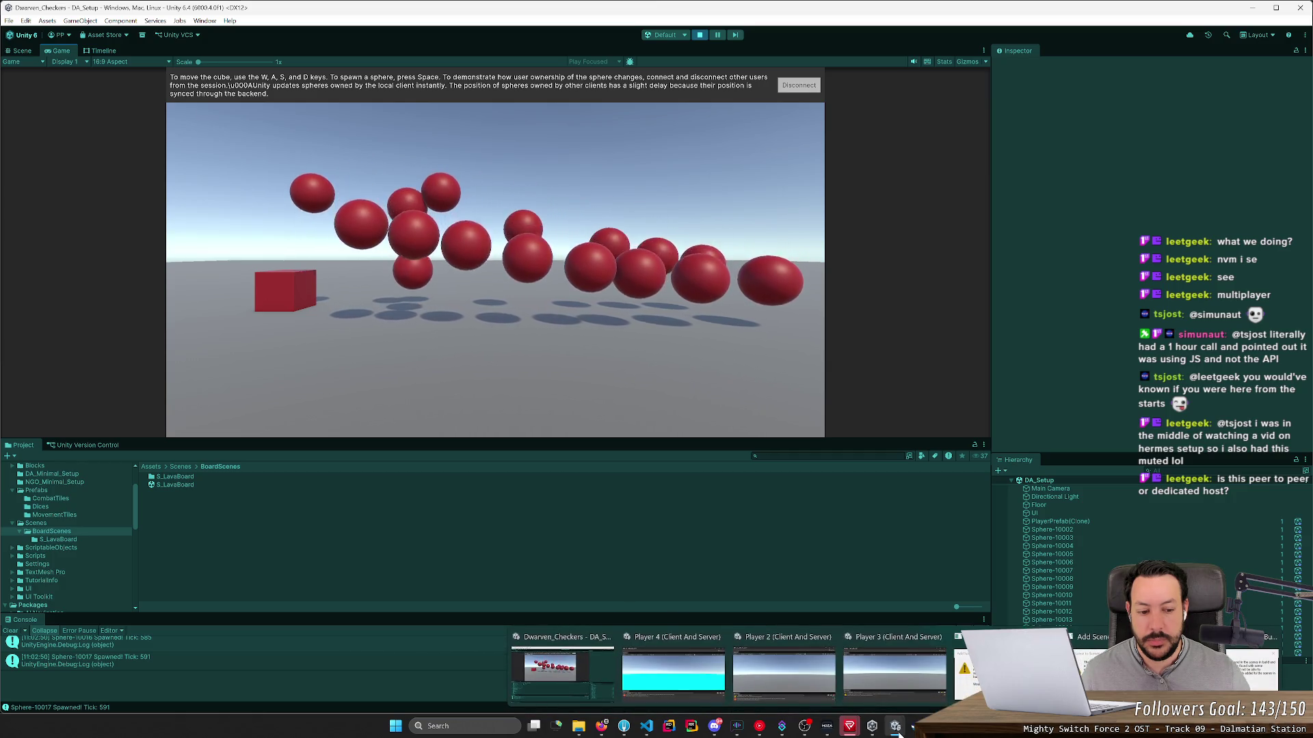
mouse_move(696, 684)
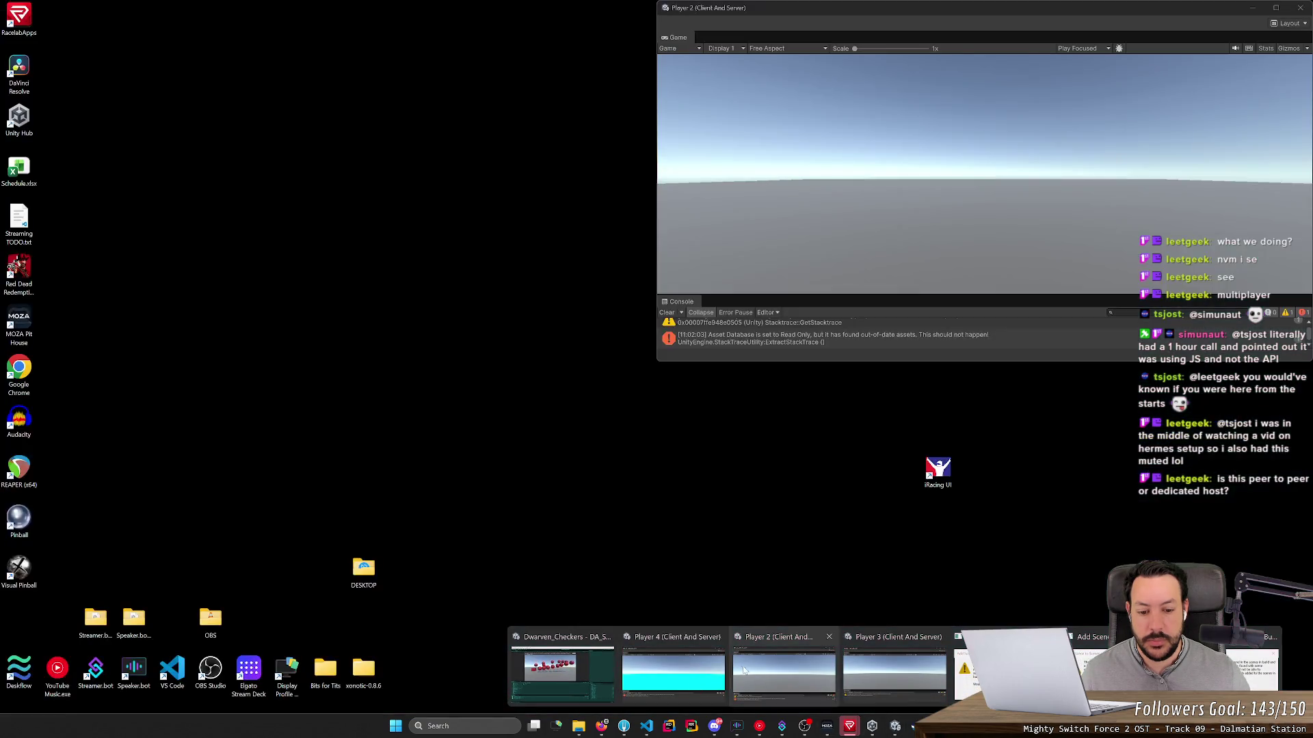
mouse_move(936, 677)
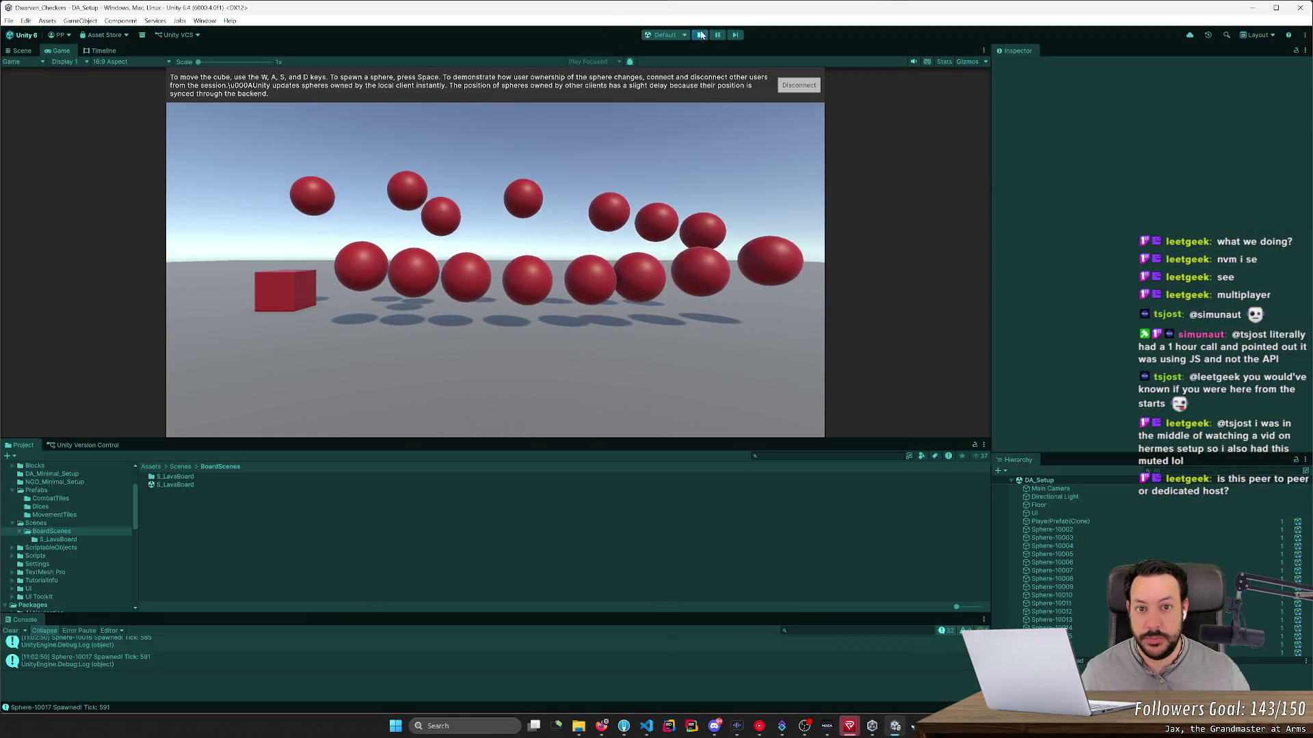
left_click(701, 34)
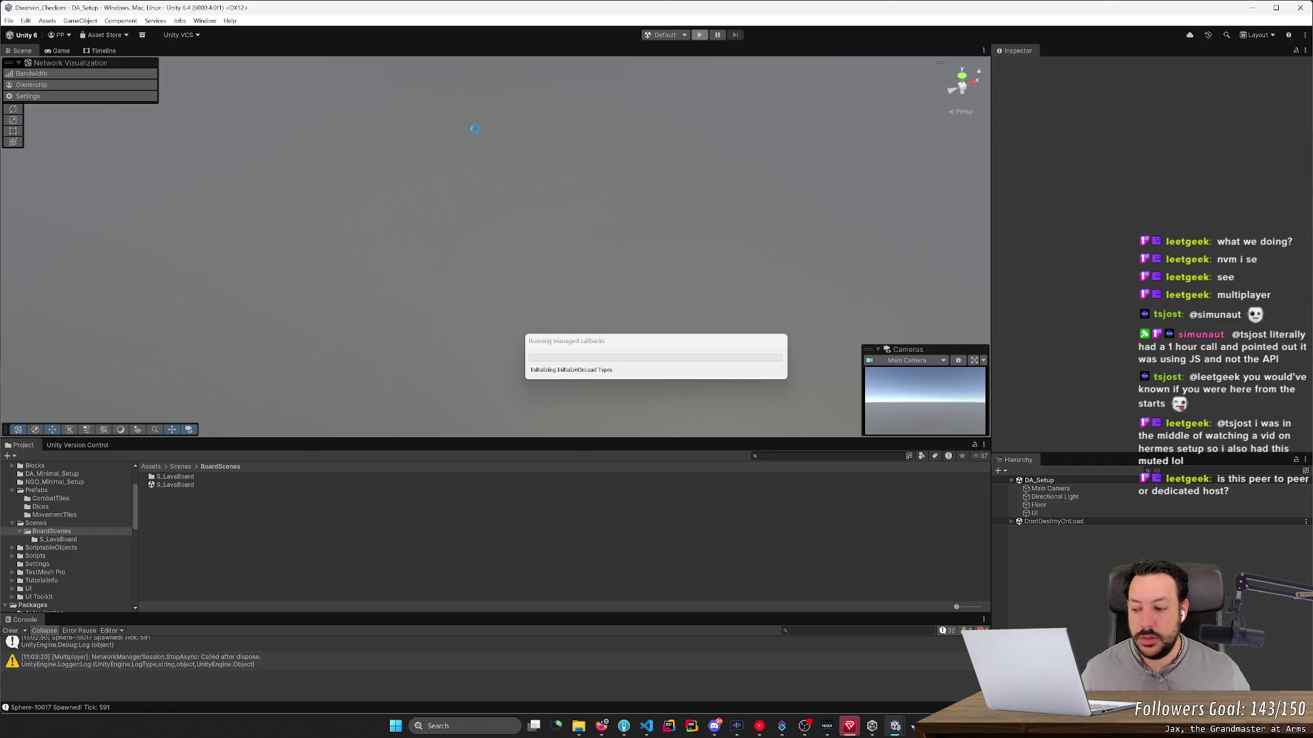
Step: Restart Play mode with Ctrl+P and connect to the session with a player name
key("ctrl+p")
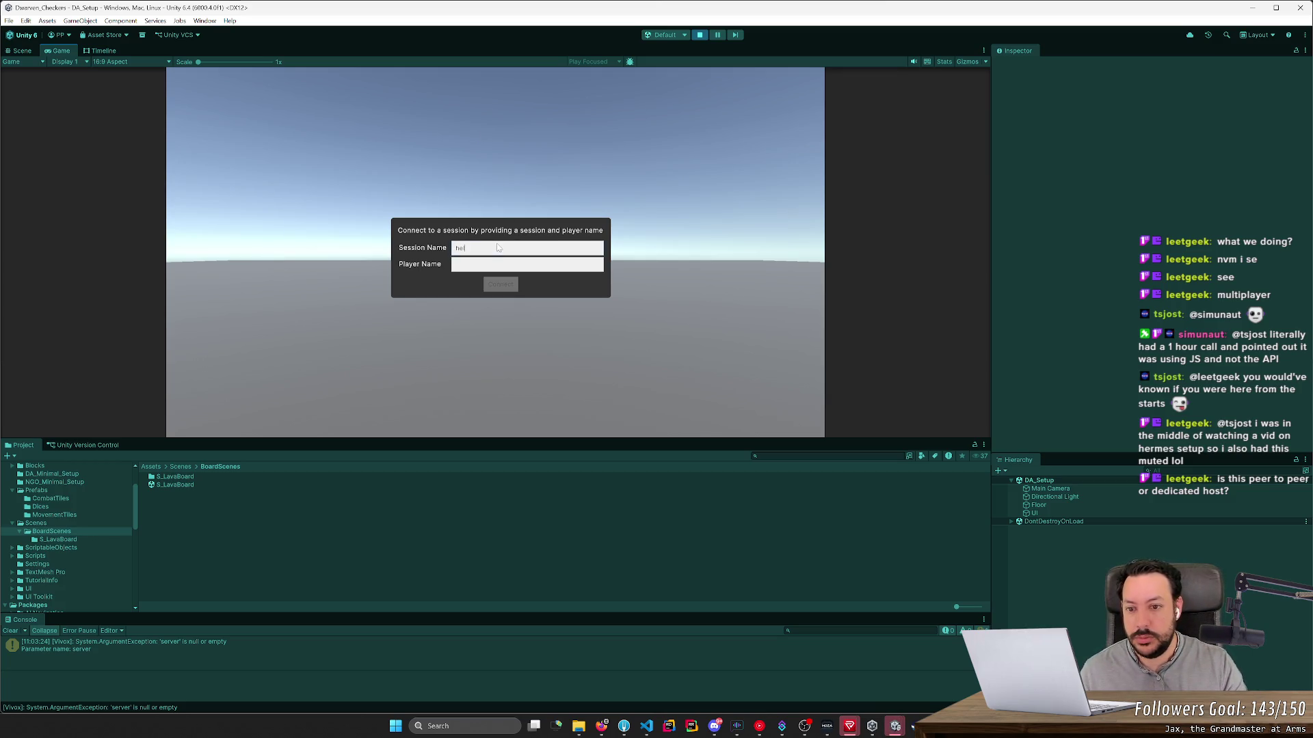
type("thanks")
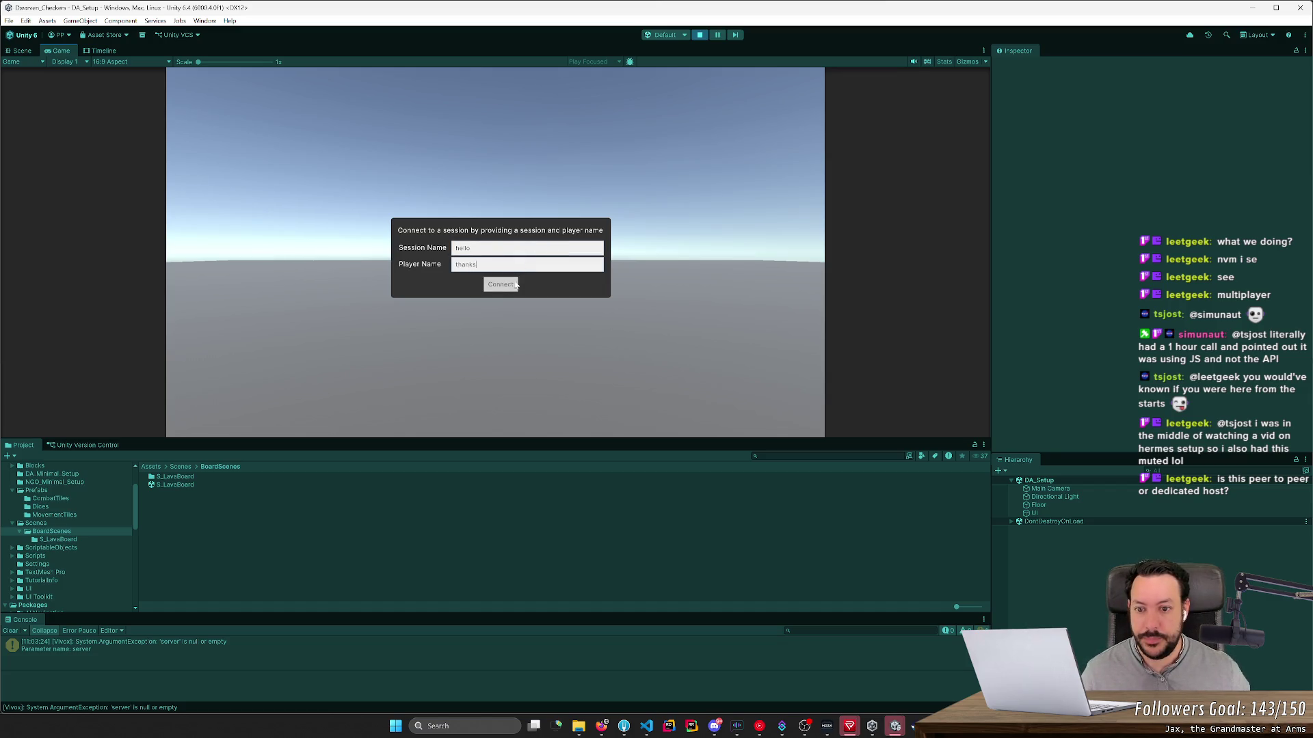
left_click(501, 286)
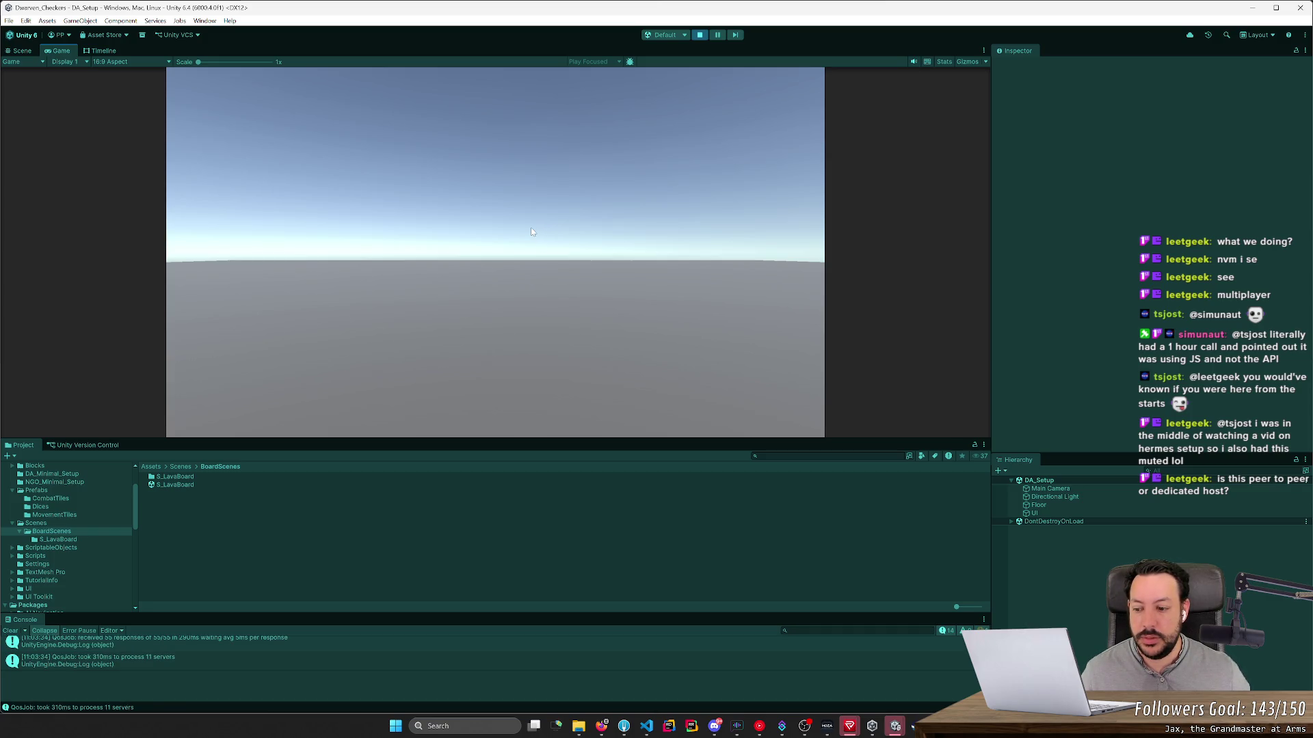
Step: Slide the player cube left and right and spawn a red sphere
key("a")
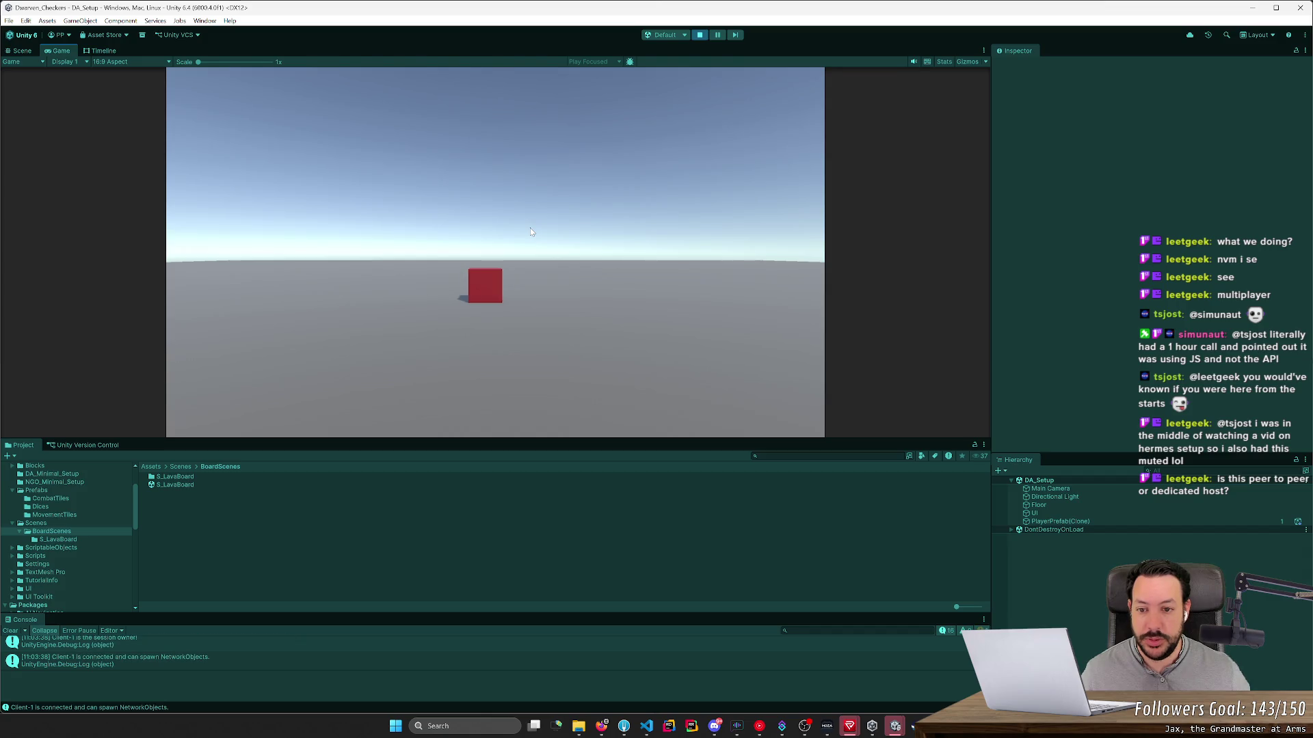
key("d")
key("a")
key("d")
key("a")
key("space")
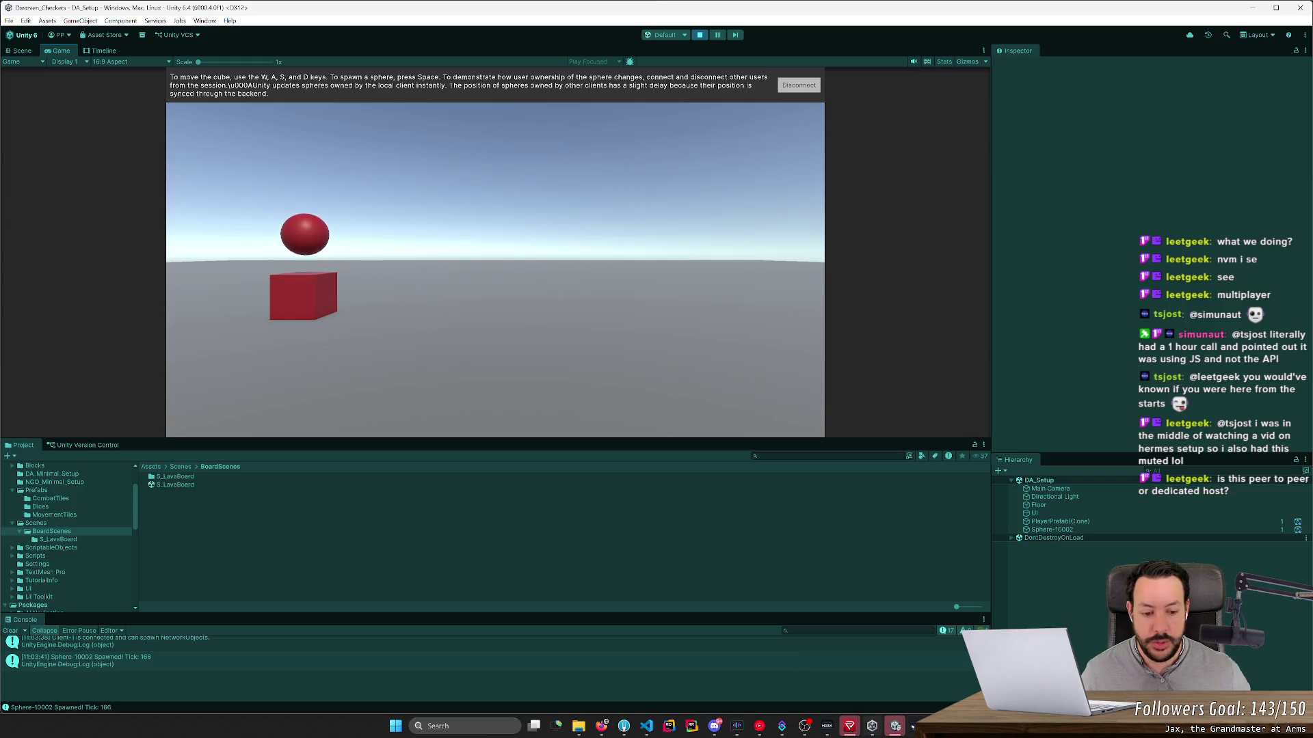
Step: Join session 'hello' as Player 2 with its own player name
mouse_move(896, 733)
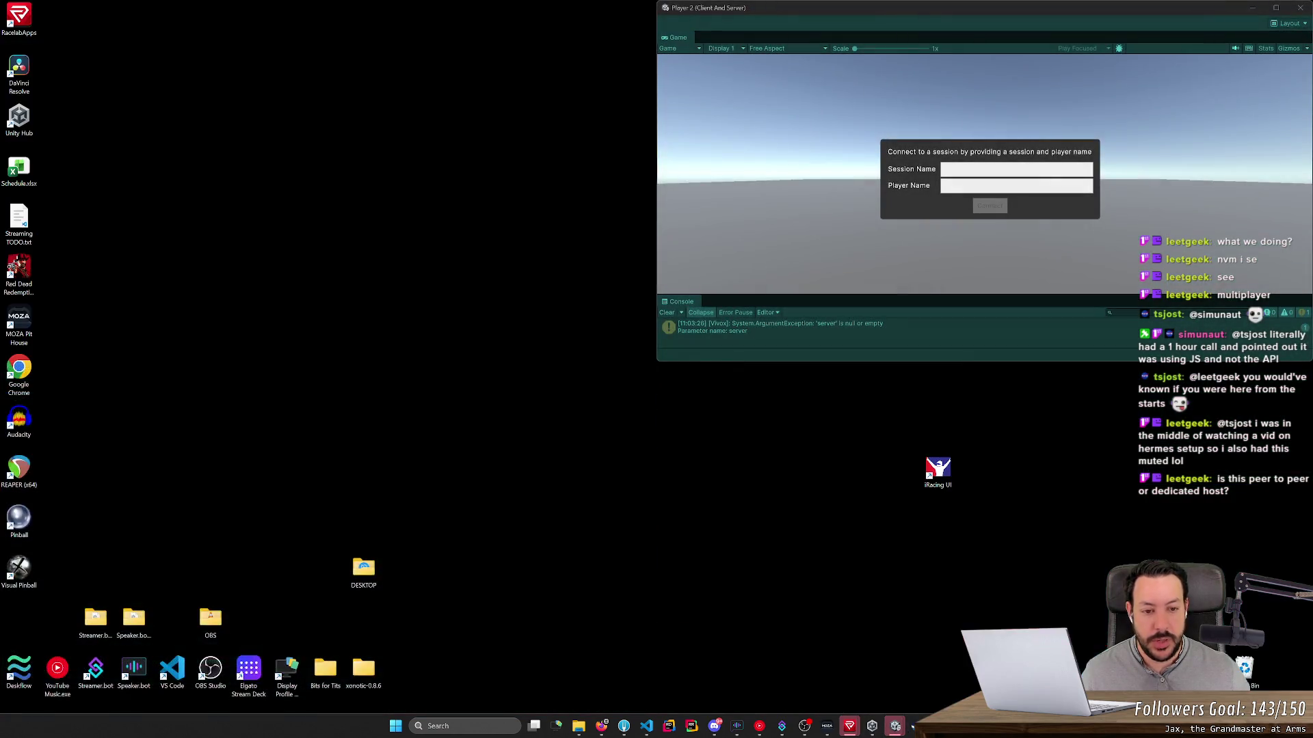
left_click(1046, 666)
left_click(971, 170)
type("hello")
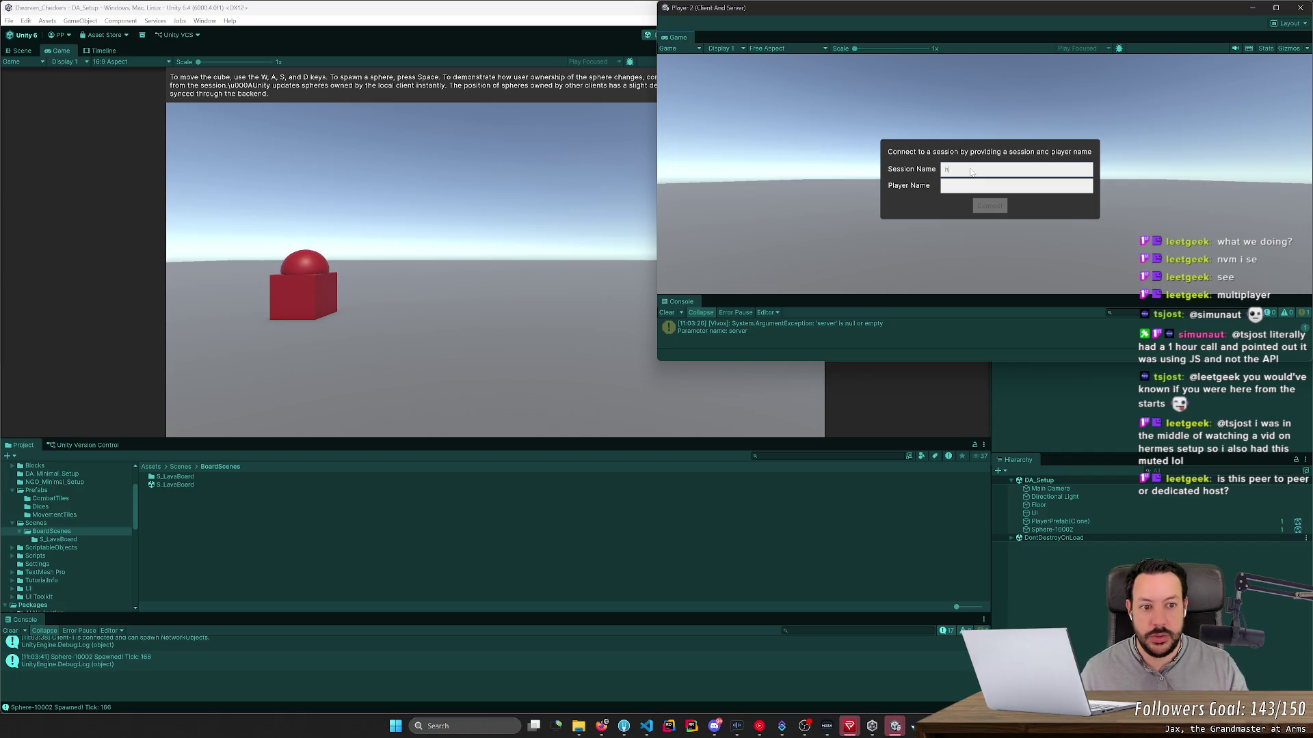
key("Tab")
type("thanks2")
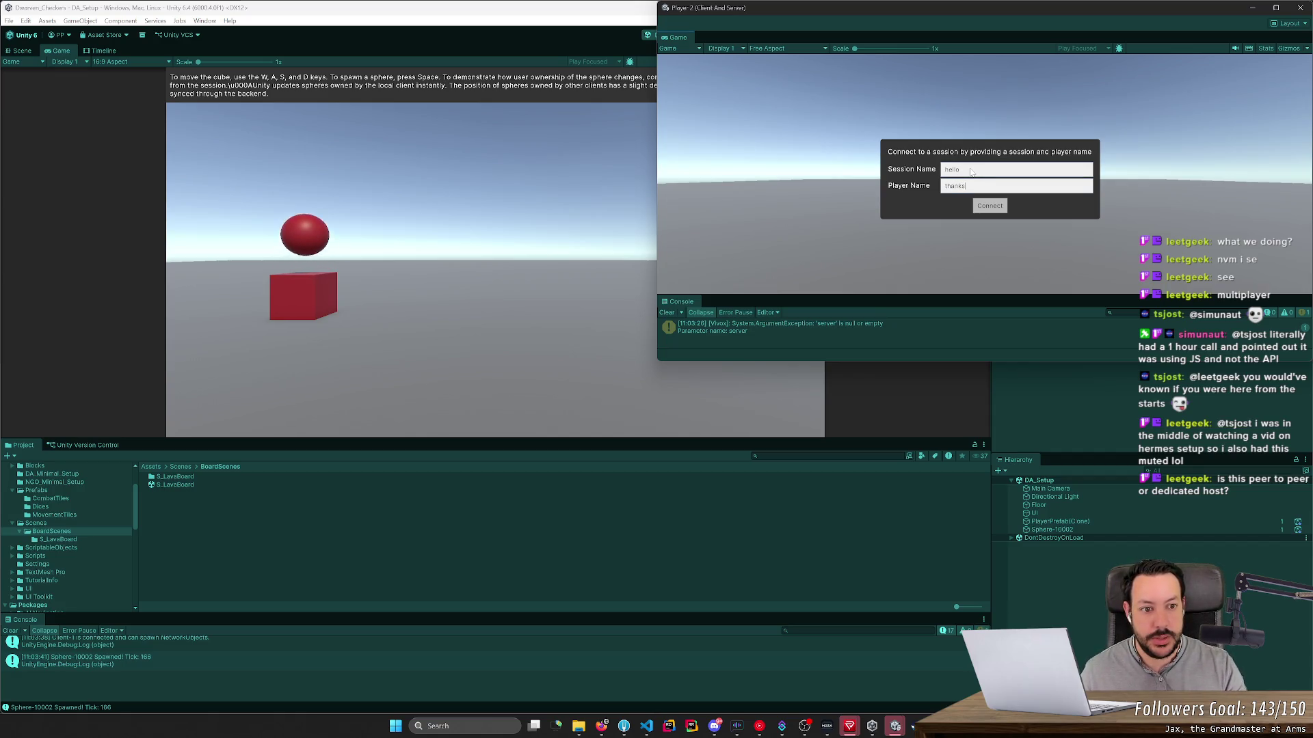
left_click(991, 206)
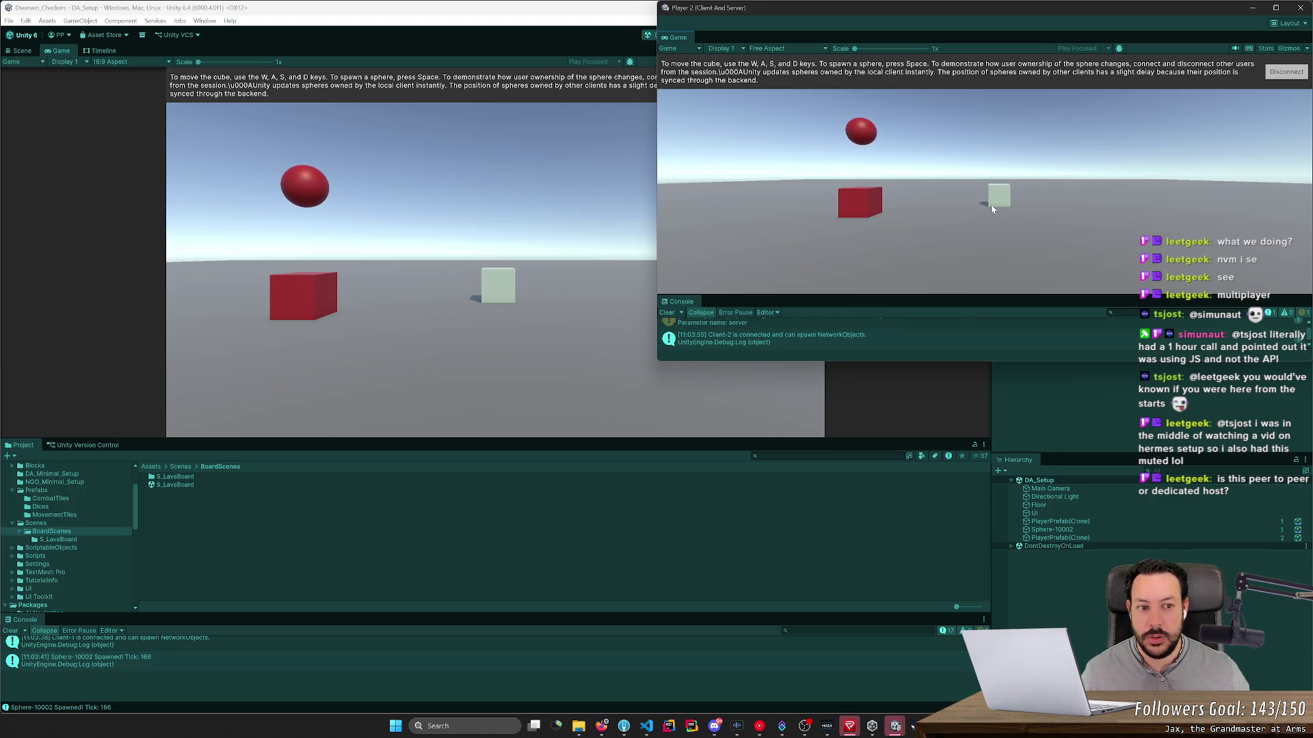
Step: Move Player 2's light cube toward the camera and spawn a sphere from it
key("d")
key("a")
key("d")
key("a")
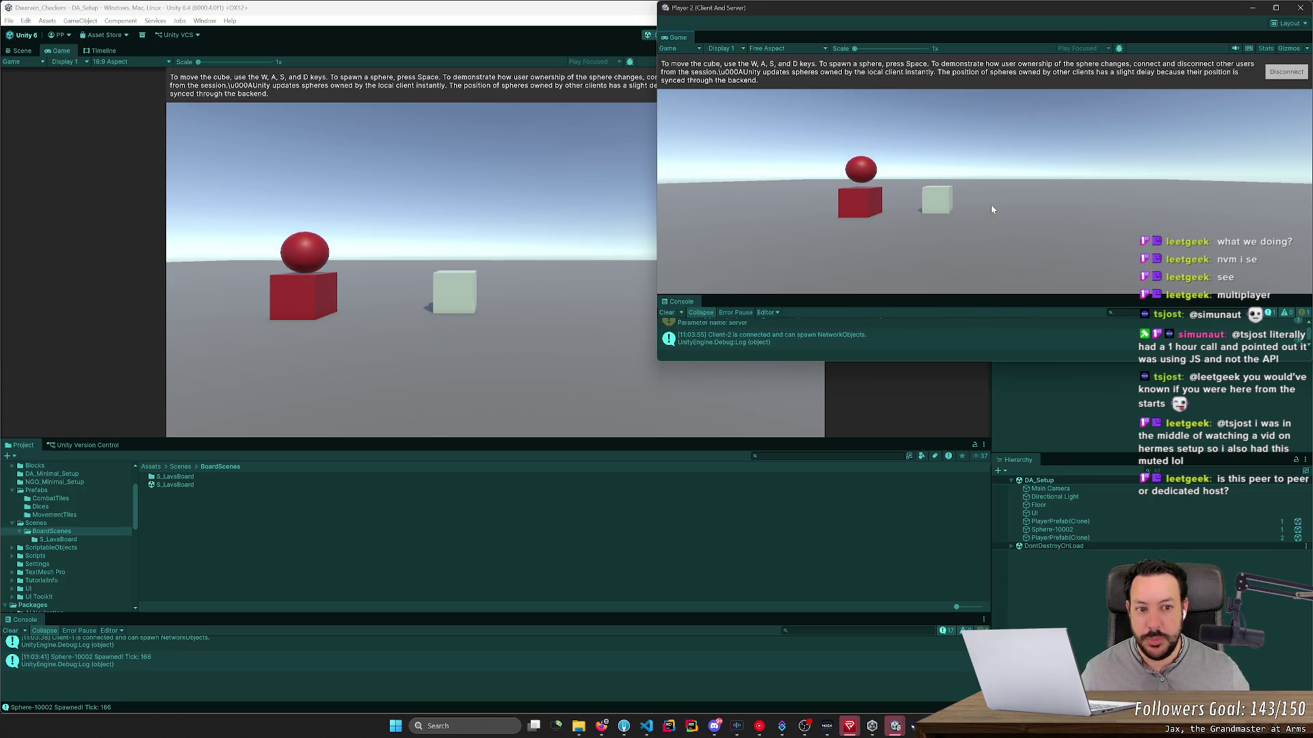
key("s")
key("a")
key("space")
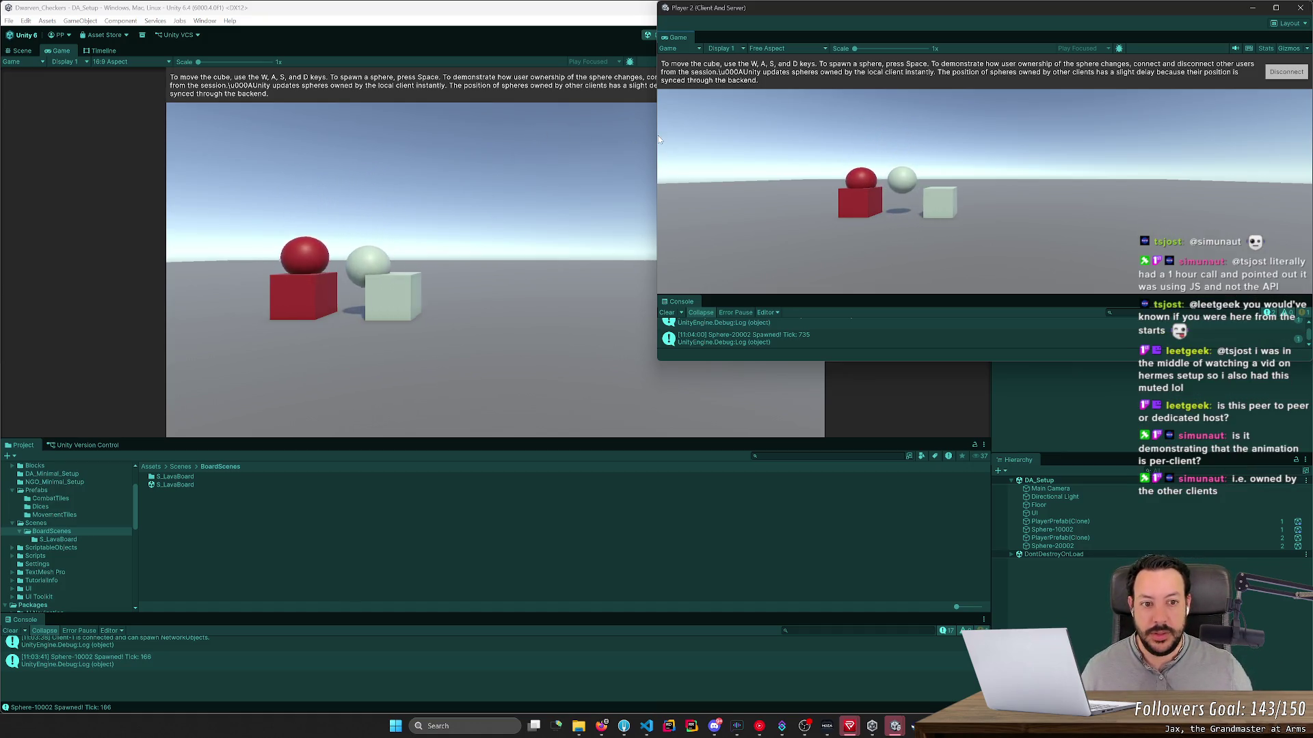
Step: Slide Player 2's cube right, spawn three more light spheres, then disconnect Player 2 from the session
key("d")
key("space")
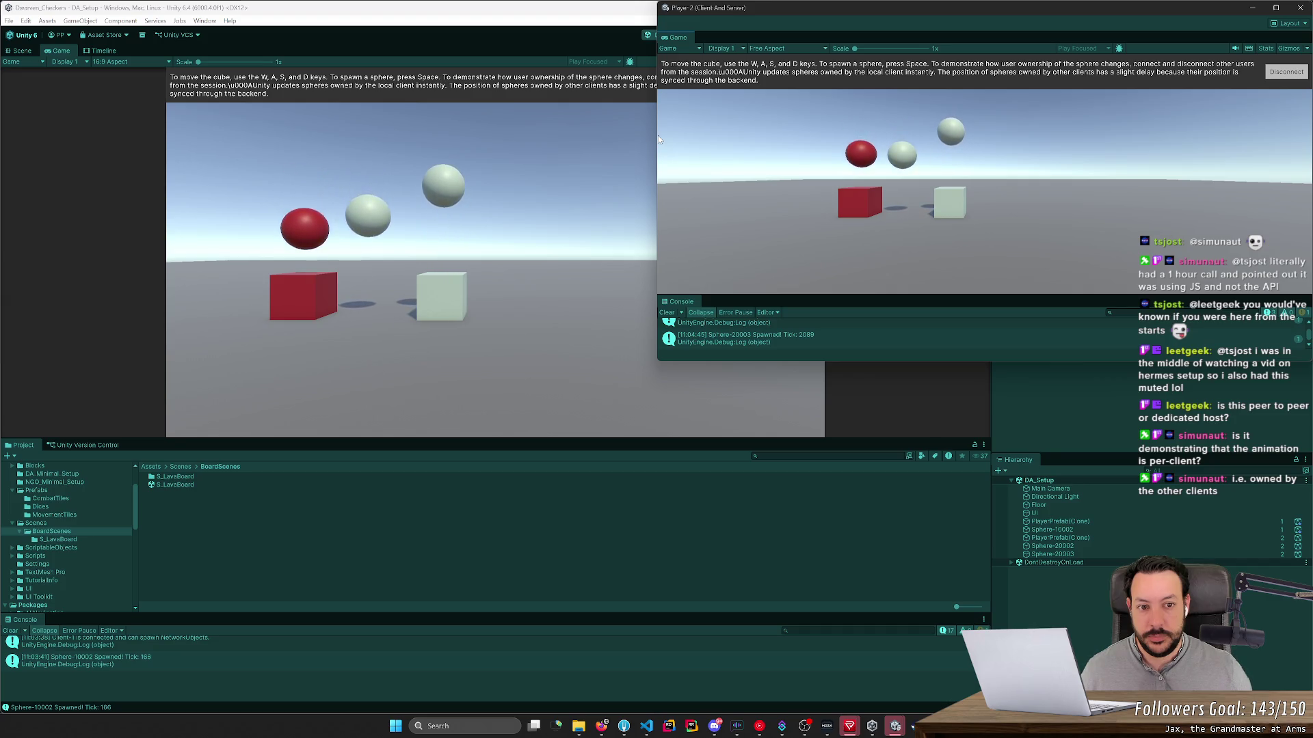
key("space")
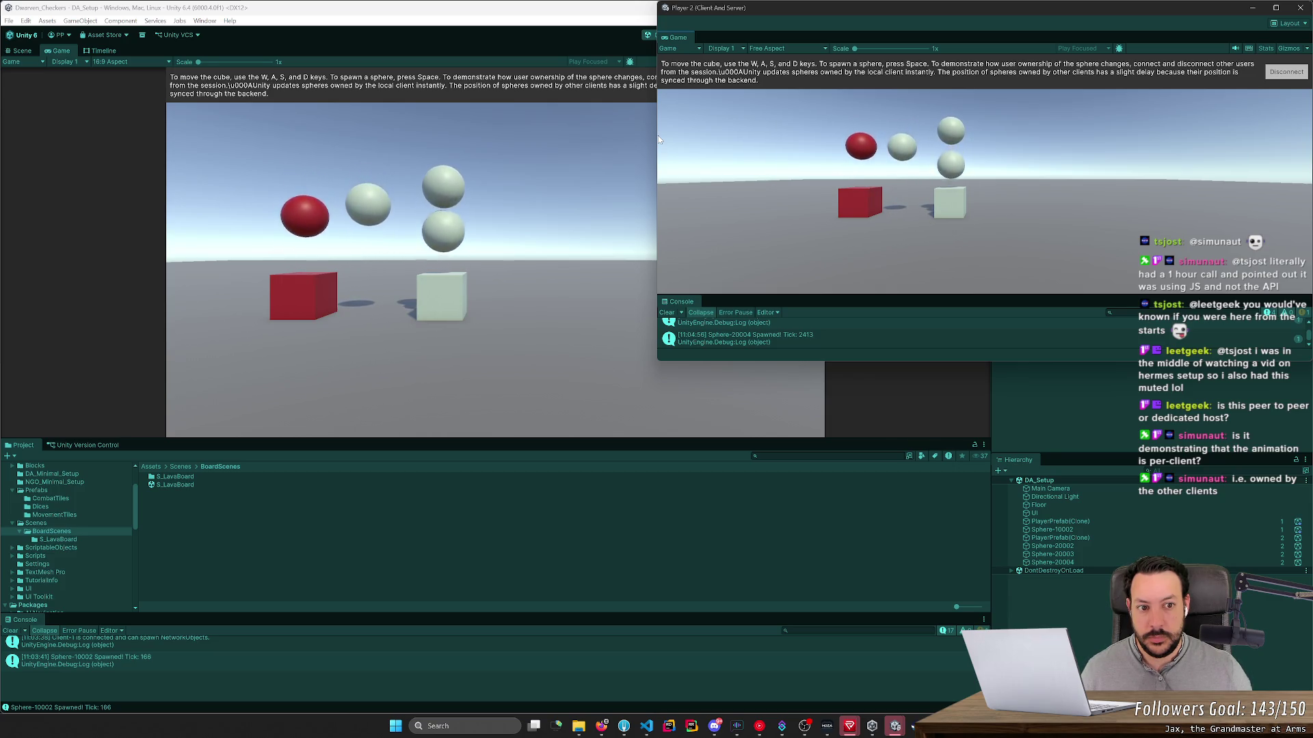
key("space")
key("space")
key("space")
key("space")
key("space")
key("space")
key("space")
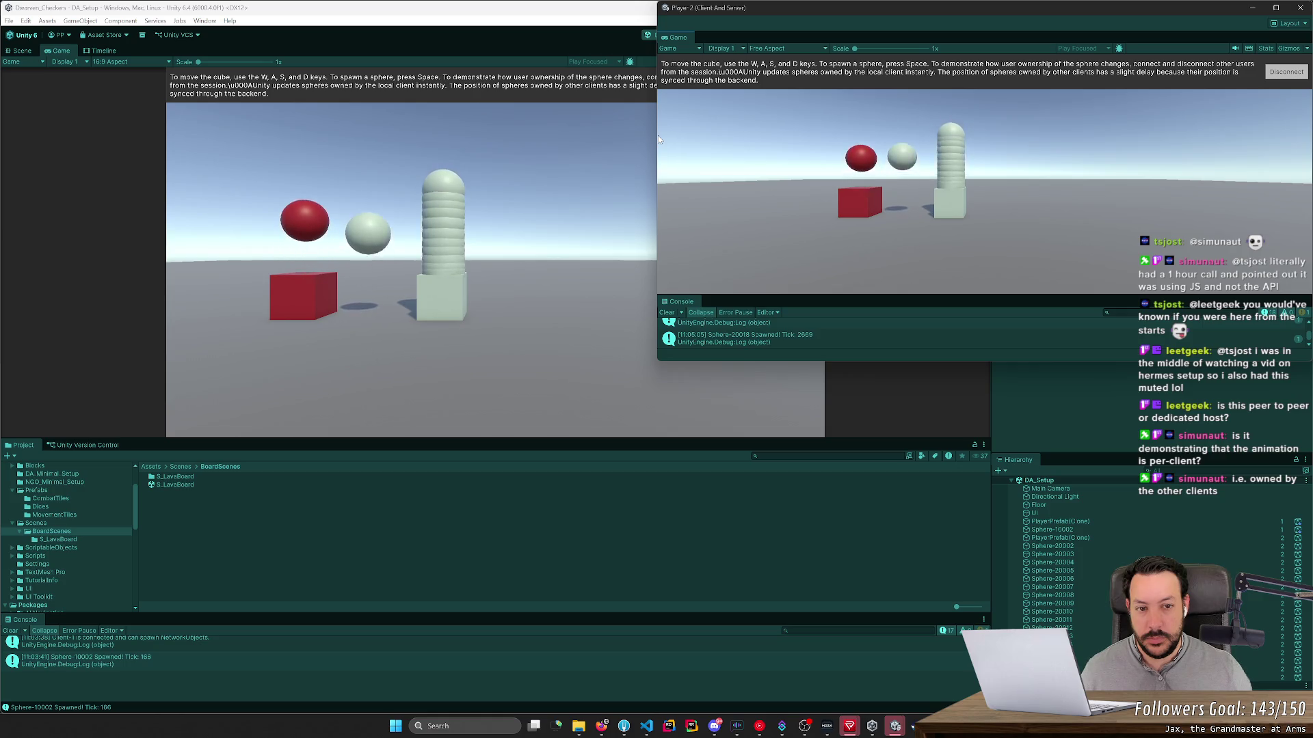
left_click(1287, 72)
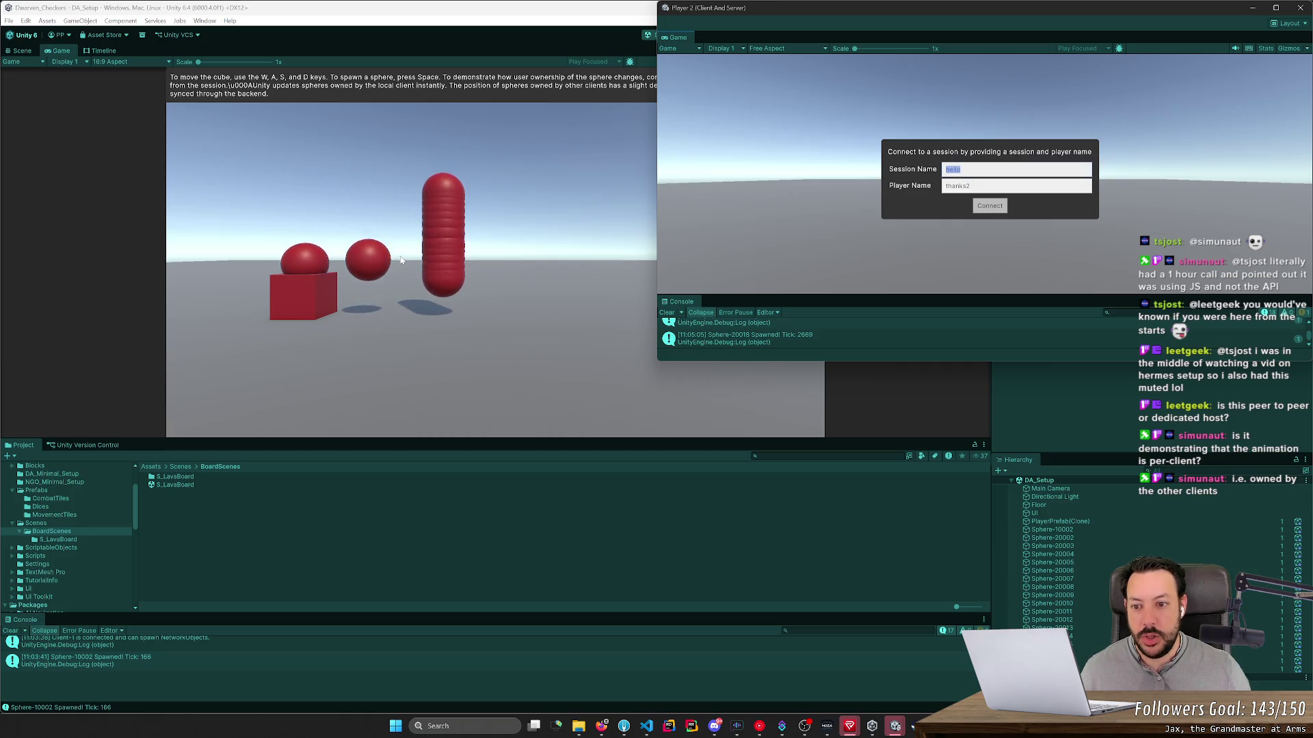
Step: Stop play mode in the main editor and close the Player 2 window
left_click(827, 68)
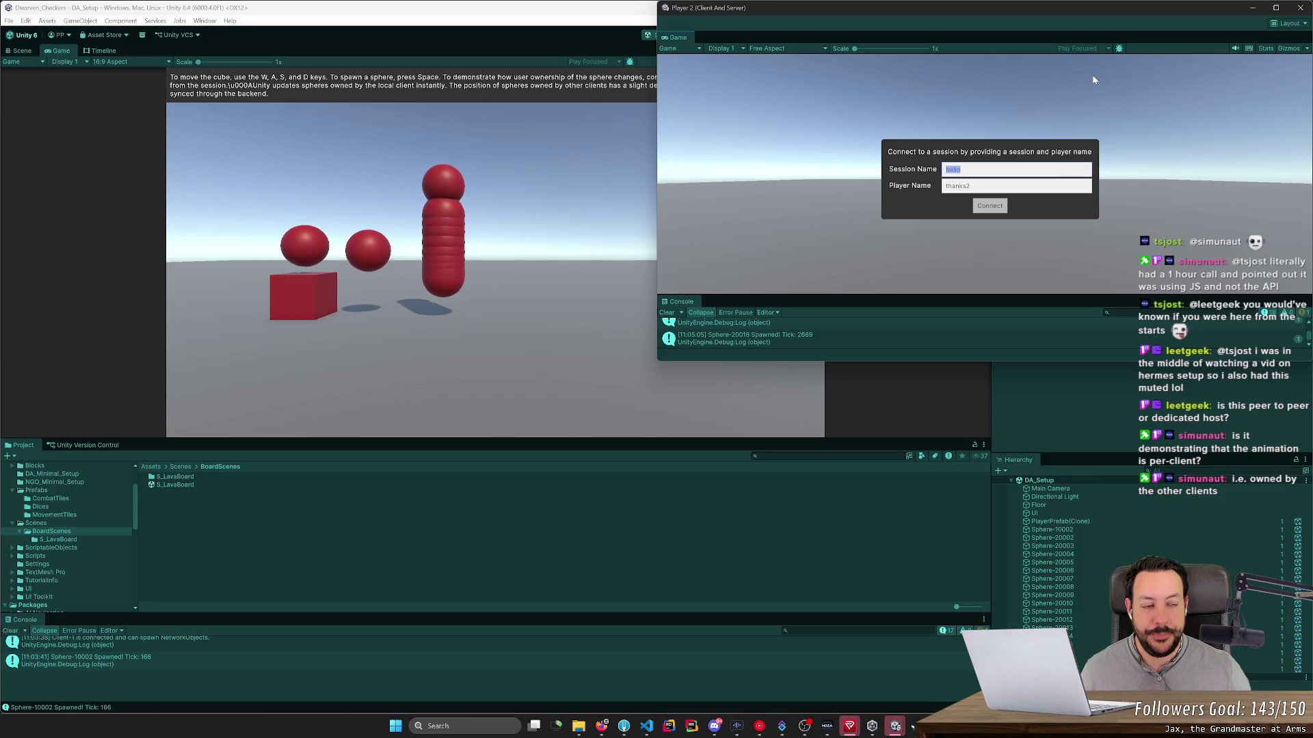
left_click(1252, 8)
left_click(699, 35)
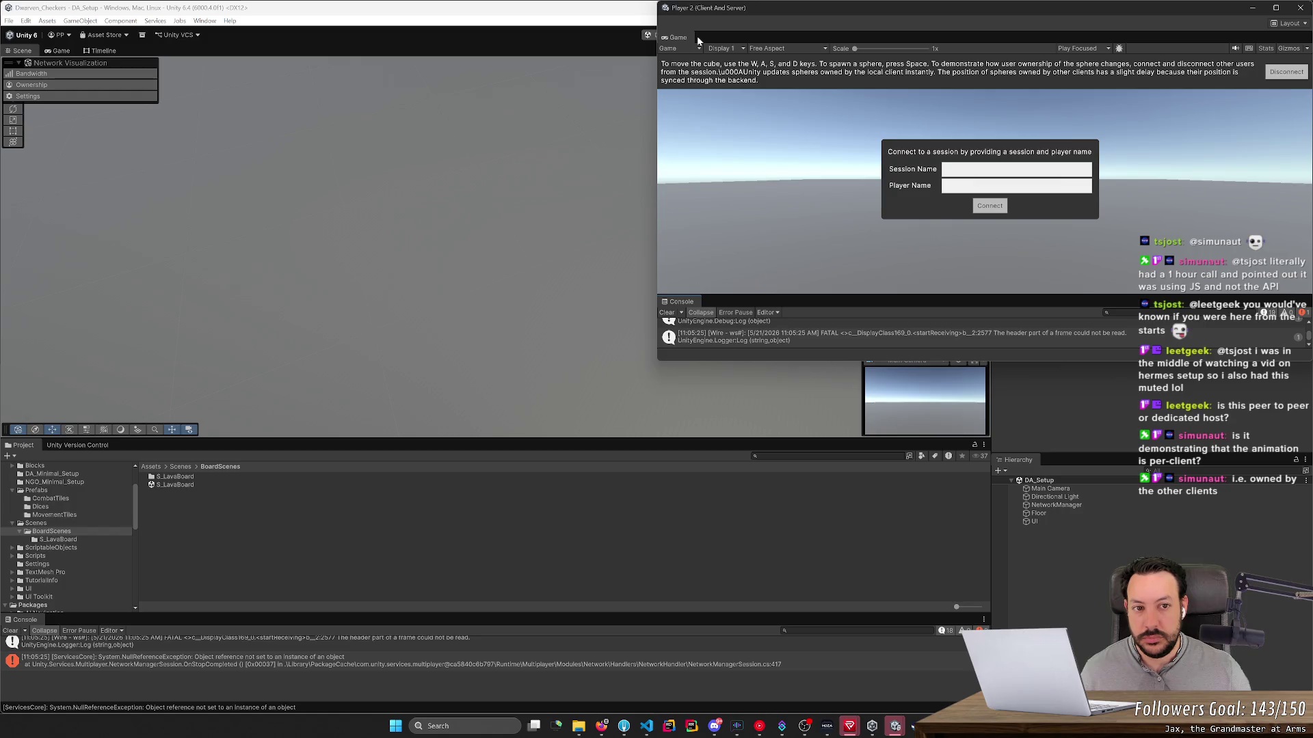
left_click(1300, 8)
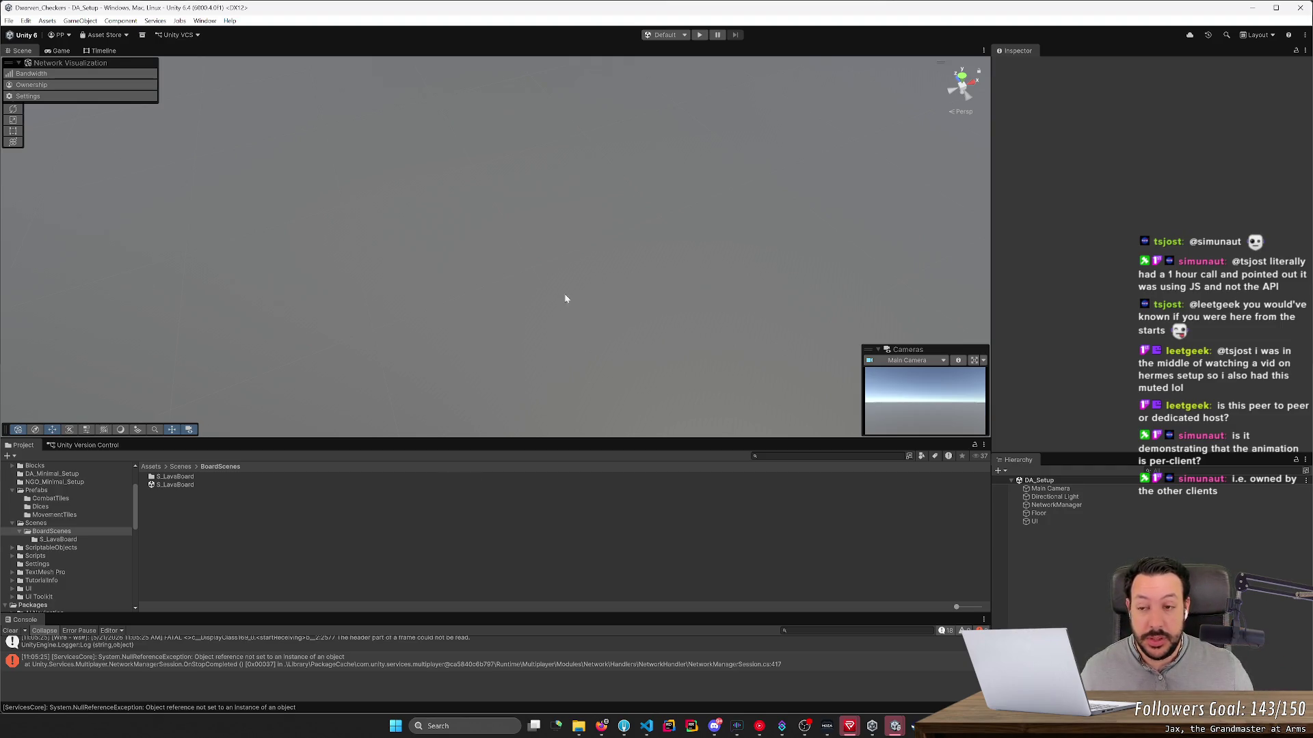
left_click(204, 21)
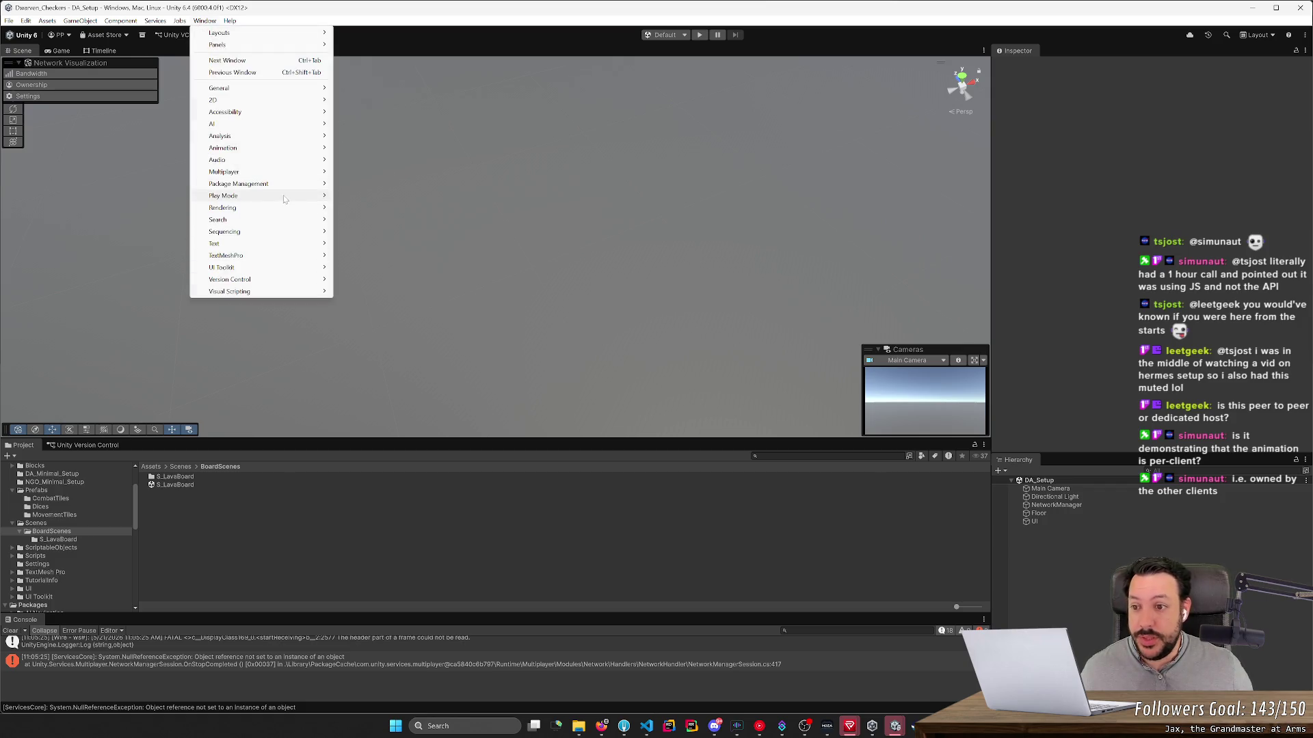
Step: Reopen Window > Multiplayer > Multiplayer Center on its Quickstart Netcode and Tools page
mouse_move(285, 198)
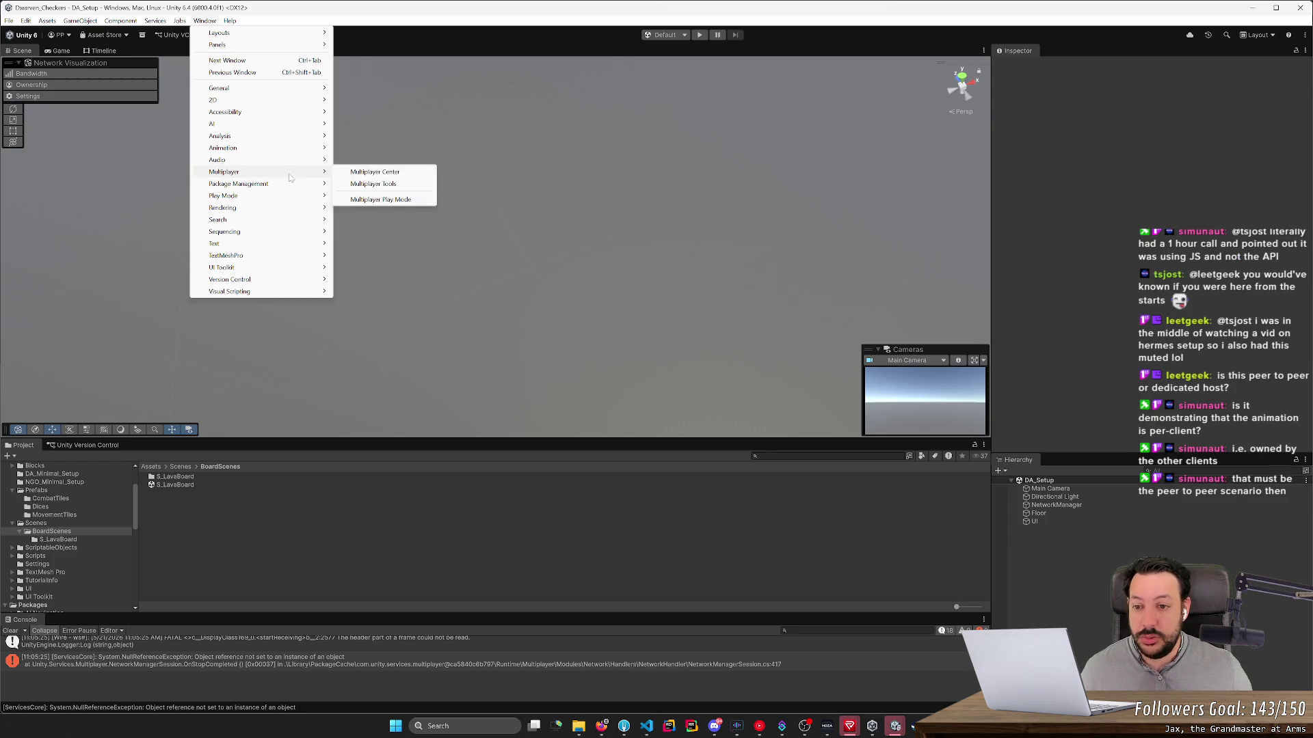
left_click(381, 173)
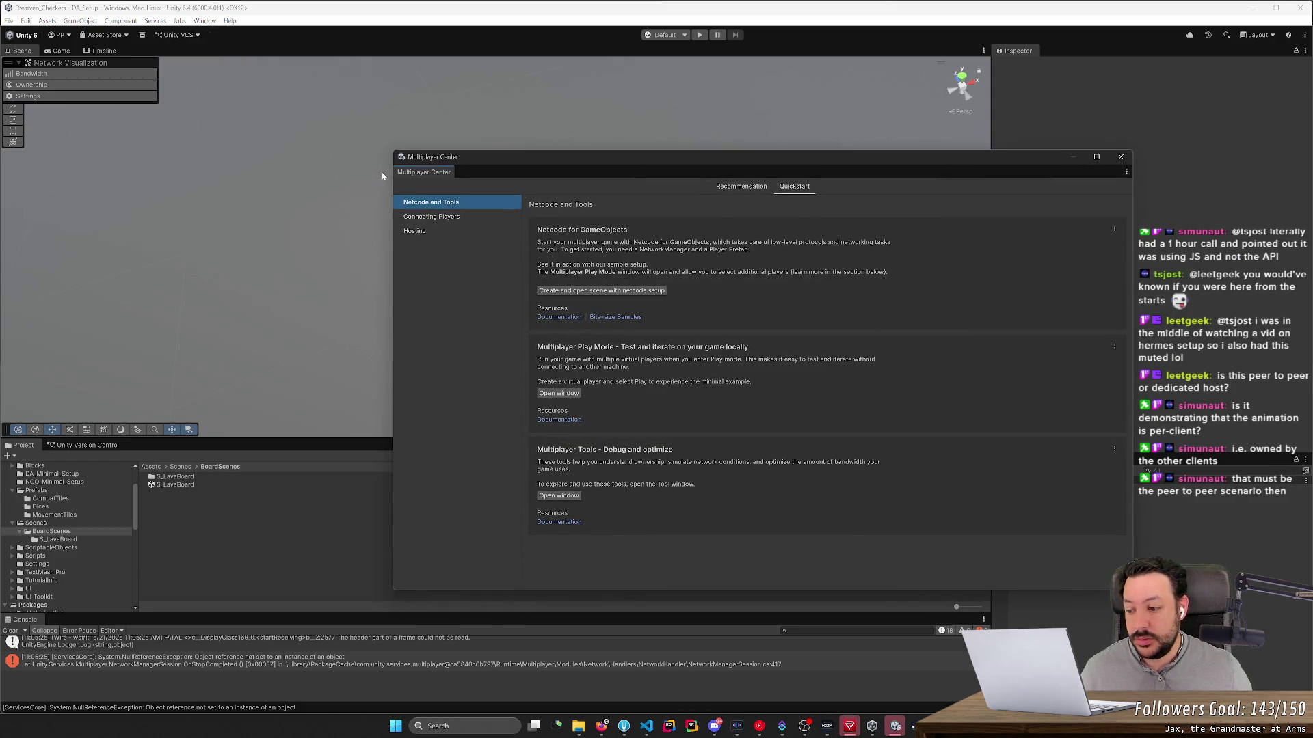
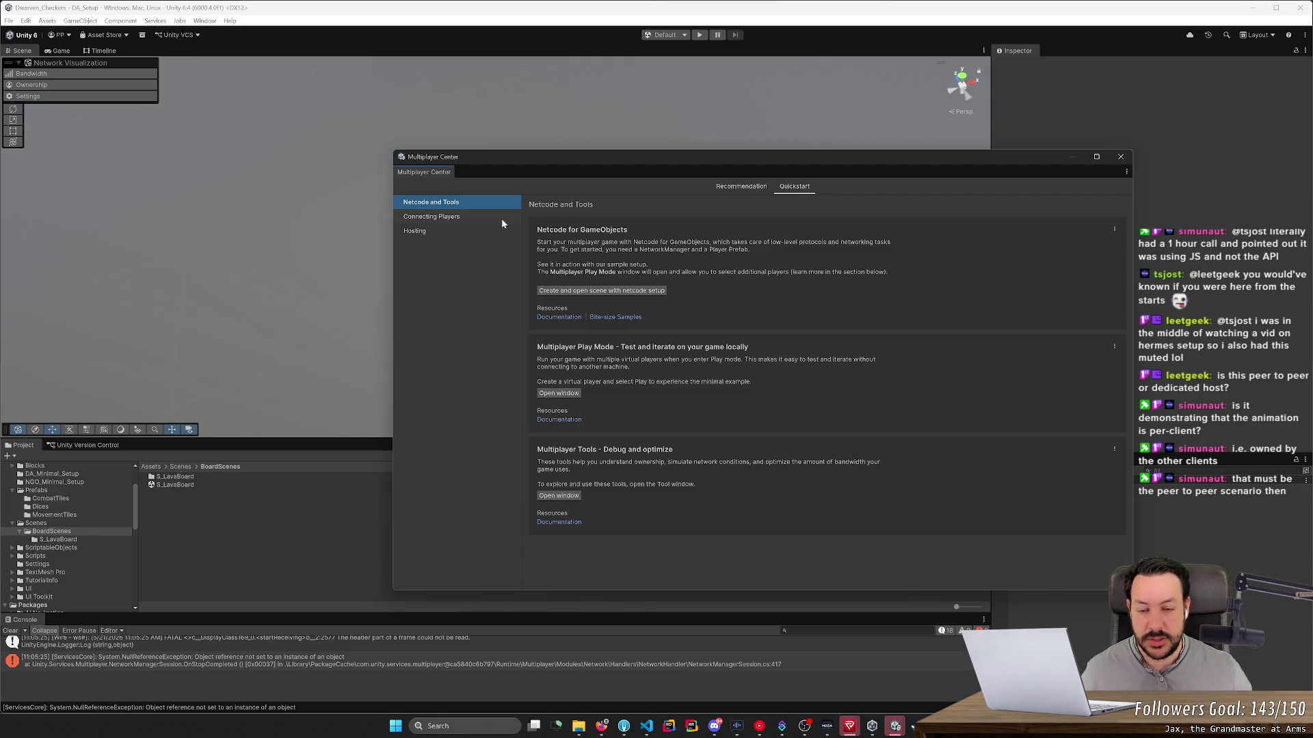
Step: Browse the Connecting Players, Hosting and Netcode and Tools quickstarts, recommended packages and Multiplayer Play Mode settings
left_click(502, 220)
left_click(481, 232)
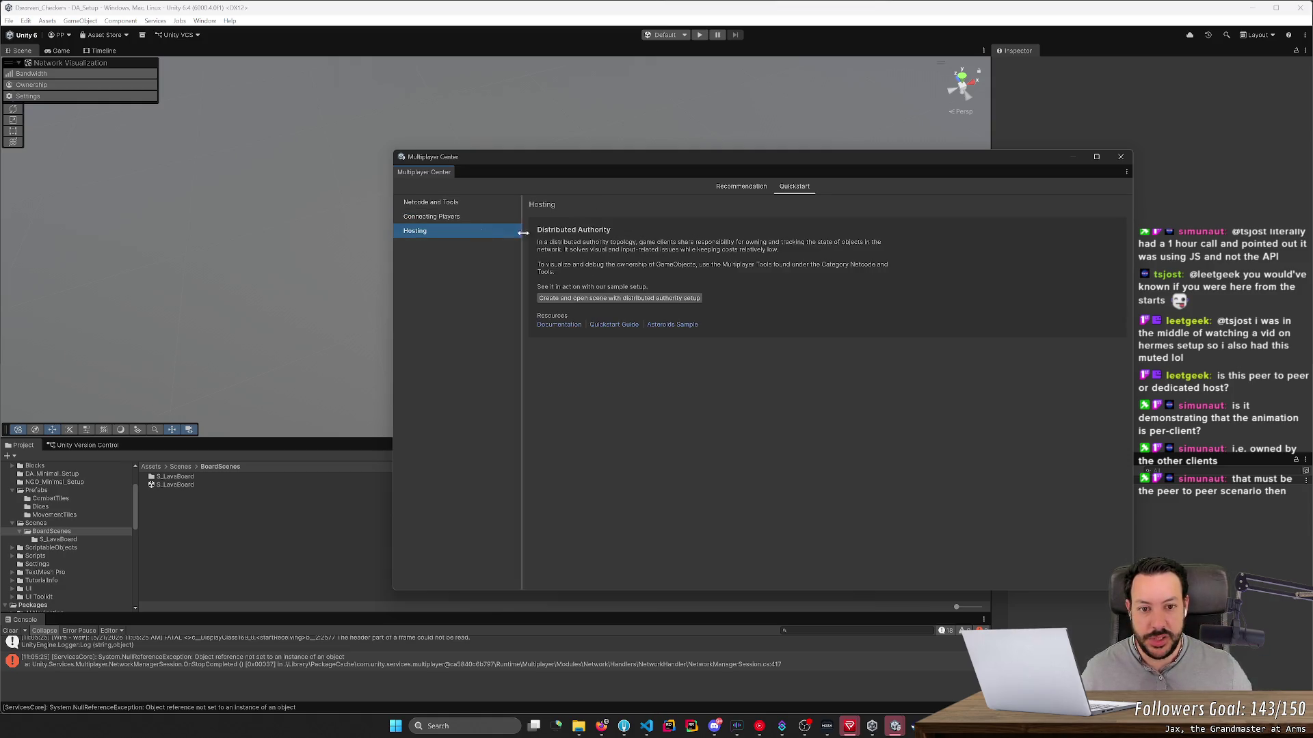
left_click(754, 188)
left_click(790, 192)
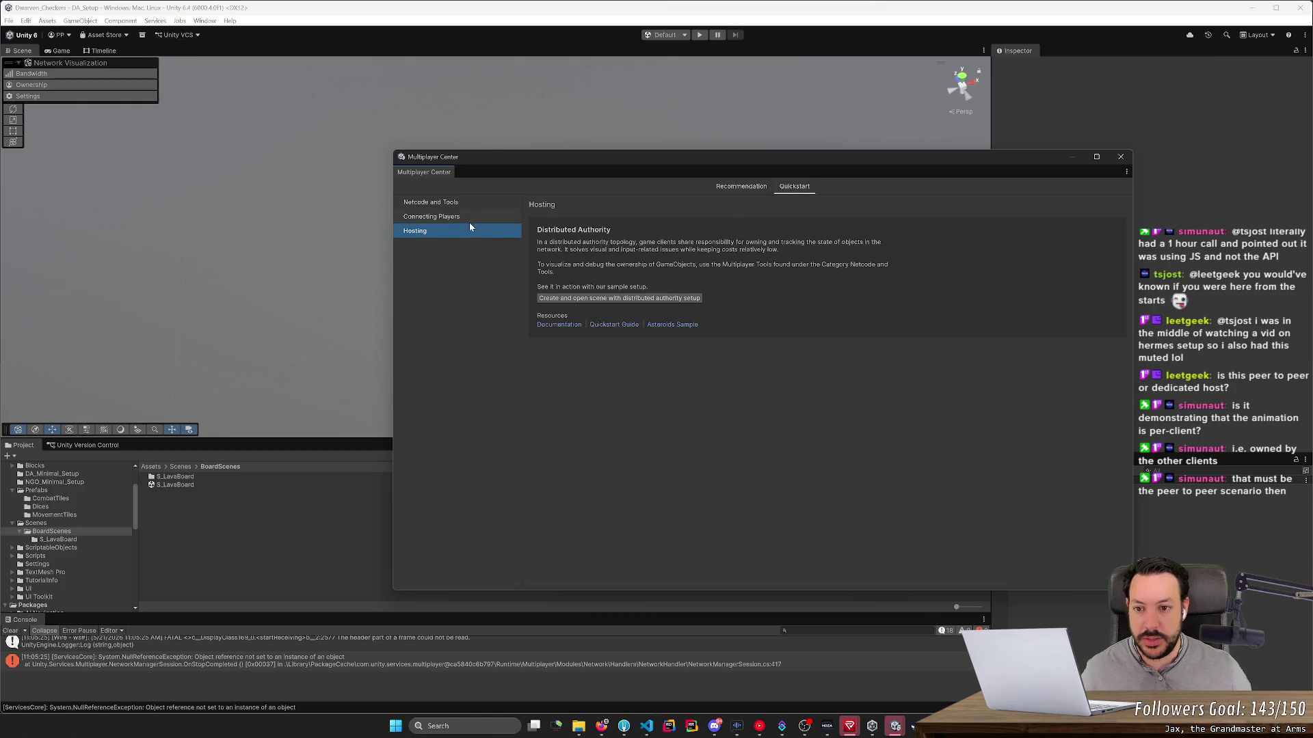
left_click(459, 205)
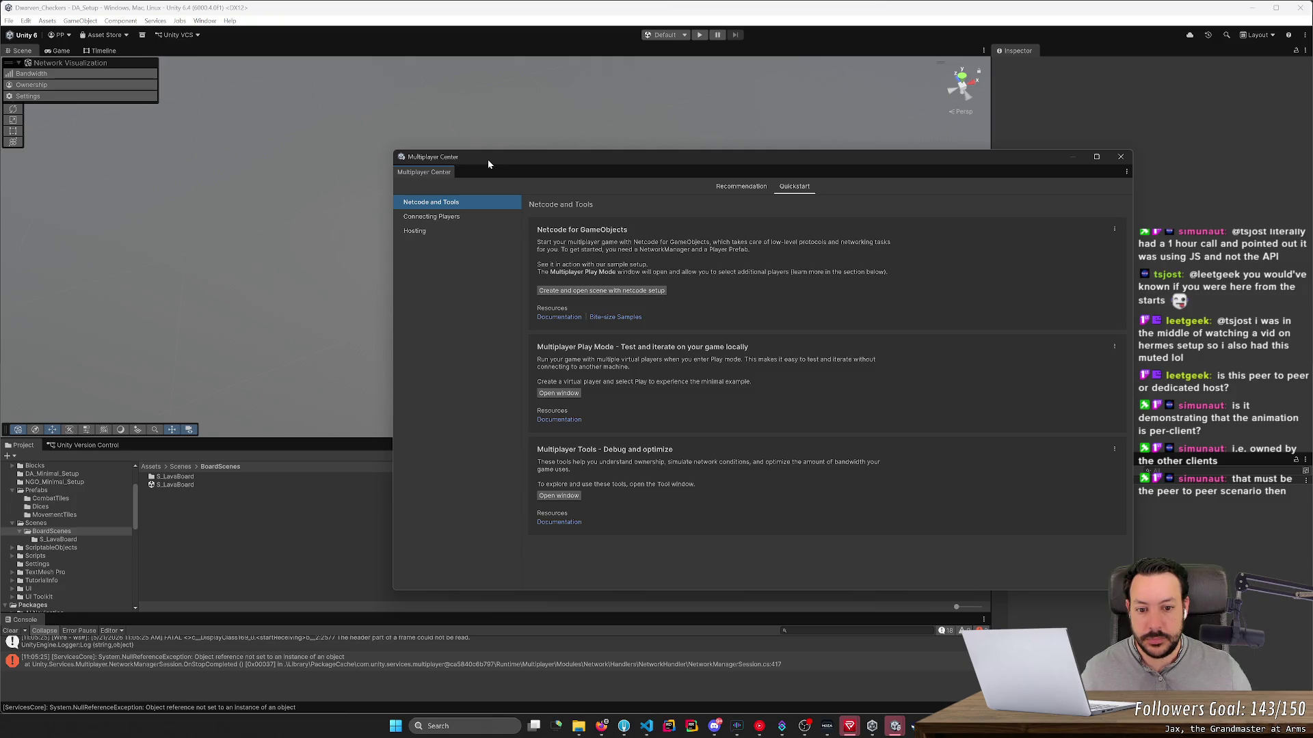
left_click(559, 393)
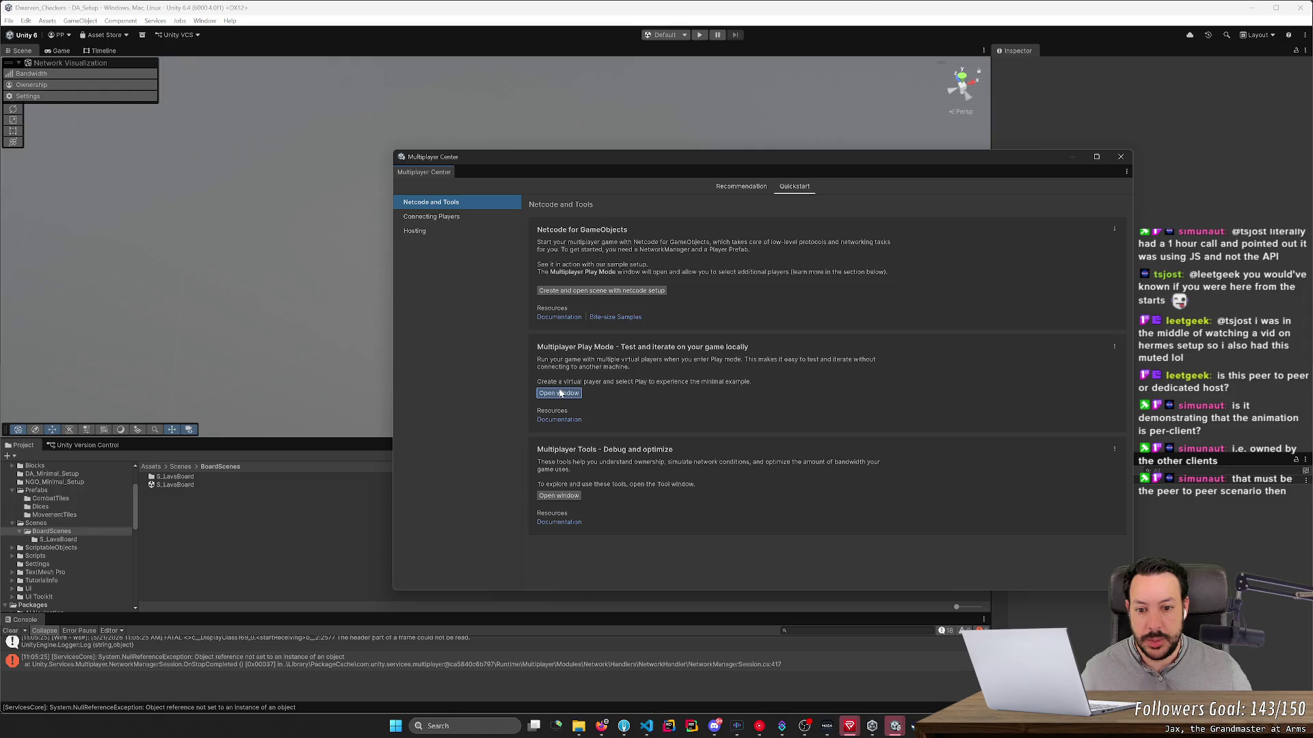
left_click(1072, 254)
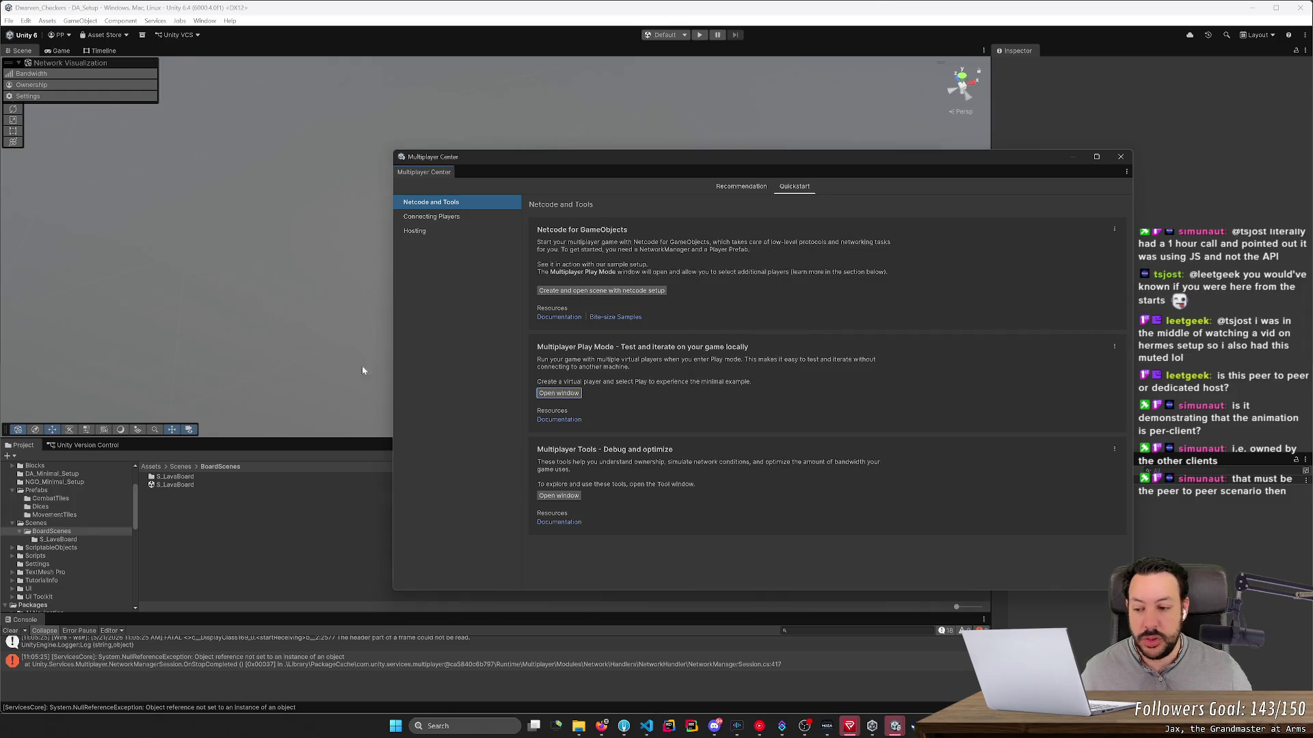
Step: Collapse the Prefabs and Scenes folders and close the Multiplayer Center
left_click(12, 492)
left_click(13, 500)
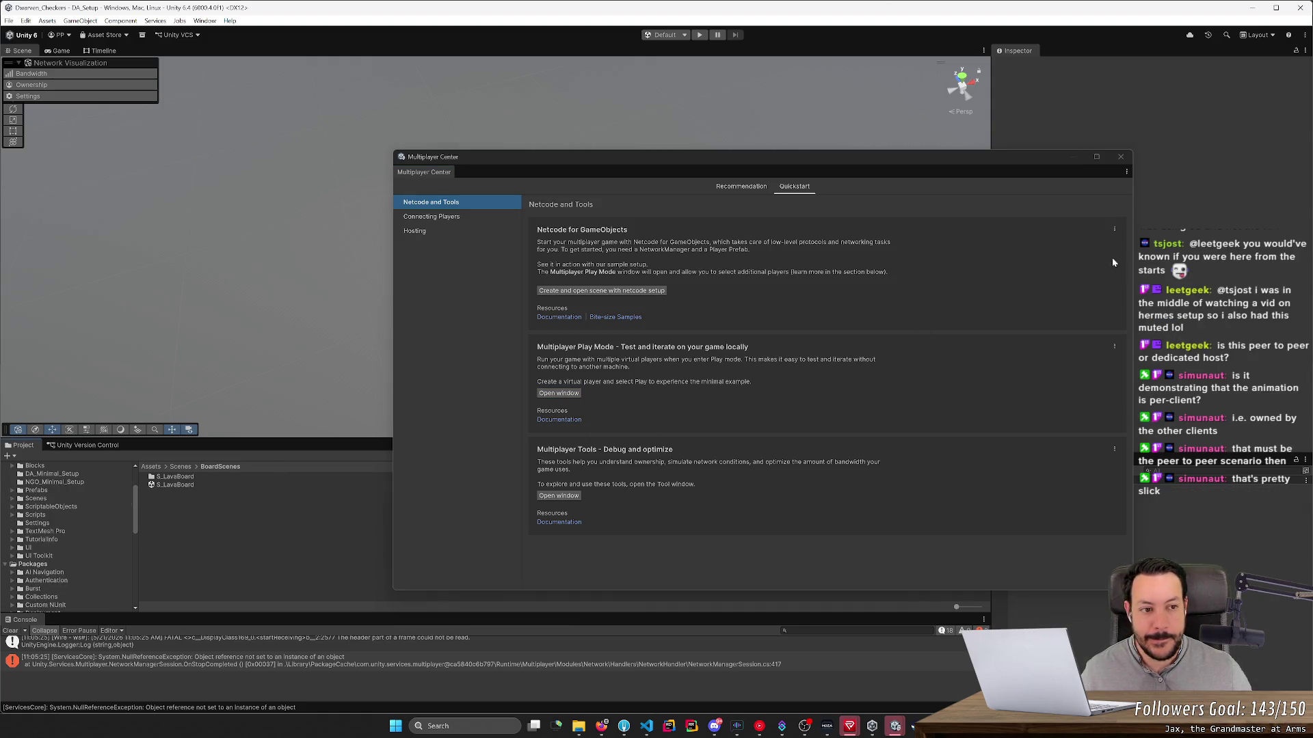
left_click(1122, 158)
Step: Select the DA_Setup scene in DA_Minimal_Setup and start a play test
scroll(57, 485, "up", 2)
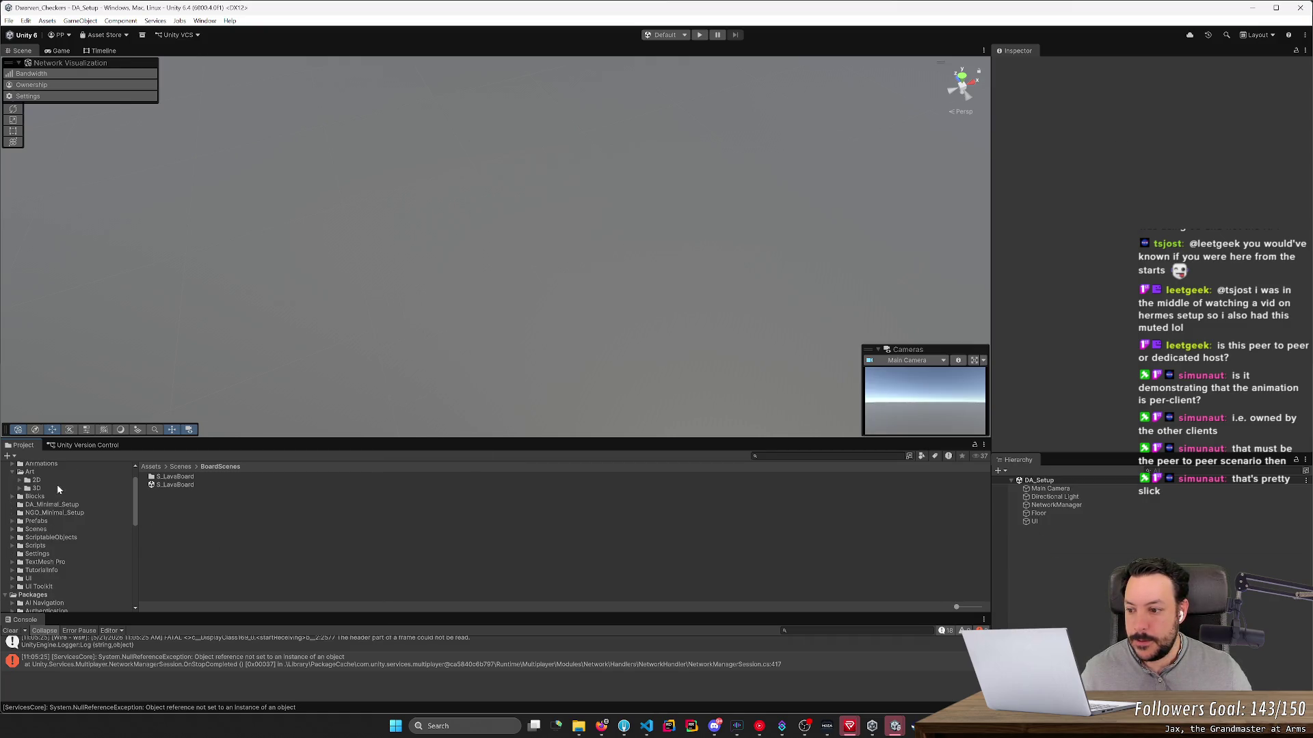
left_click(56, 505)
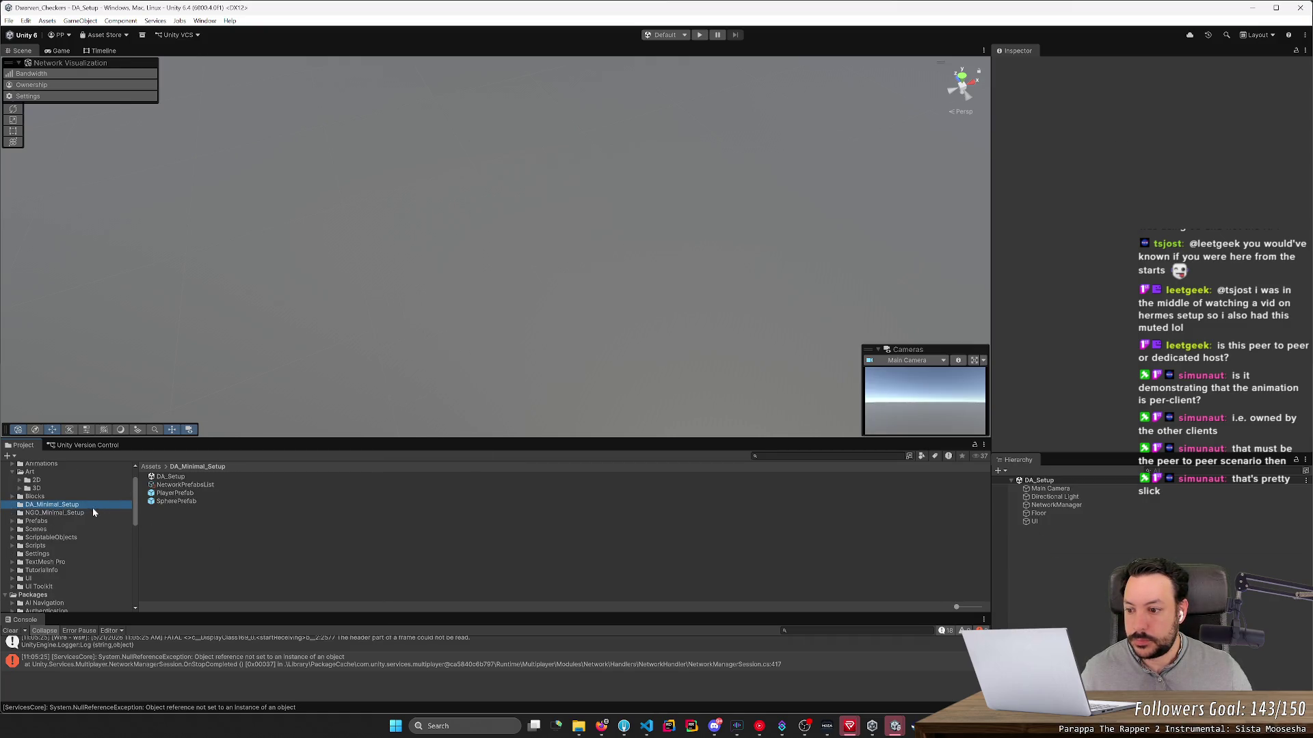
left_click(169, 477)
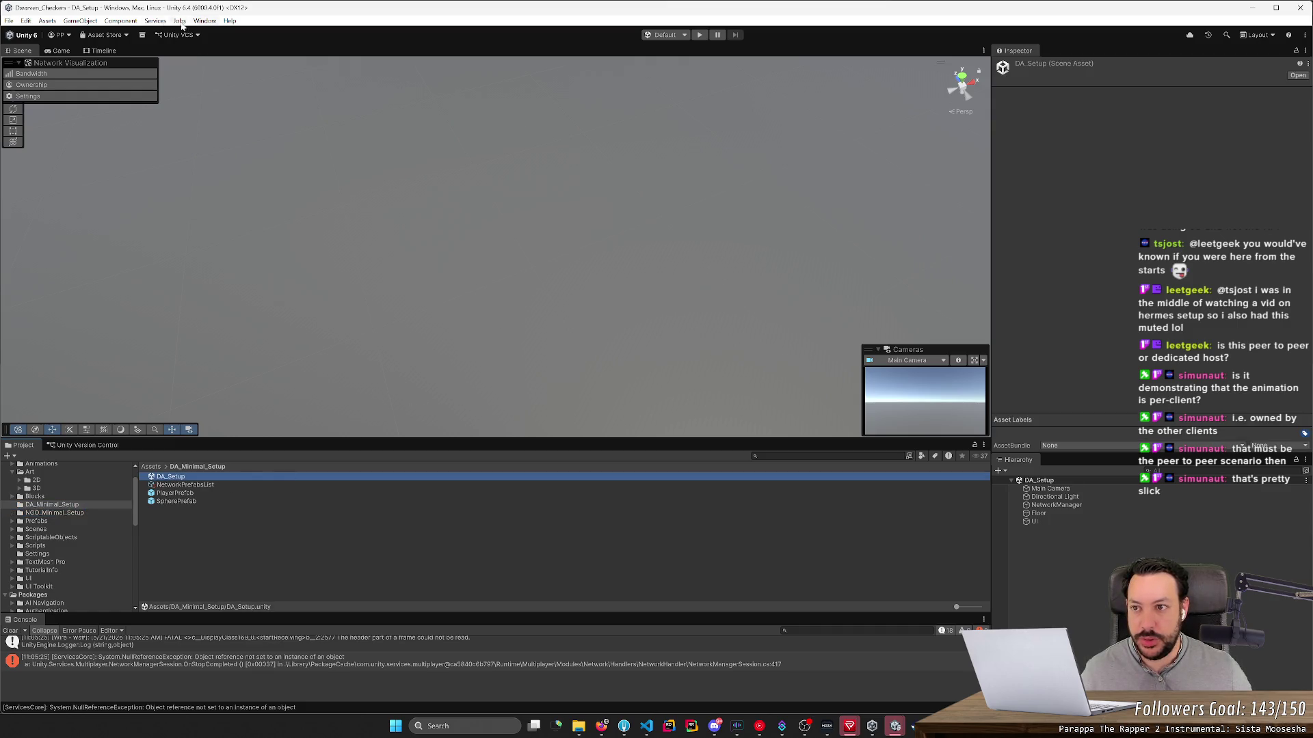
left_click(698, 35)
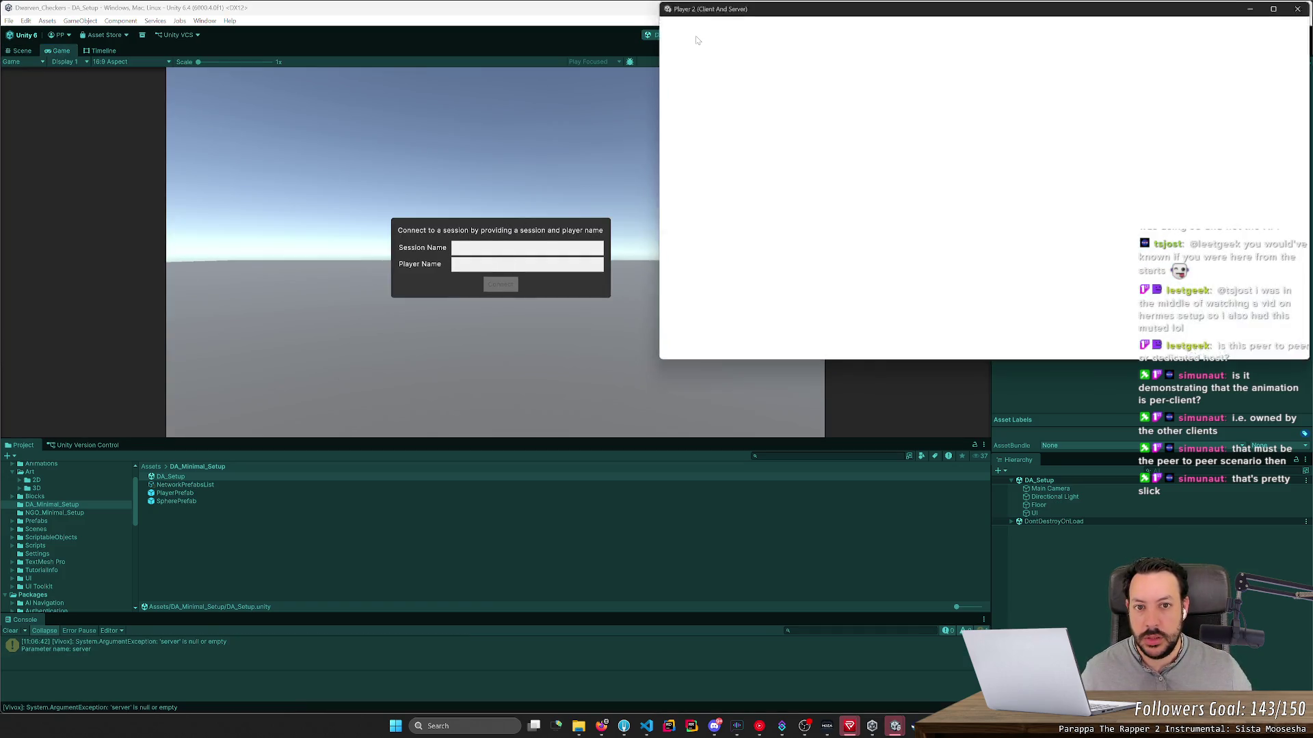
Step: Stop the test, close the Player 2 view, and select NGO_Setup in NGO_Minimal_Setup
left_click(1299, 8)
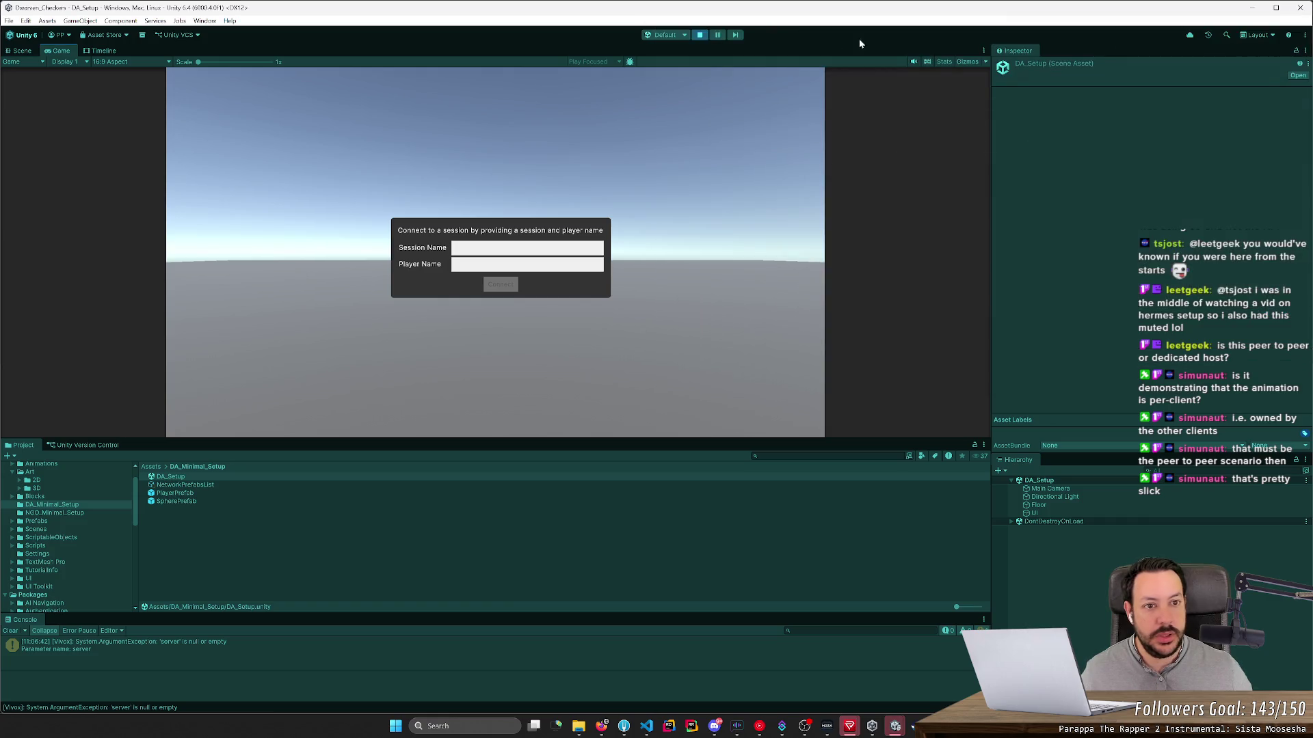
left_click(683, 41)
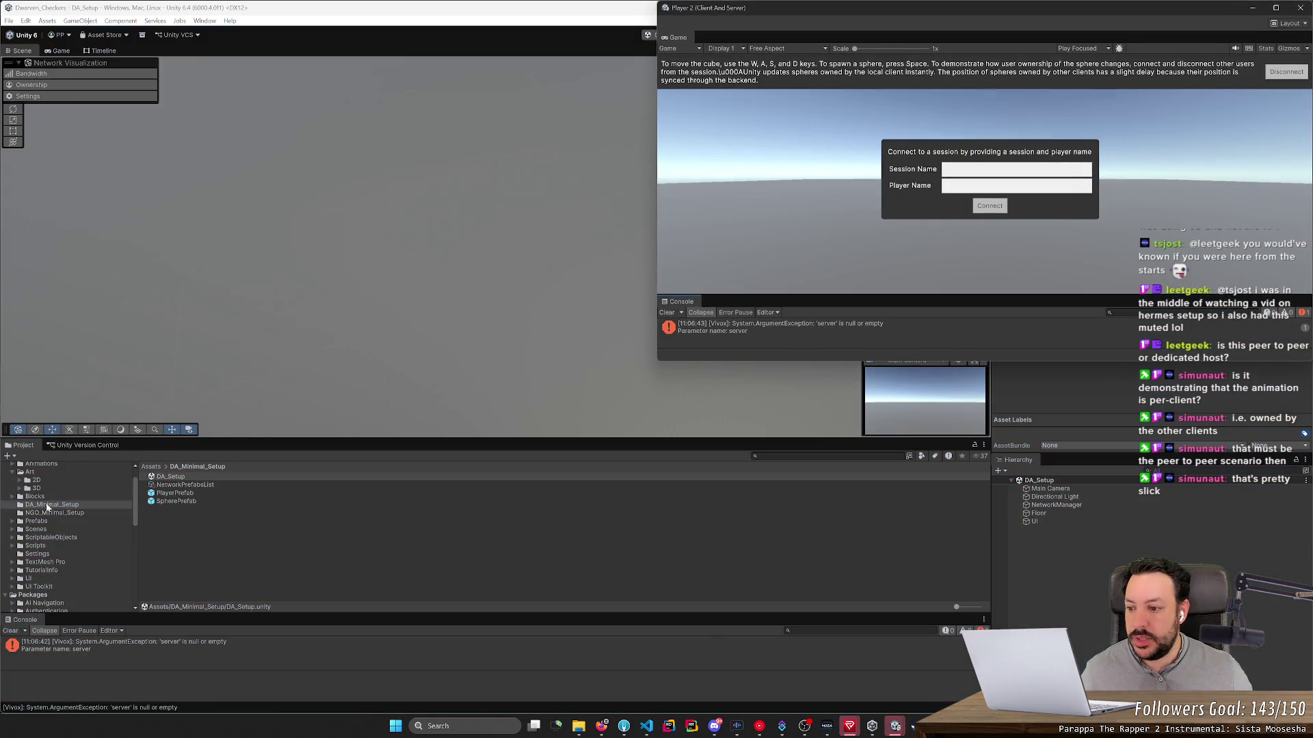
left_click(1300, 7)
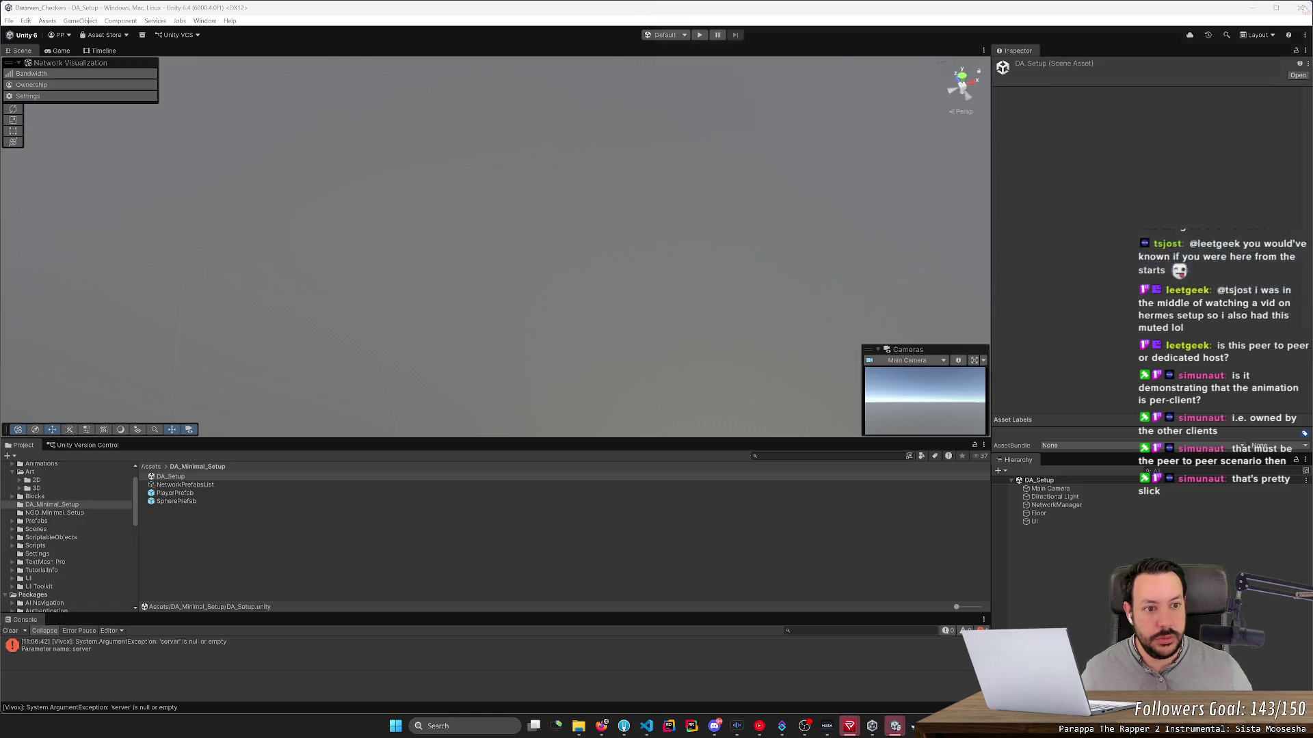
left_click(47, 513)
left_click(175, 486)
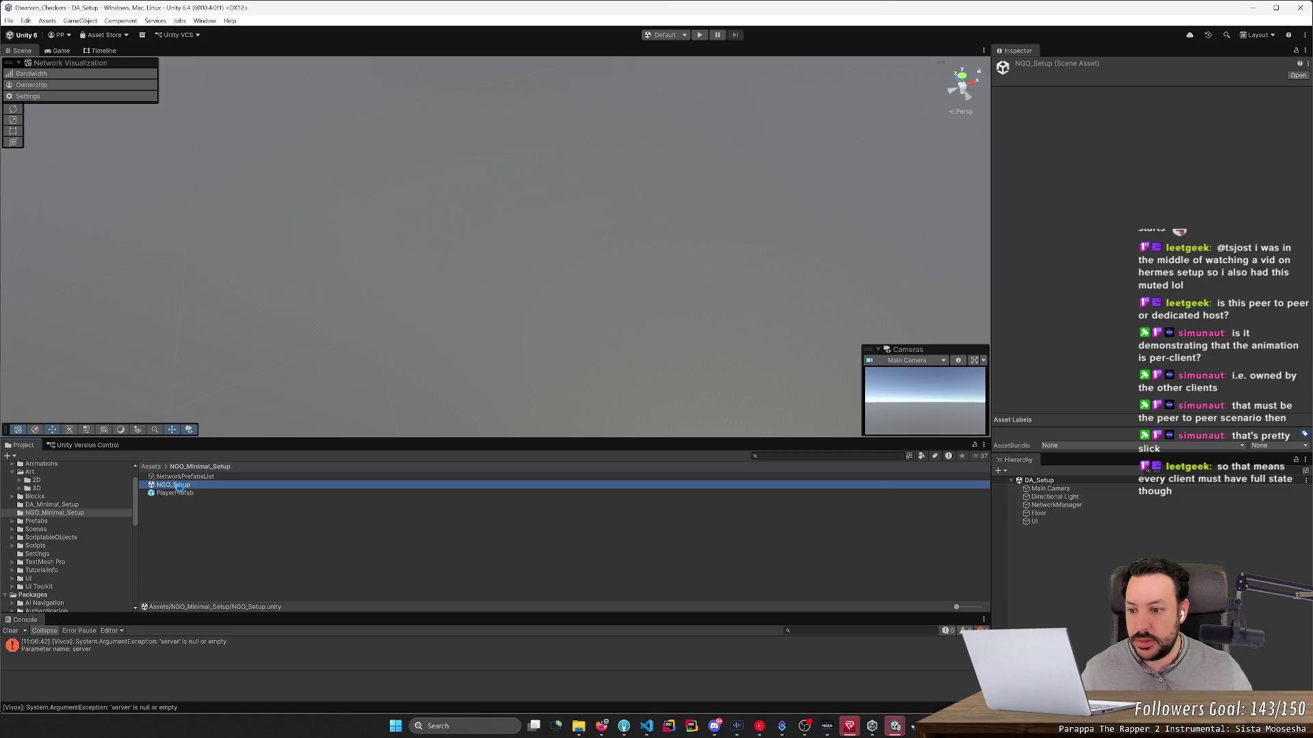
Step: Play the NGO_Setup scene with the editor as host and Player 2 as client
double_click(188, 483)
left_click(699, 35)
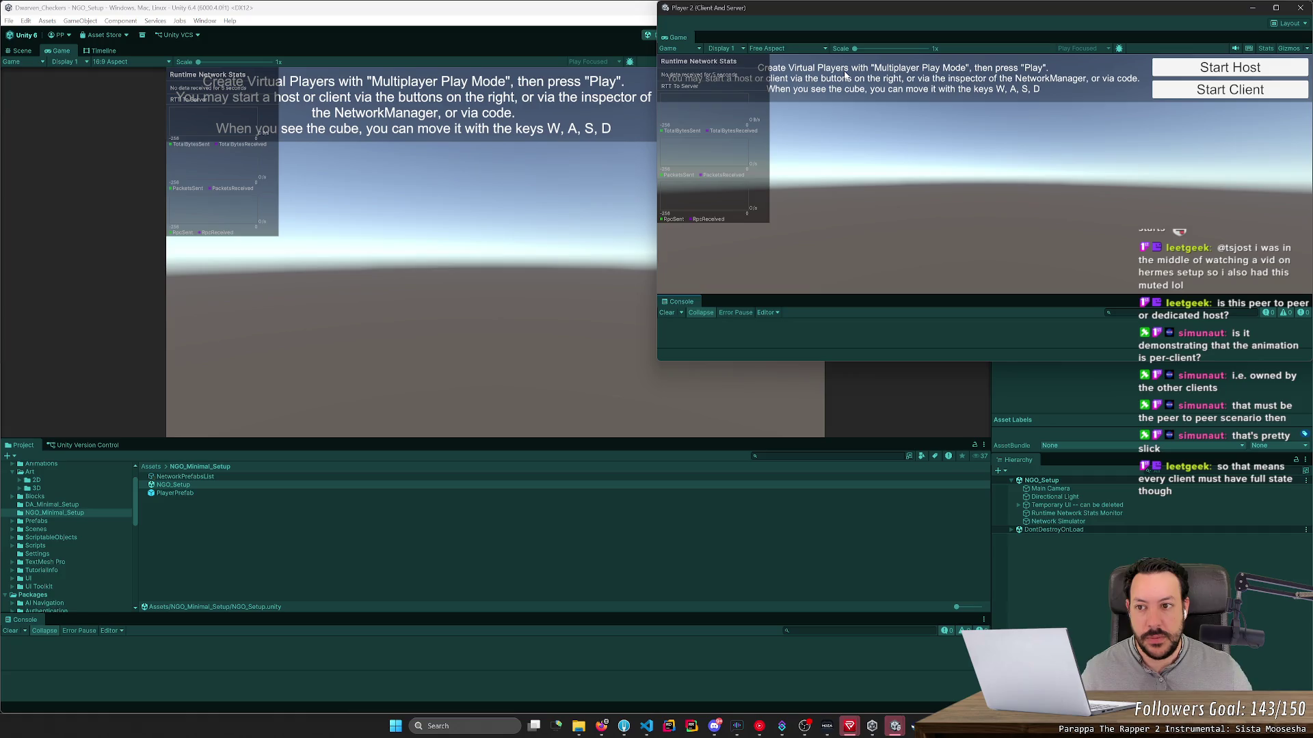
left_click_drag(782, 7, 354, 343)
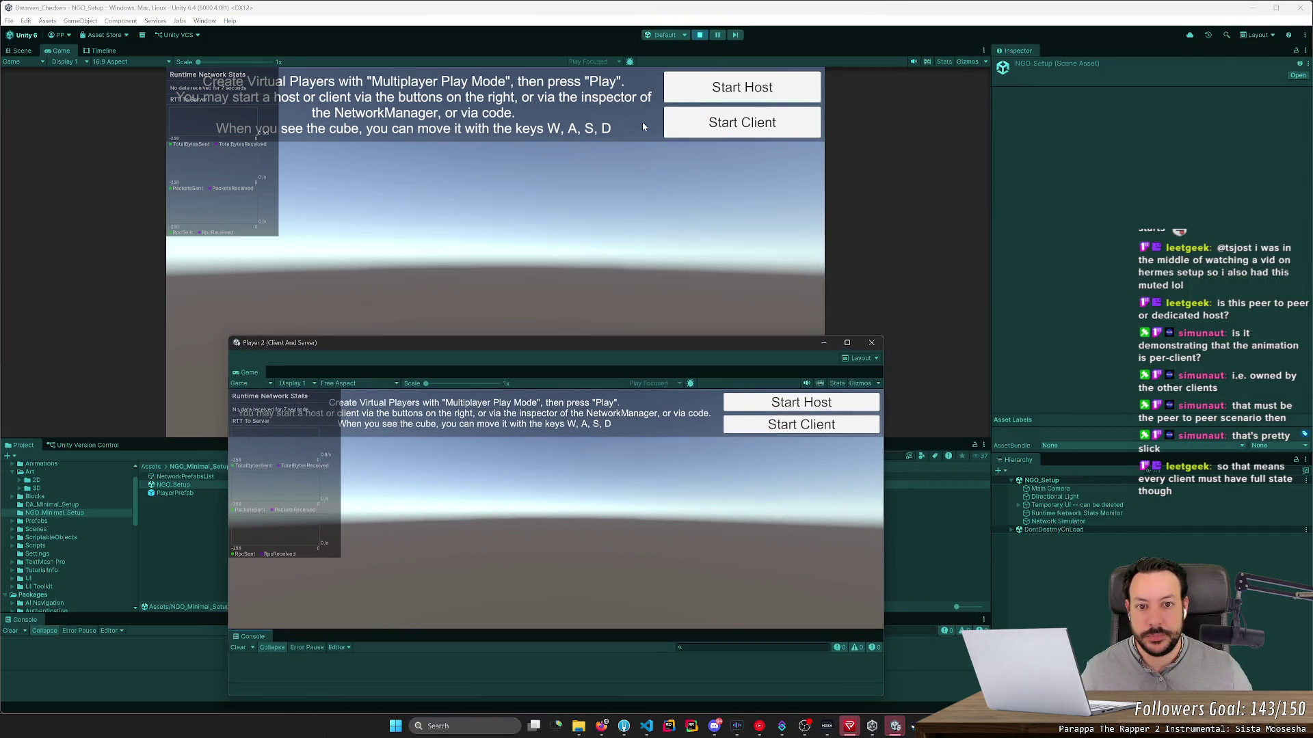
left_click(696, 87)
left_click(792, 428)
mouse_move(585, 339)
left_mouse_down()
mouse_move(892, 260)
mouse_move(975, 213)
left_mouse_up()
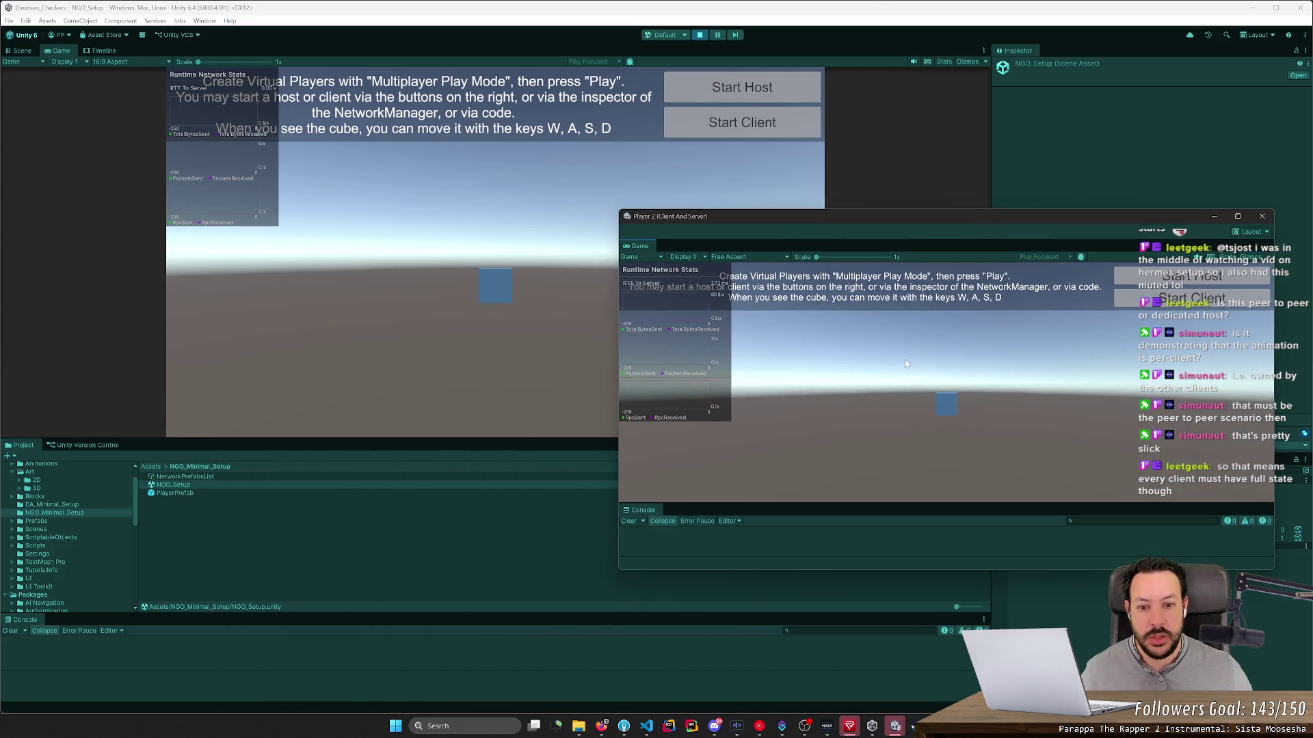
Step: Move the red player cube around the blue cube with WASD, watching both views mirror it
key("a")
key("d")
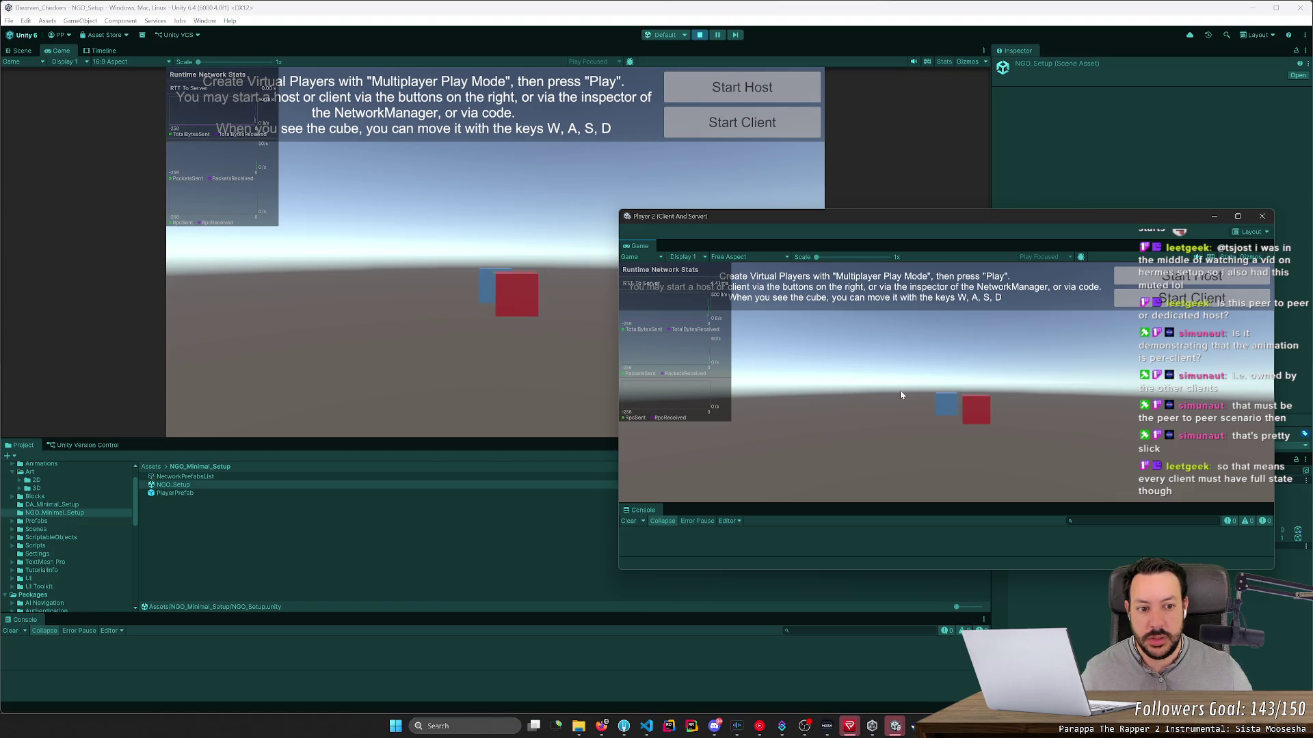
key("a")
key("d")
key("a")
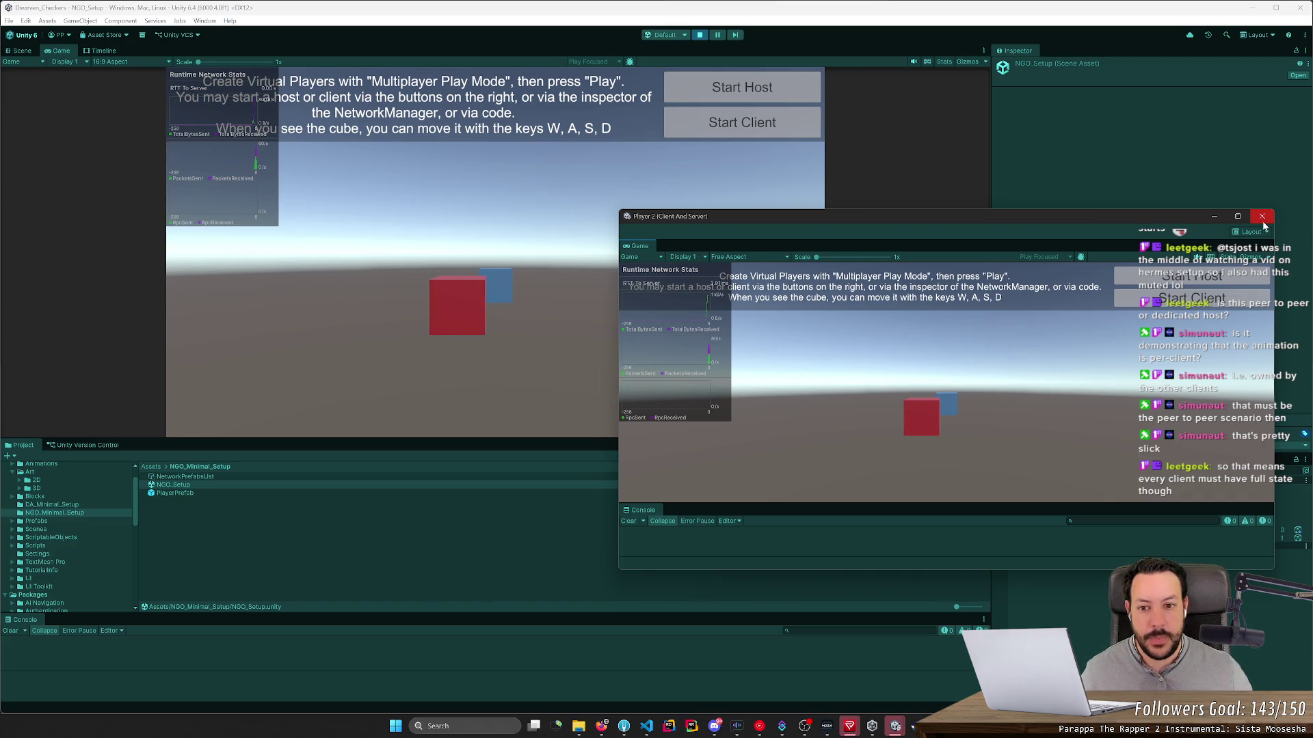
key("d")
key("a")
key("a")
key("w")
key("d")
key("s")
key("a")
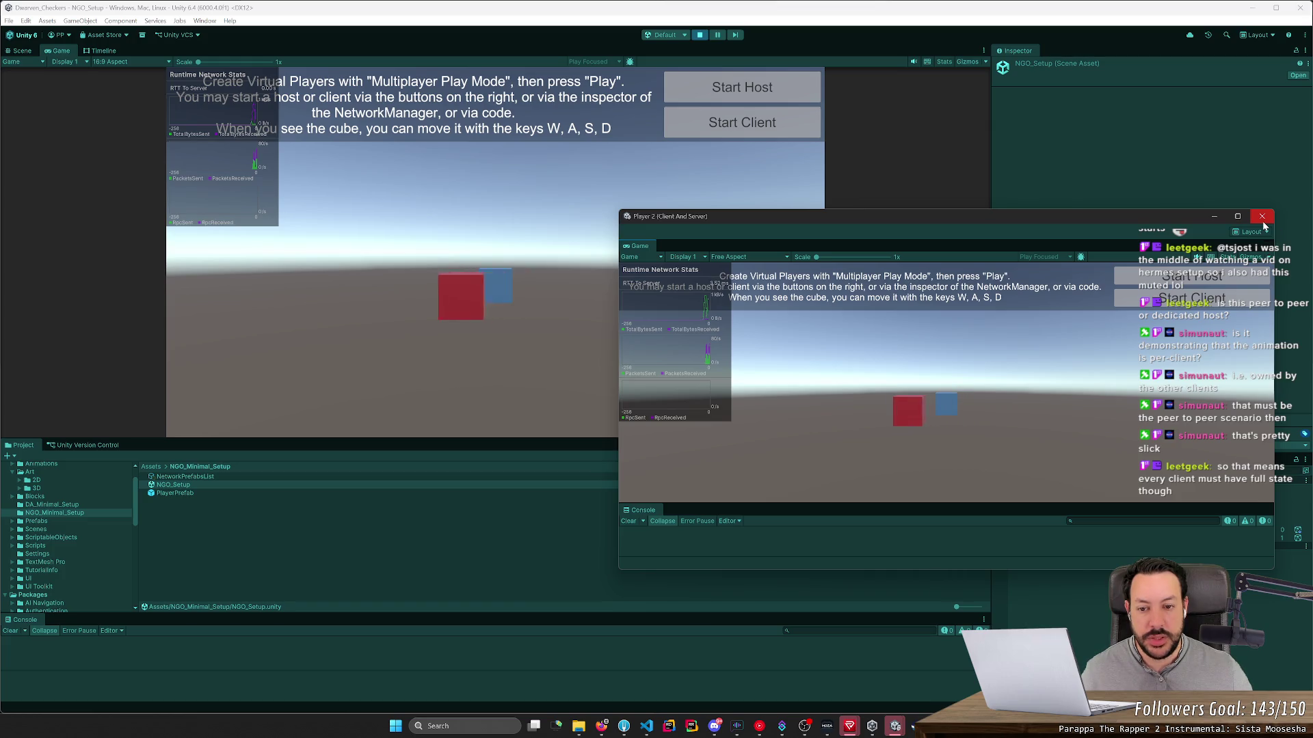
key("s")
key("d")
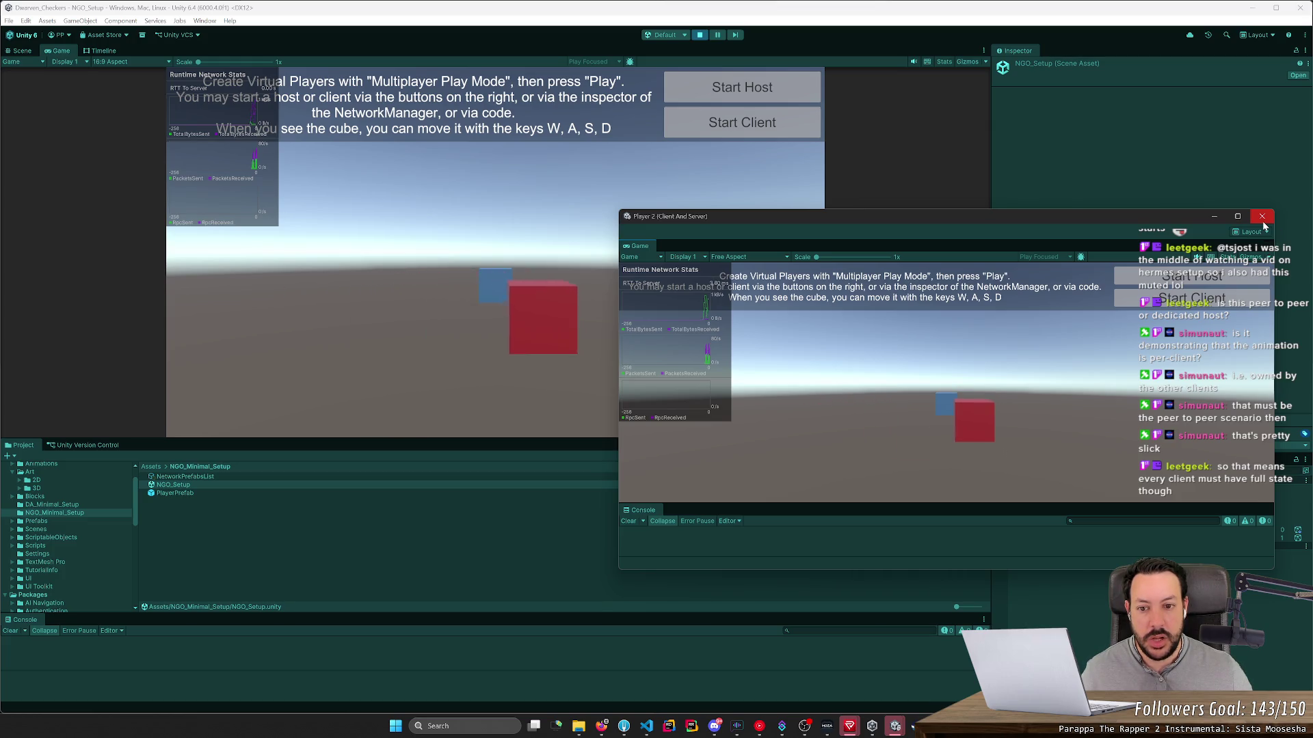
key("w")
key("a")
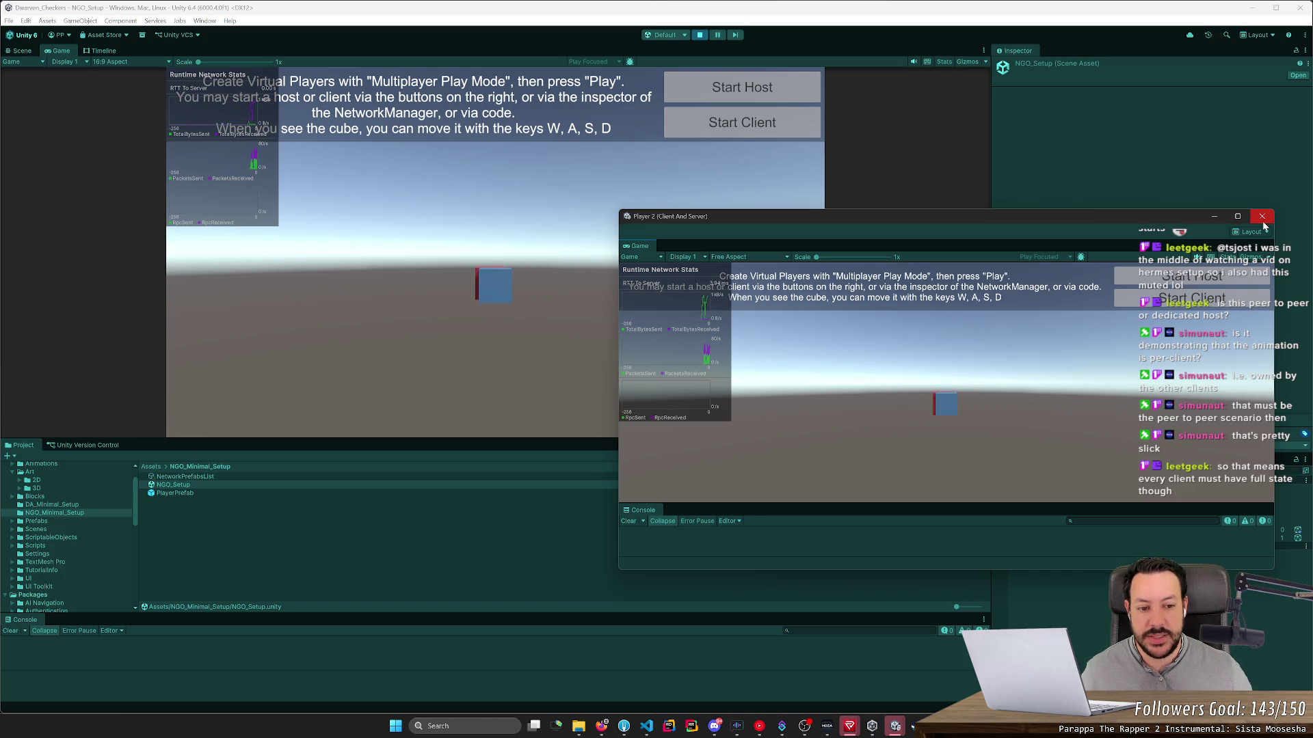
key("s")
key("a")
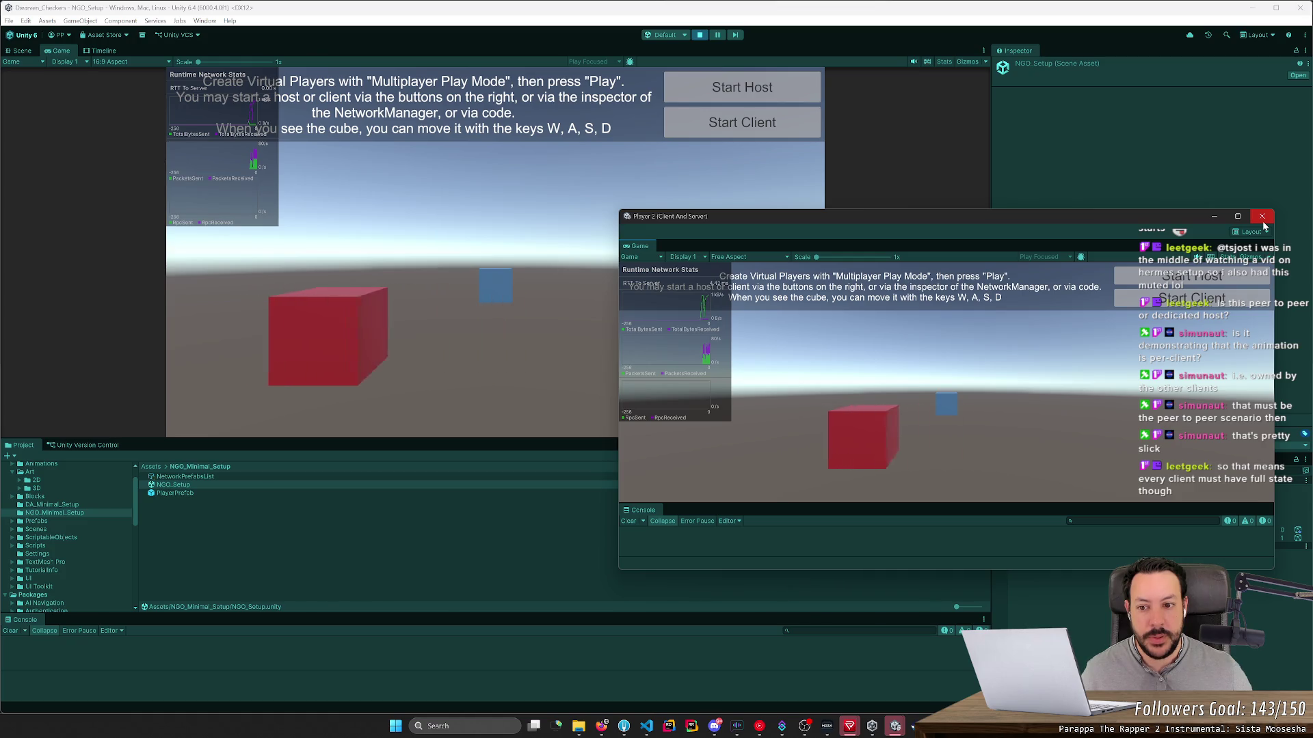
key("d")
key("a")
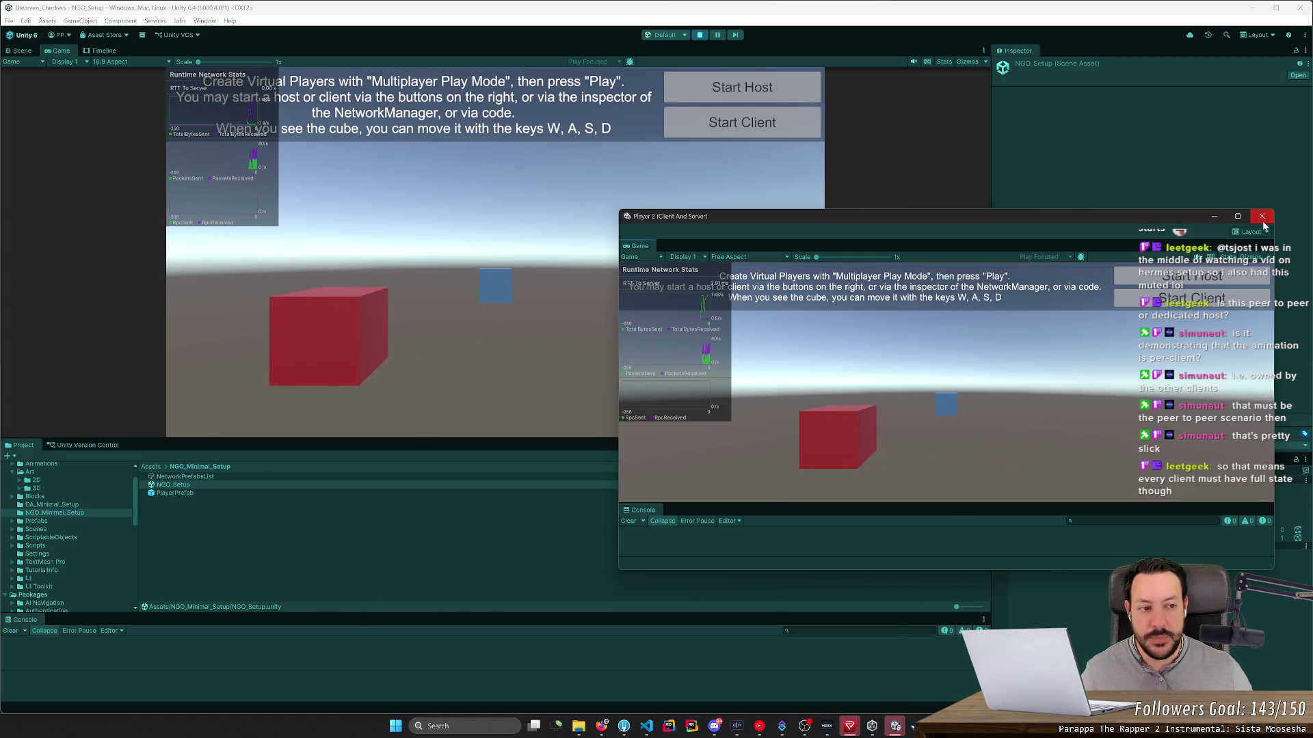
left_click(1264, 225)
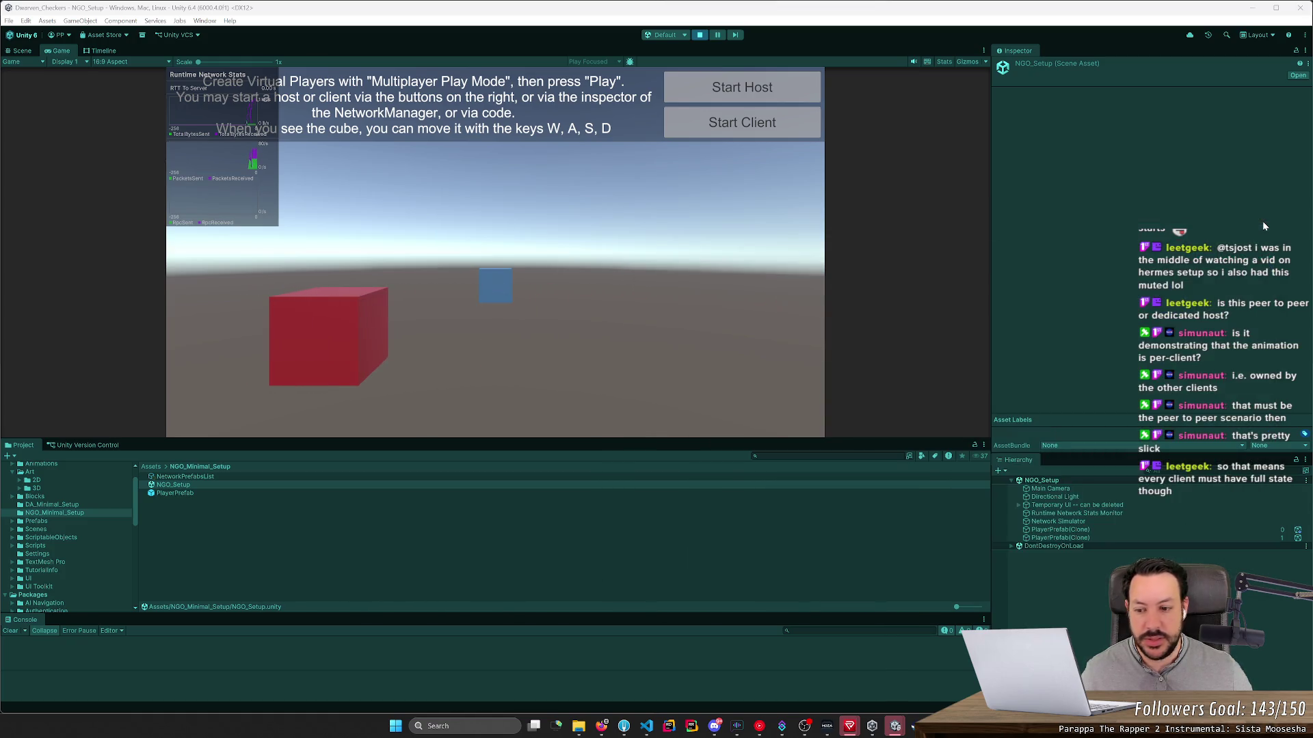
Step: Expand Blocks and open the JoinByBrowsing scene from MultiplayerSession's Scenes folder
left_click(84, 498)
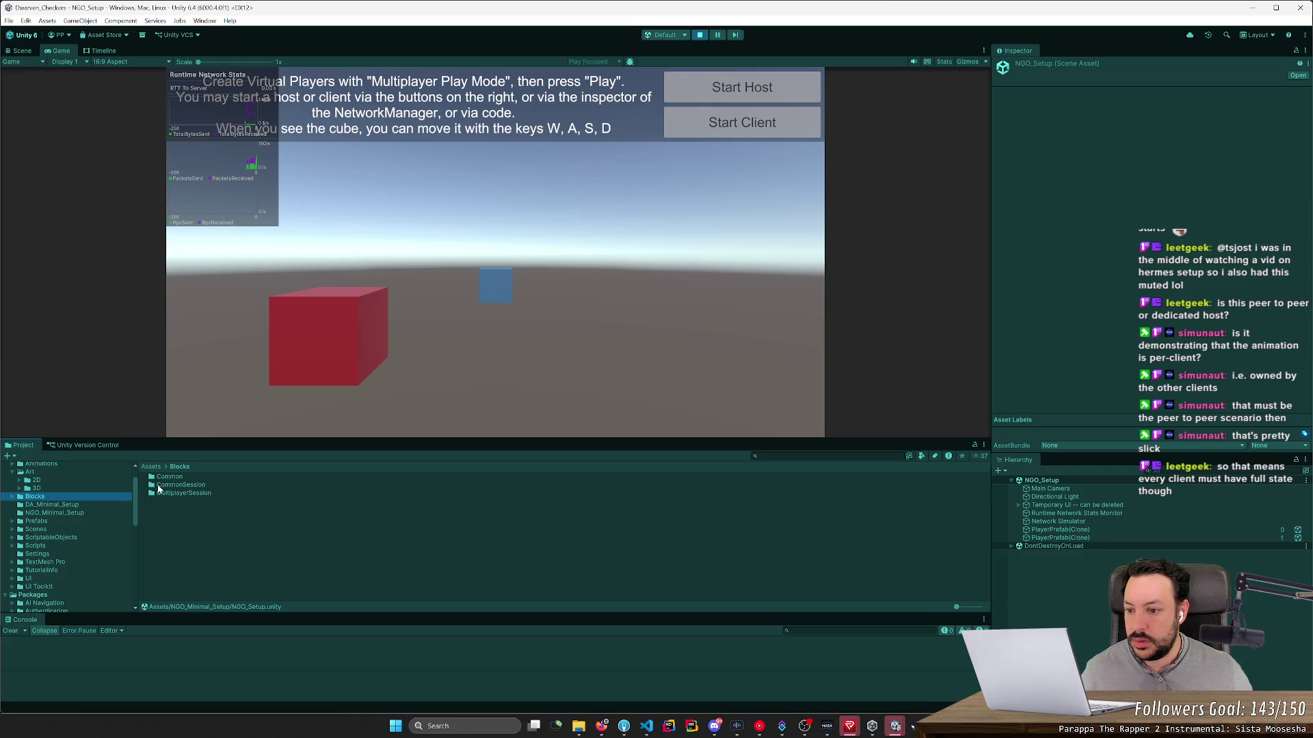
left_click(13, 497)
left_click(47, 521)
left_click(50, 514)
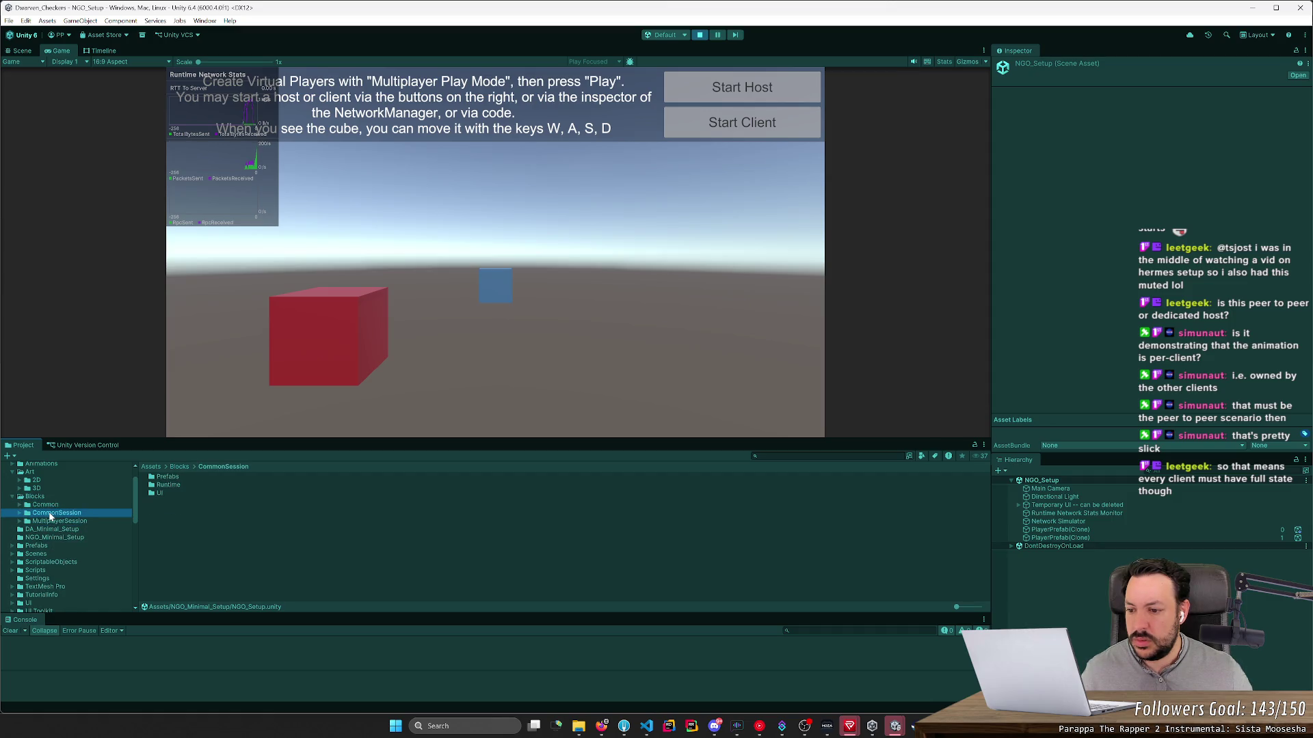
left_click(48, 521)
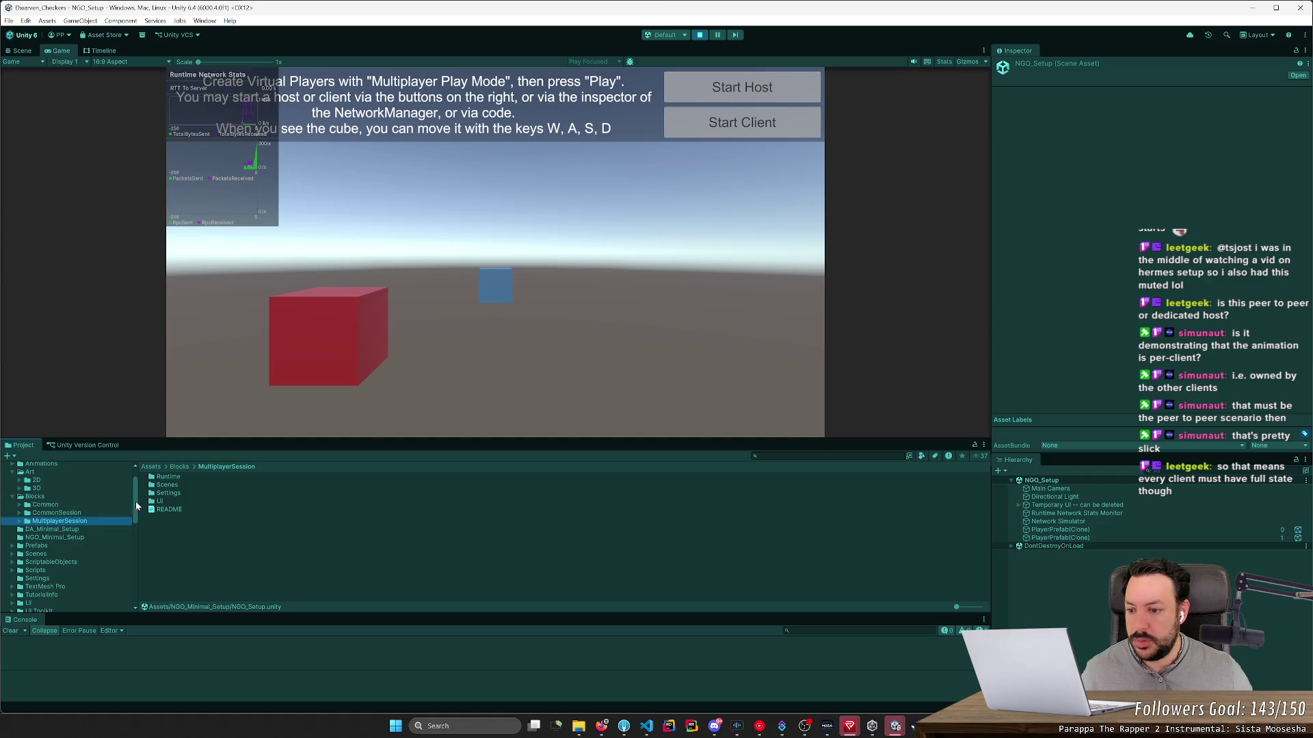
double_click(165, 485)
double_click(189, 510)
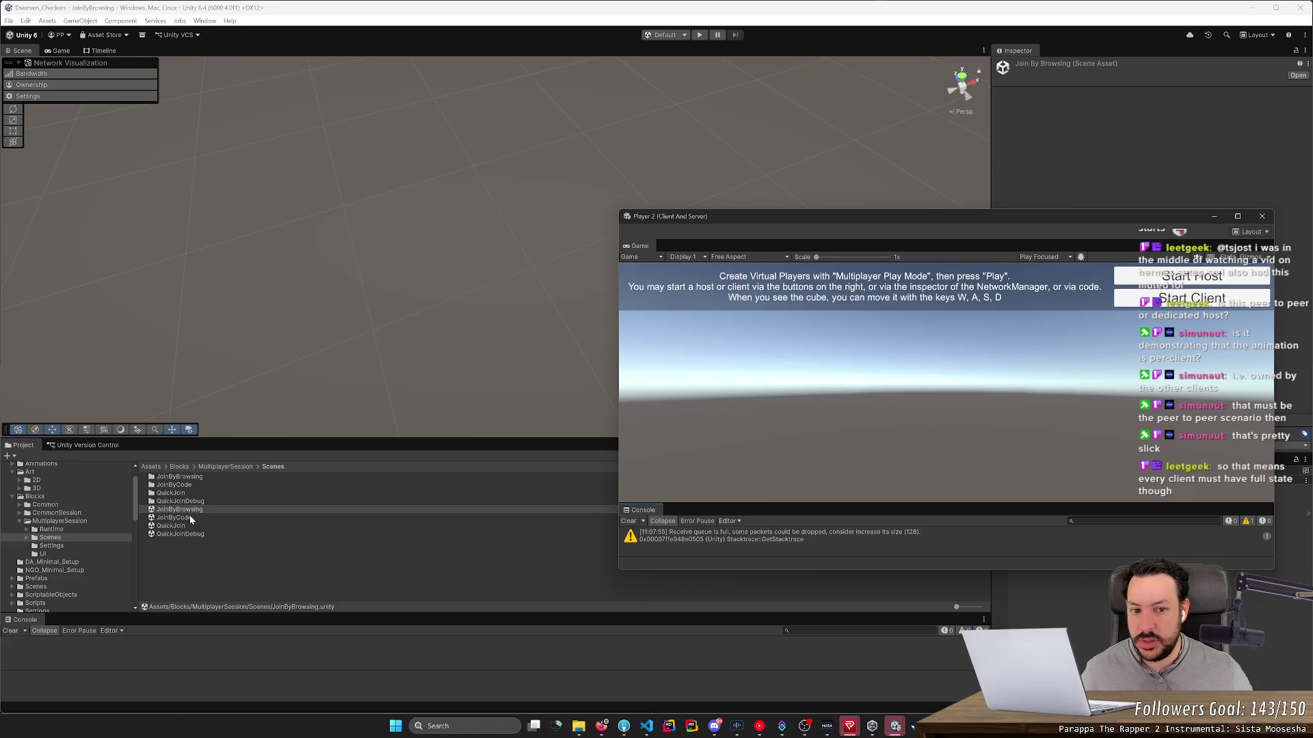
left_click(190, 517)
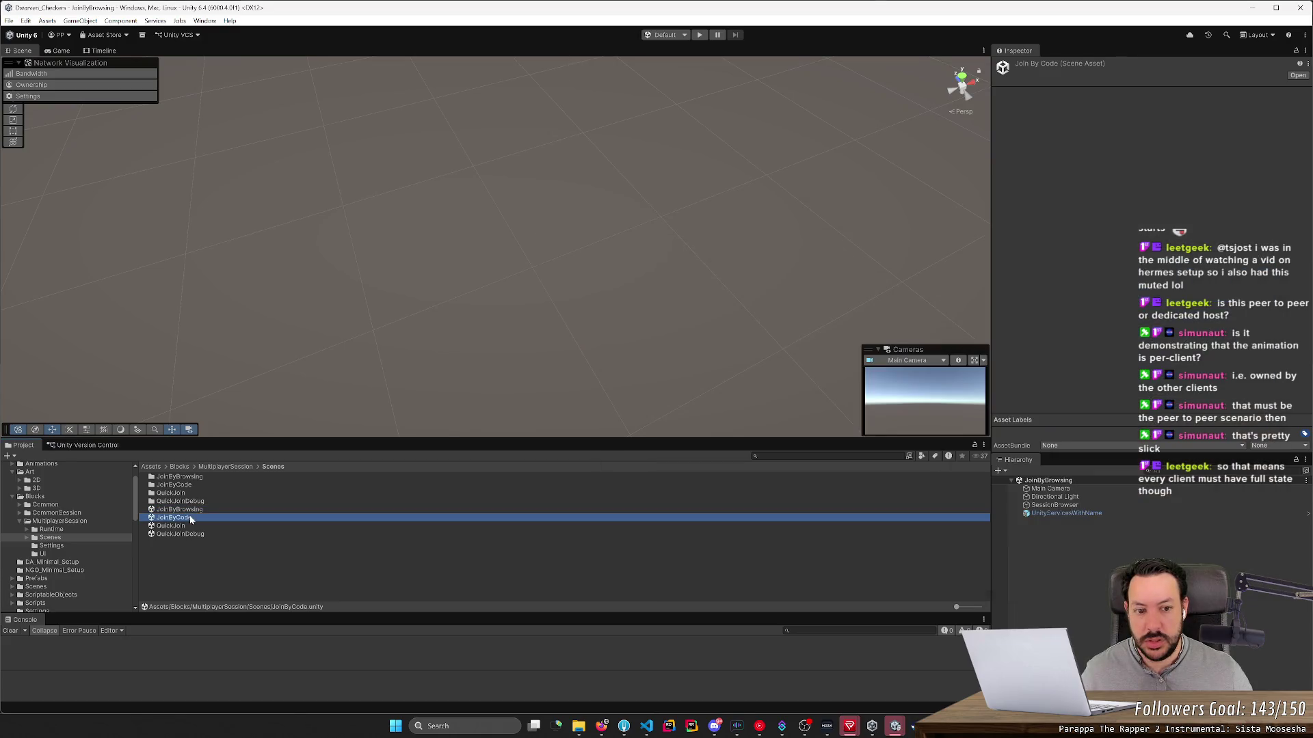
left_click(18, 523)
left_click(21, 523)
Step: Inspect the Common folder's Runtime and Content subfolders: textures, stylesheets and composites
left_click(19, 513)
left_click(43, 505)
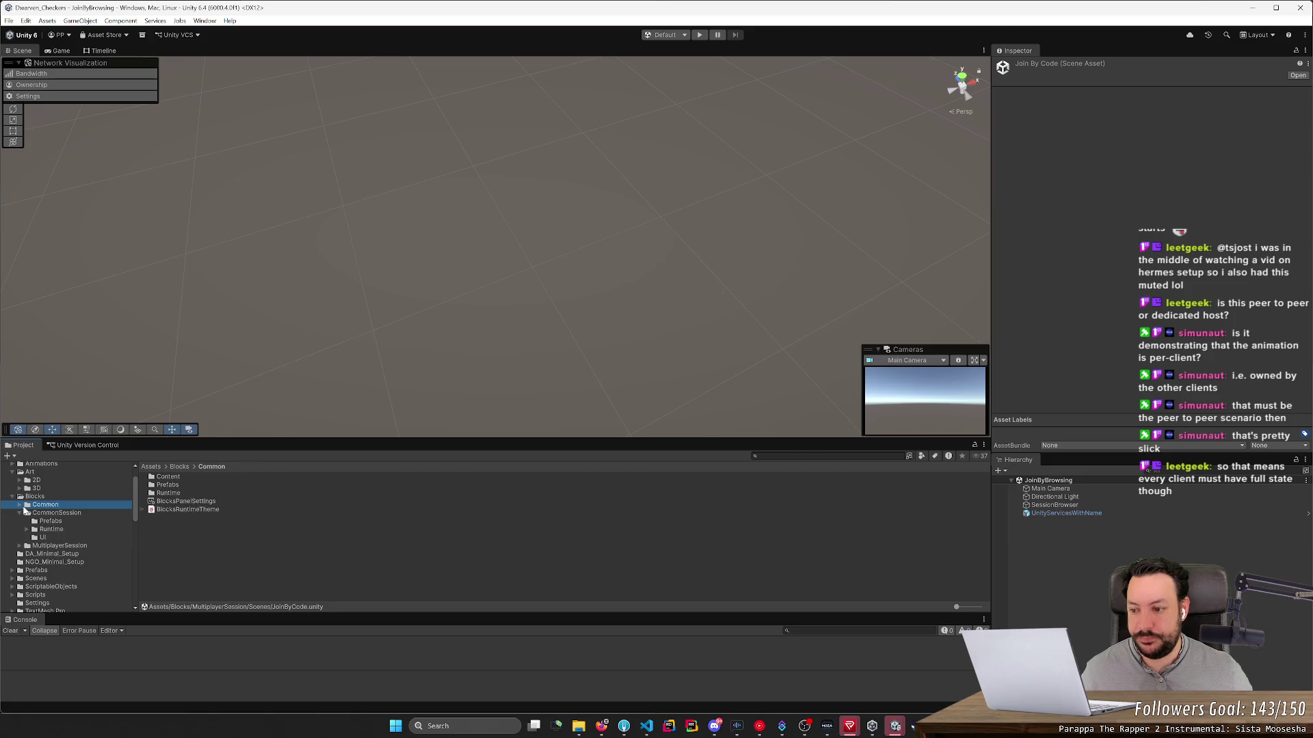
left_click(20, 505)
left_click(39, 527)
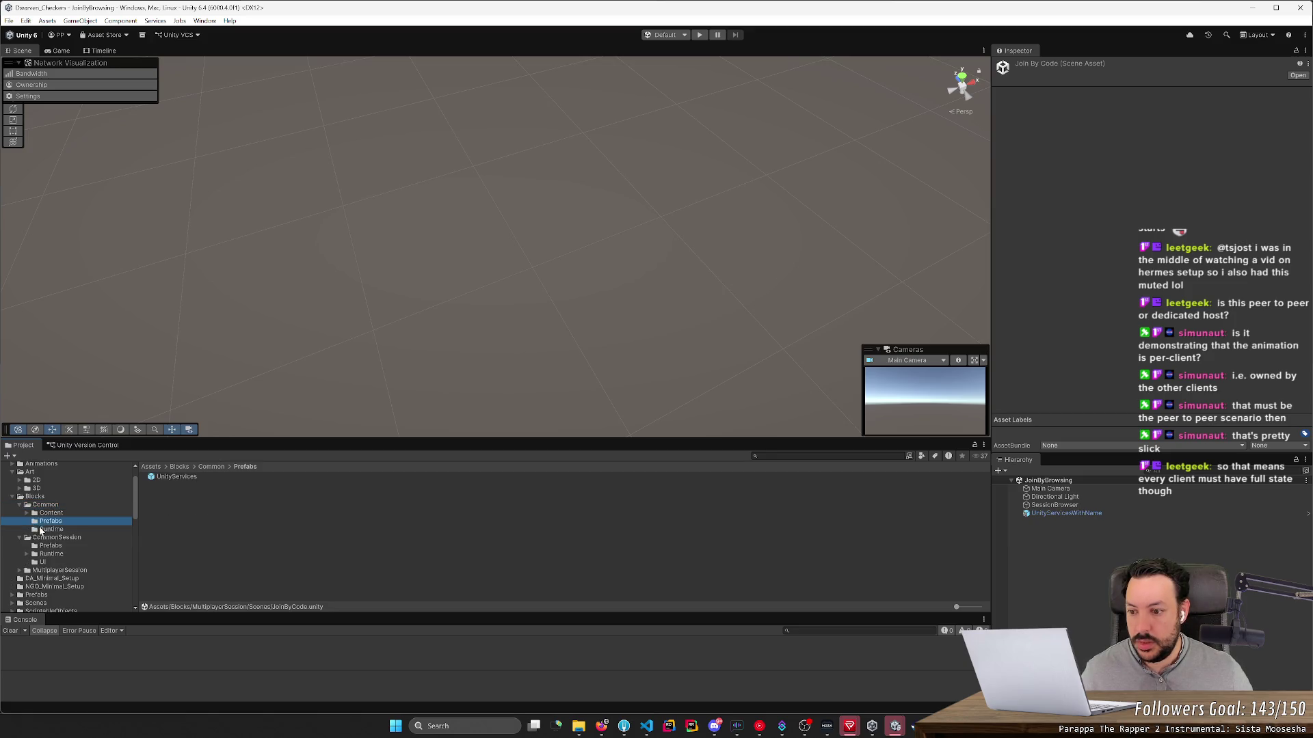
left_click(27, 513)
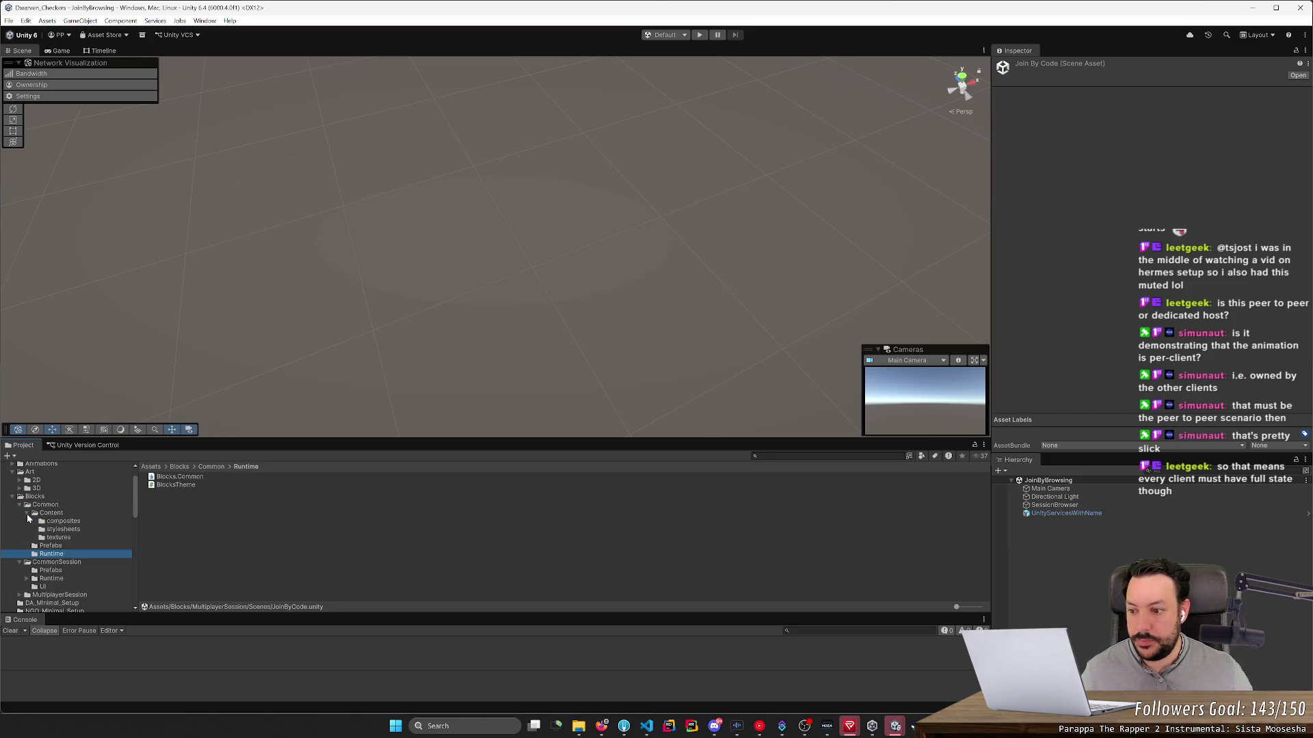
left_click(58, 537)
left_click(63, 530)
left_click(63, 522)
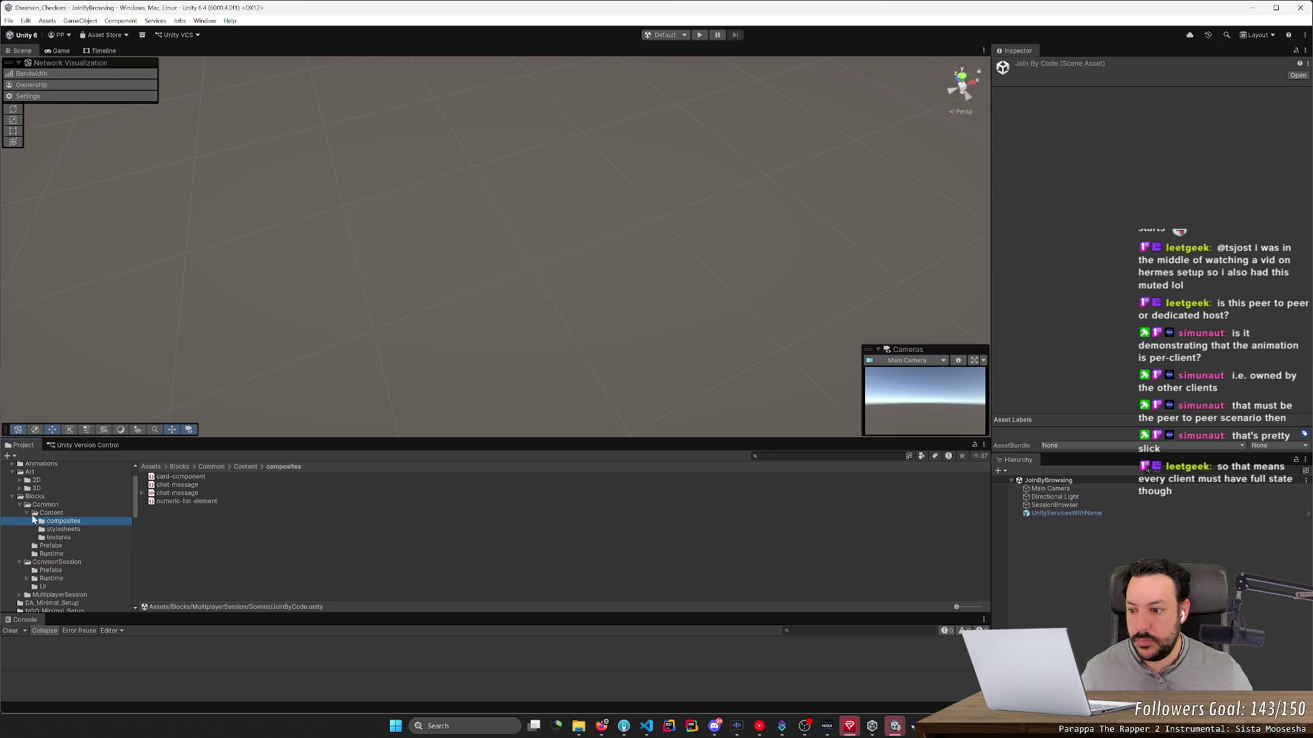
left_click(27, 513)
left_click(20, 504)
Step: Look through CommonSession's Prefabs, Runtime, UI, CopySessionCode and SessionStatus folders
left_click(44, 521)
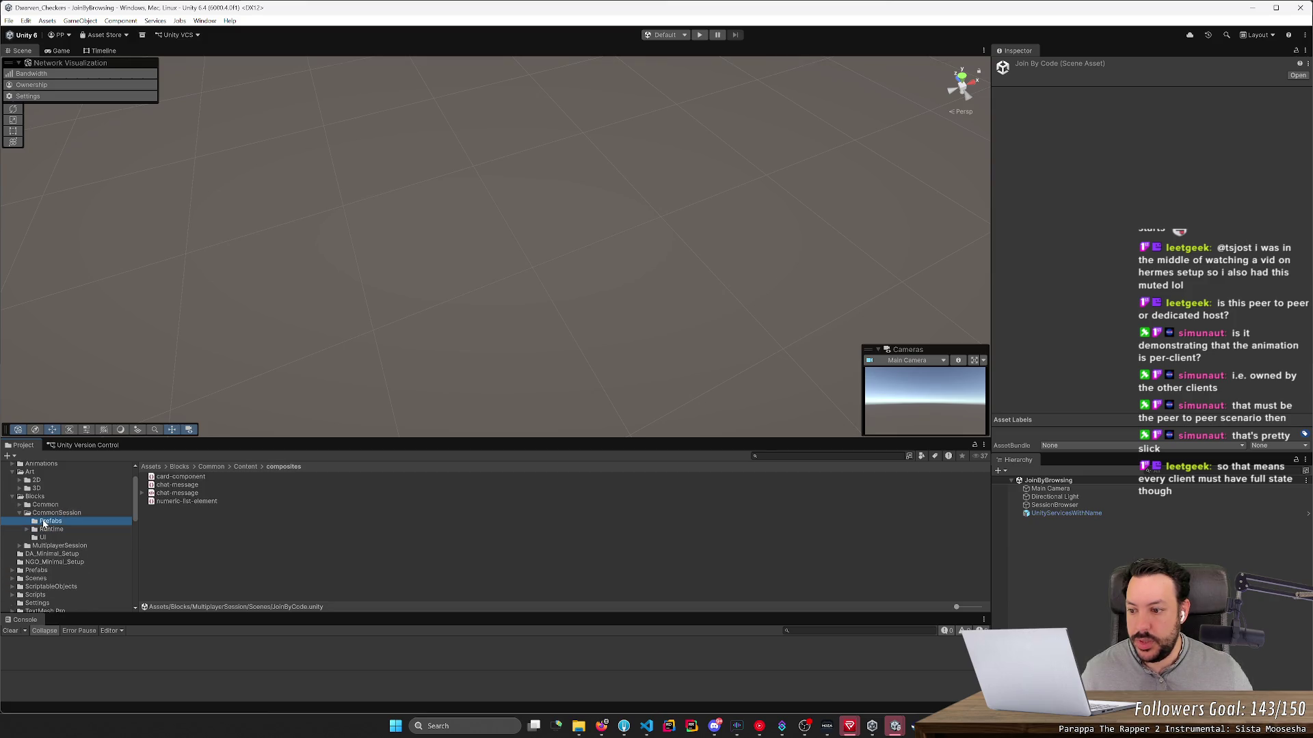
left_click(46, 530)
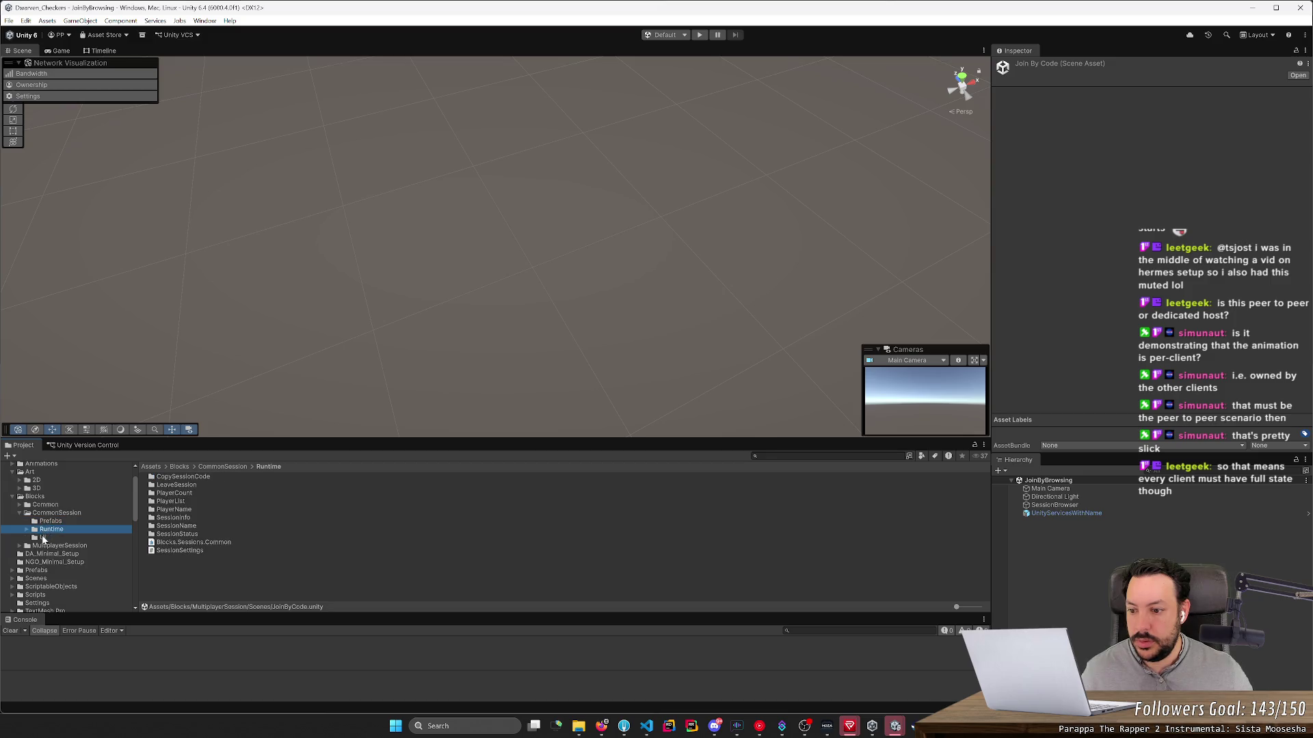
left_click(43, 538)
left_click(50, 531)
double_click(183, 477)
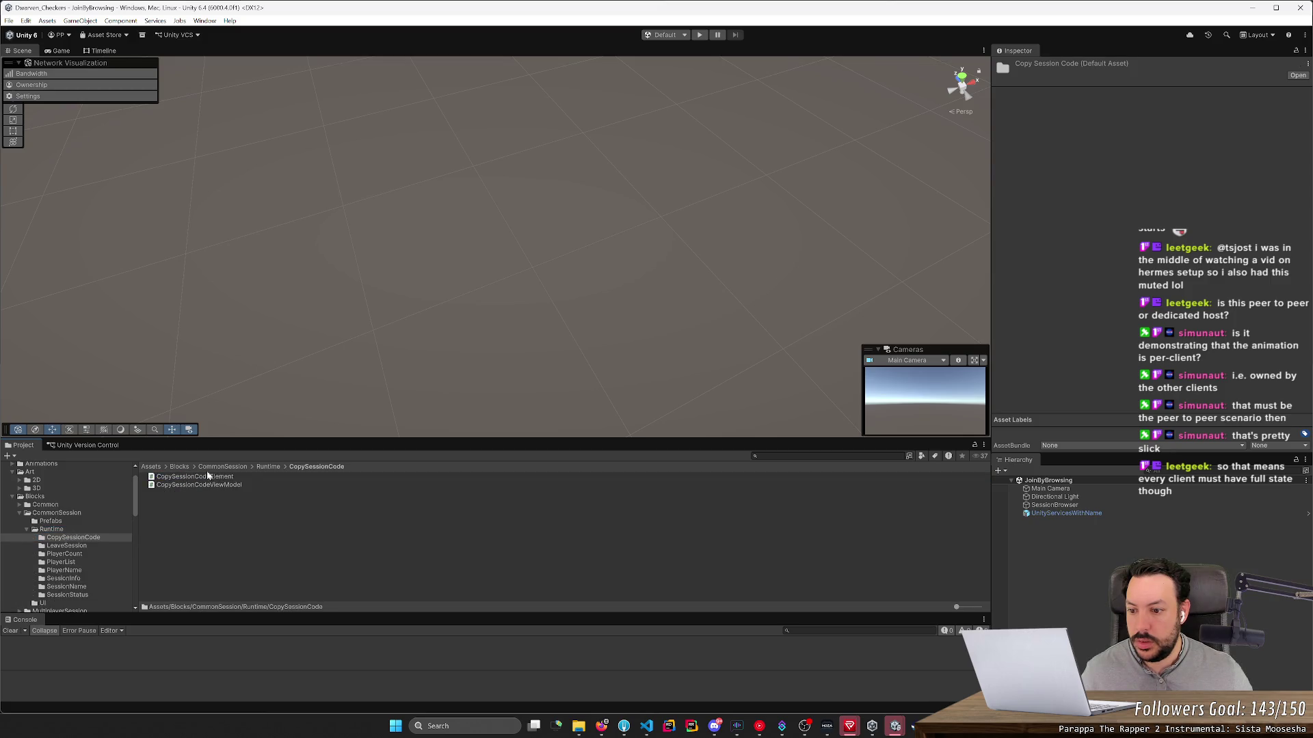
left_click(261, 469)
double_click(182, 534)
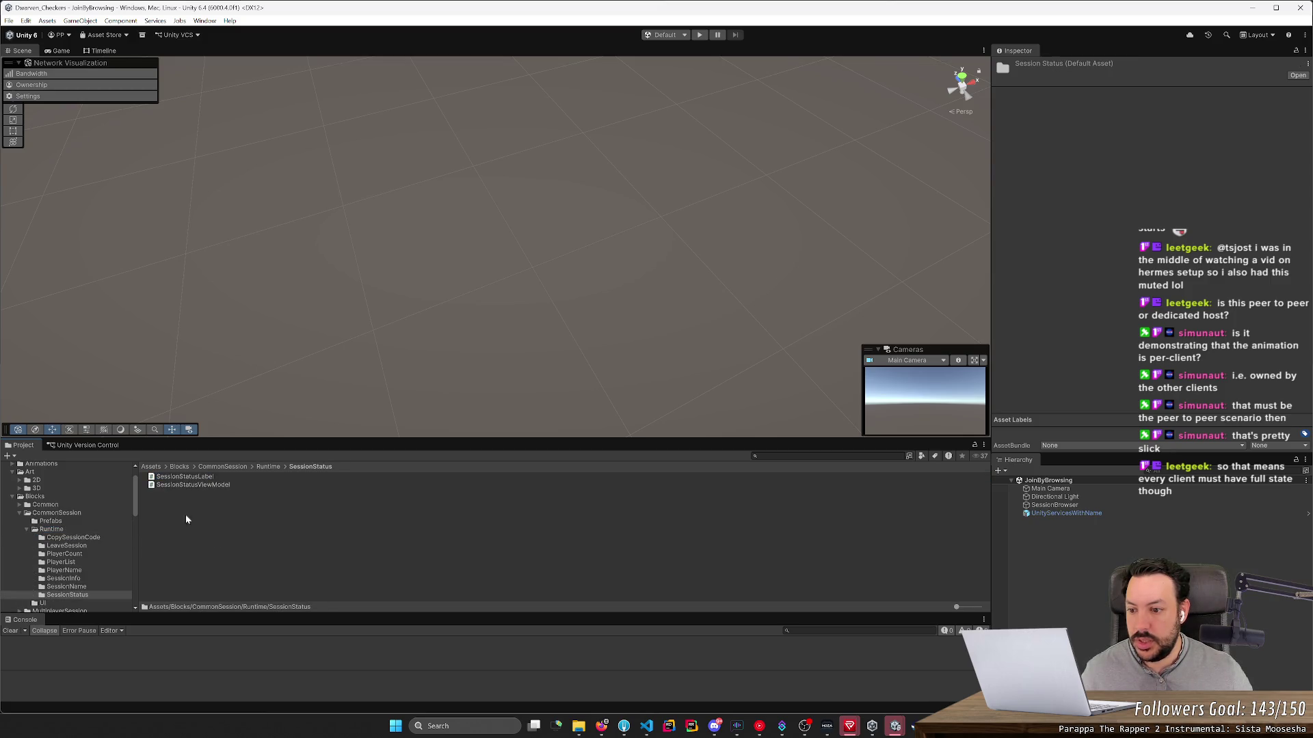
left_click(260, 466)
left_click(26, 530)
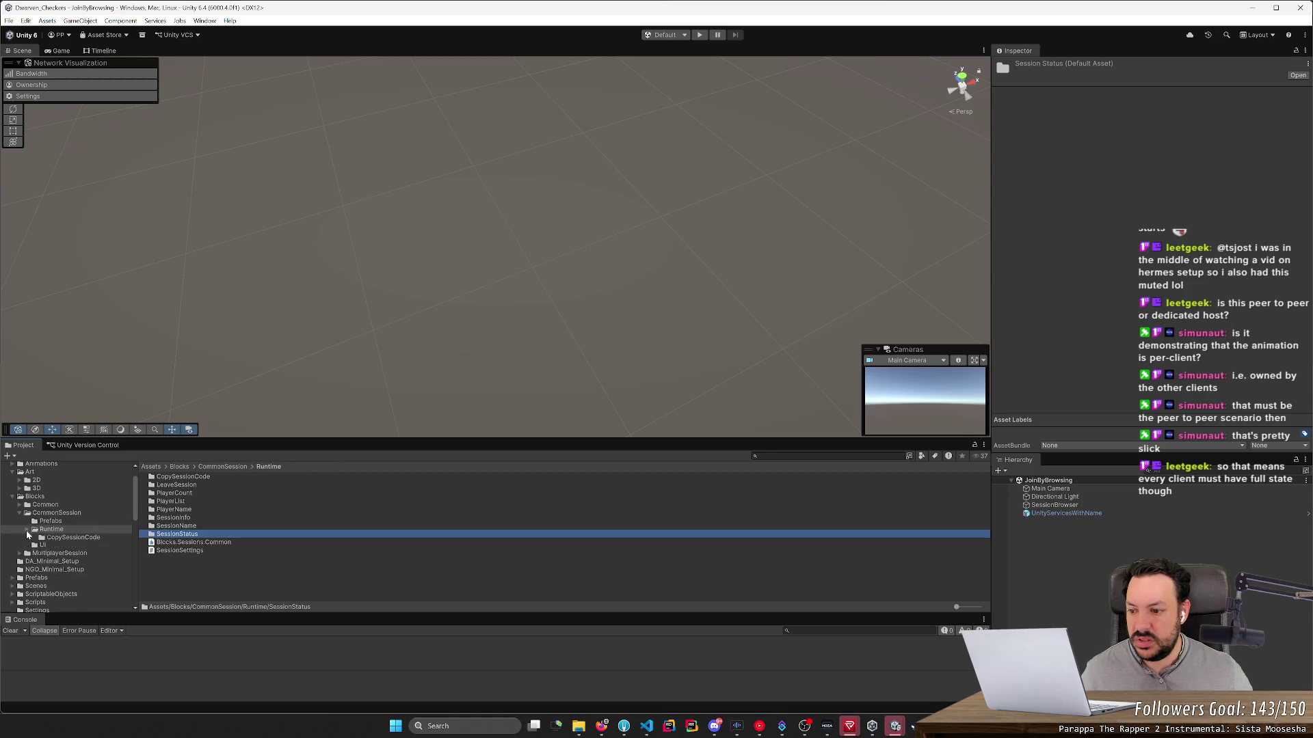
Step: Check the MultiplayerSession Scenes folder and its JoinByBrowsing subfolder
left_click(18, 546)
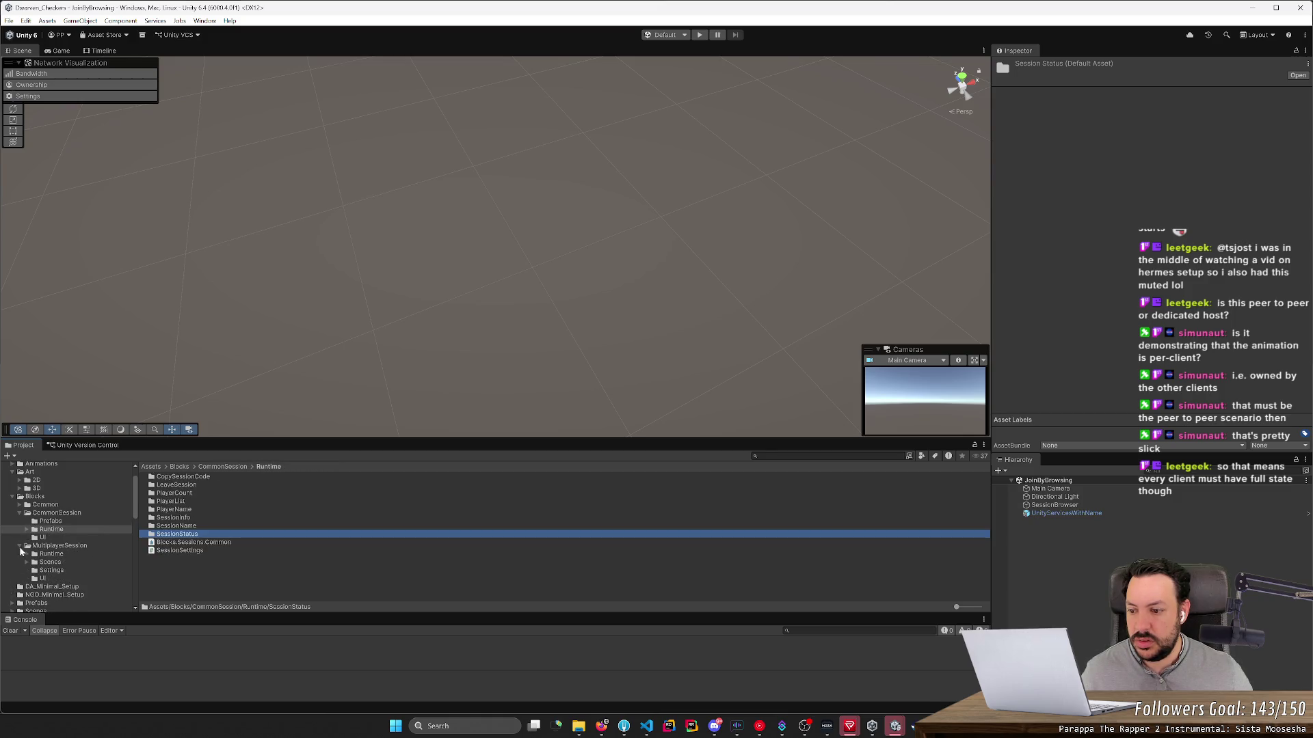
left_click(27, 562)
left_click(54, 563)
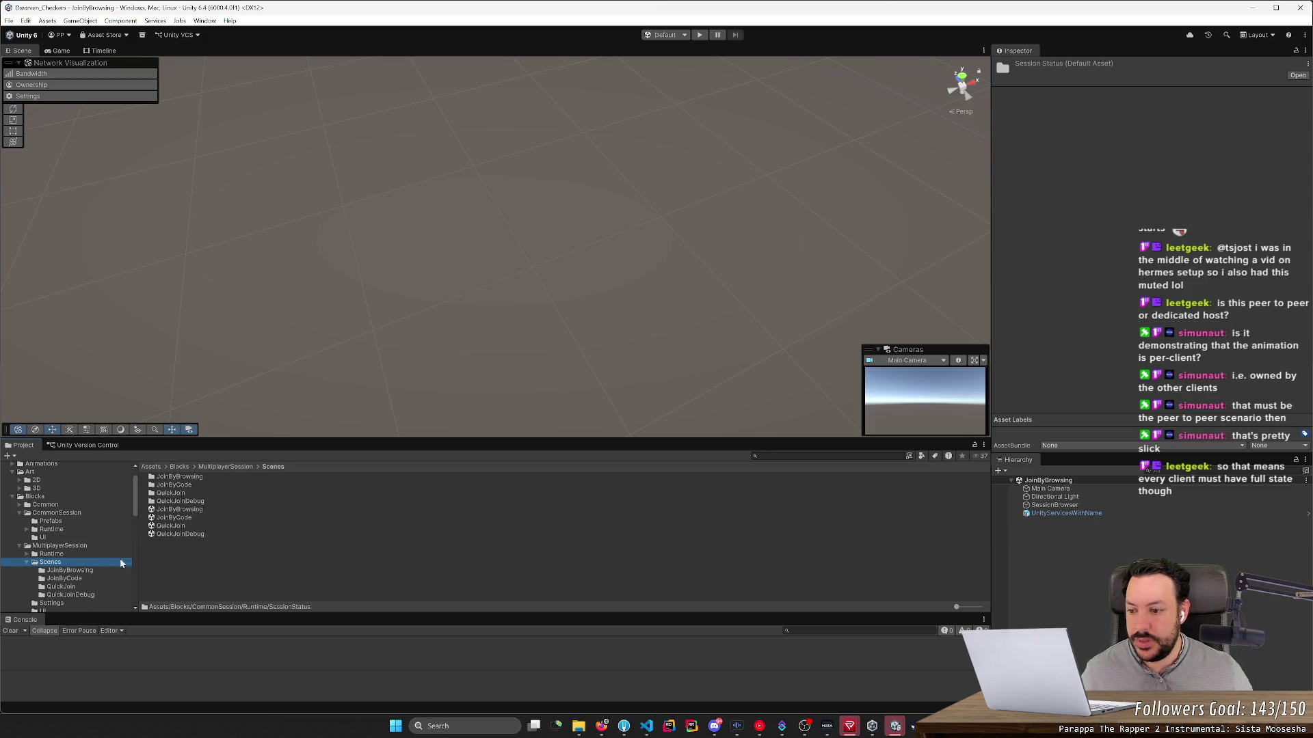
left_click(63, 573)
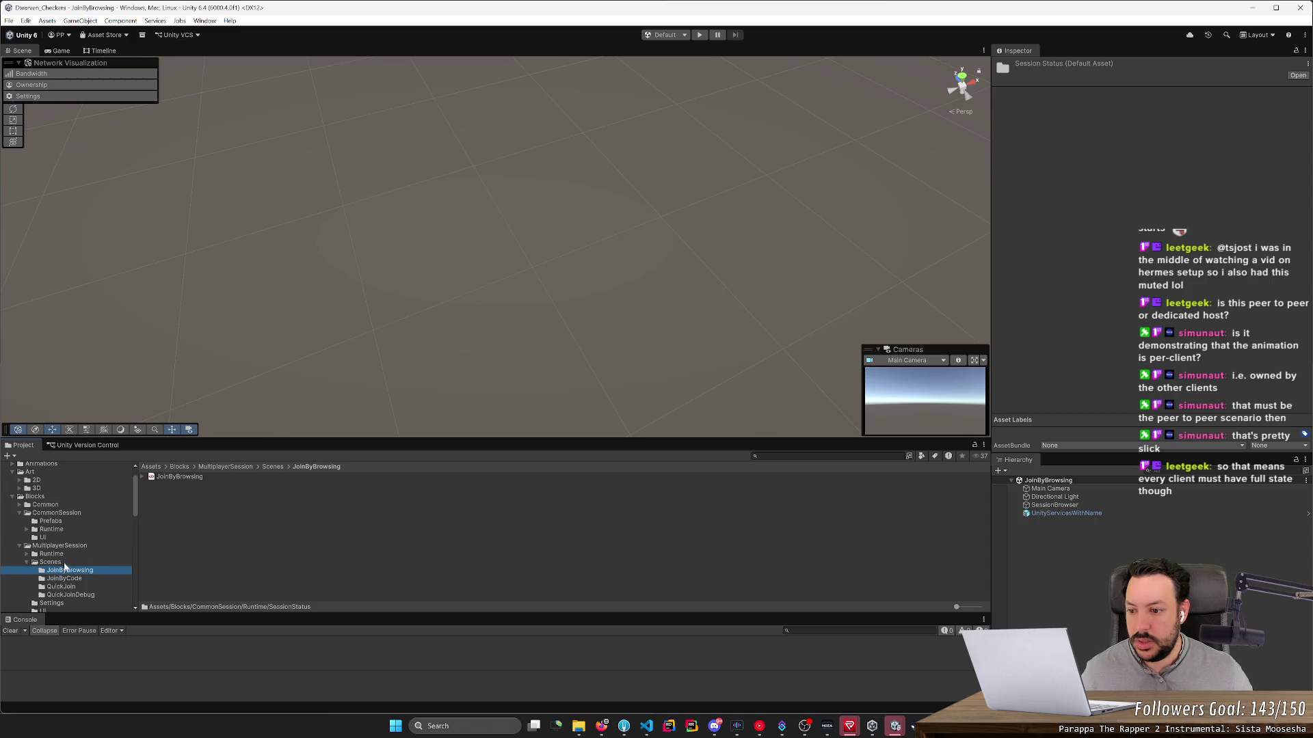
left_click(63, 562)
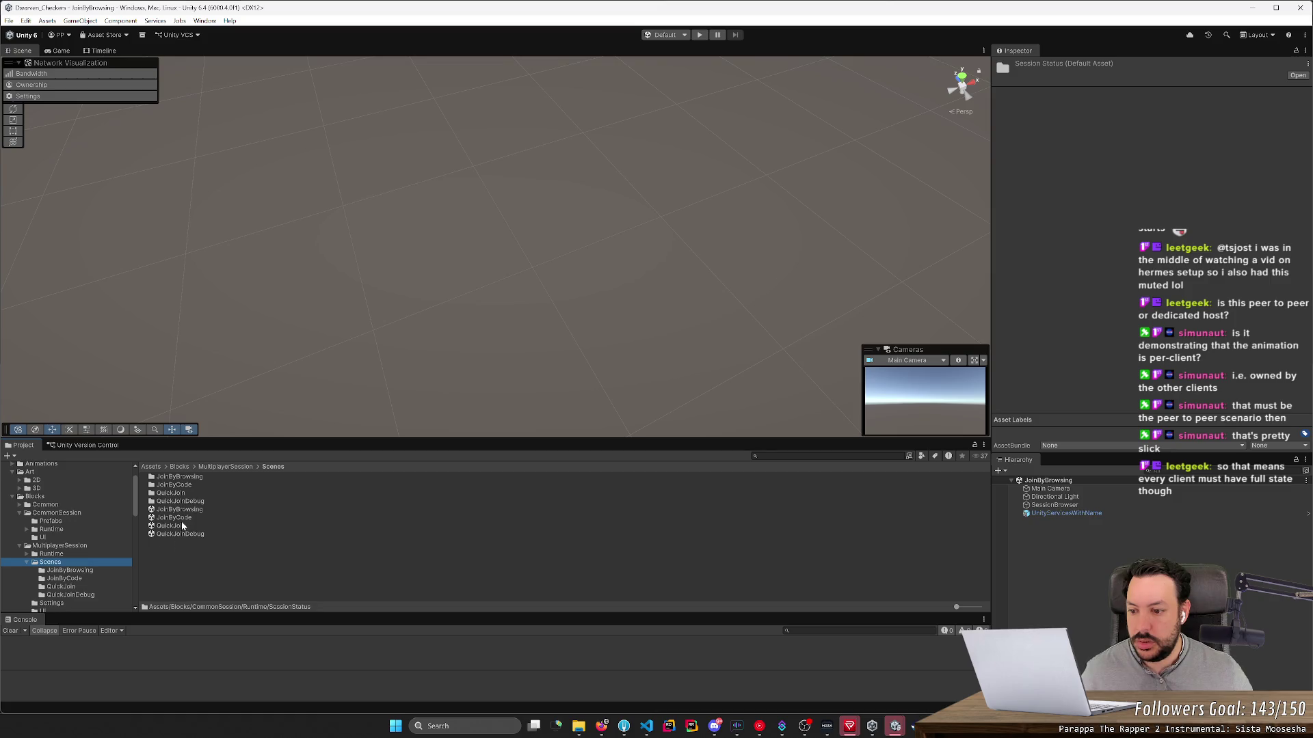
left_click(28, 563)
Step: Scroll down the Project tree and open the TutorialInfo folder
scroll(48, 573, "down", 3)
scroll(23, 498, "up", 3)
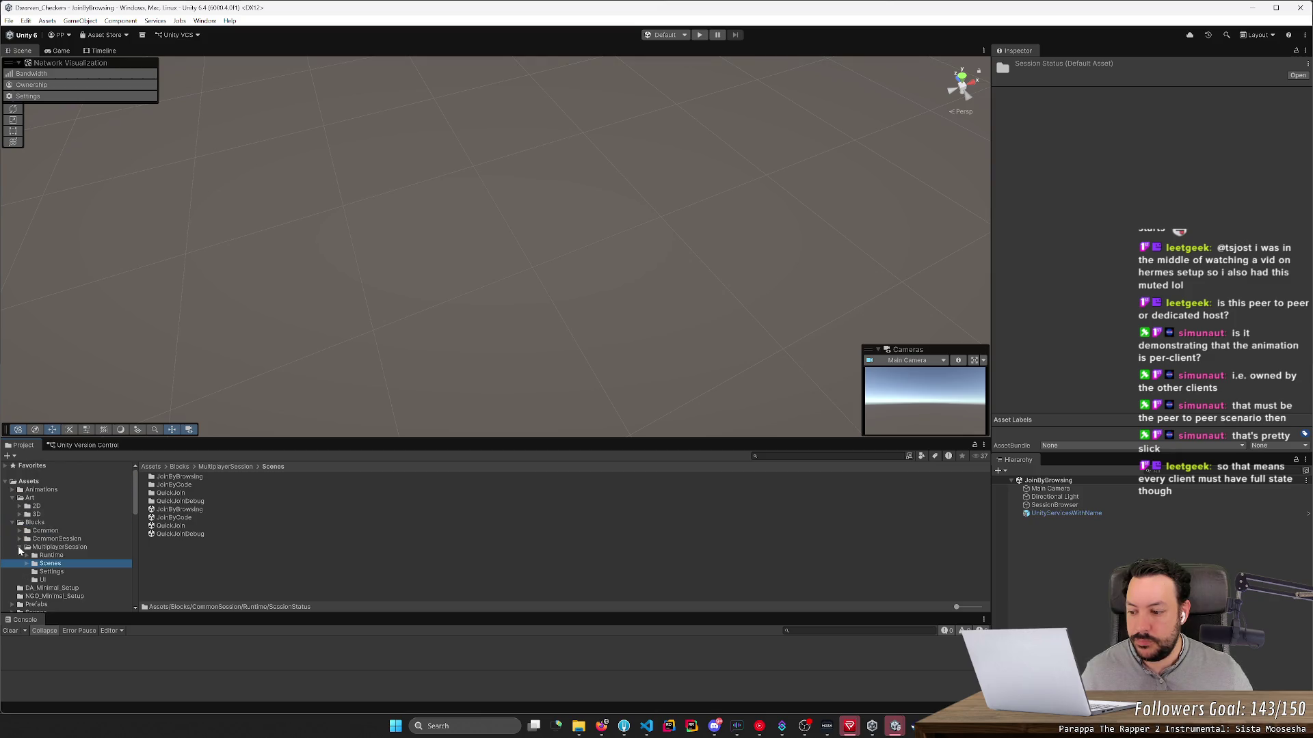
key("alt+Tab")
scroll(54, 531, "down", 3)
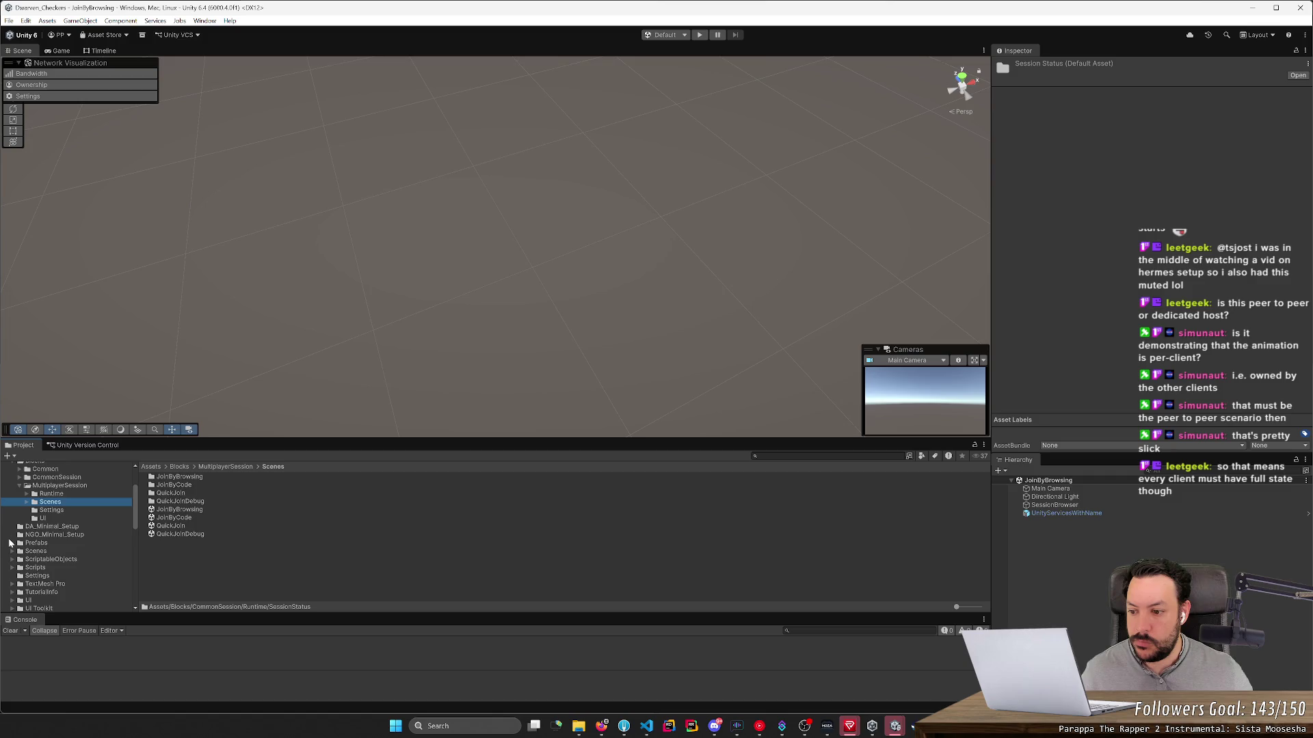
scroll(12, 563, "down", 3)
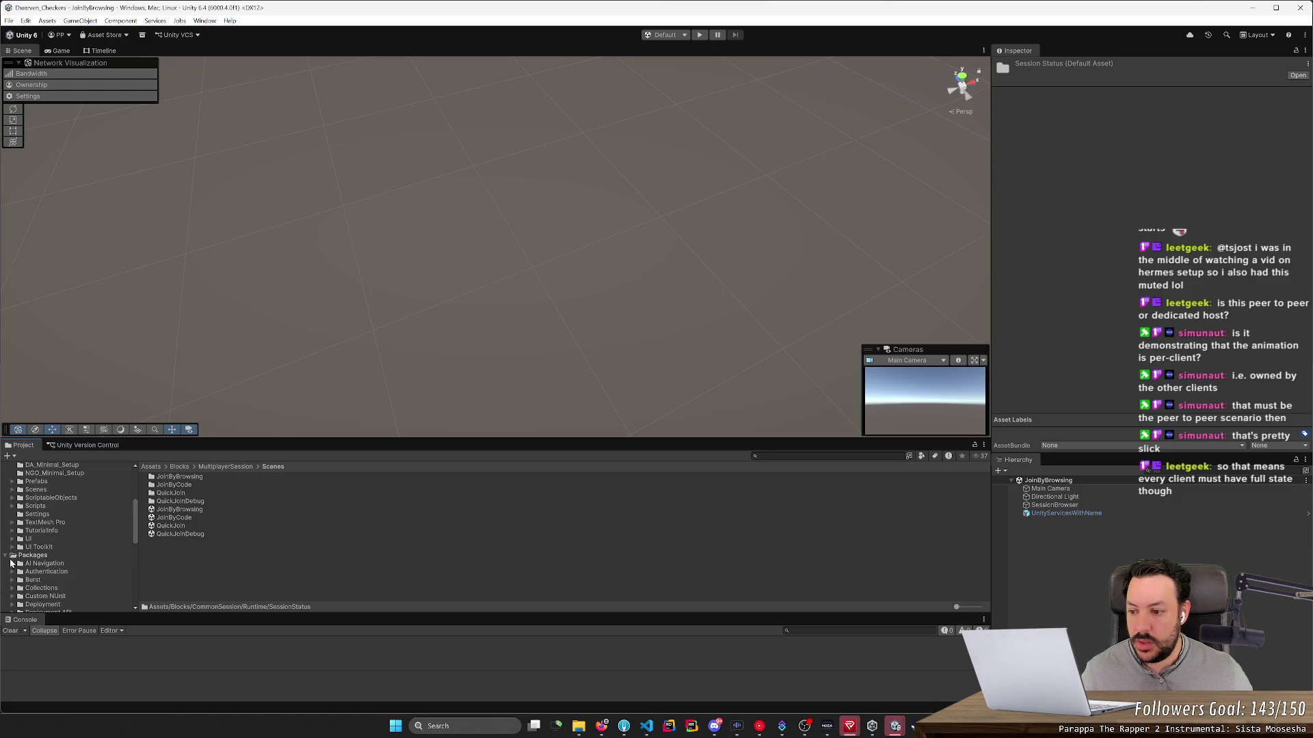
left_click(10, 532)
left_click(12, 531)
left_click(12, 532)
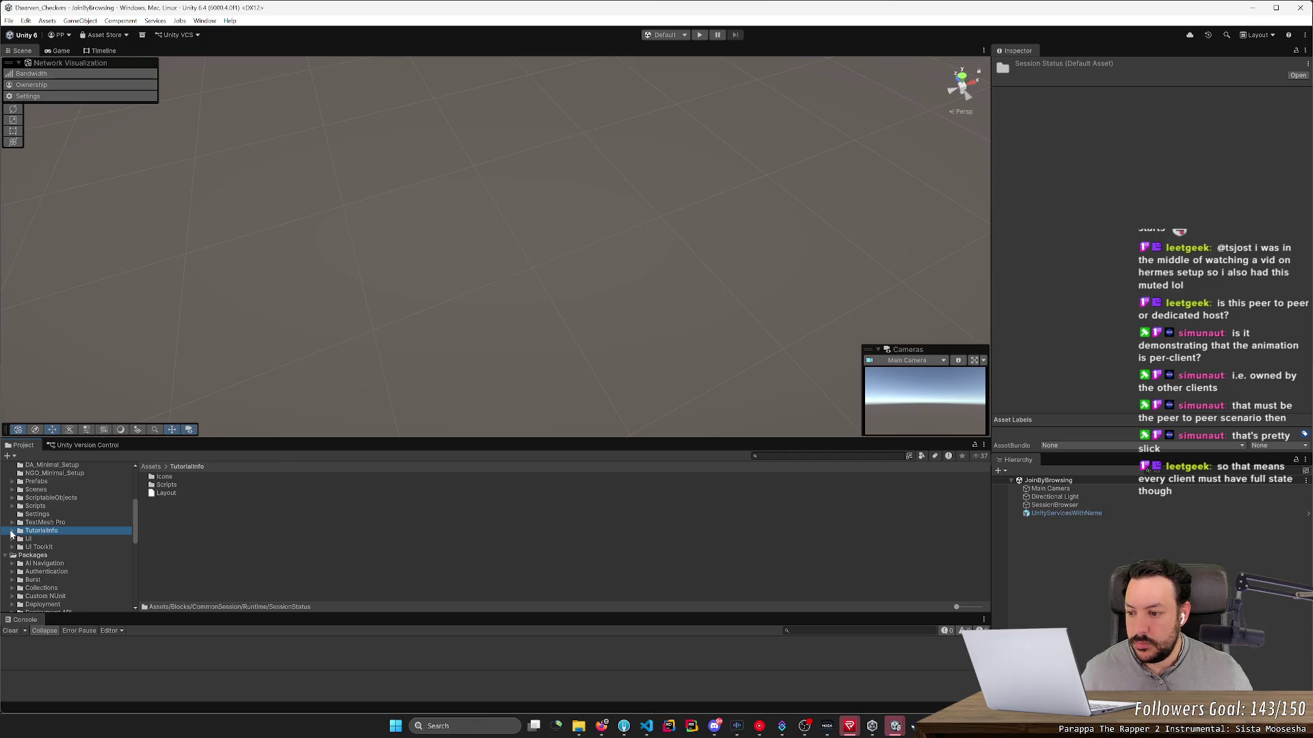
scroll(11, 535, "down", 5)
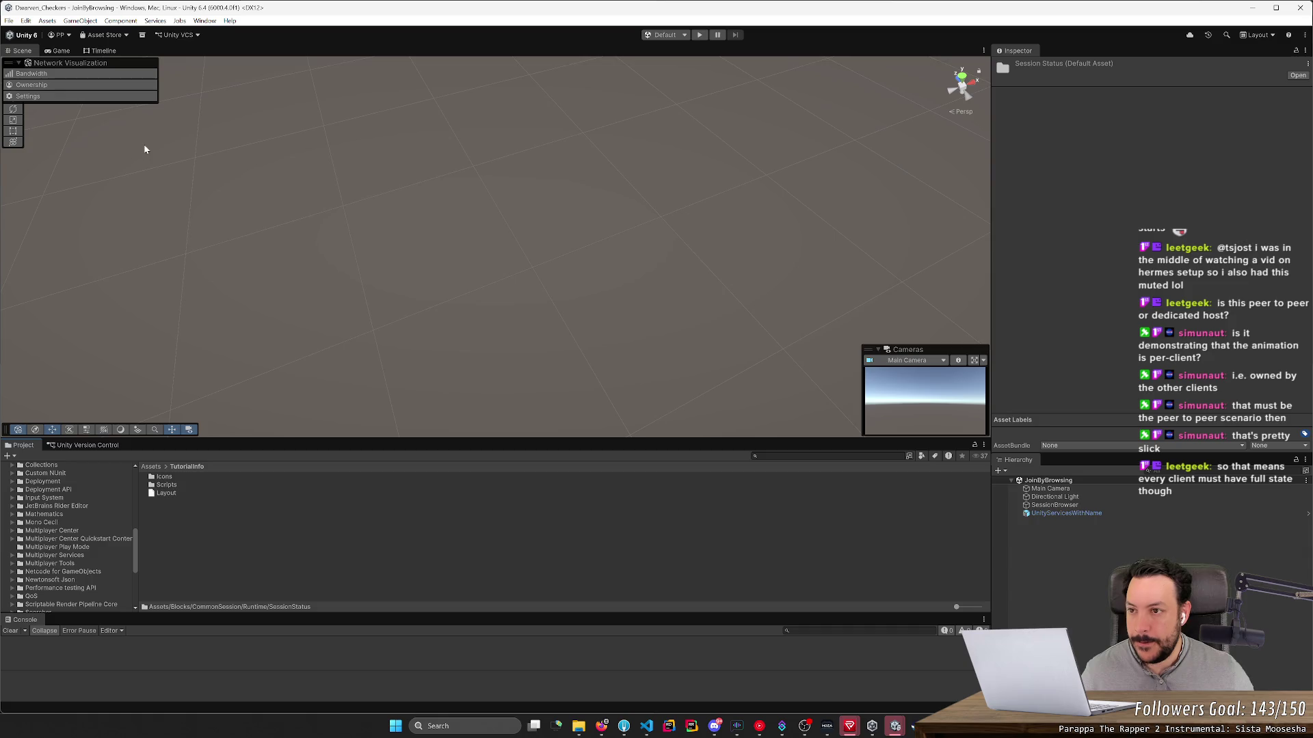
Step: Open the Multiplayer Center from Window > Multiplayer after checking the running player windows
left_click(204, 20)
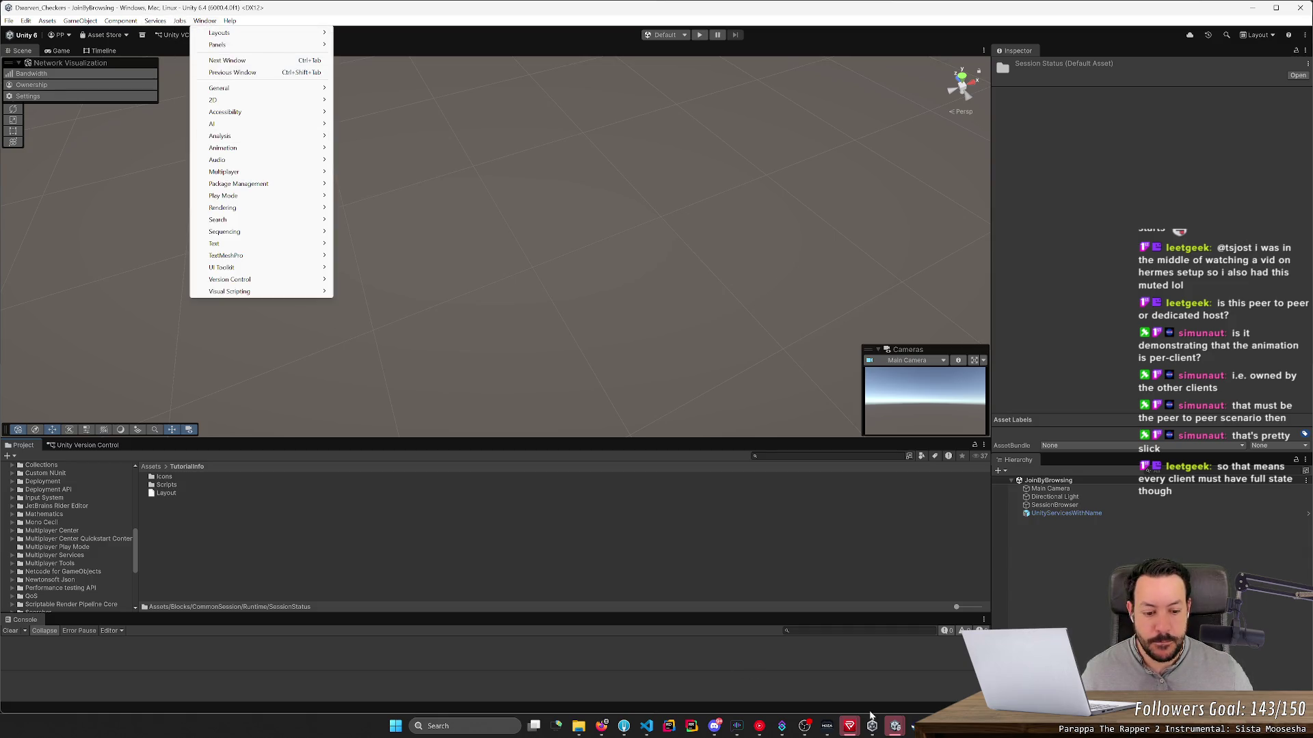
left_click(895, 726)
mouse_move(1053, 670)
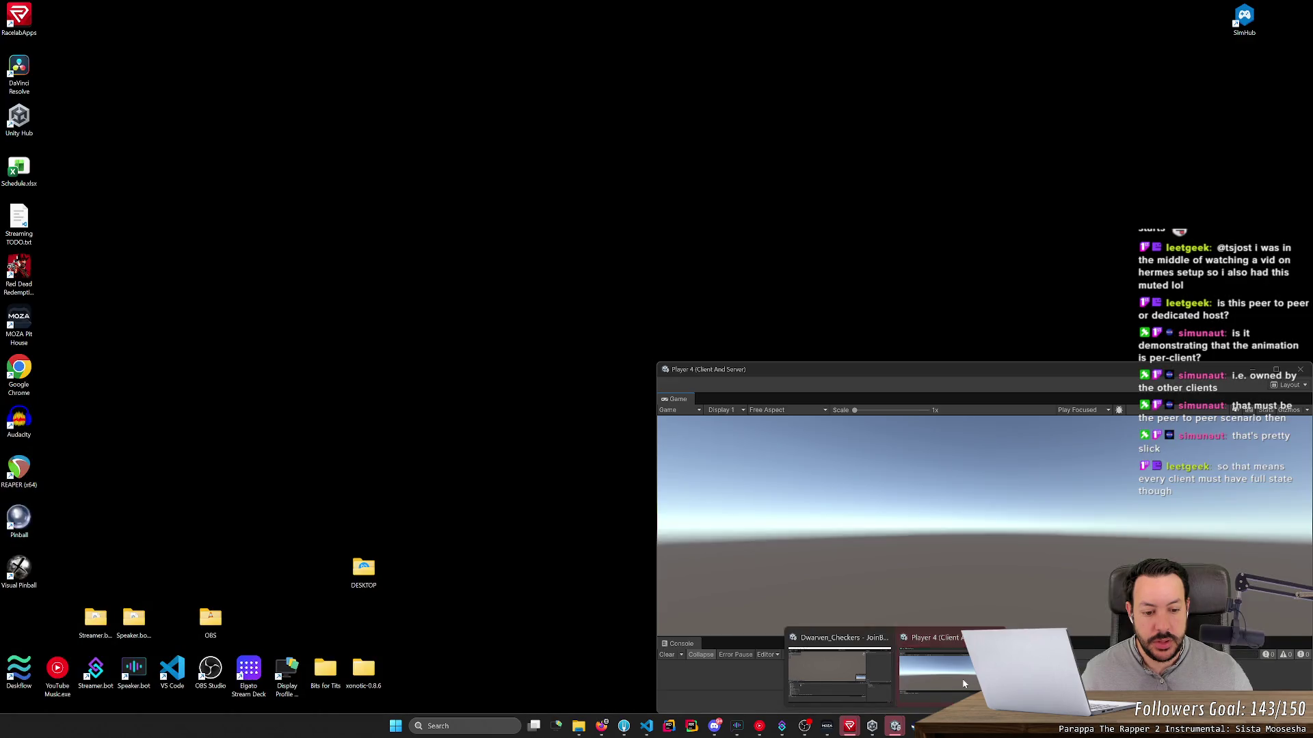
mouse_move(895, 673)
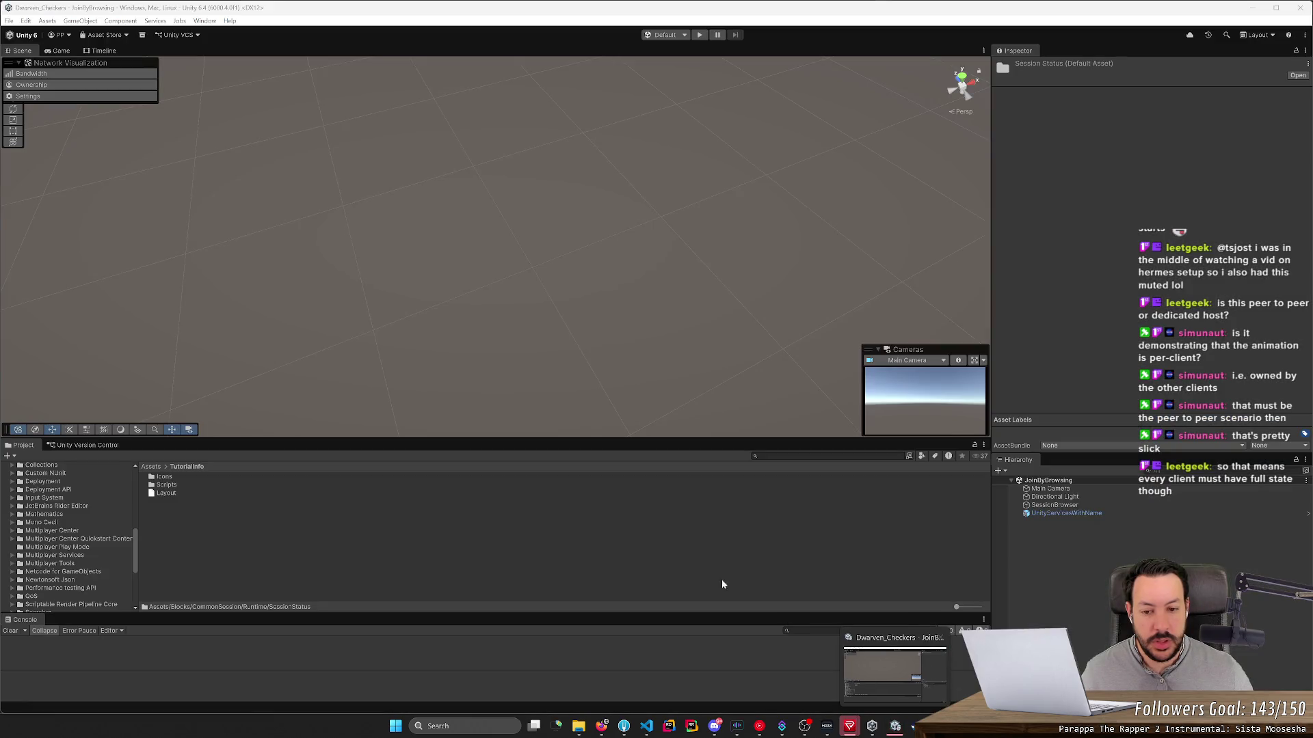
left_click(204, 20)
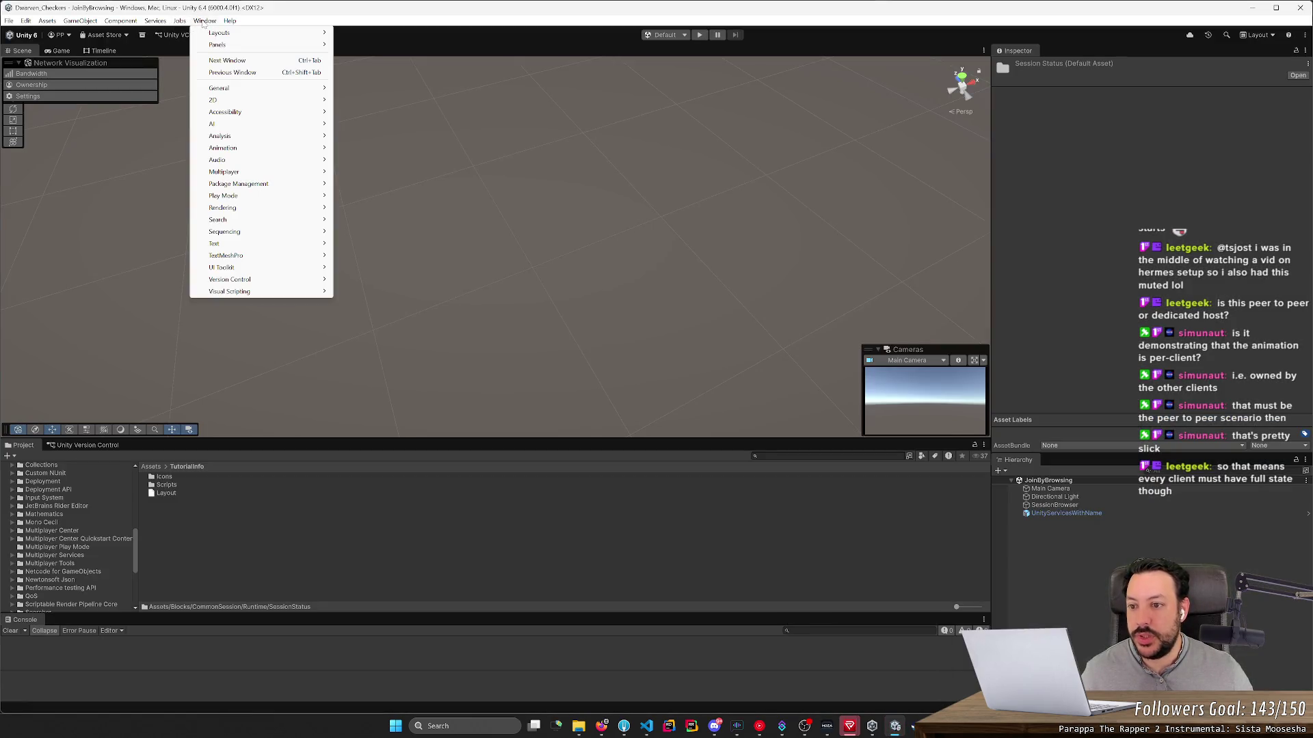
mouse_move(273, 172)
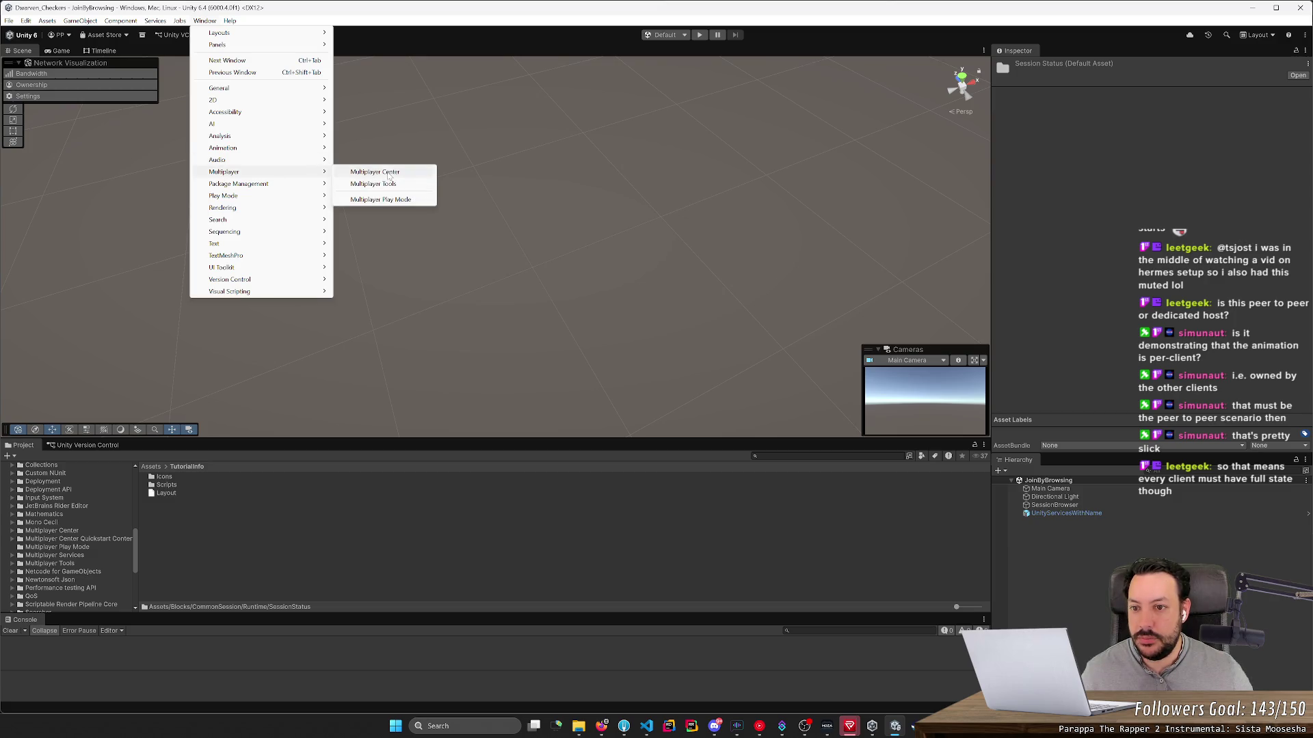
left_click(374, 173)
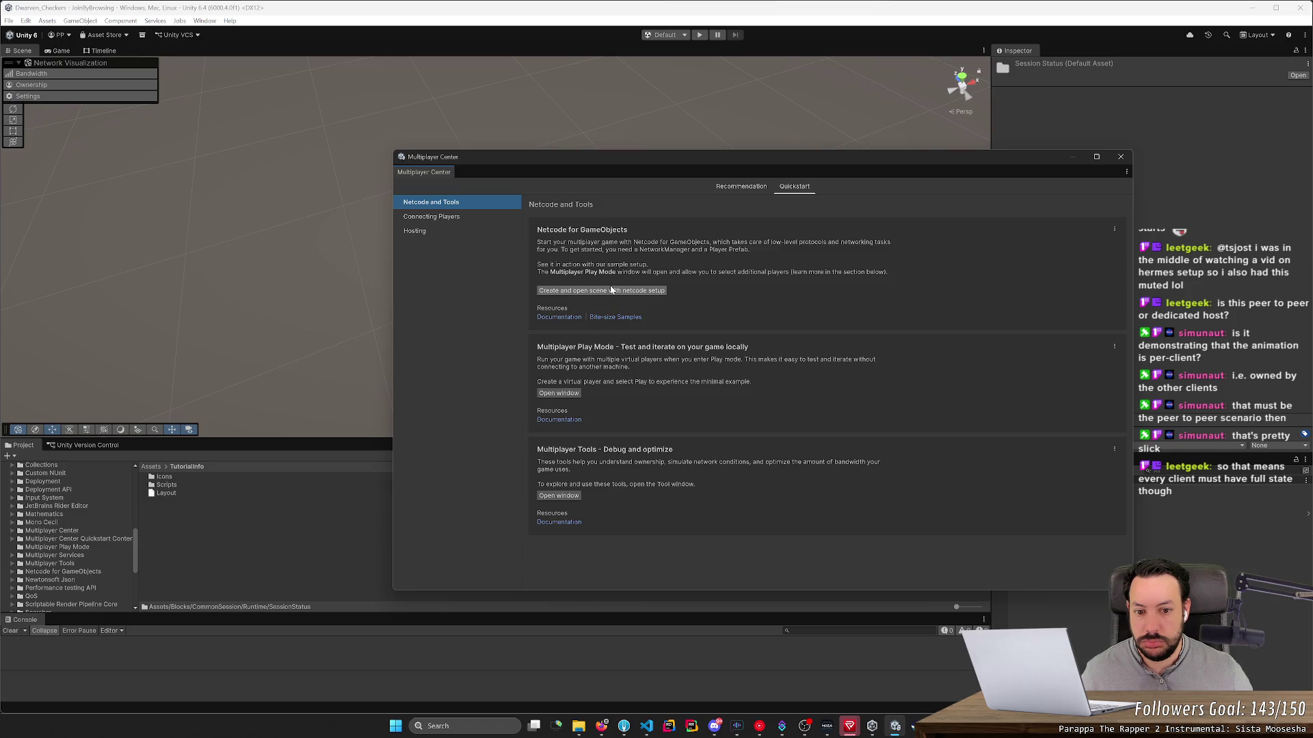
Step: Skim Recommendation, Hosting and Connecting Players guides, ending on Netcode and Tools
left_click(745, 189)
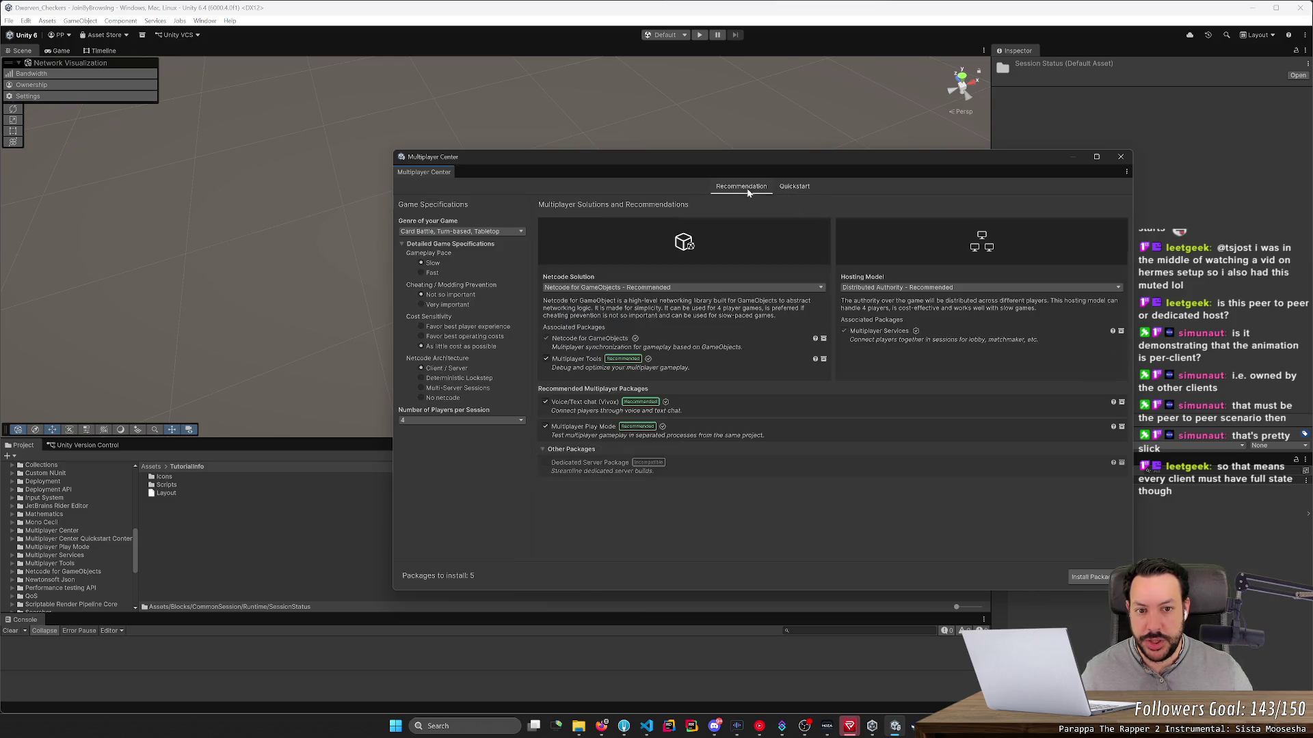
left_click(793, 188)
left_click(424, 232)
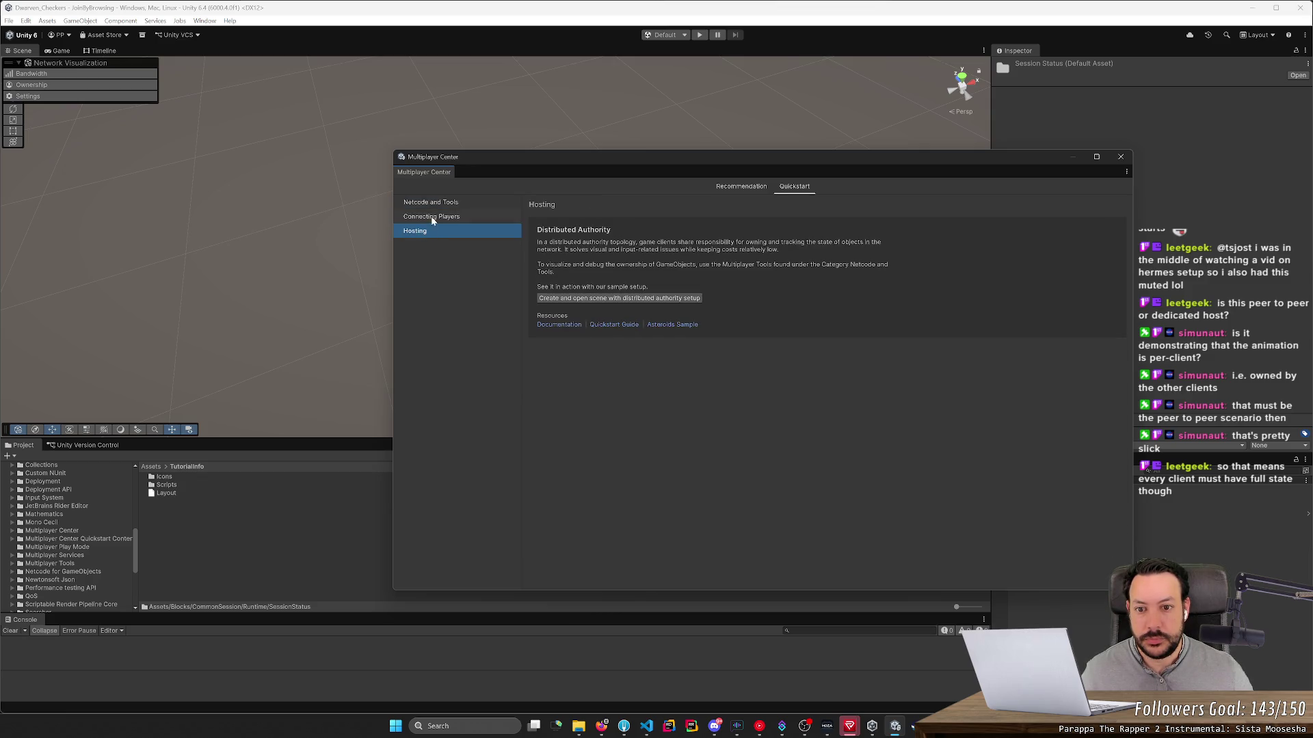
left_click(432, 218)
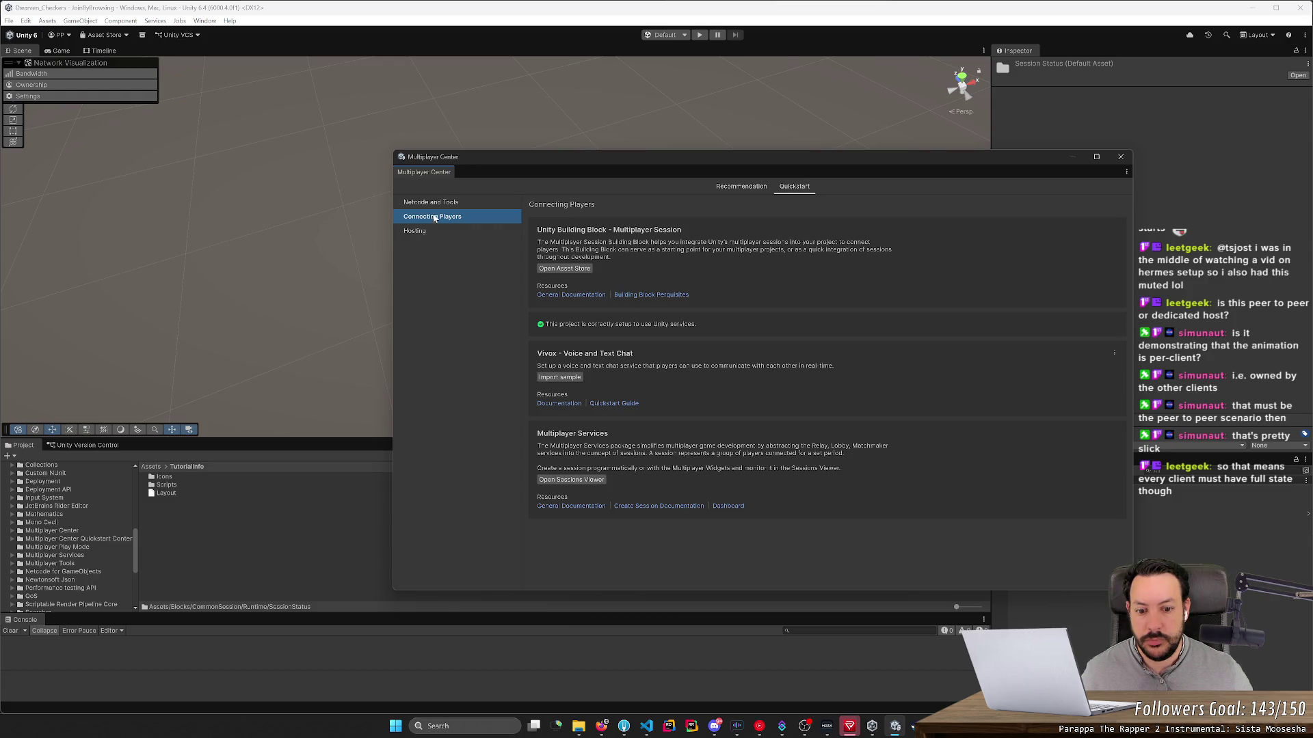
left_click(440, 204)
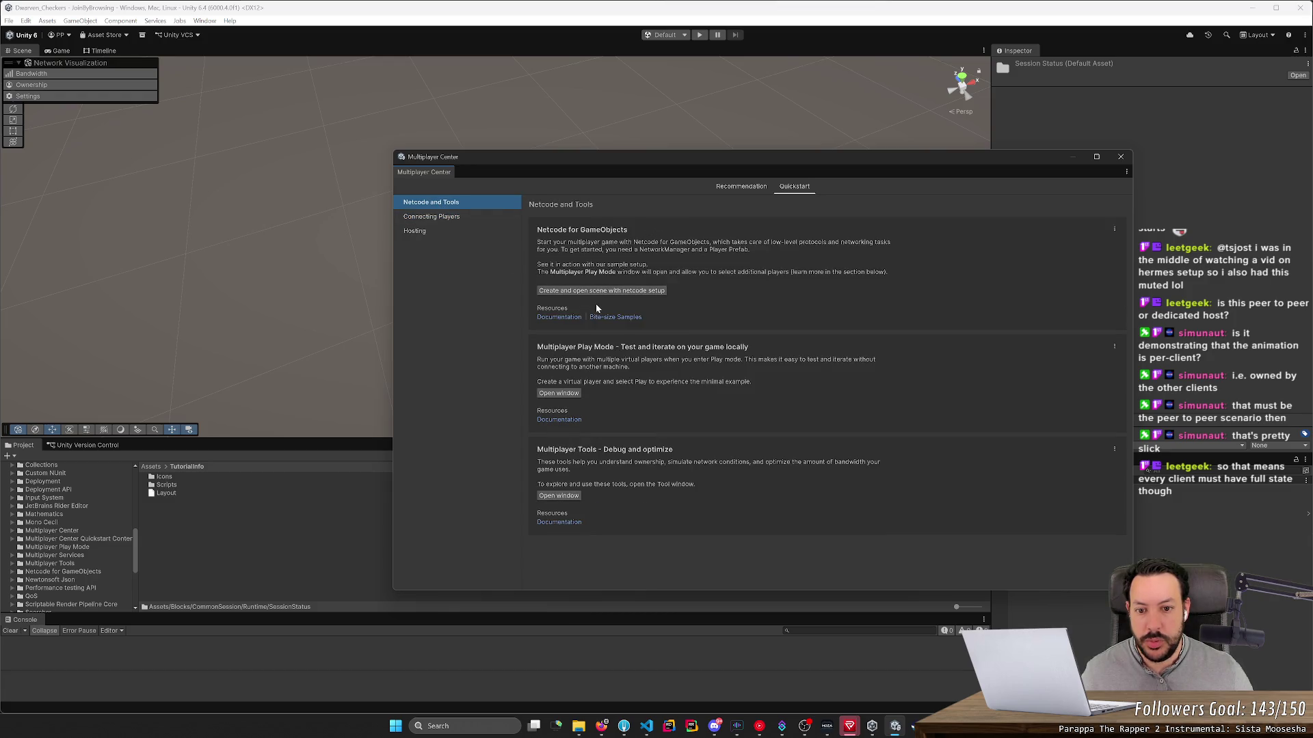
left_click(445, 232)
left_click(438, 203)
left_click(607, 316)
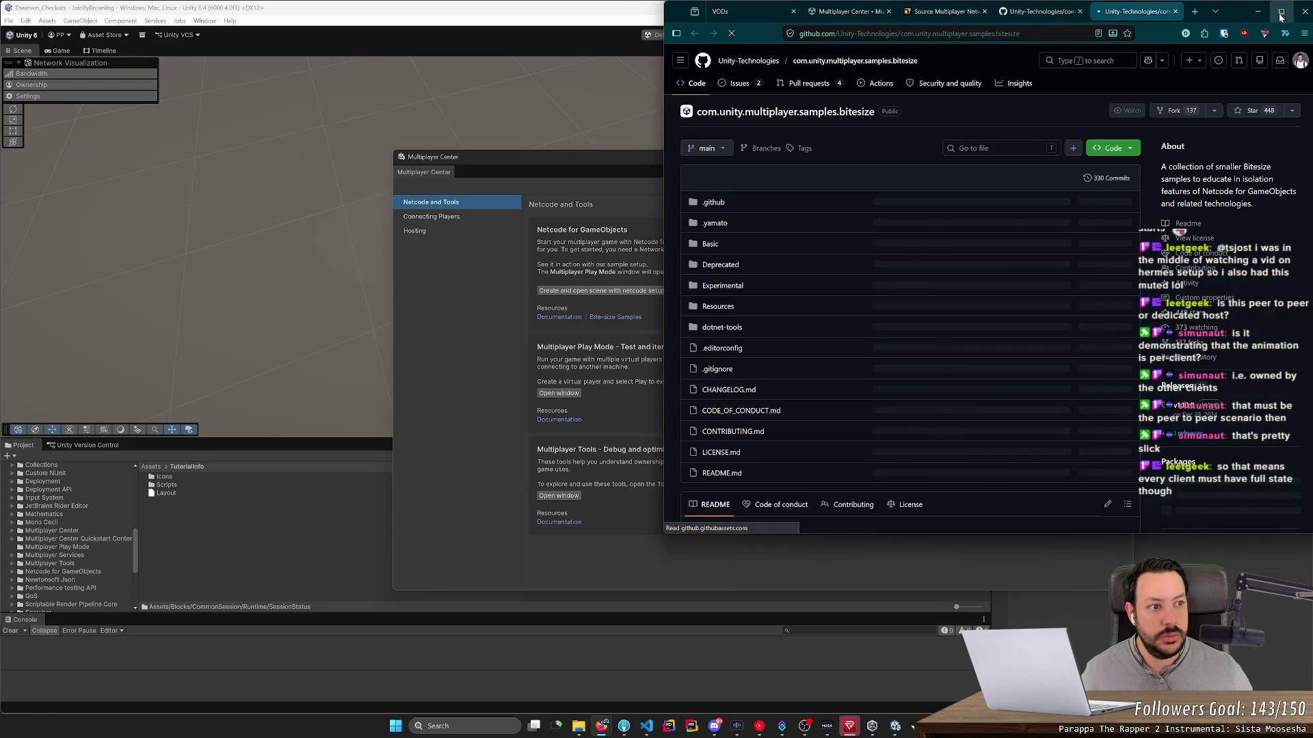
left_click(1281, 14)
scroll(280, 259, "down", 4)
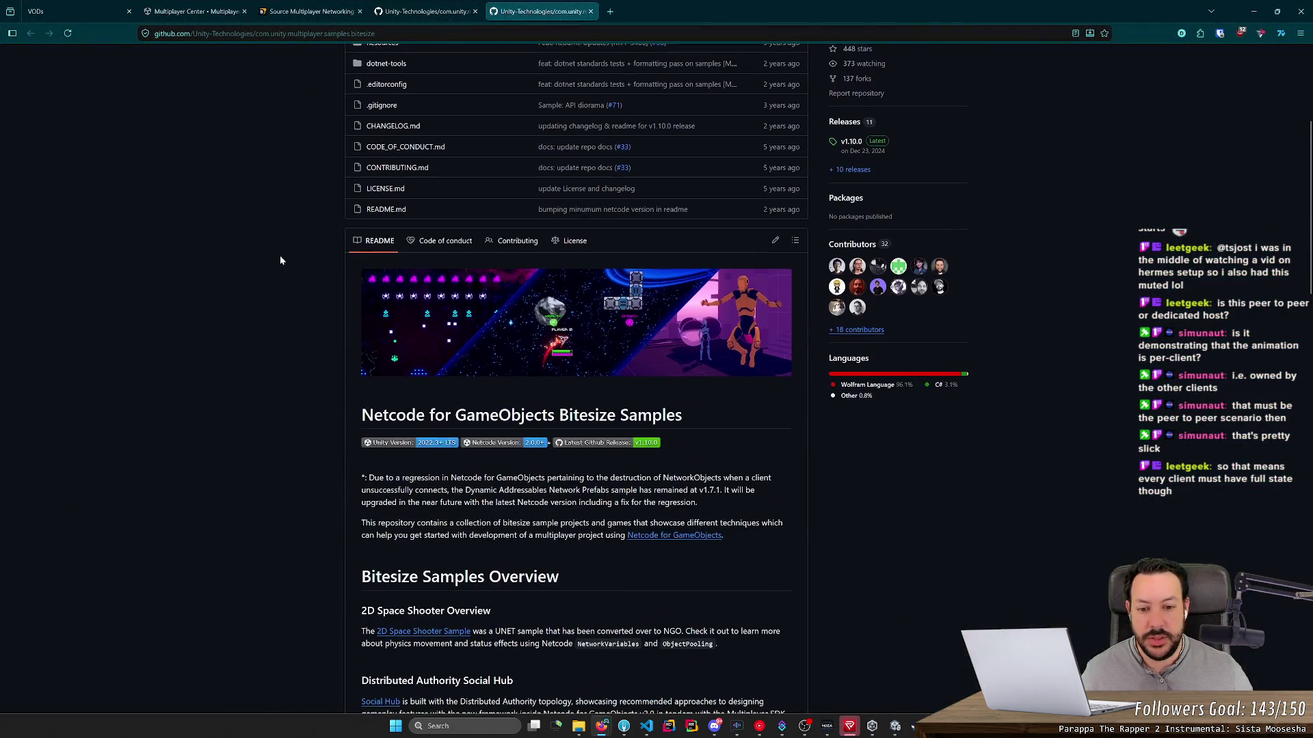
scroll(280, 260, "down", 5)
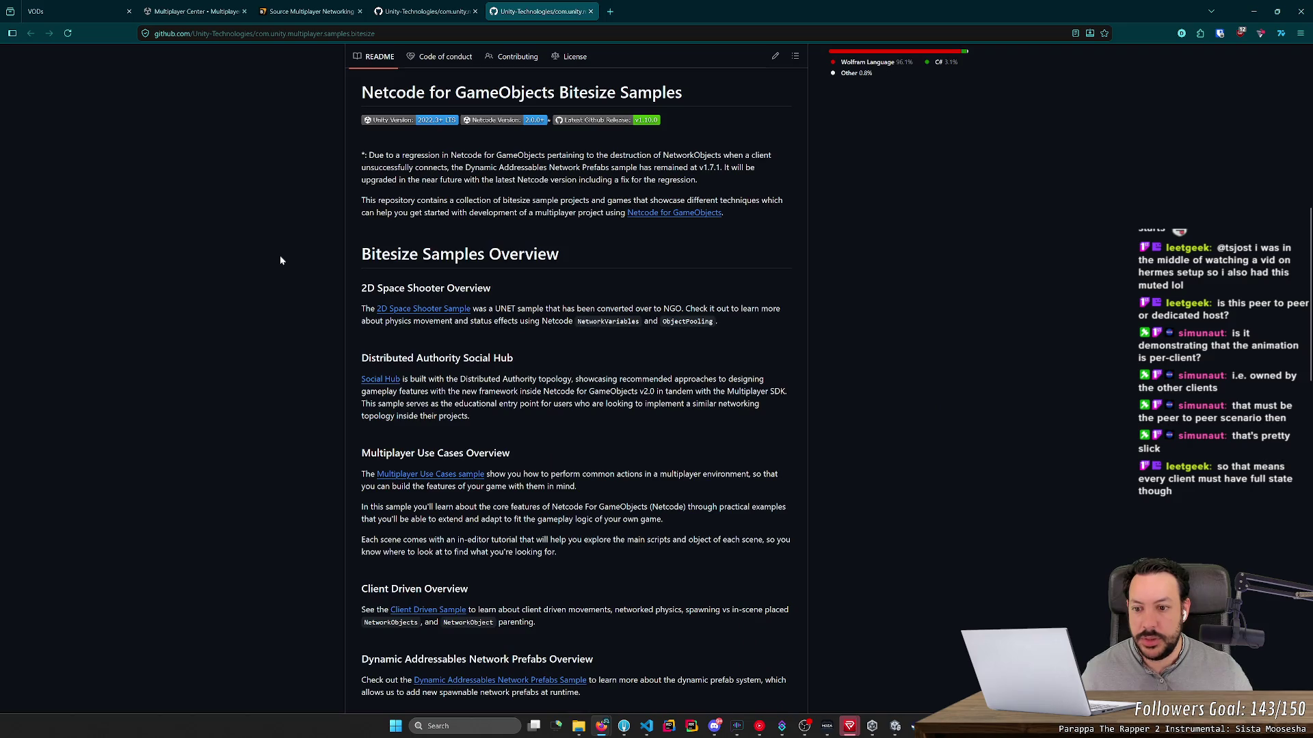
scroll(284, 260, "down", 1)
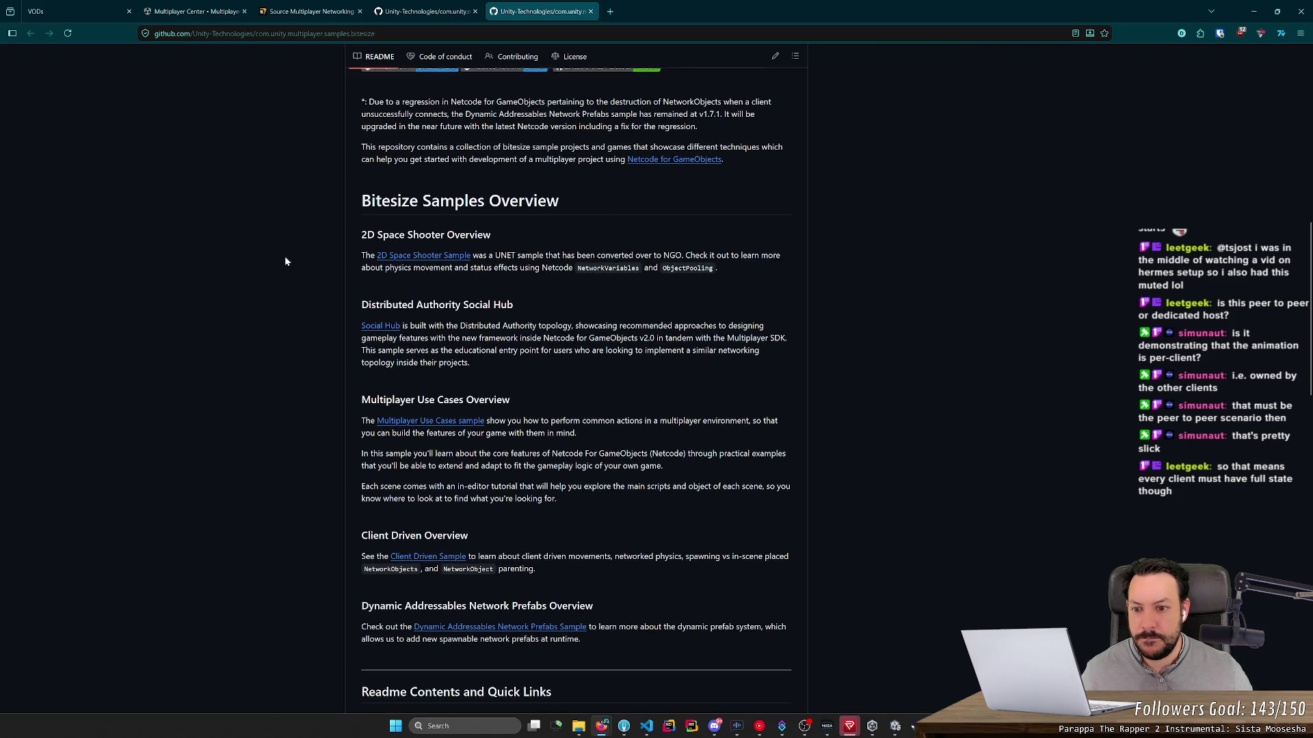
middle_click(377, 329)
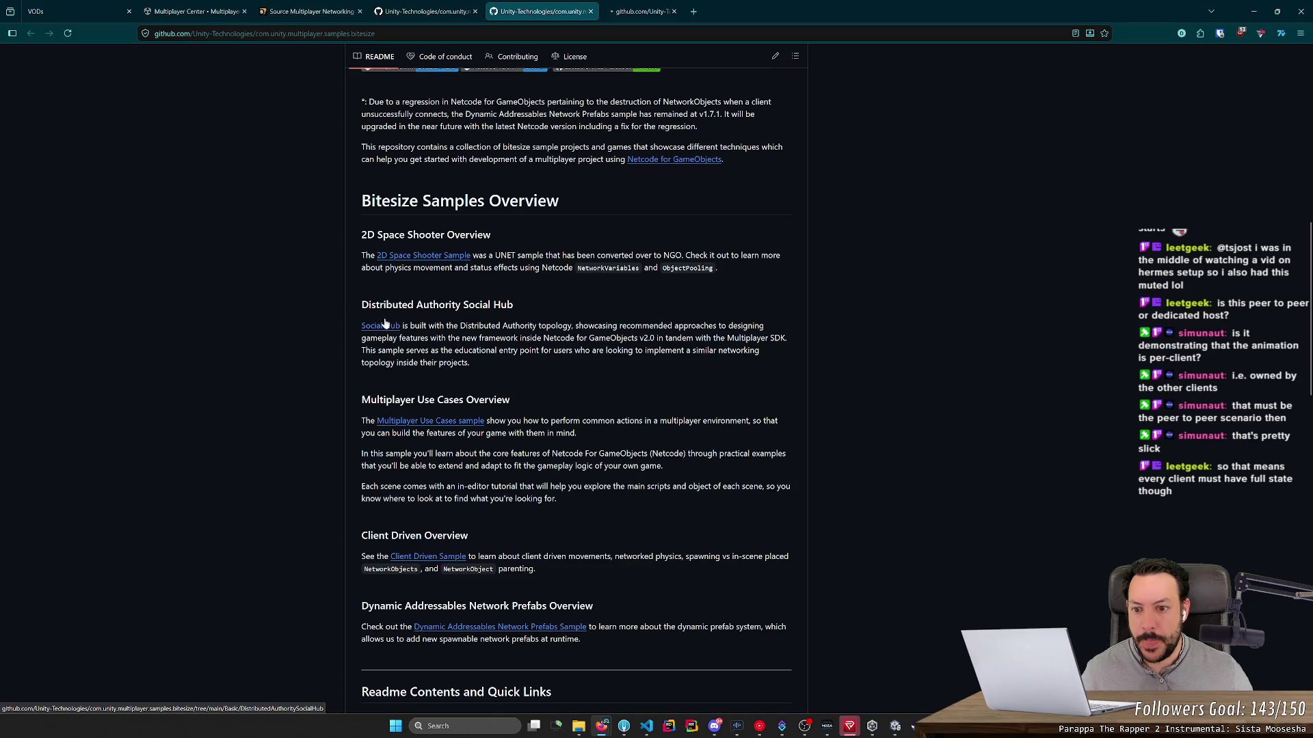
left_click_drag(414, 304, 536, 299)
left_click(700, 7)
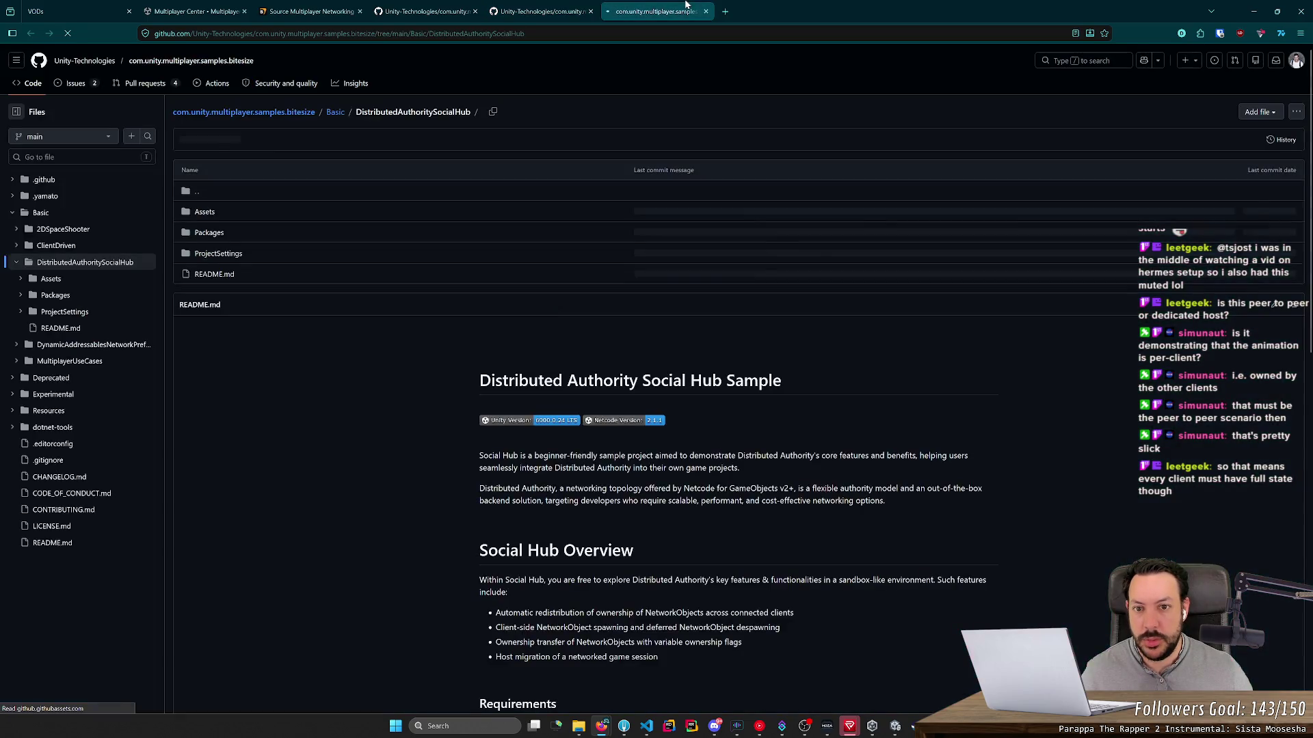
scroll(625, 181, "down", 6)
scroll(625, 181, "down", 7)
scroll(624, 179, "up", 2)
middle_click(622, 180)
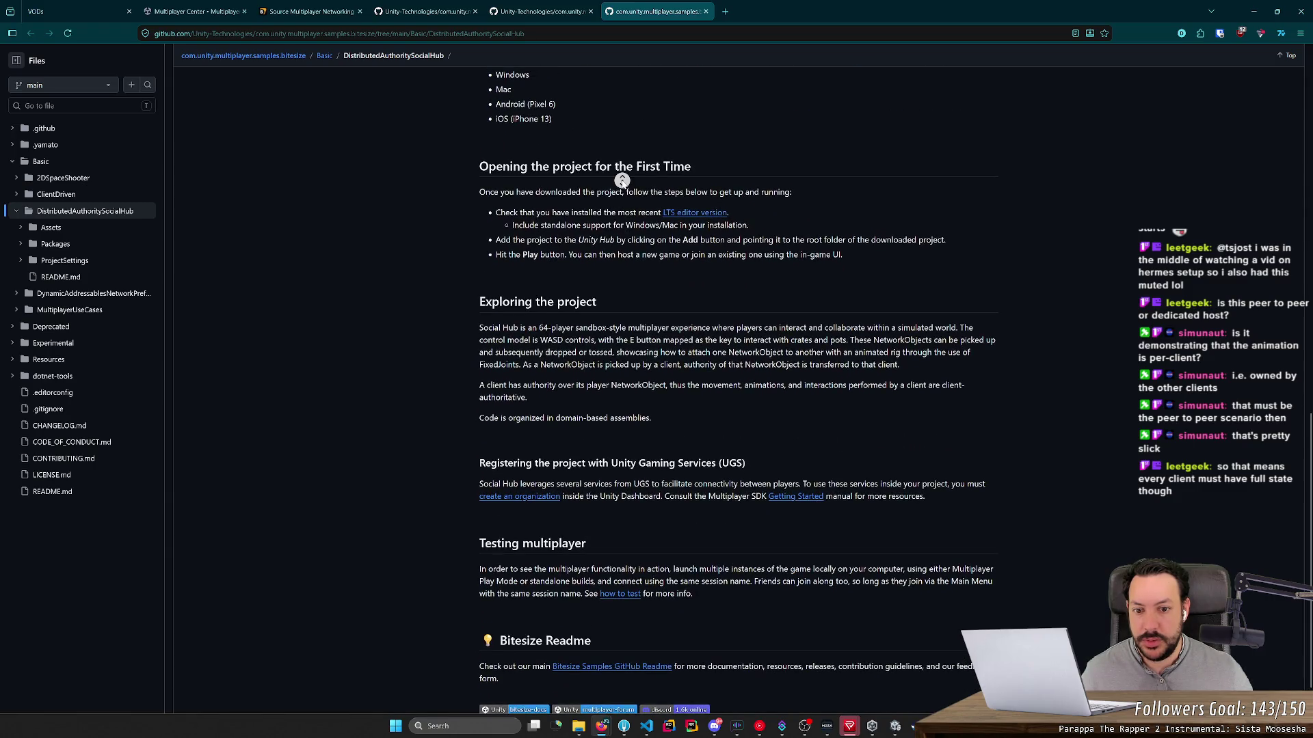
middle_click(621, 184)
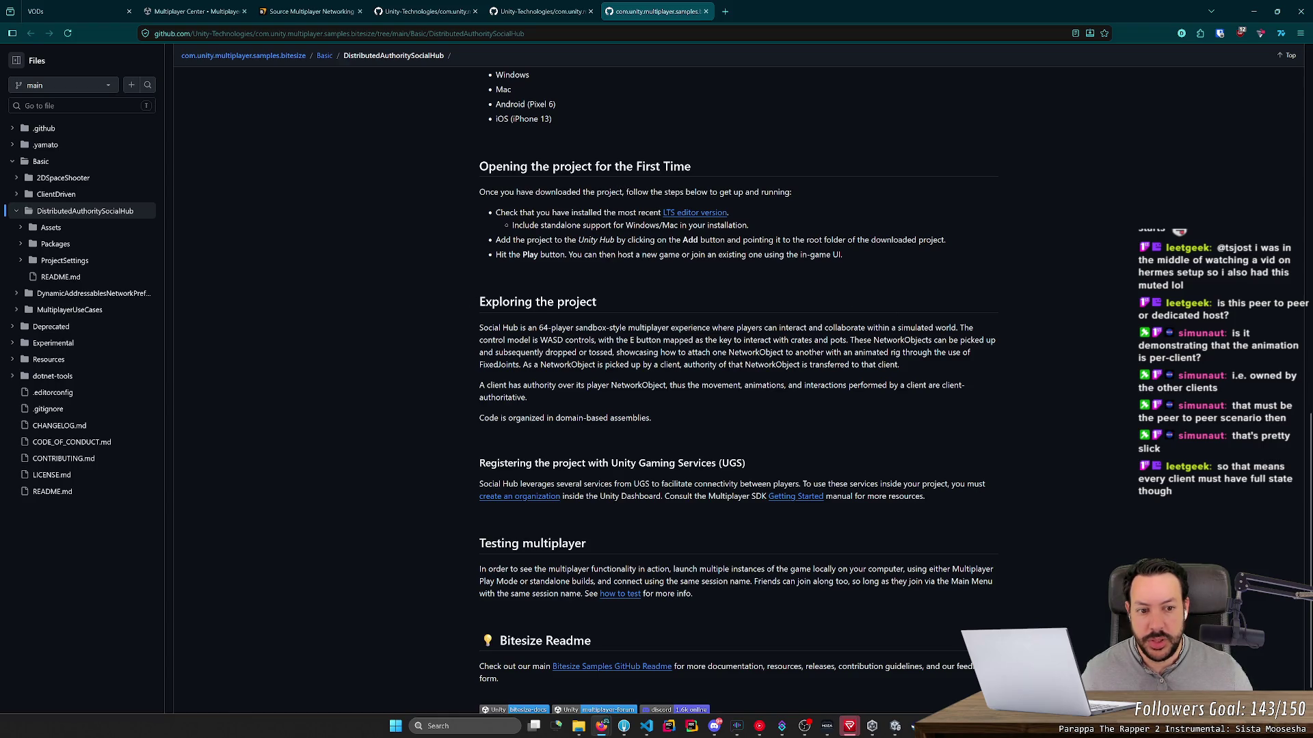
middle_click(461, 332)
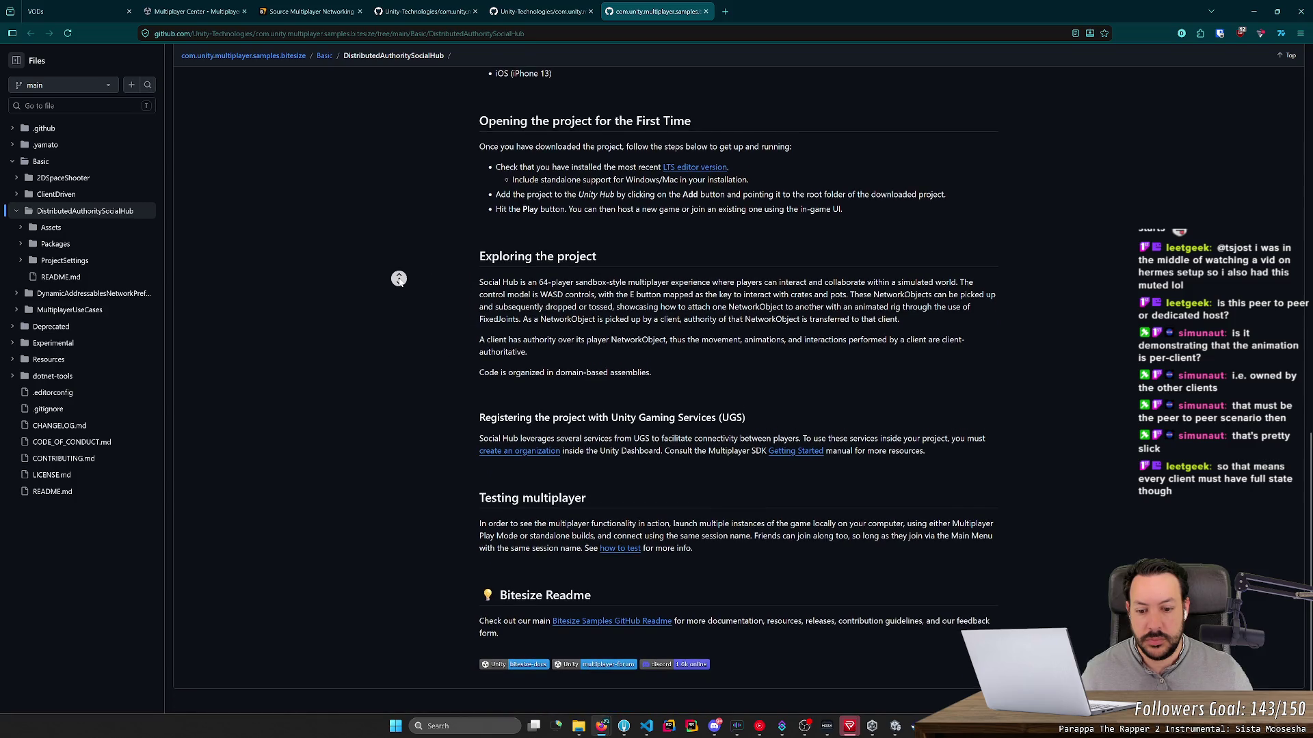
middle_click(326, 182)
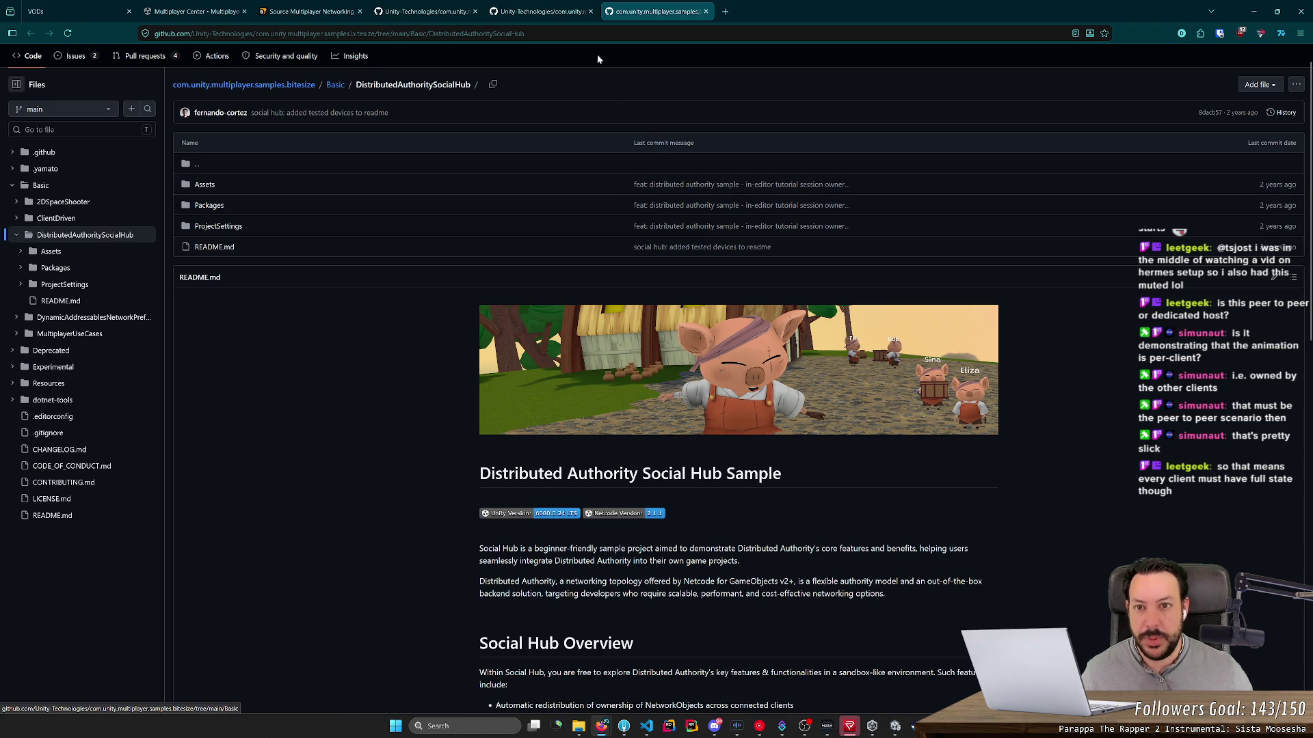
middle_click(656, 7)
scroll(312, 309, "down", 2)
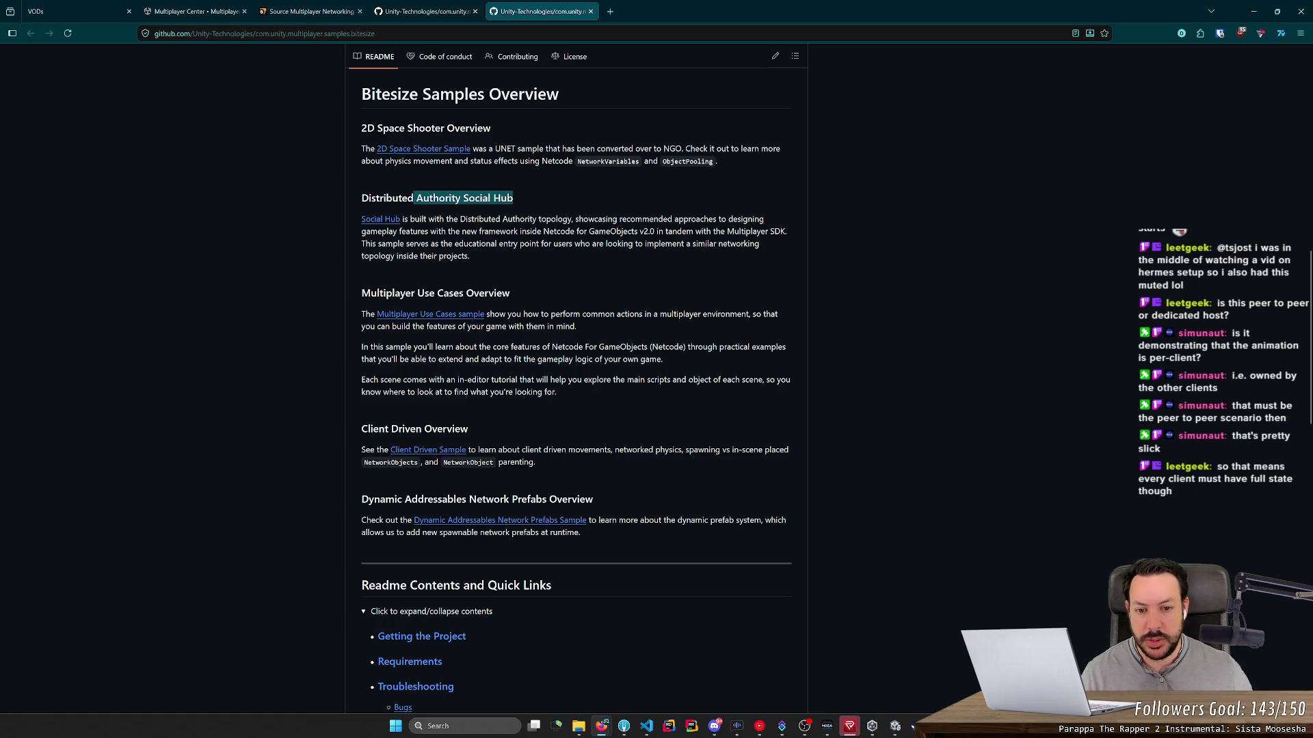
Step: Read the Multiplayer Use Cases and in-editor tutorial paragraphs of the README
left_click_drag(369, 326, 556, 326)
left_click(556, 326)
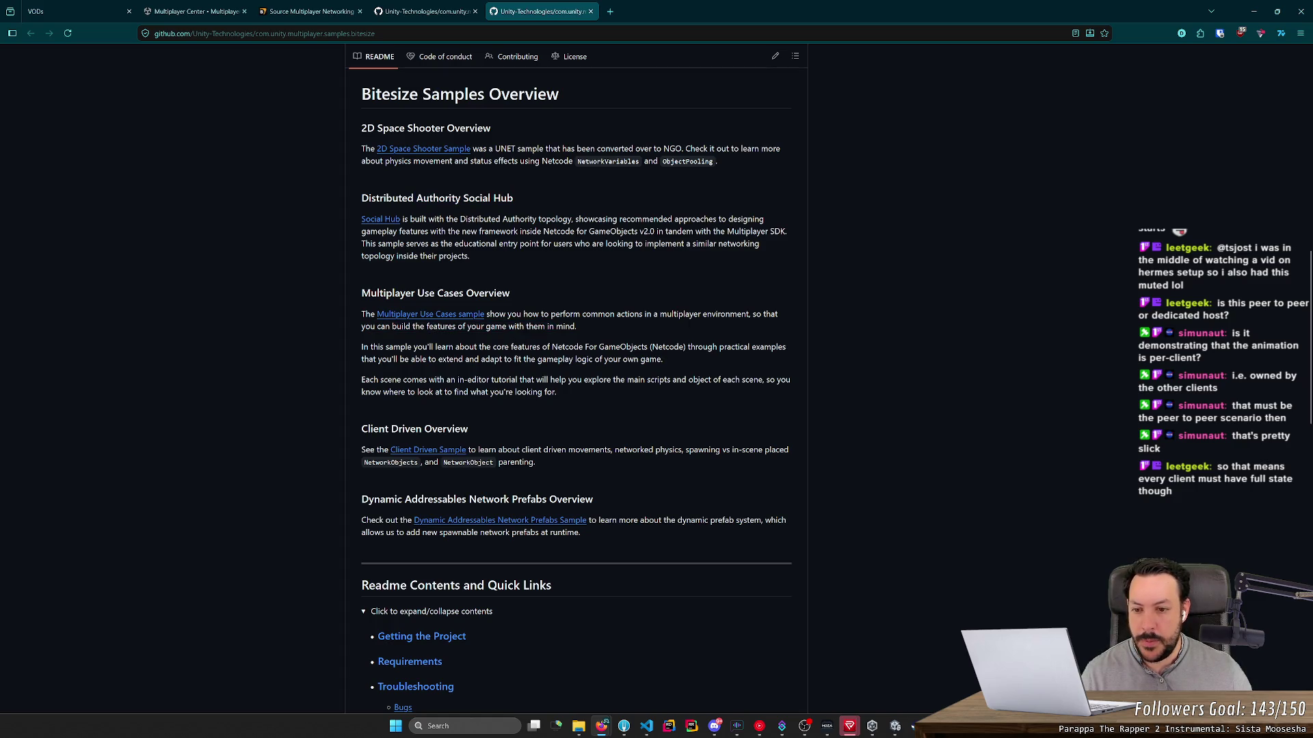
left_click_drag(393, 348, 715, 348)
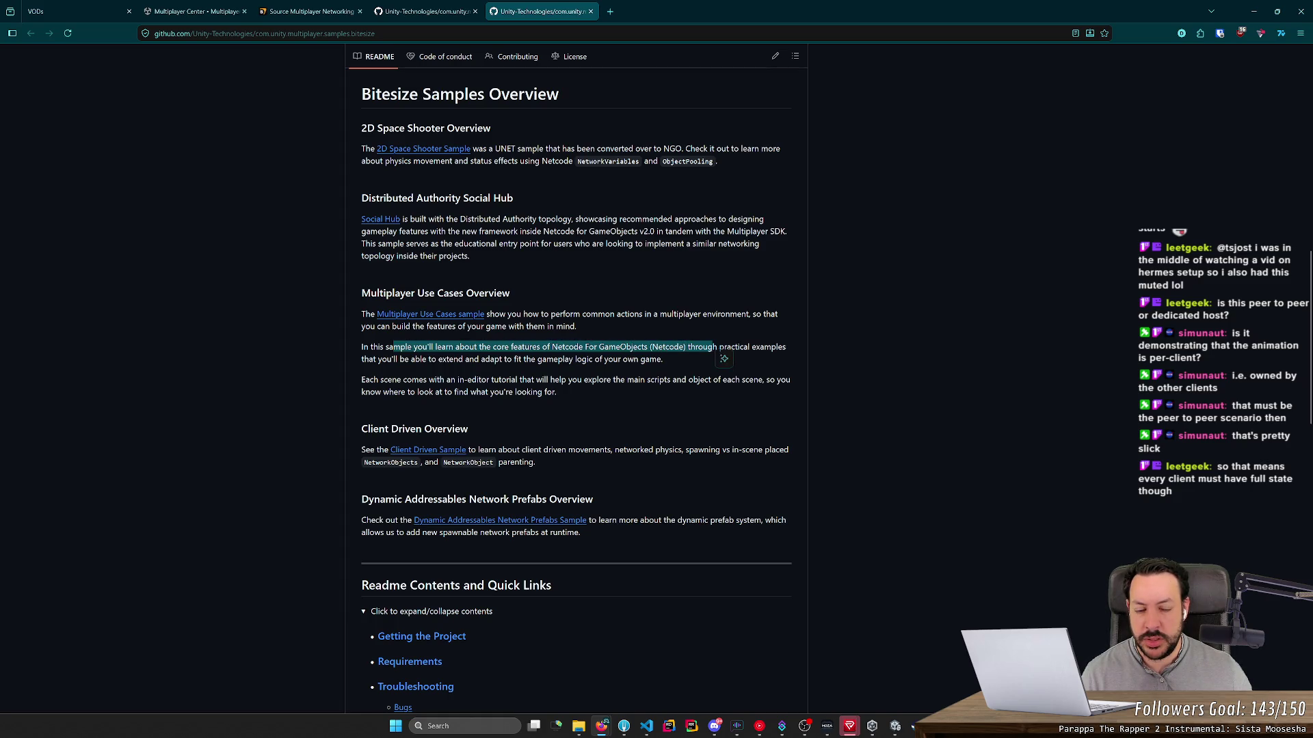
left_click(678, 367)
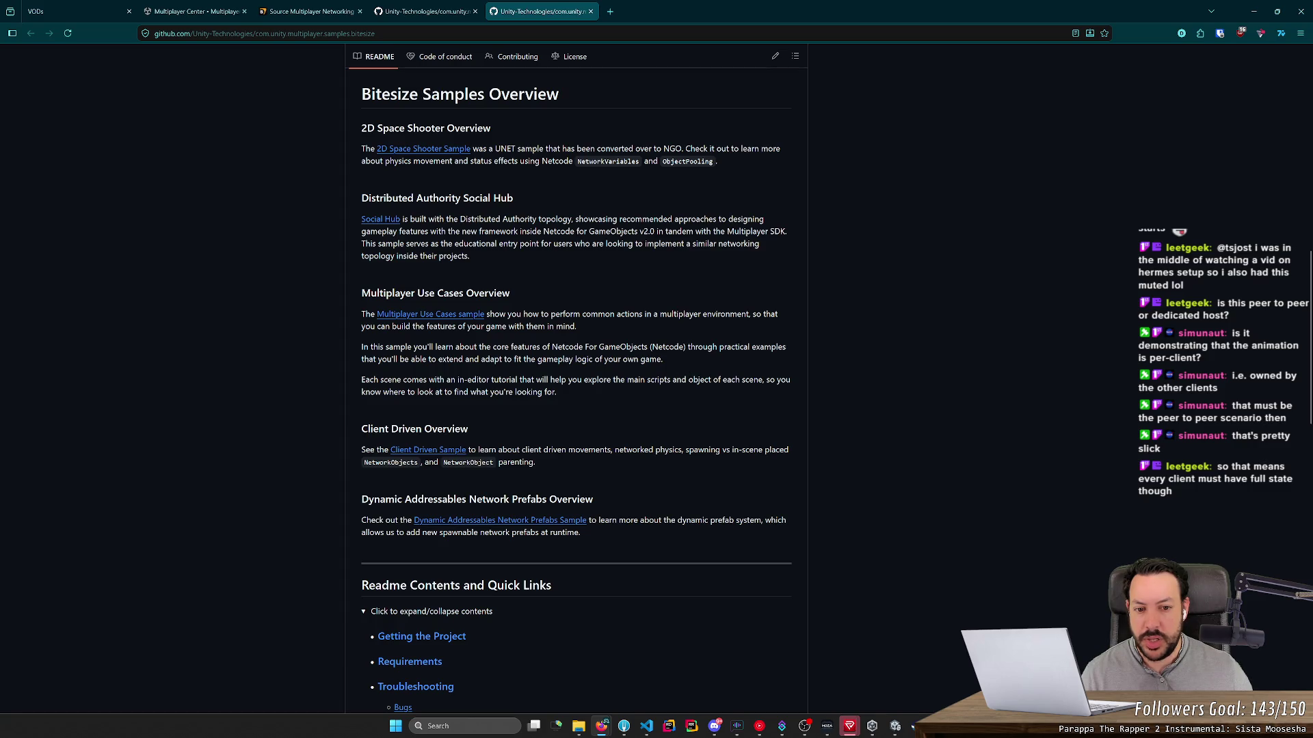
mouse_move(370, 359)
left_mouse_down()
mouse_move(673, 362)
mouse_move(414, 358)
left_mouse_up()
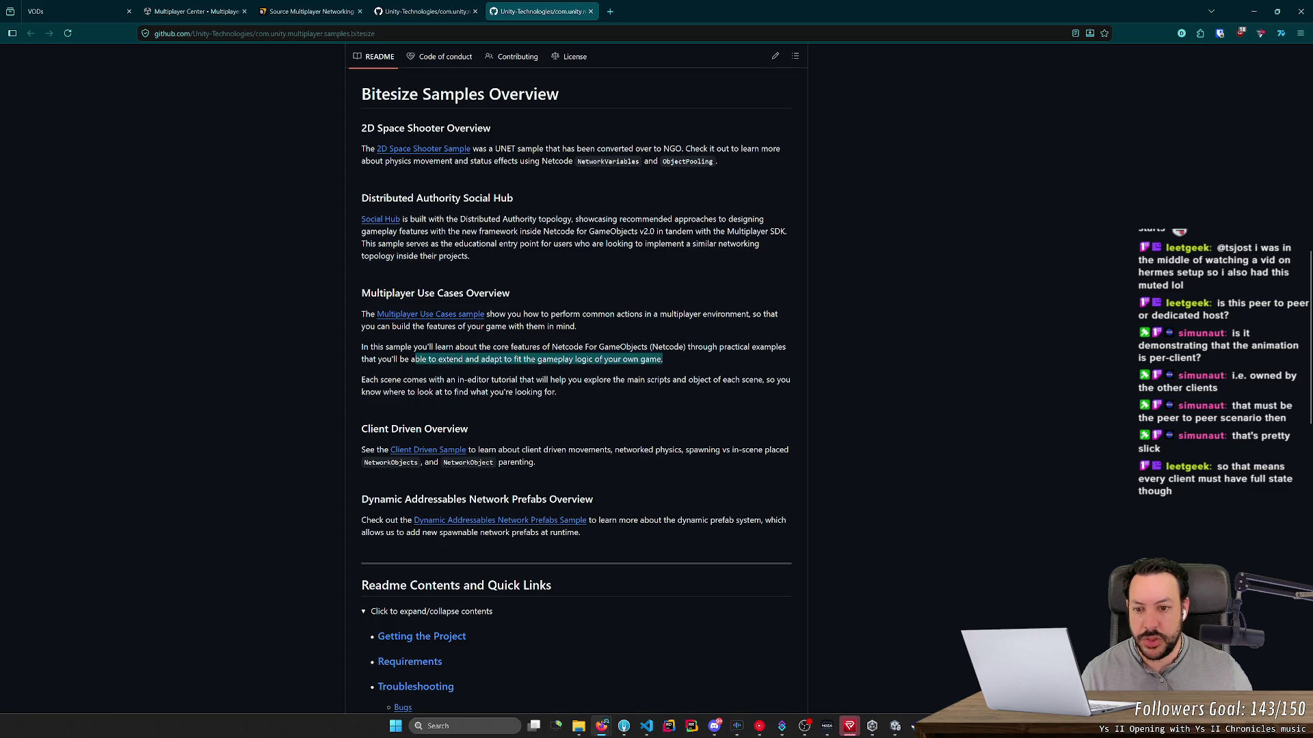
left_click(414, 359)
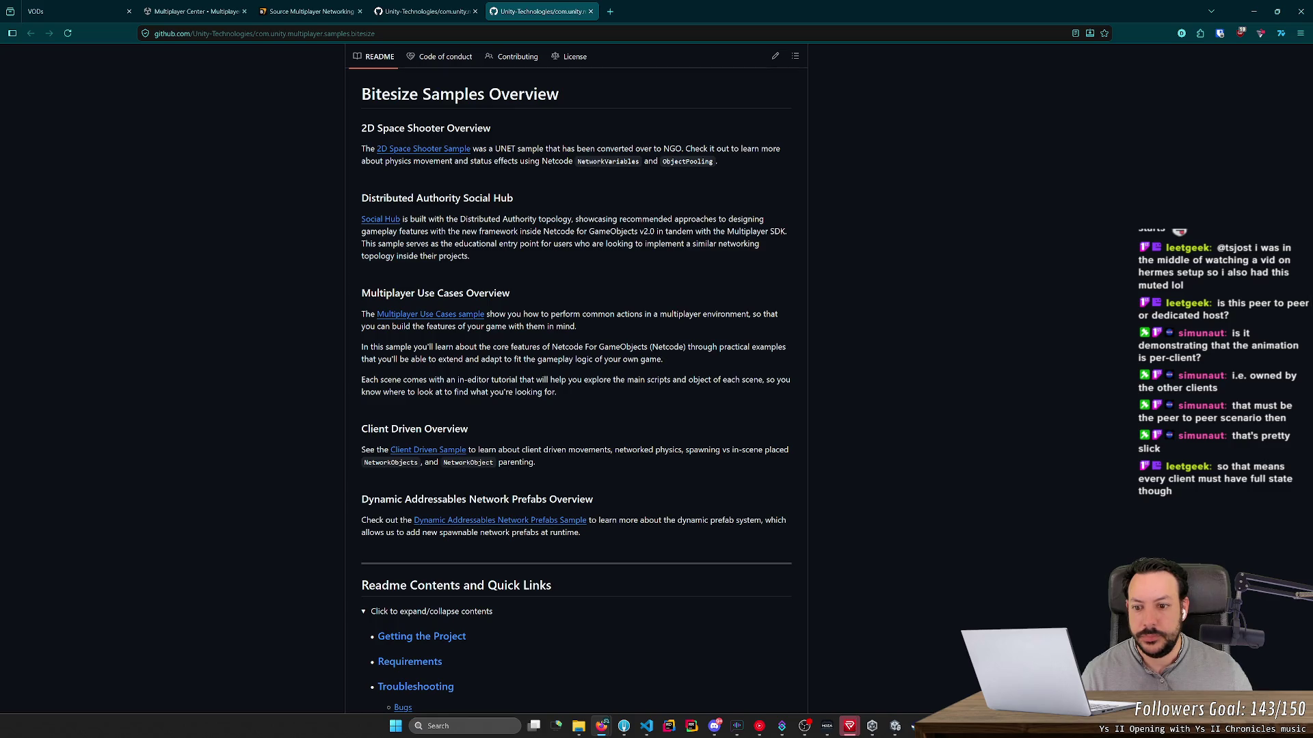
left_click_drag(363, 380, 635, 385)
mouse_move(441, 380)
left_mouse_down()
mouse_move(630, 402)
mouse_move(341, 383)
left_mouse_up()
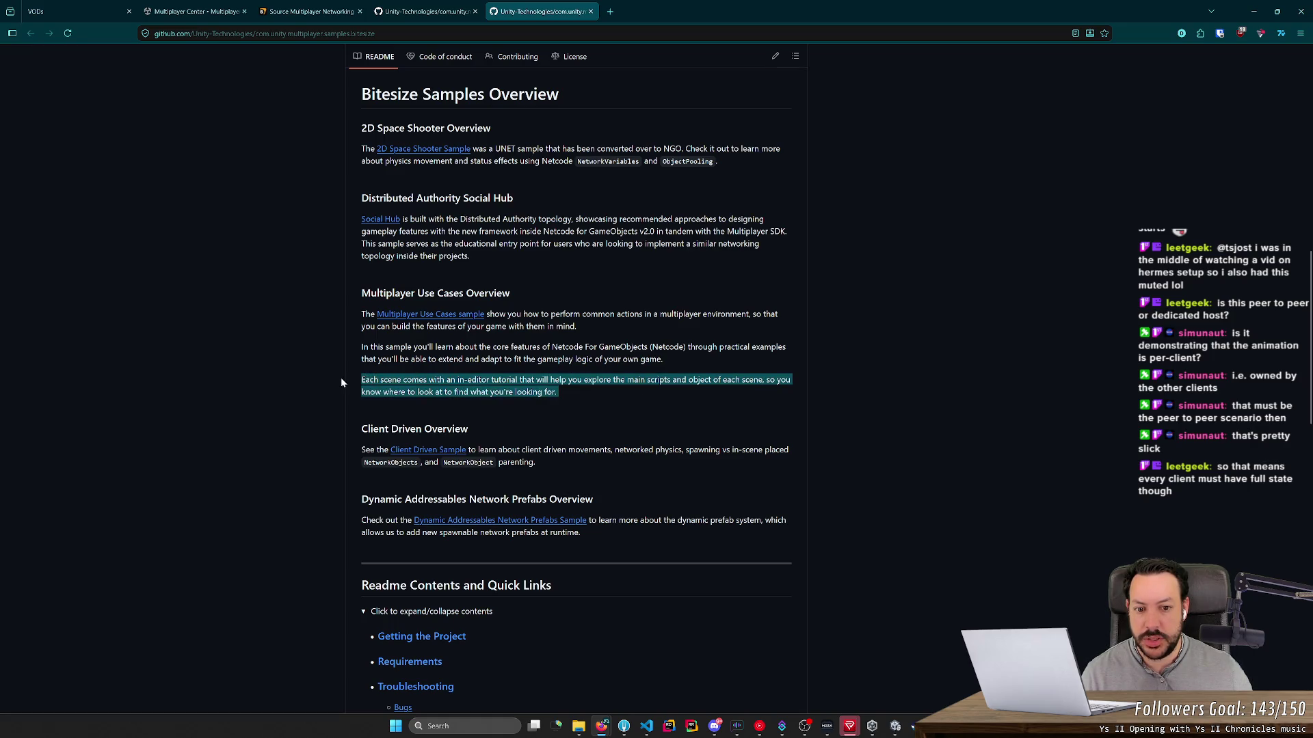
left_click_drag(609, 395, 309, 385)
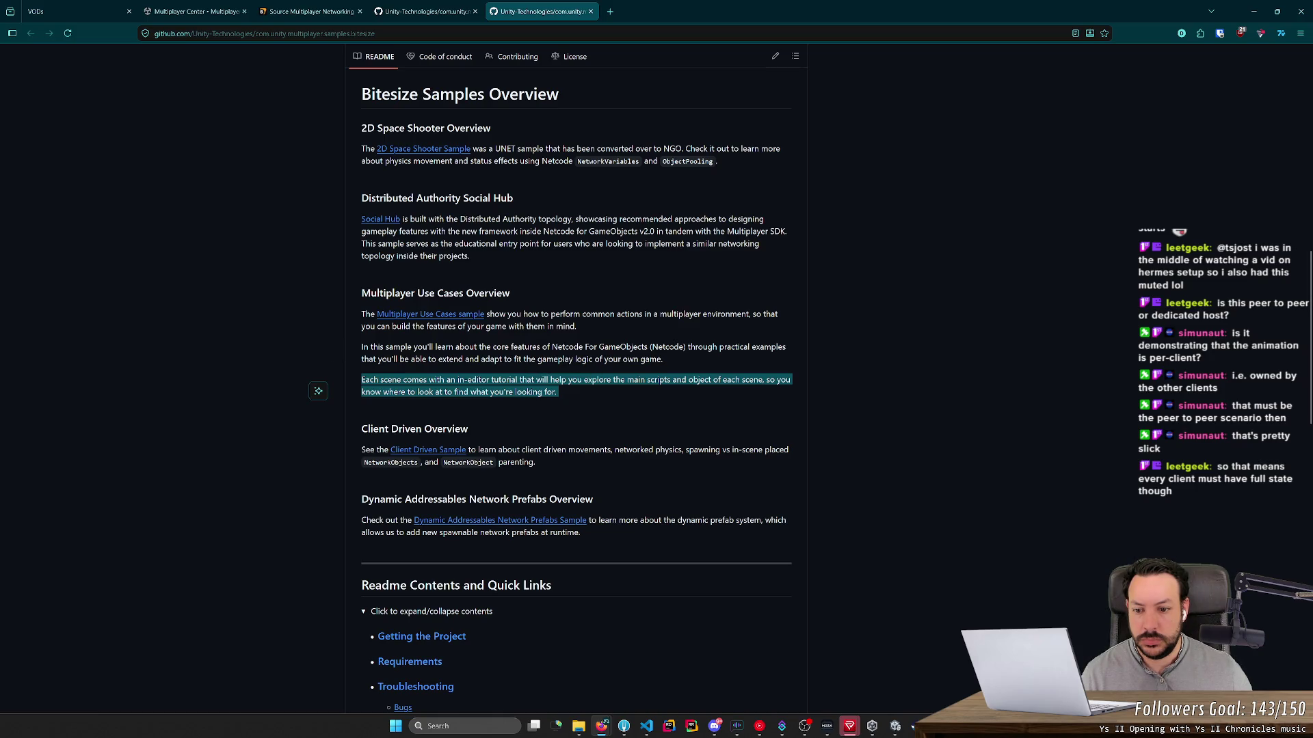
left_click(587, 391)
Step: Open the Client Driven Sample link in a new tab and switch to it
scroll(585, 396, "down", 1)
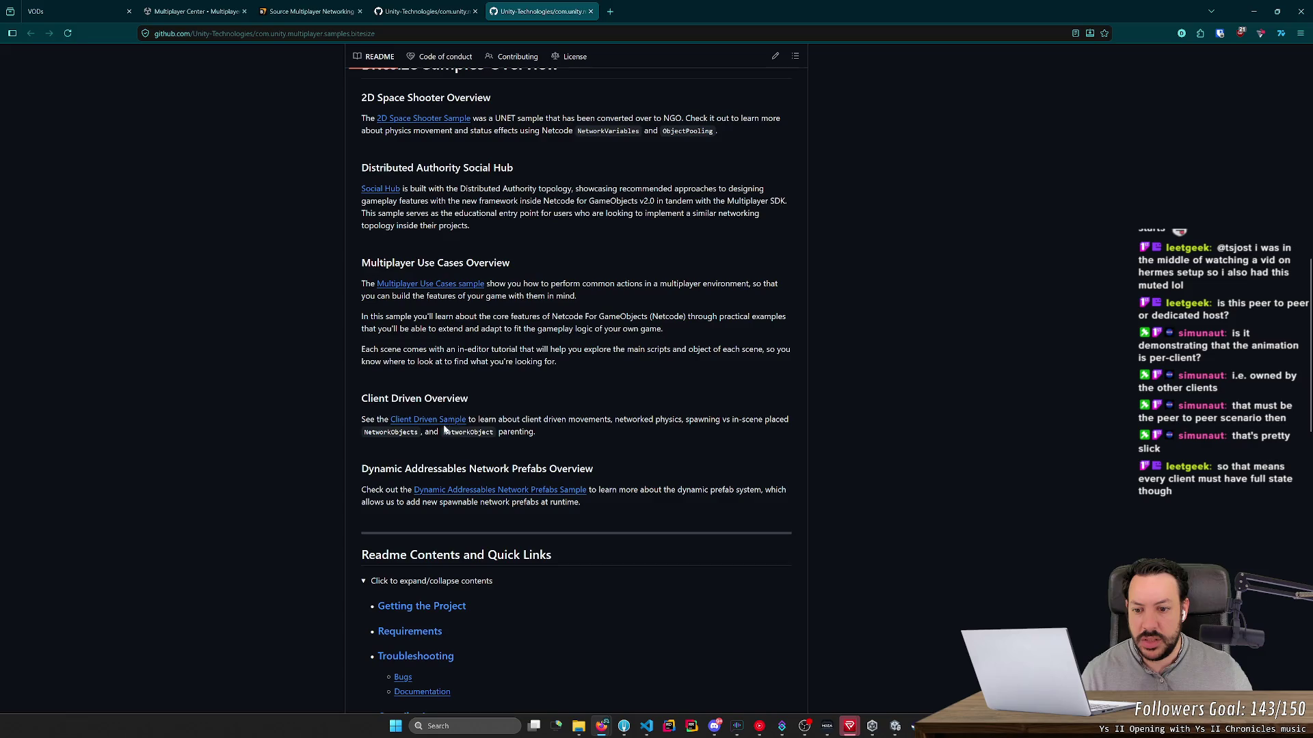
middle_click(444, 424)
left_click(669, 5)
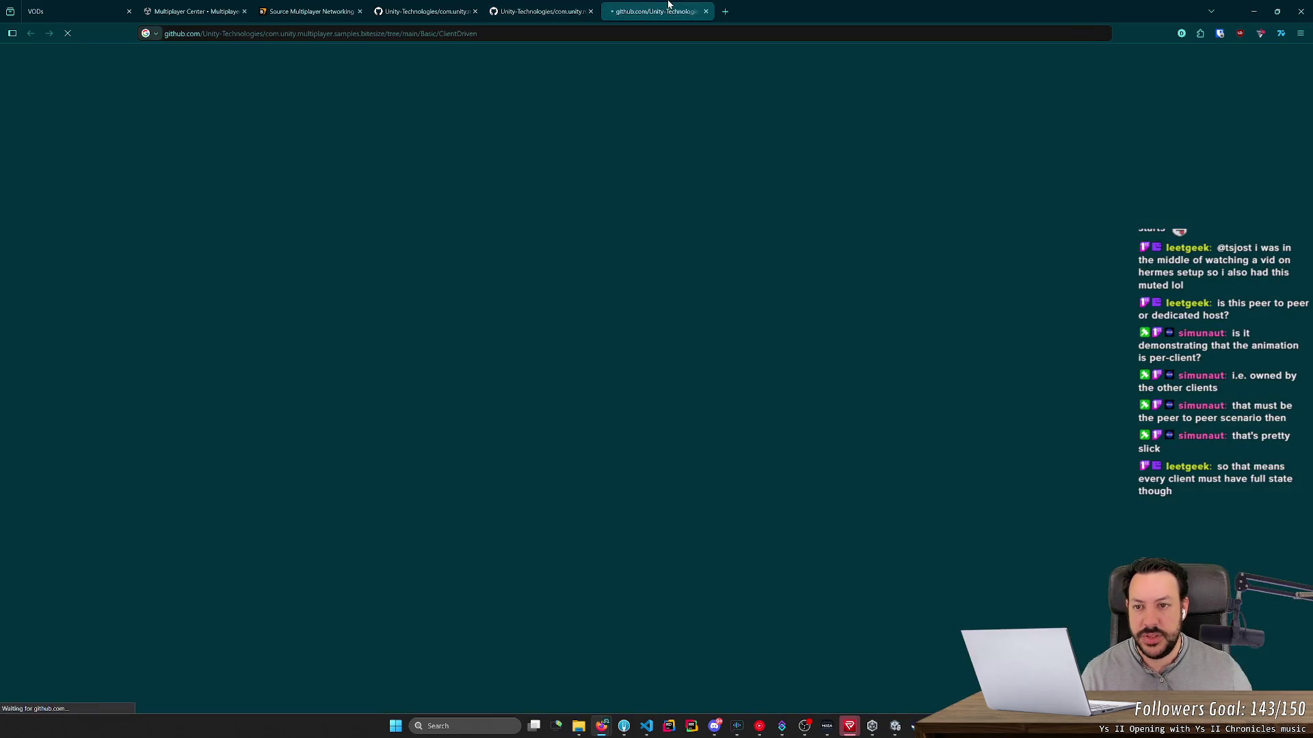
Step: Scroll through the ClientDriven README, then close its tab
scroll(573, 197, "down", 3)
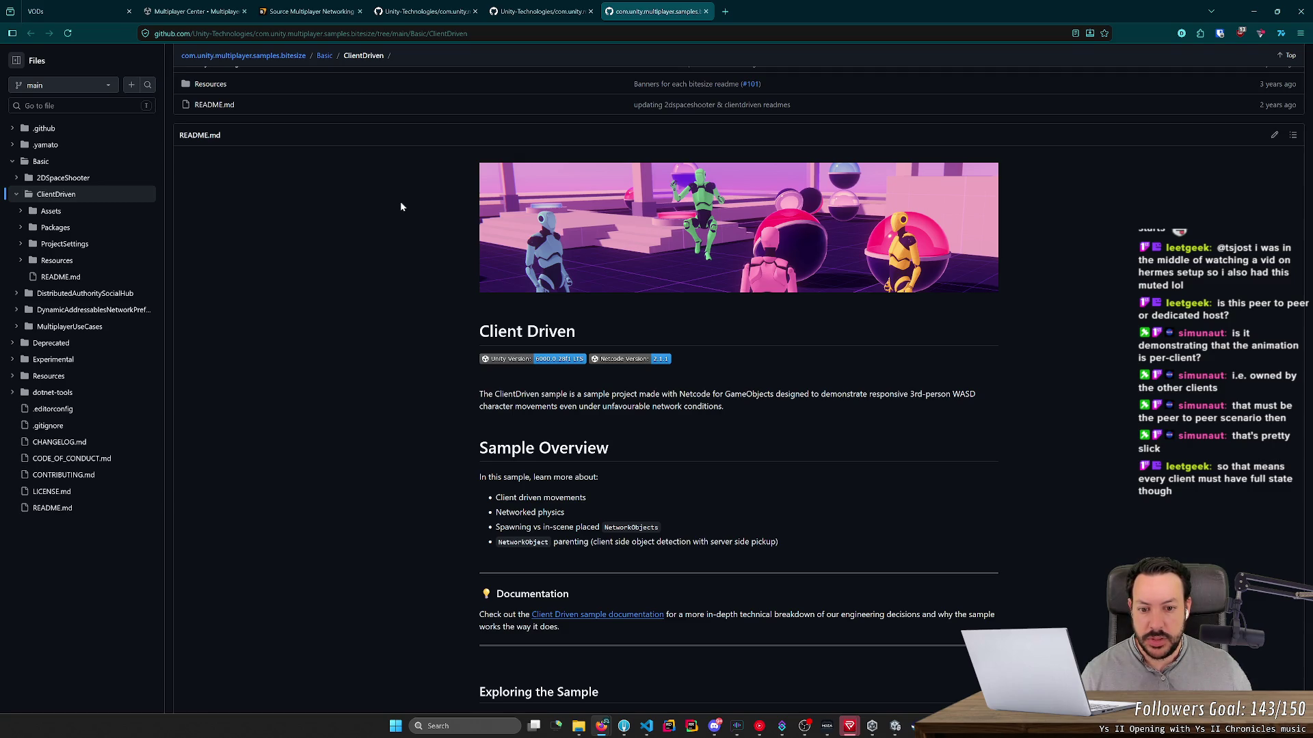
scroll(402, 206, "down", 2)
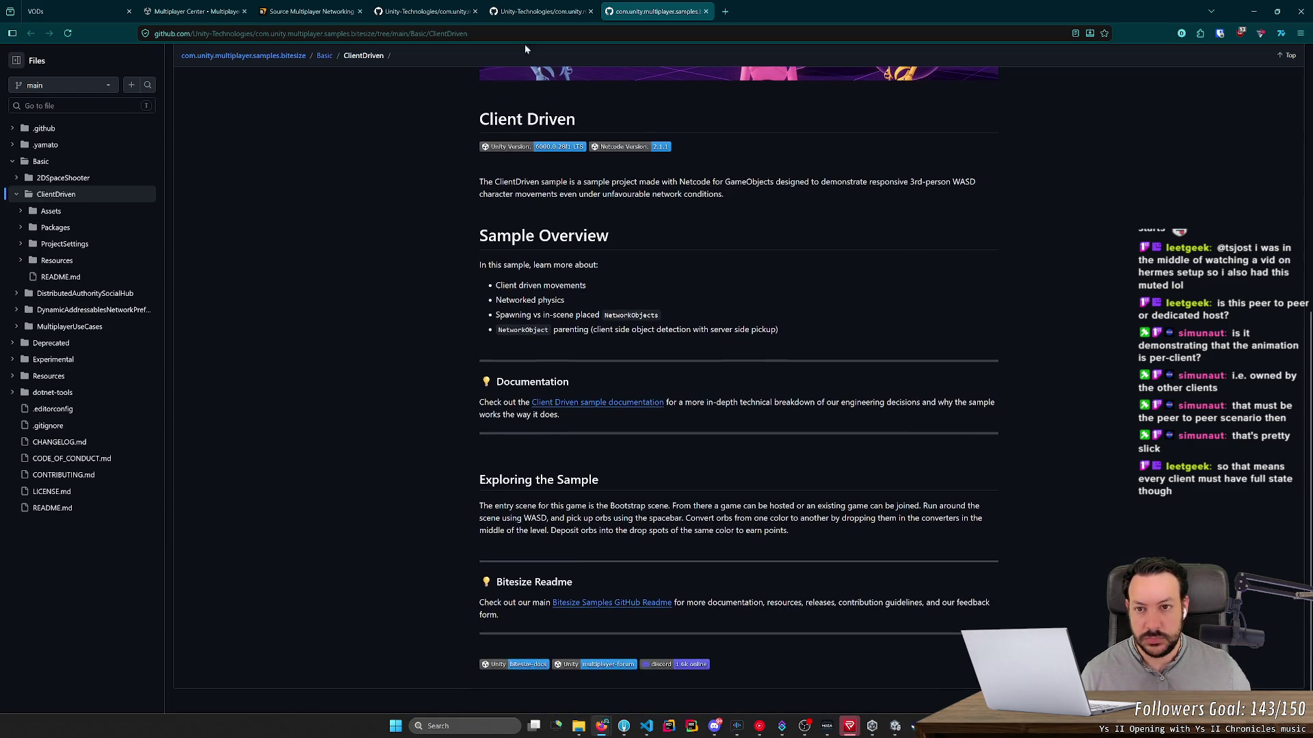
middle_click(668, 6)
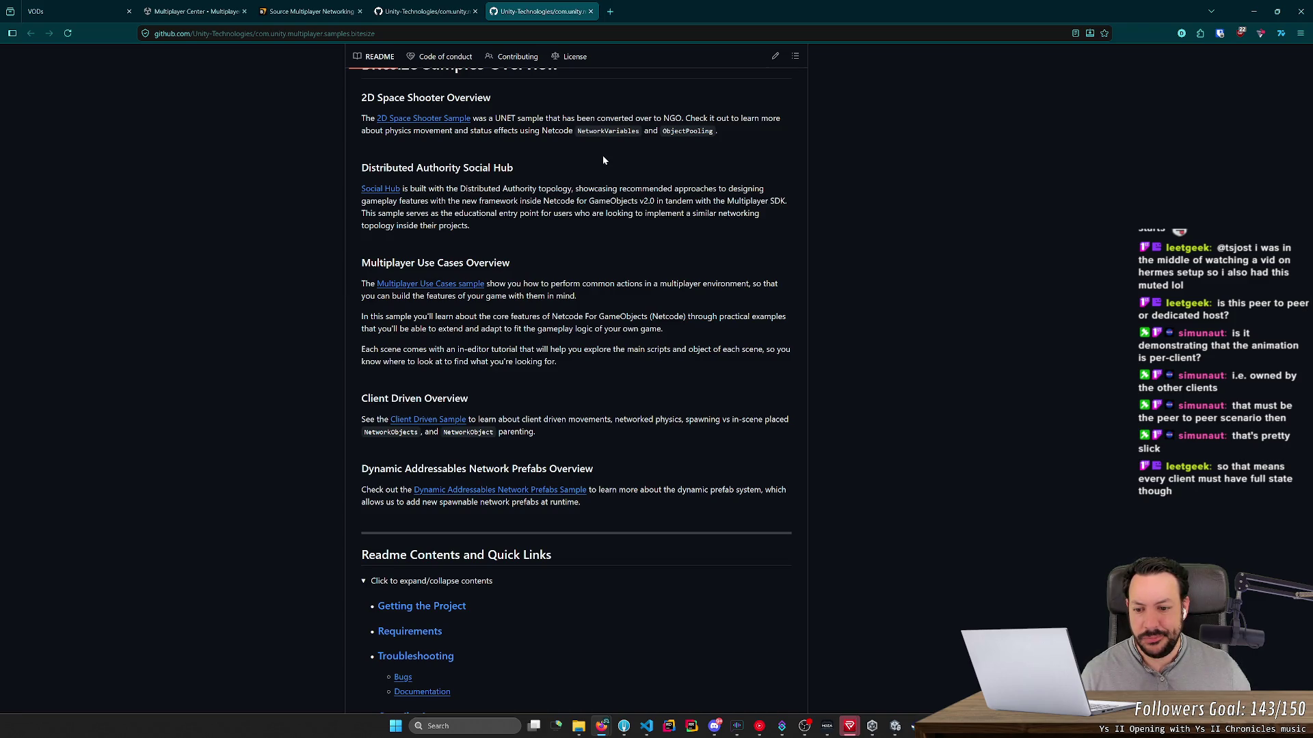
Step: Open the Multiplayer Use Cases sample link in a new tab
scroll(598, 171, "down", 3)
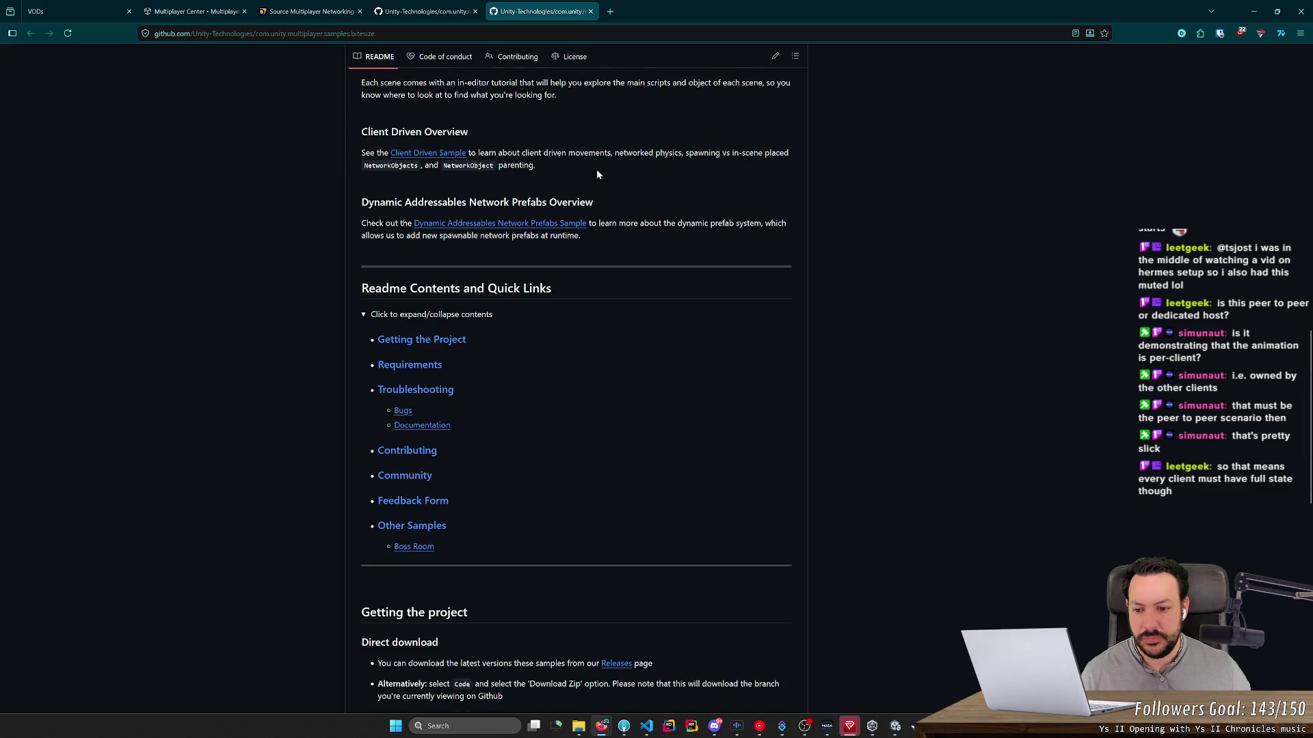
scroll(597, 174, "down", 3)
scroll(596, 174, "up", 5)
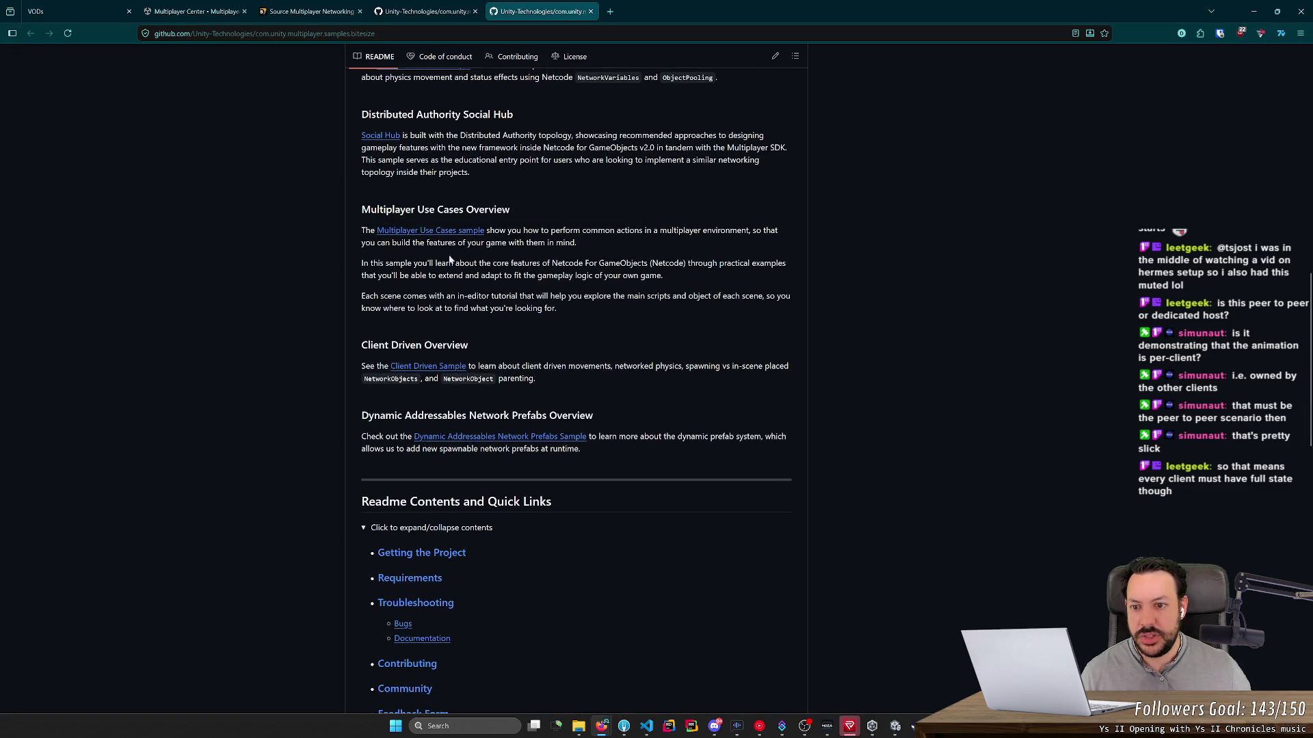
middle_click(407, 238)
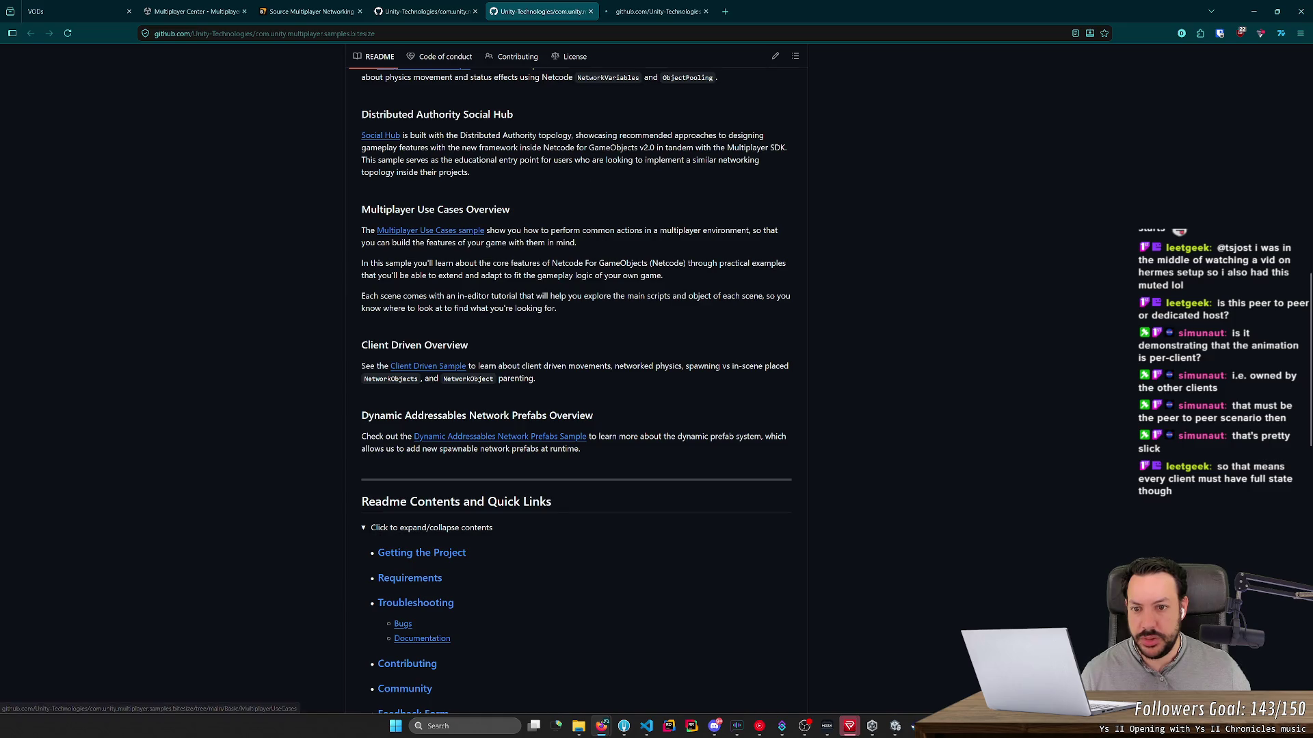
Step: Skim the Multiplayer Use Cases README and follow its Bitesize Samples GitHub Readme link
left_click(669, 4)
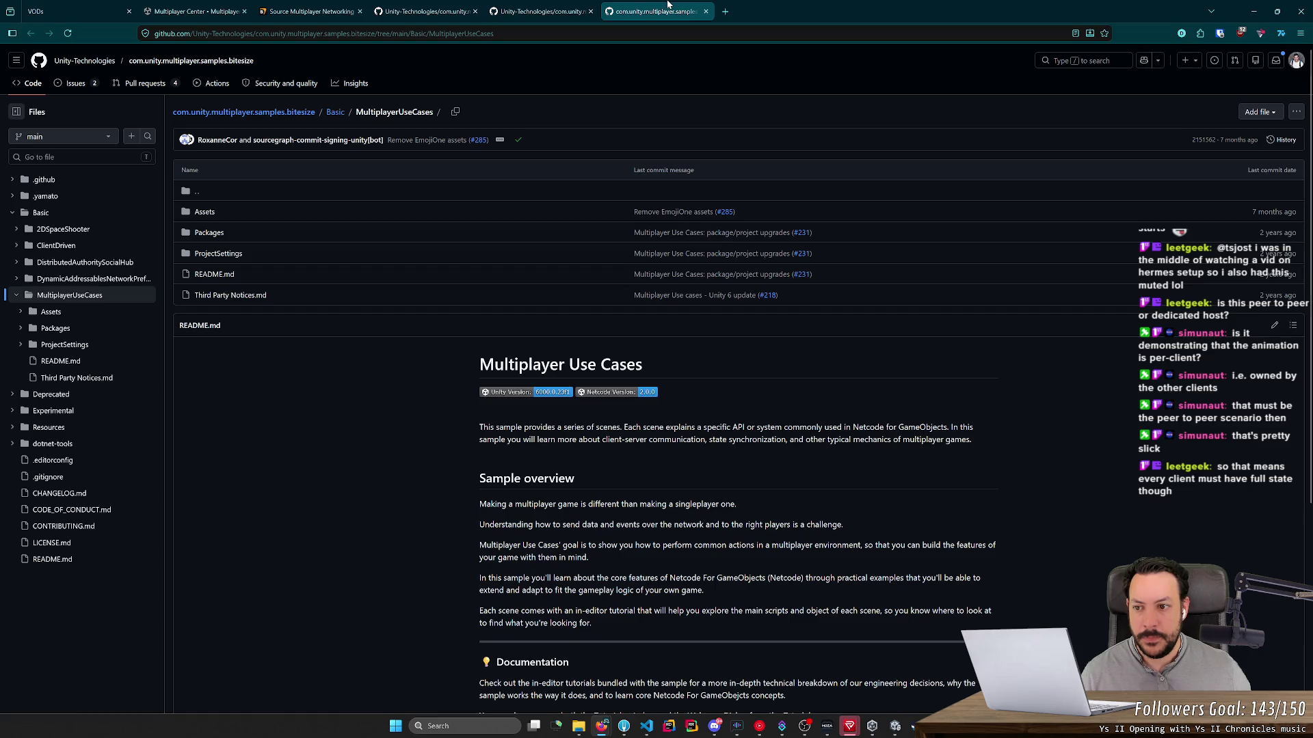
scroll(739, 383, "down", 5)
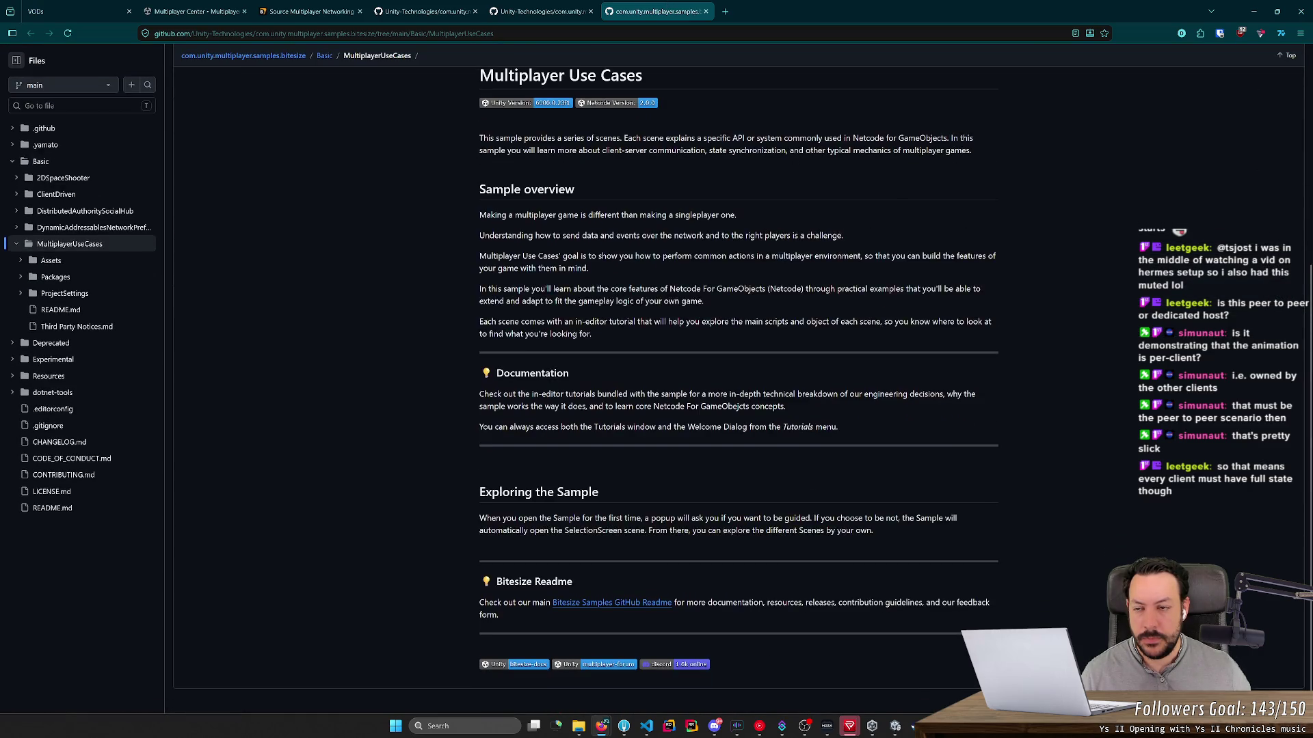
scroll(738, 382, "up", 3)
scroll(738, 383, "down", 3)
left_click(598, 603)
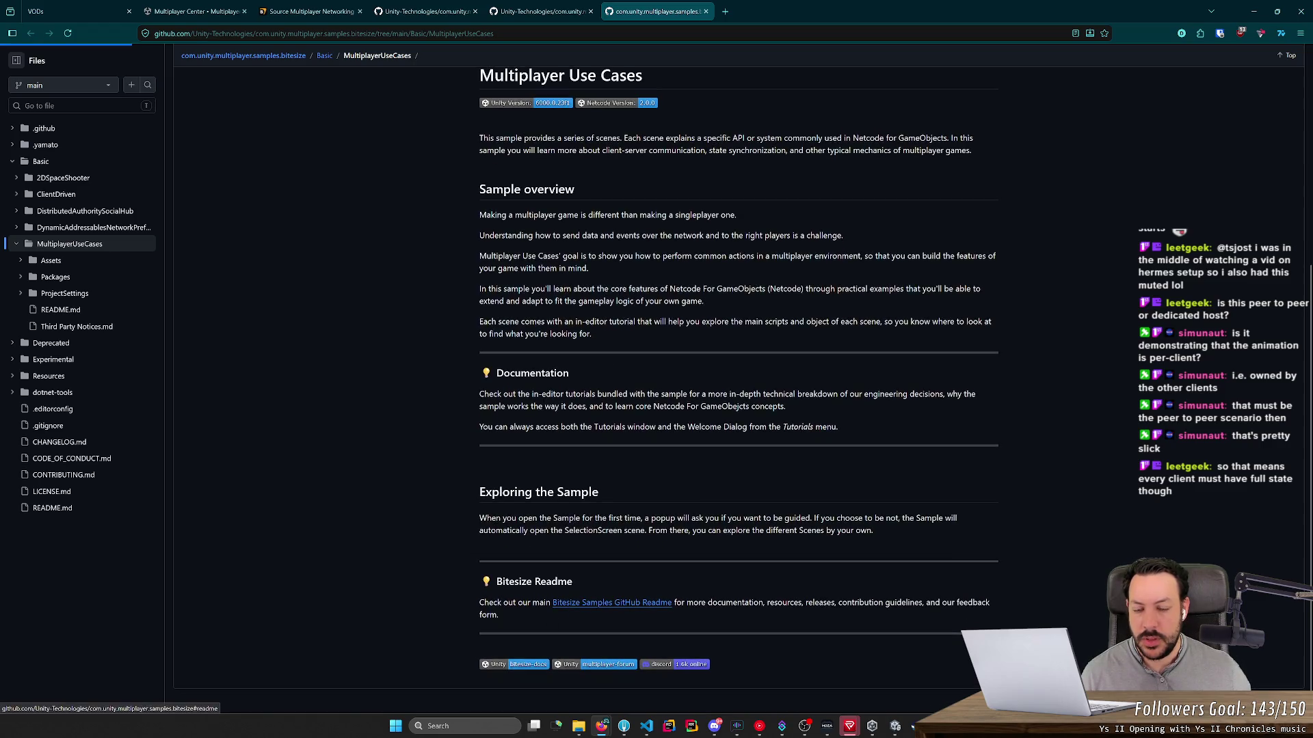
scroll(720, 268, "up", 5)
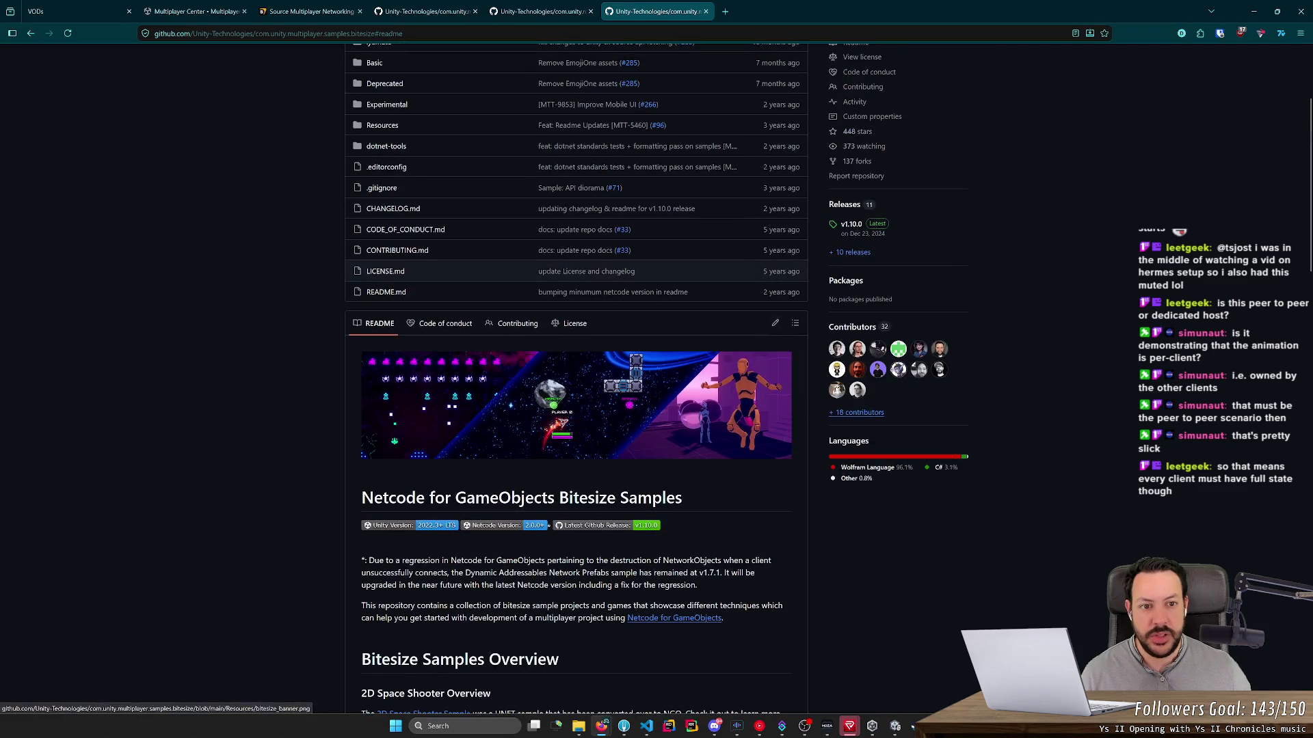
Step: Open the v1.10.0 release page and download its source code zip
left_click(858, 279)
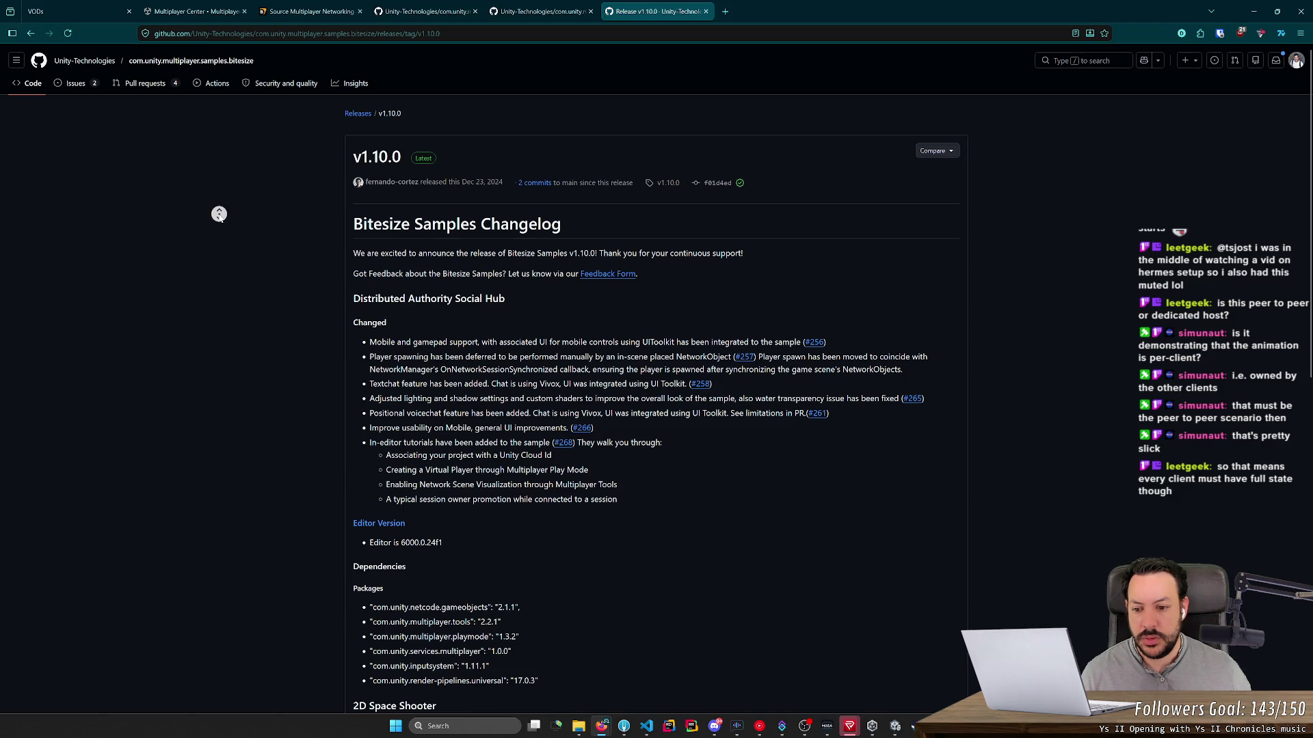
scroll(219, 214, "down", 6)
middle_click(247, 187)
scroll(247, 187, "down", 4)
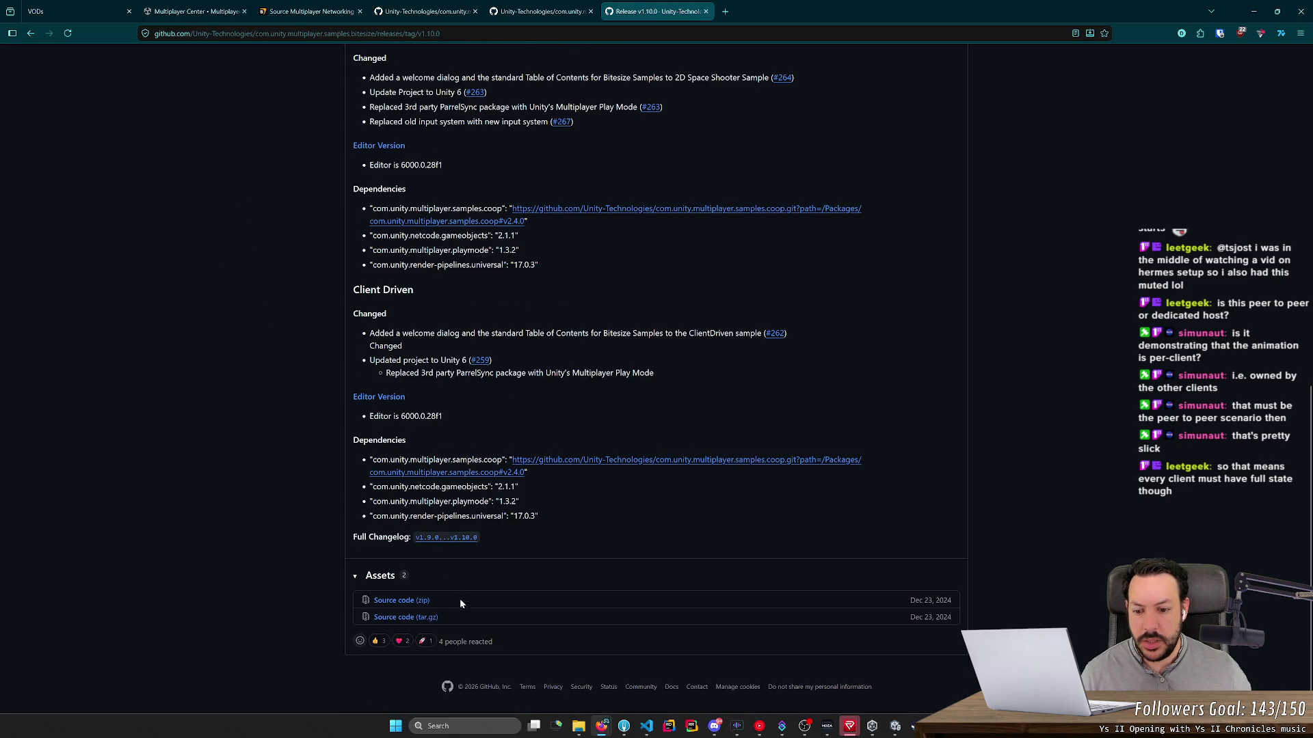
left_click(407, 601)
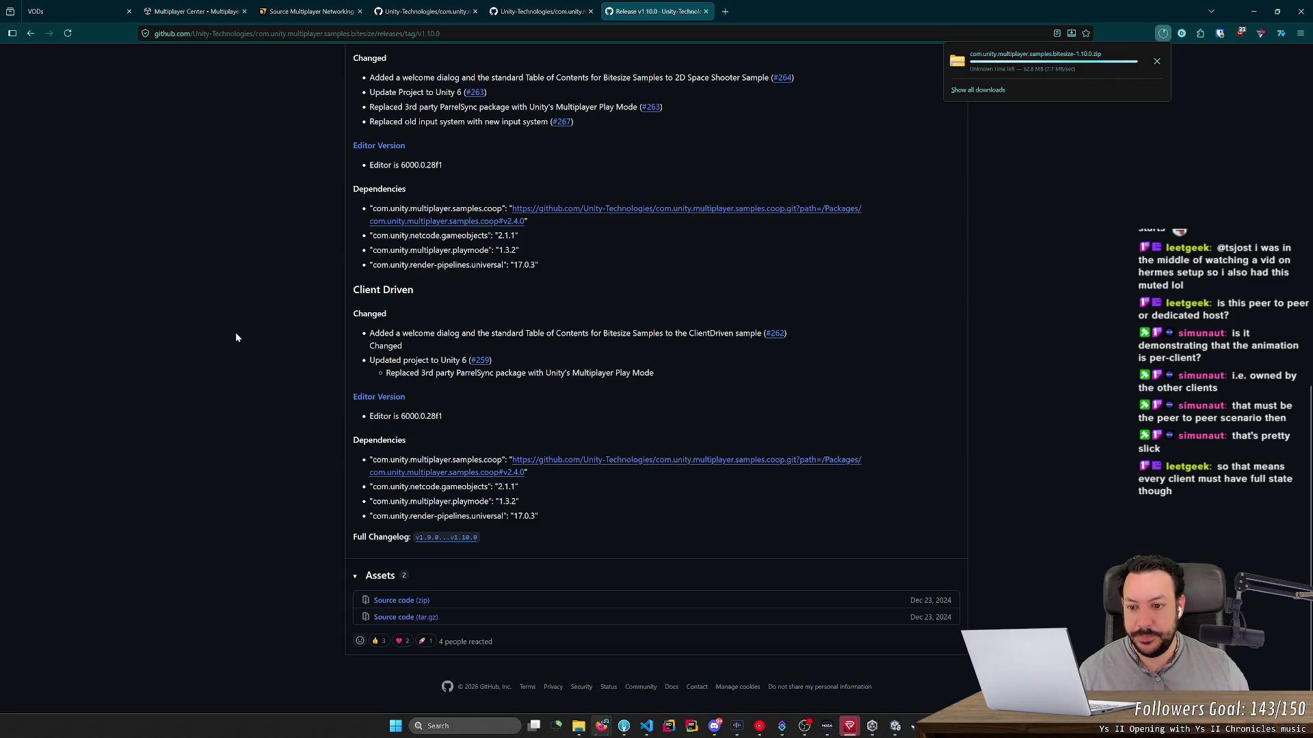
Step: Track the bitesize-1.10.0.zip download progress while scrolling through the release notes
middle_click(226, 282)
middle_click(247, 183)
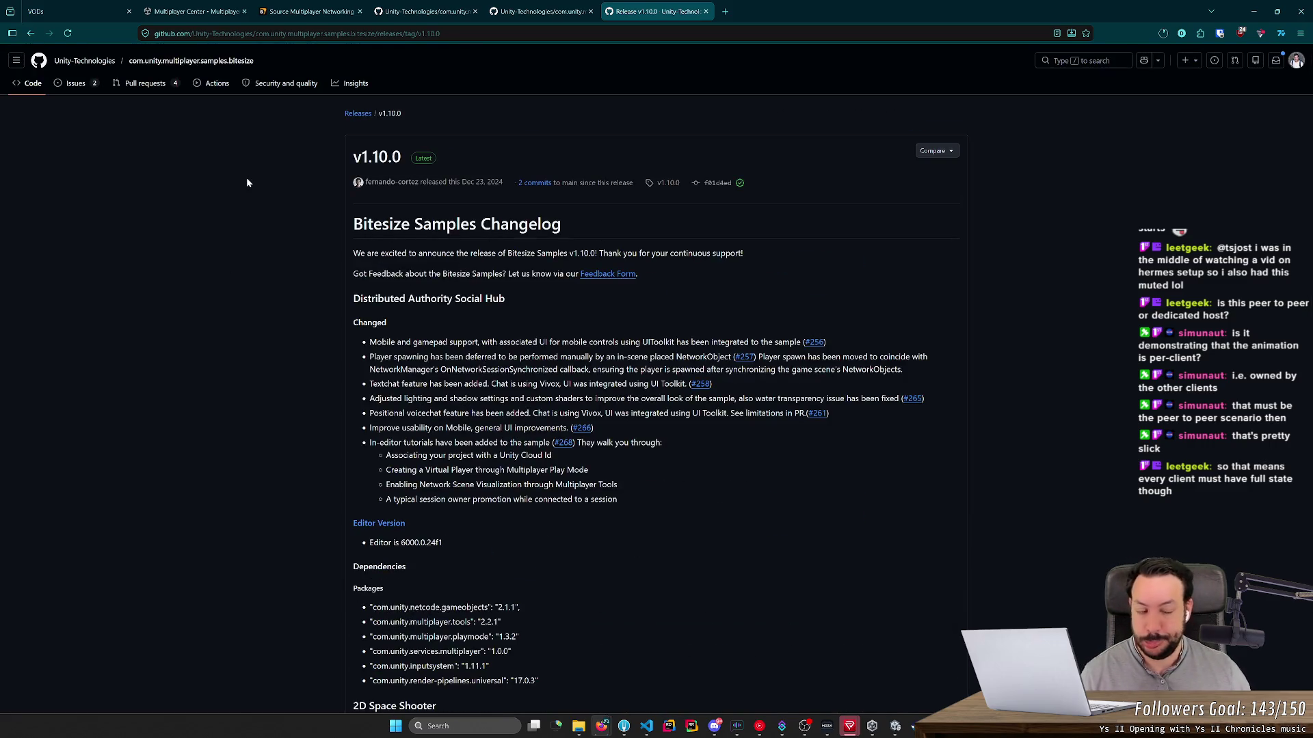
left_click(1163, 34)
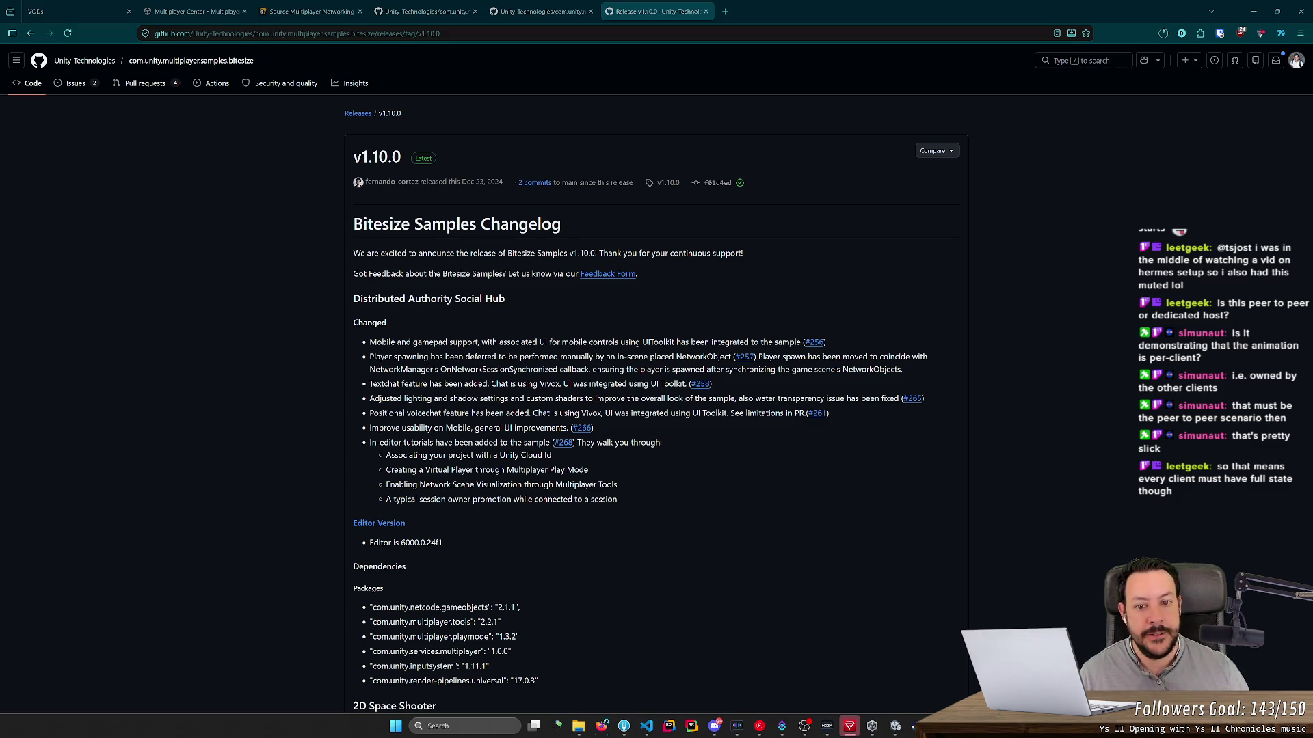
left_click(1163, 34)
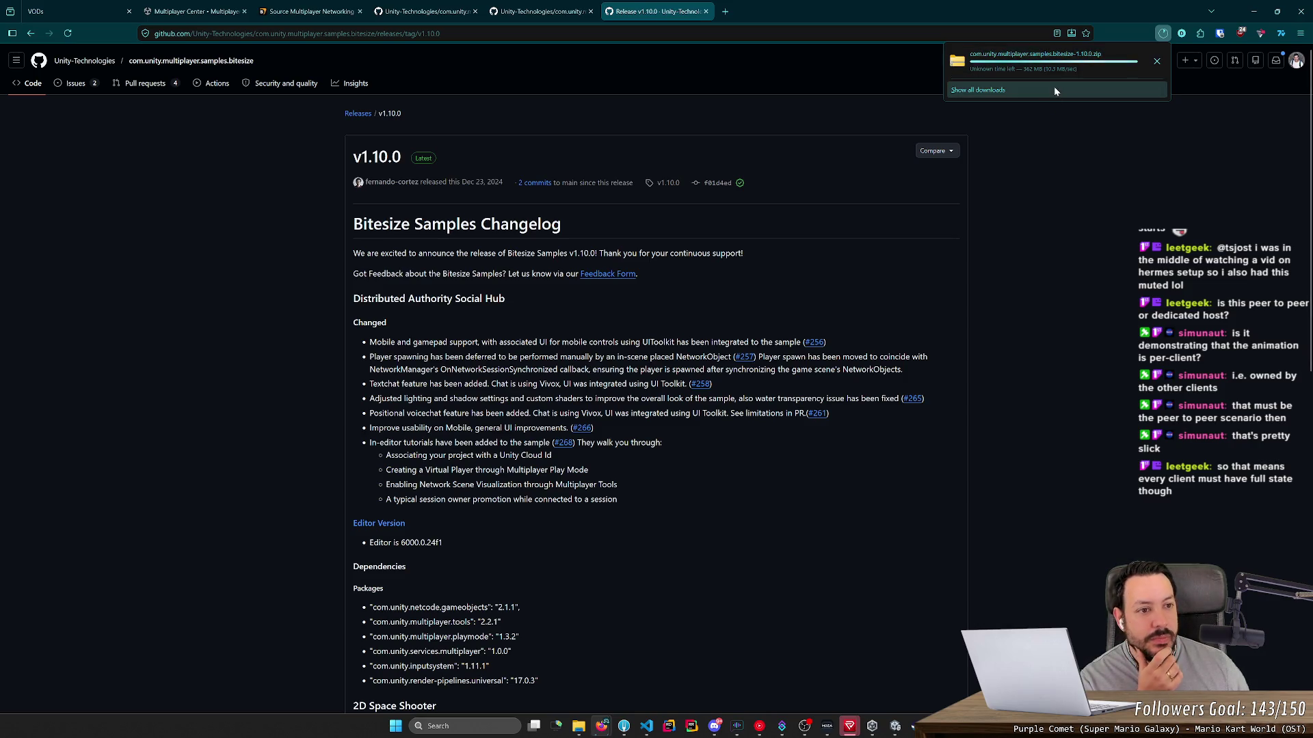
scroll(820, 278, "down", 5)
scroll(821, 283, "down", 5)
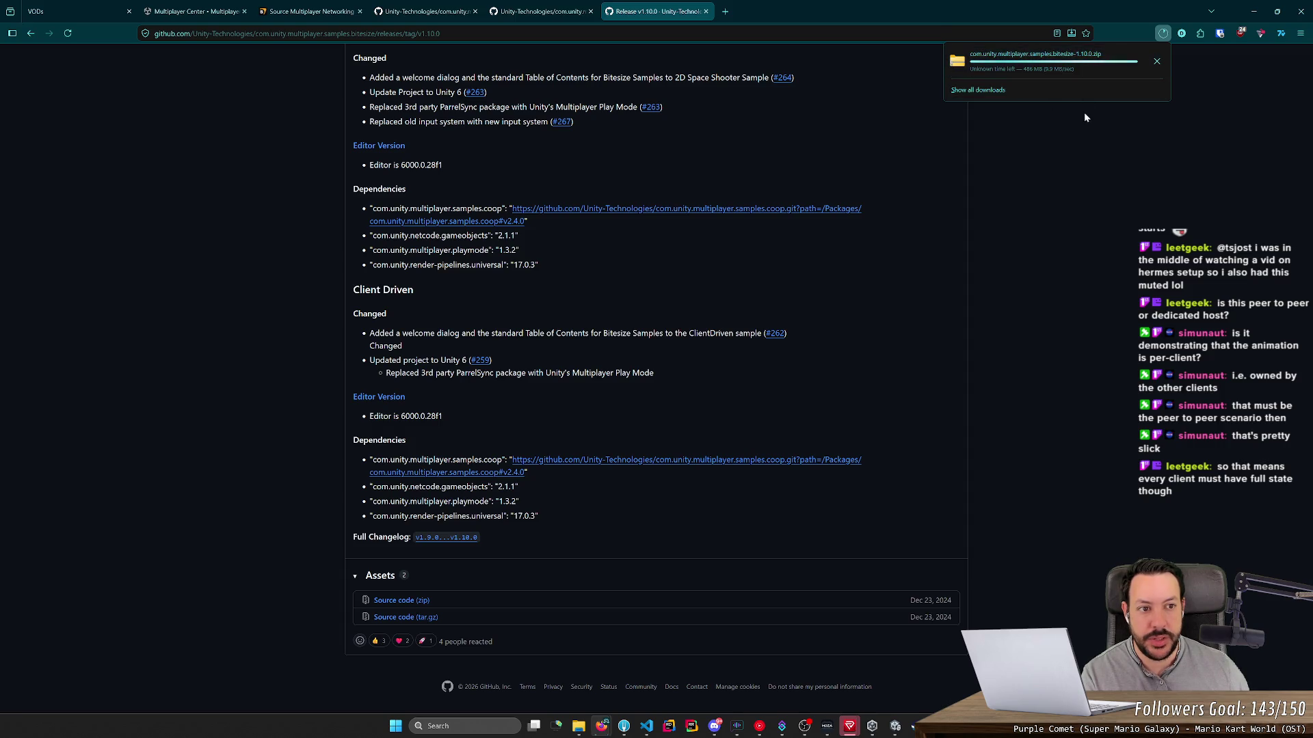
middle_click(1051, 297)
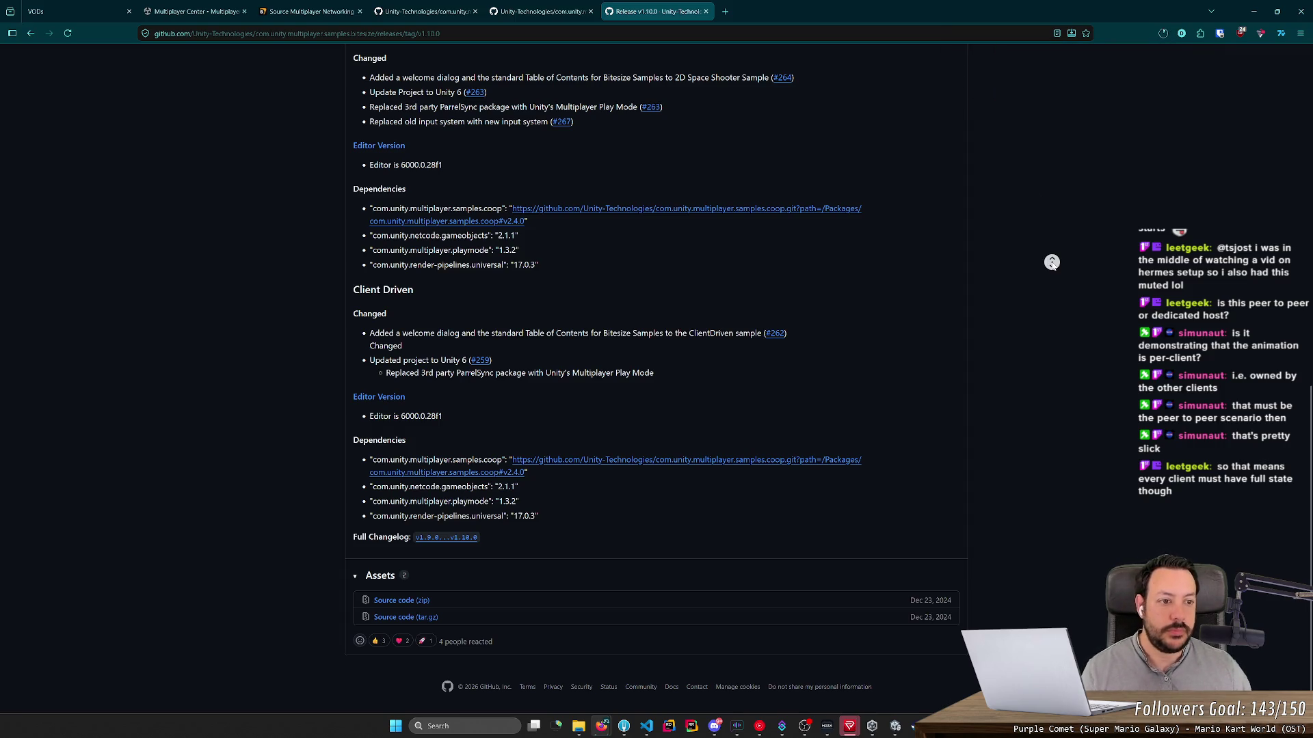
left_click(1164, 33)
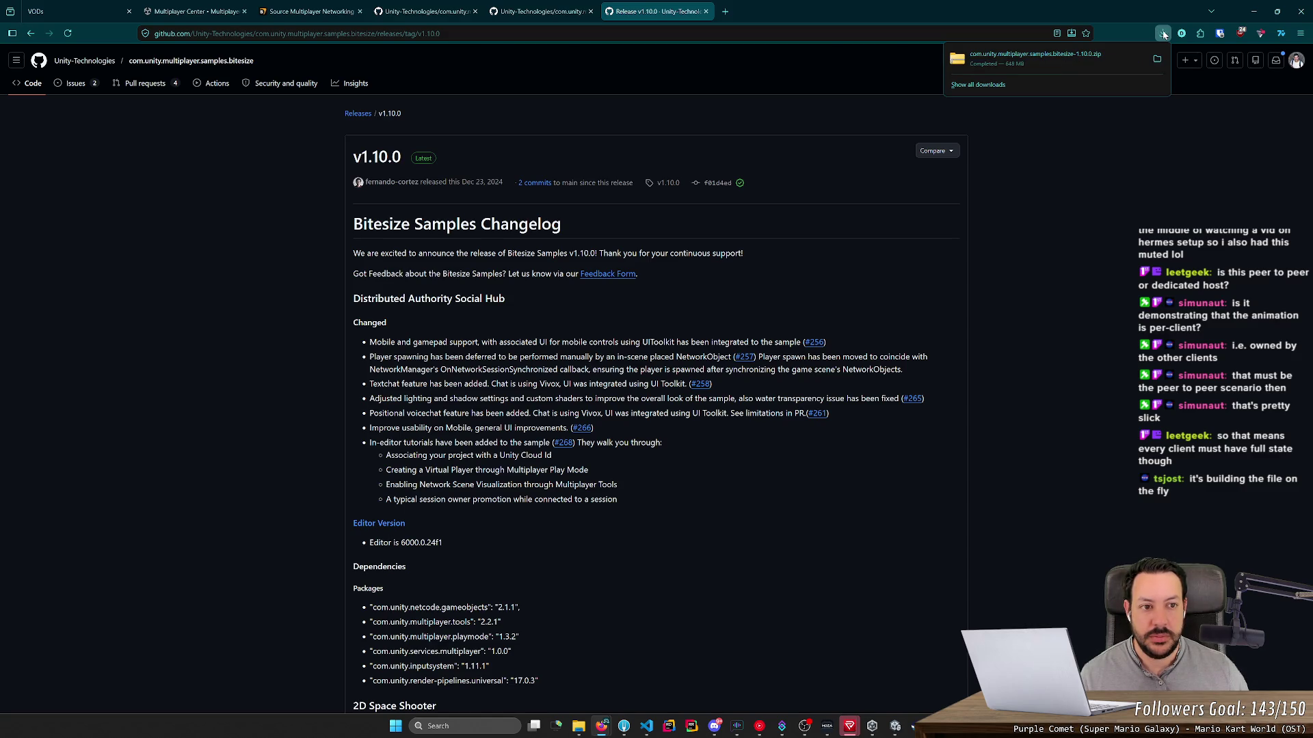
Step: Return to the bitesize repository page and reveal the finished 647 MB zip in Downloads
left_click(137, 63)
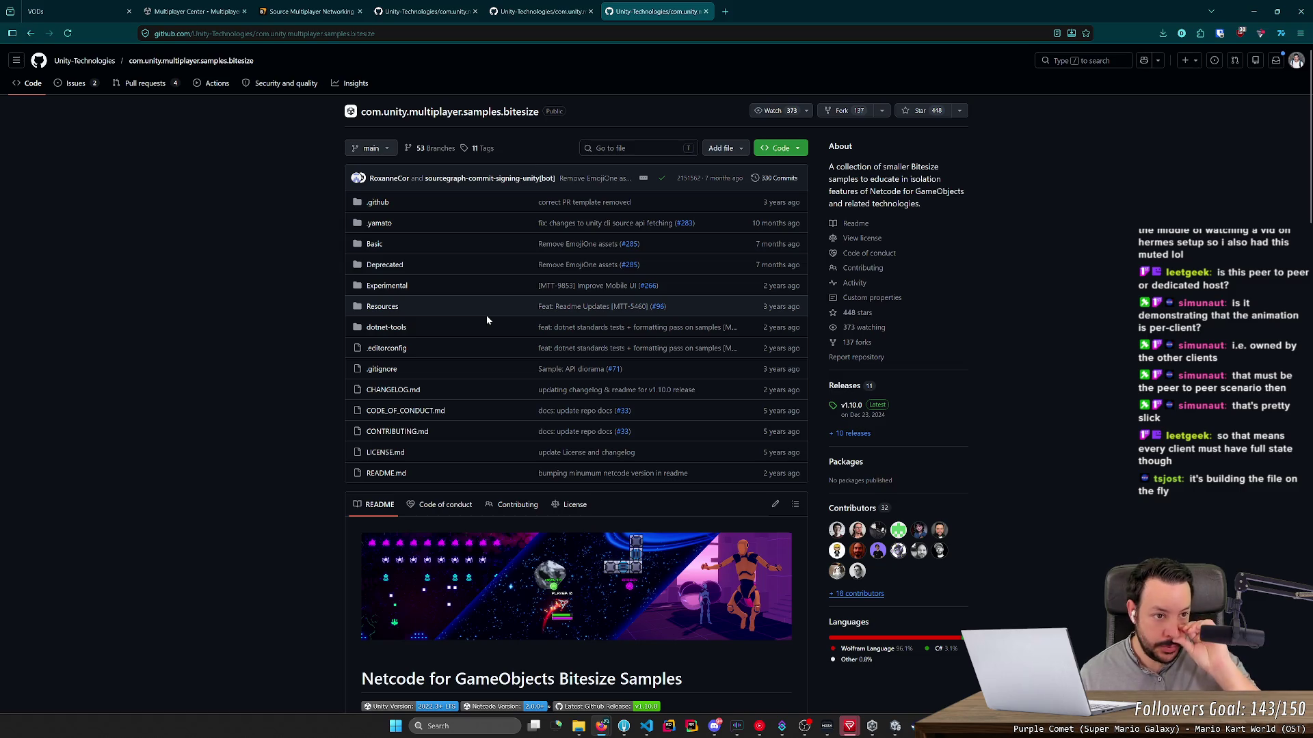
left_click(1161, 32)
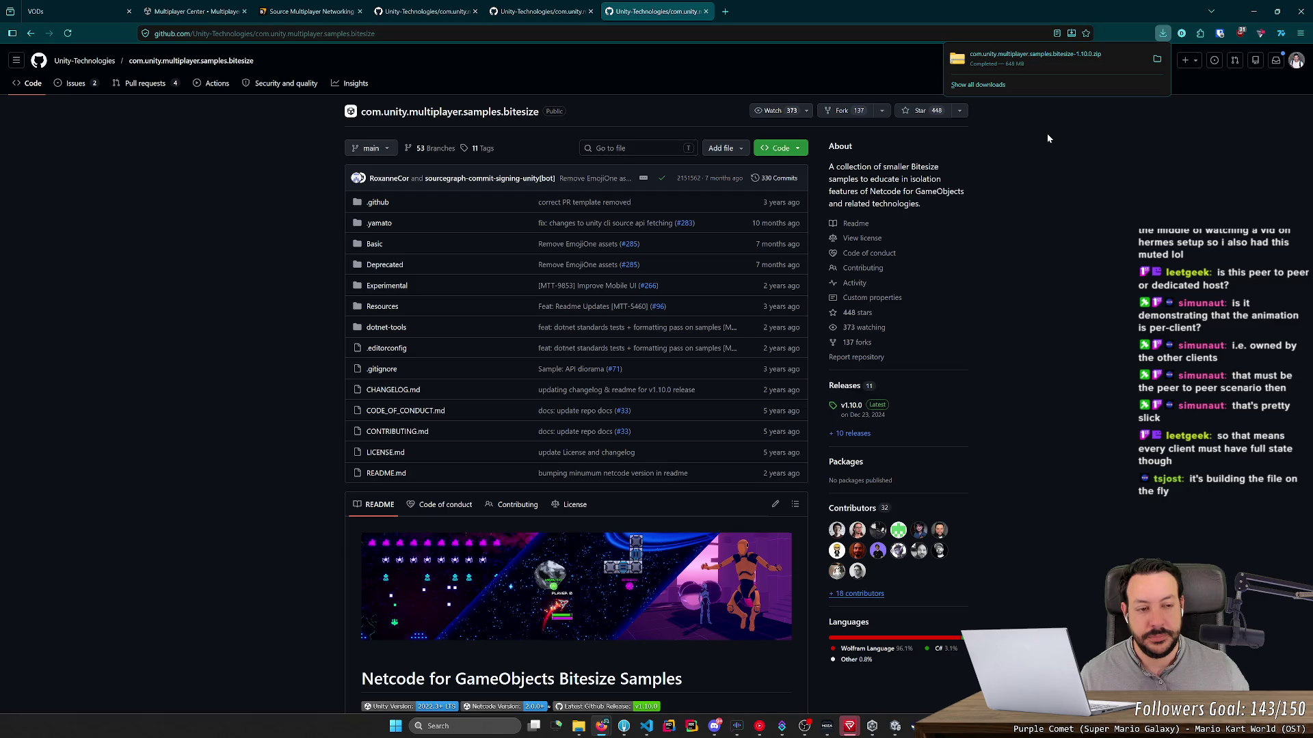
left_click(1158, 59)
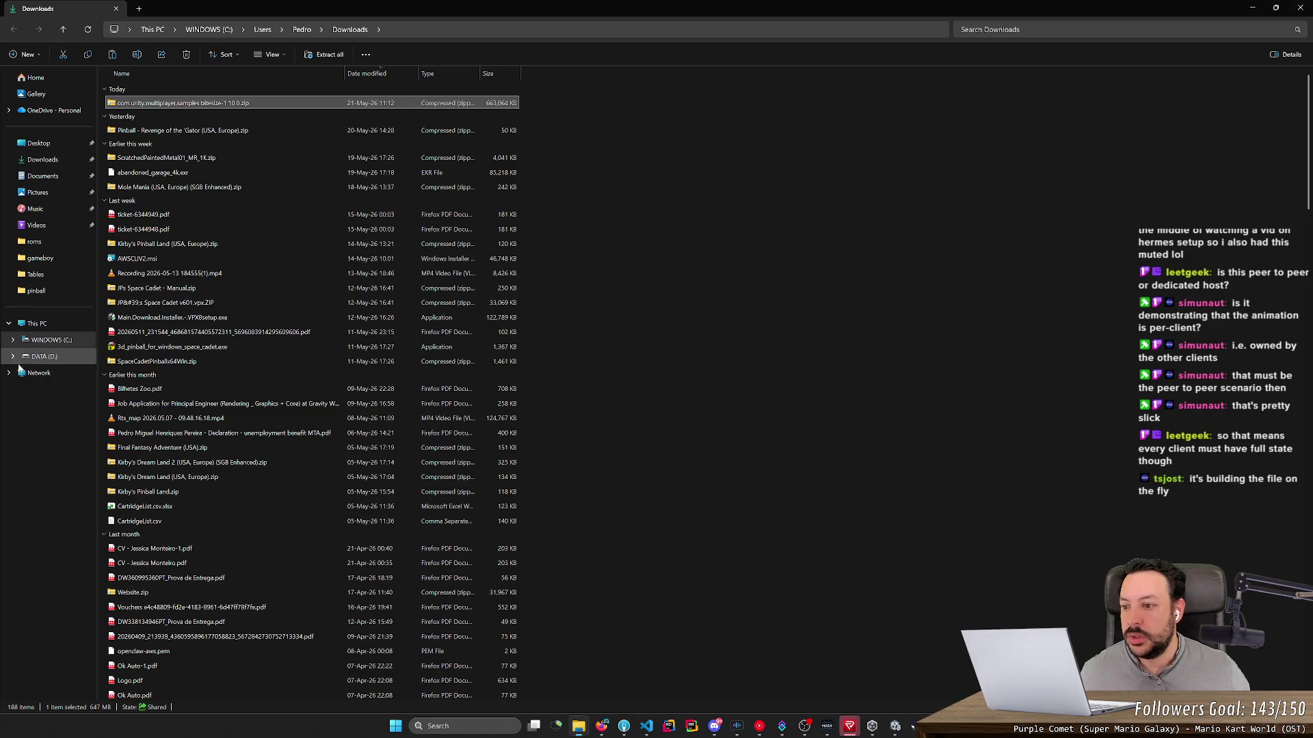
Step: Browse to the Code folder on DATA (D:), peeking into the Multiplayer Sample folder
left_click(45, 356)
double_click(206, 135)
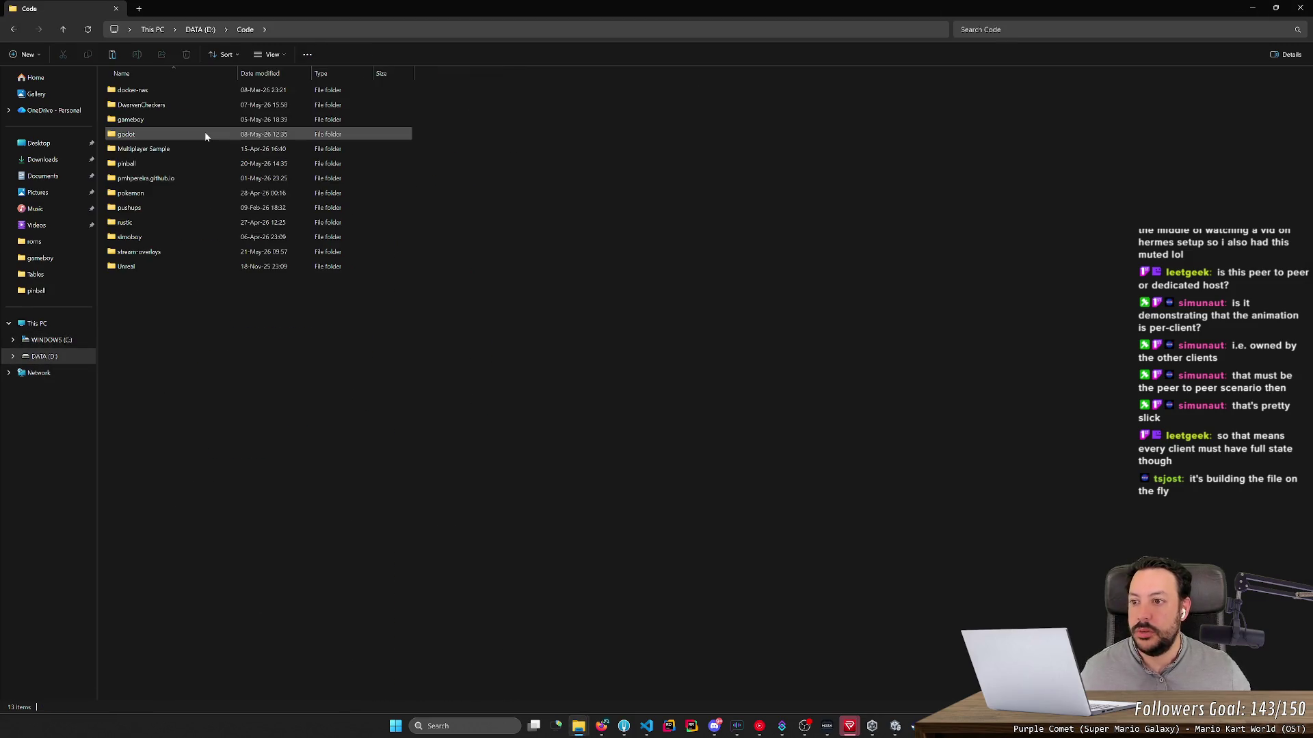
double_click(202, 144)
key("alt+Left")
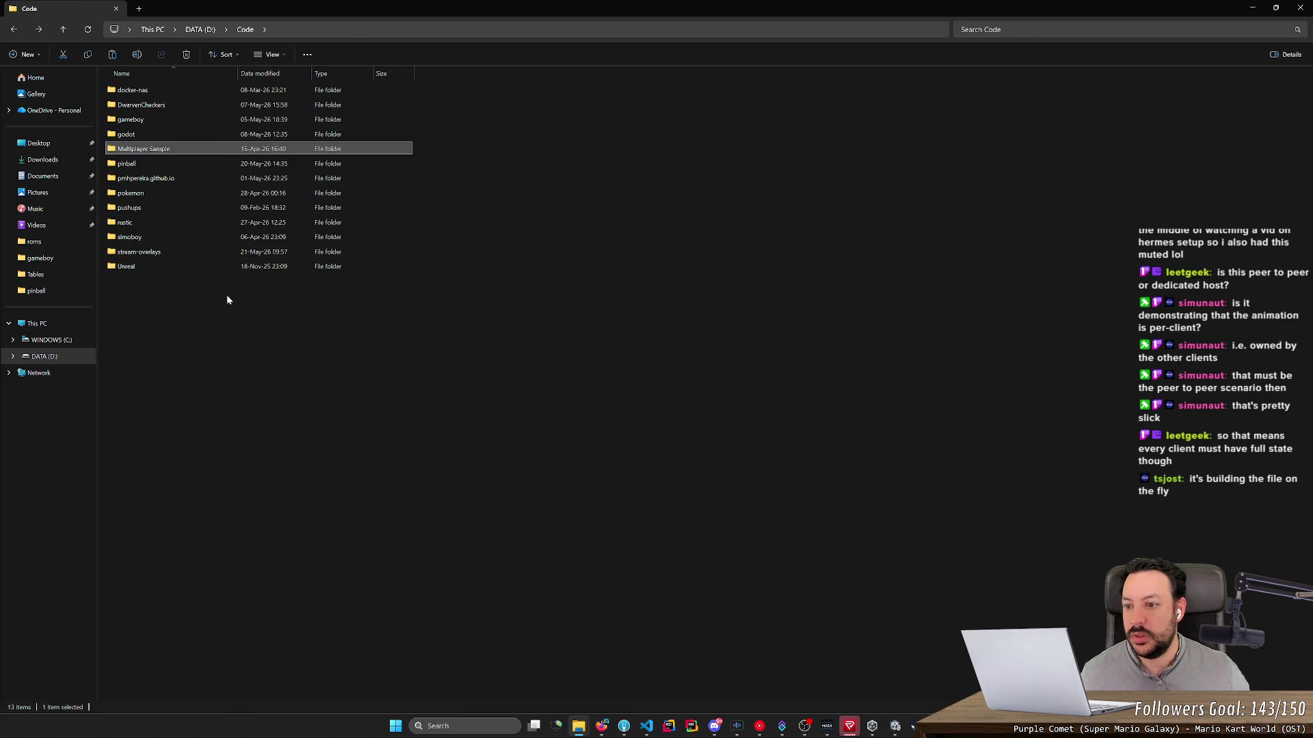
Step: Extract the bitesize zip into D:\Code and check the extraction progress
right_click(205, 283)
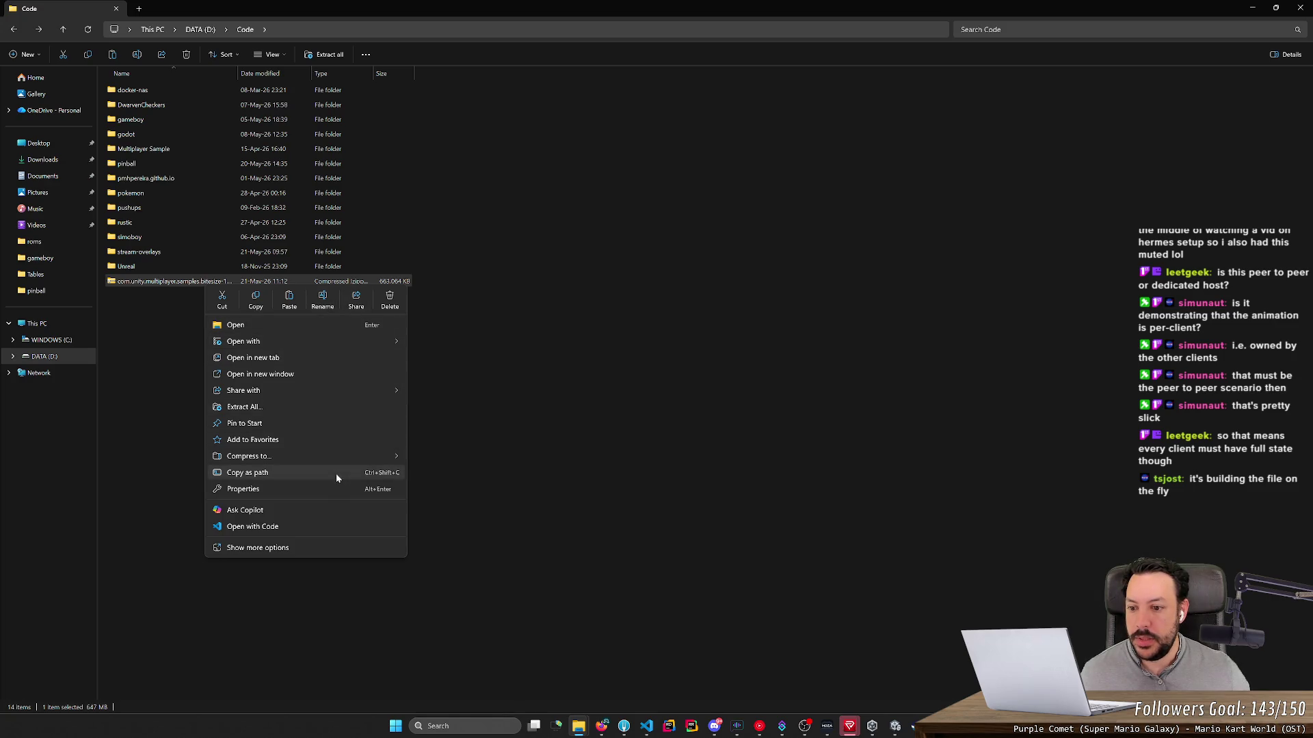
left_click(260, 406)
key("Return")
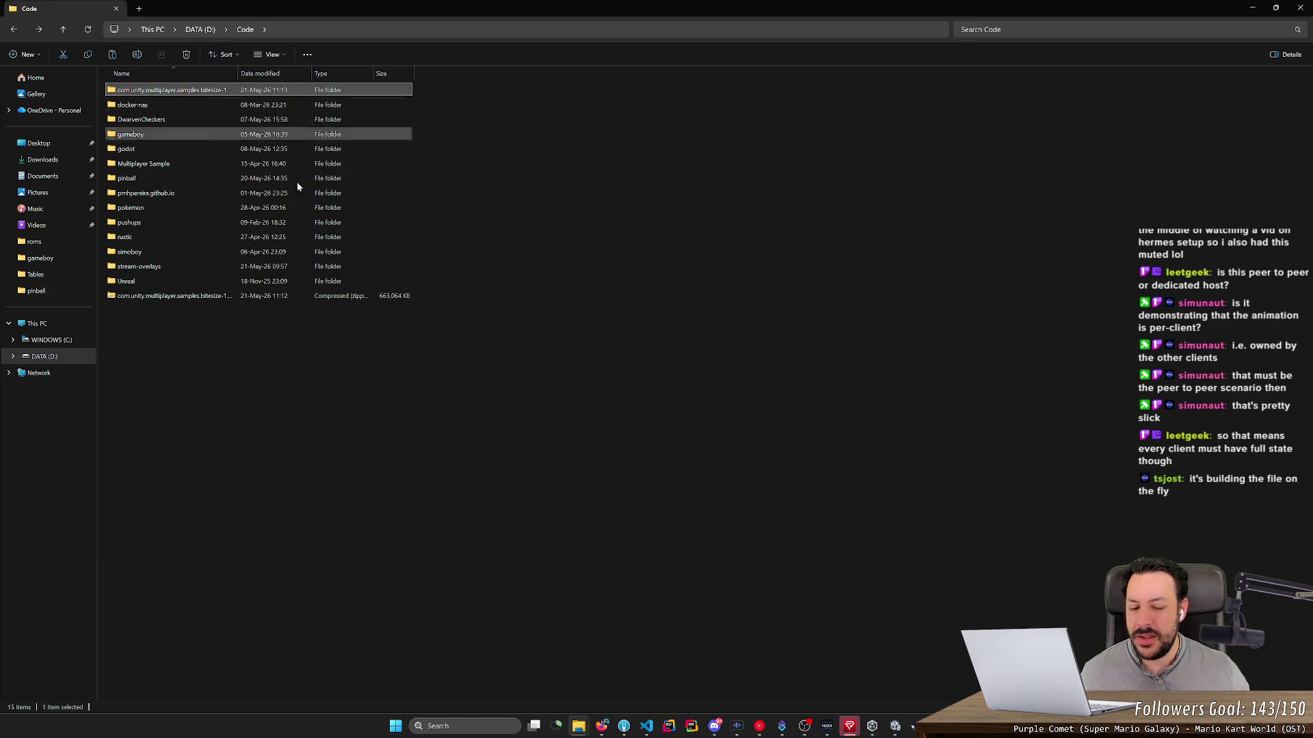
mouse_move(849, 726)
mouse_move(578, 726)
left_click(677, 673)
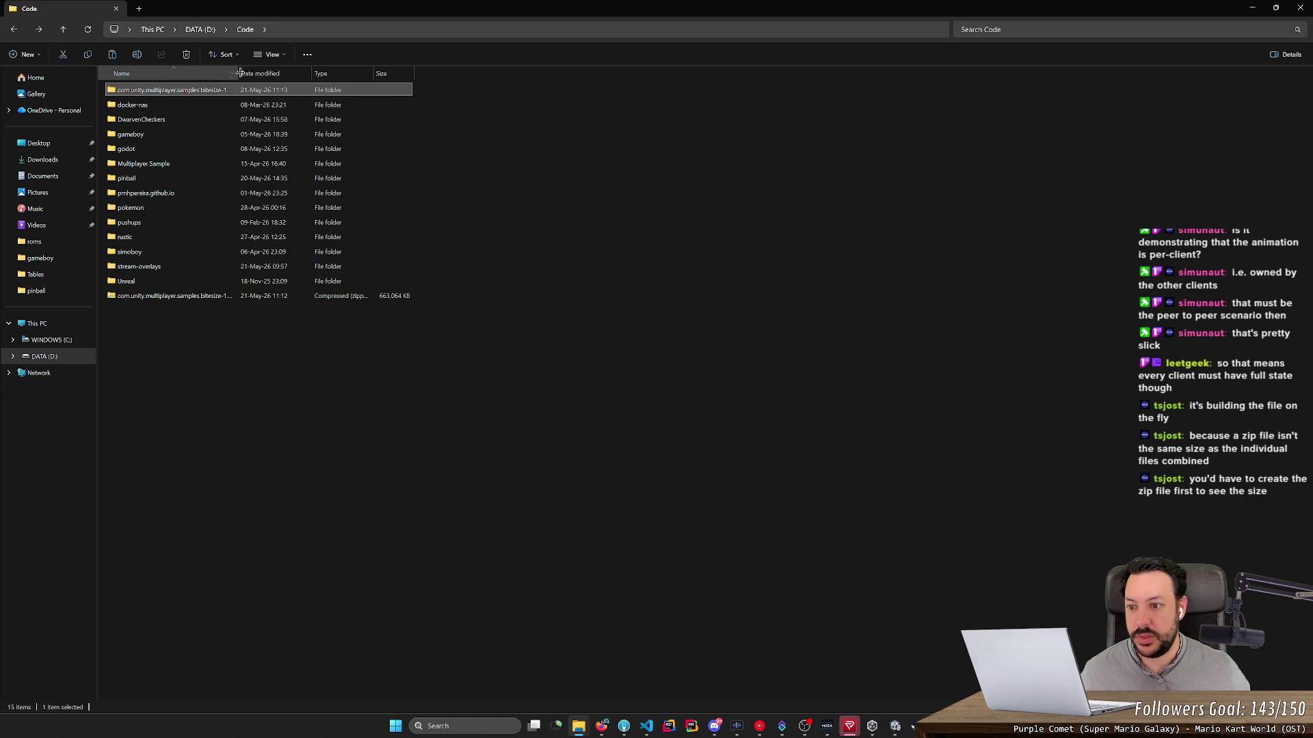
Step: Widen the Name column and check the extracted folder's Properties, showing 837 MB
left_click_drag(238, 73, 331, 73)
right_click(238, 92)
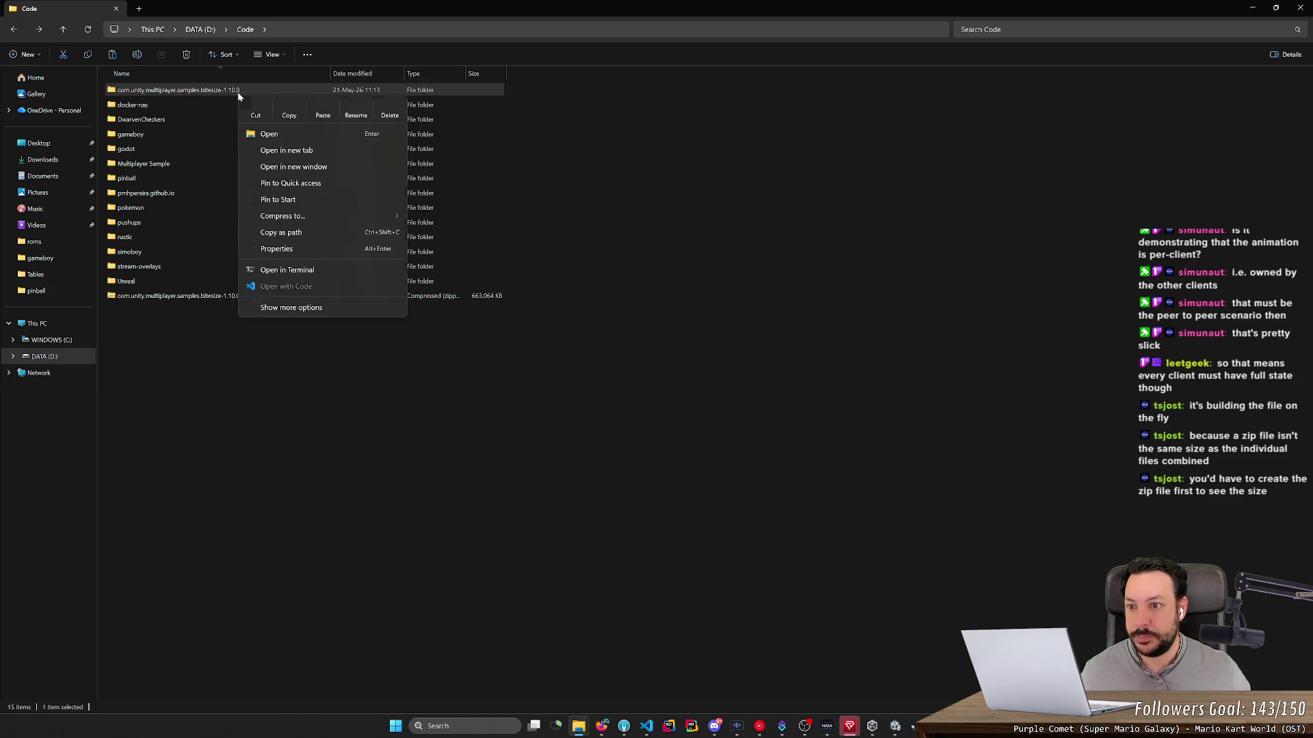
left_click(291, 307)
left_click(318, 415)
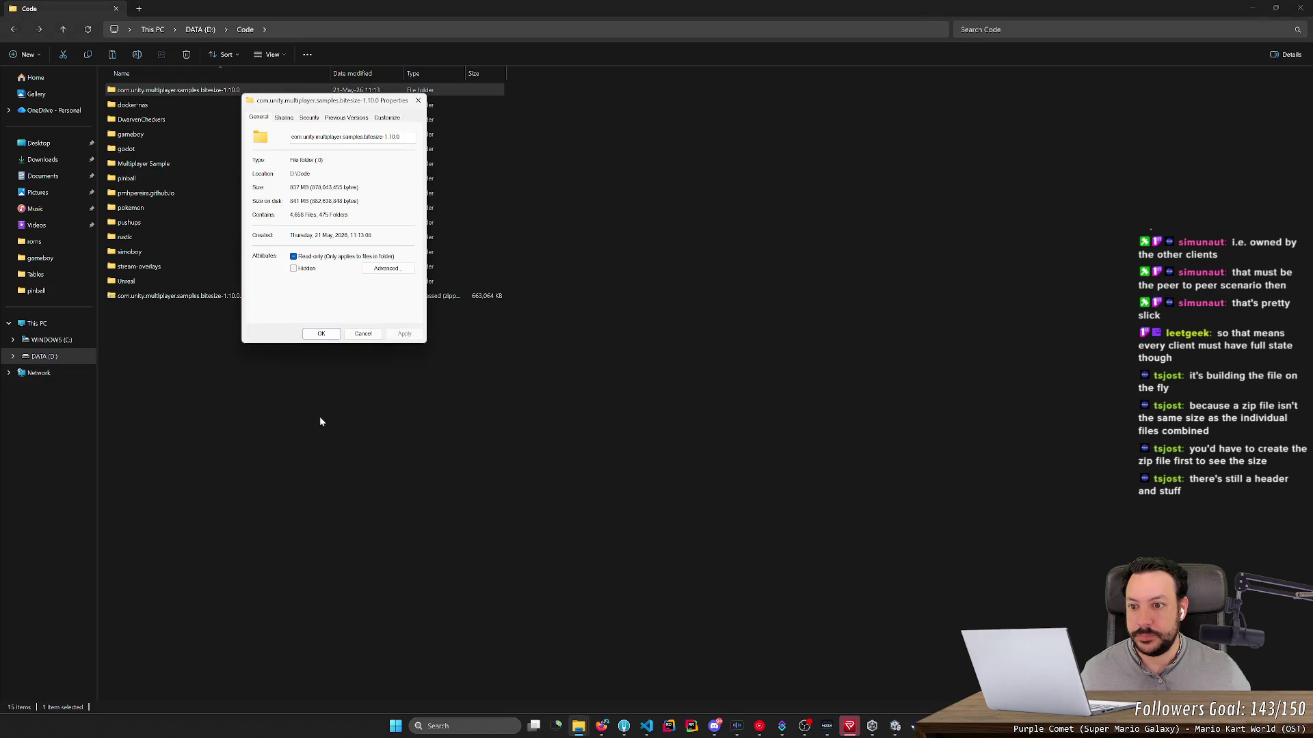
mouse_move(324, 102)
left_mouse_down()
mouse_move(627, 247)
mouse_move(602, 208)
mouse_move(587, 209)
left_mouse_up()
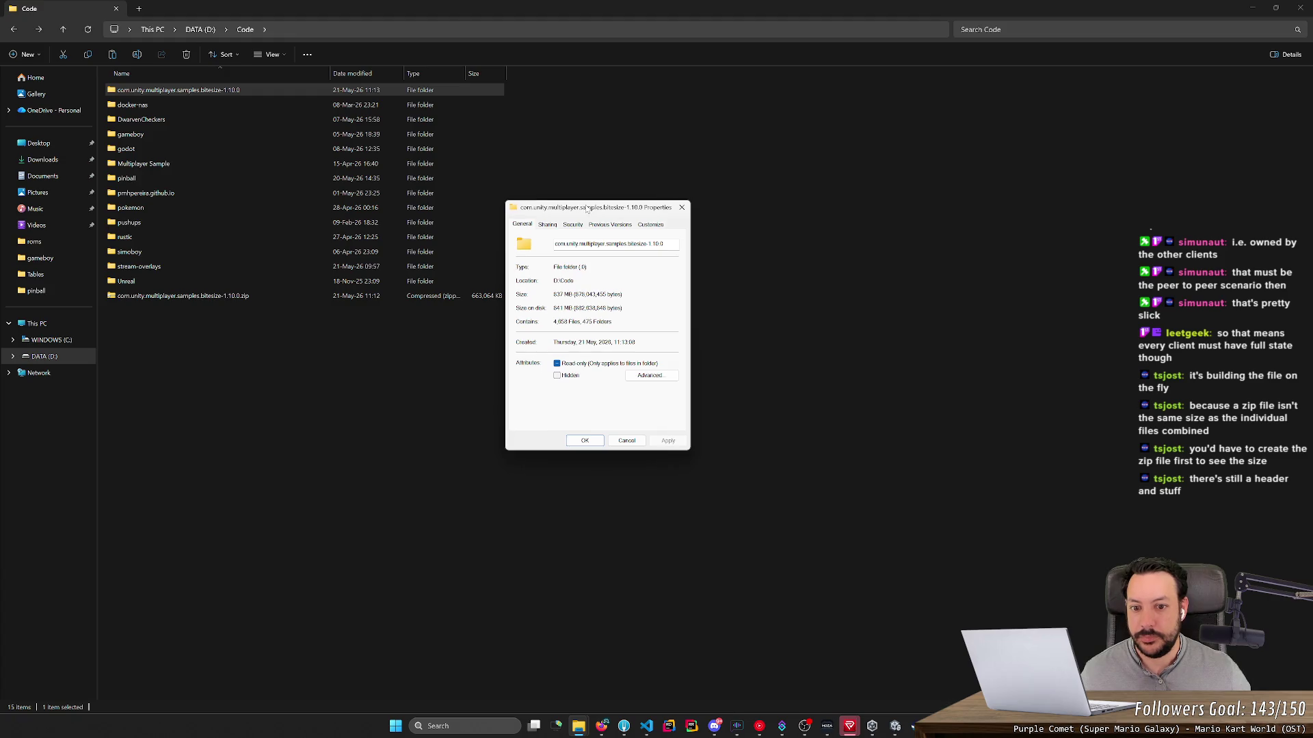
left_click(626, 440)
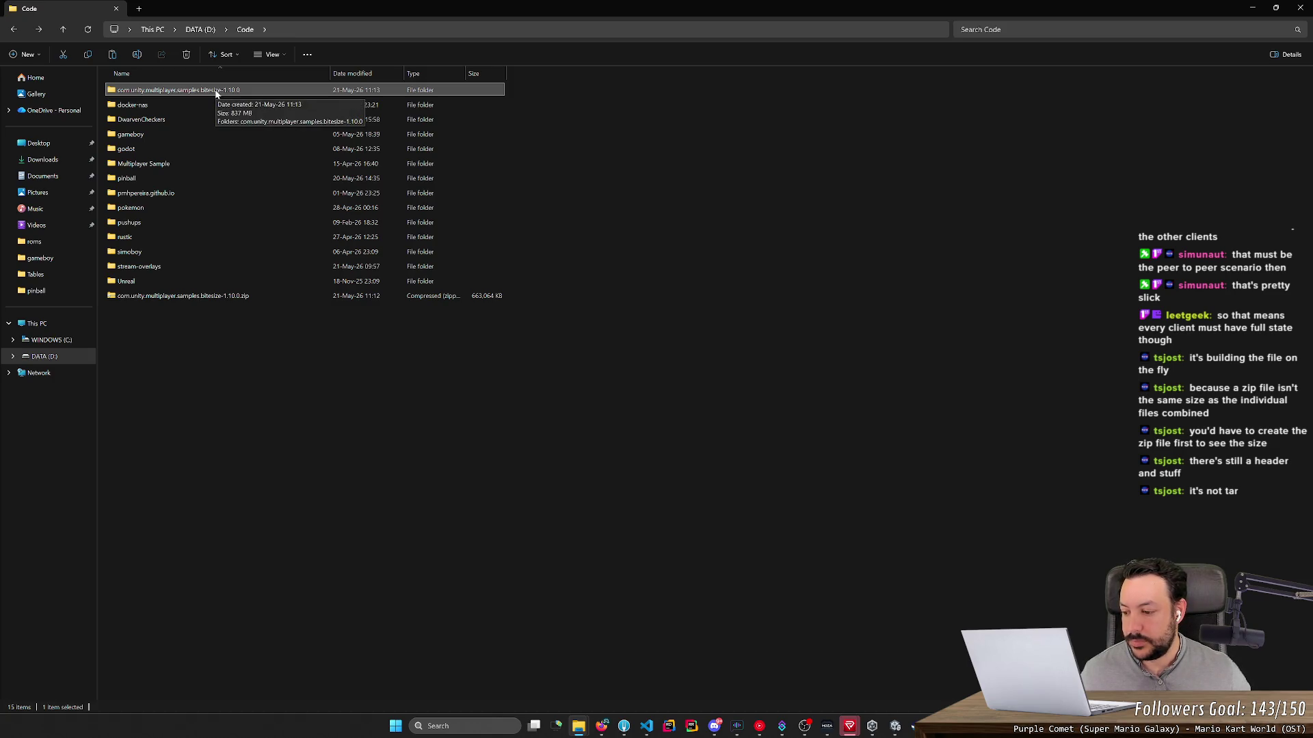
Step: Open the extracted folder and its nested bitesize-1.10.0 folder to show the project files
double_click(215, 91)
double_click(215, 90)
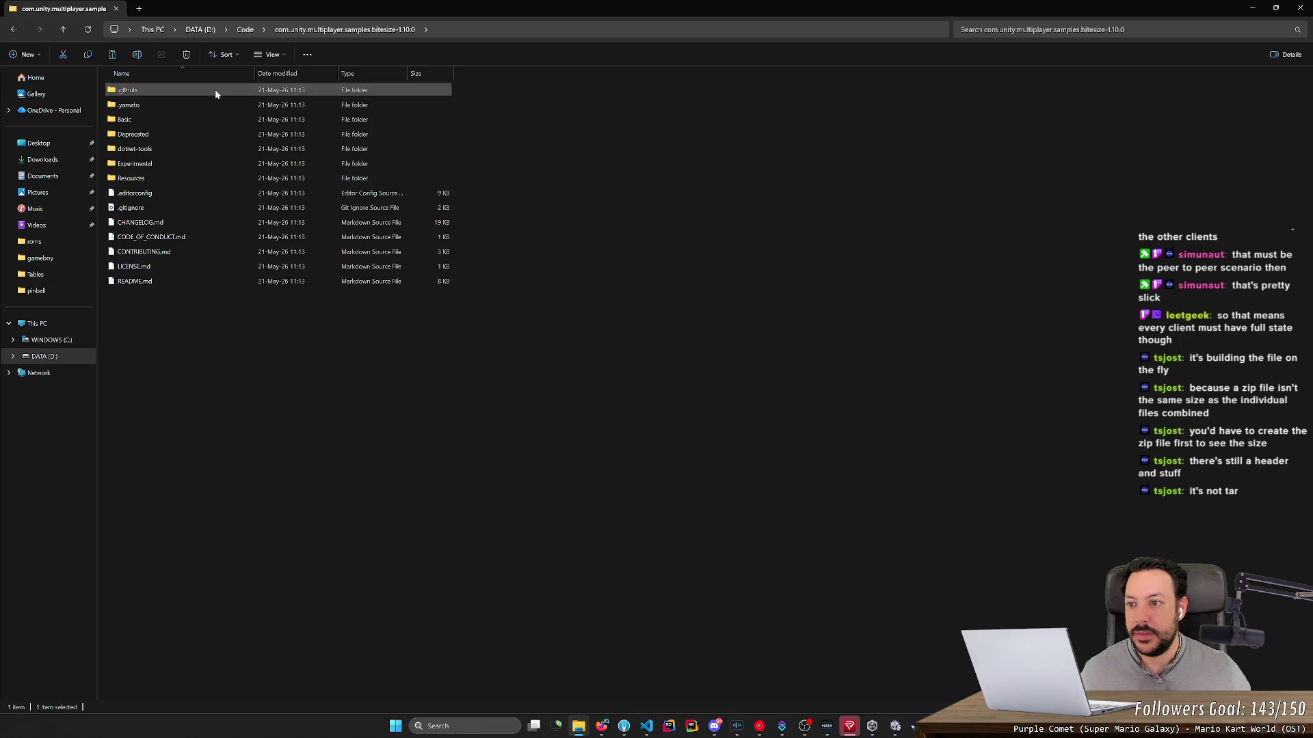
key("alt+Left")
key("alt+Right")
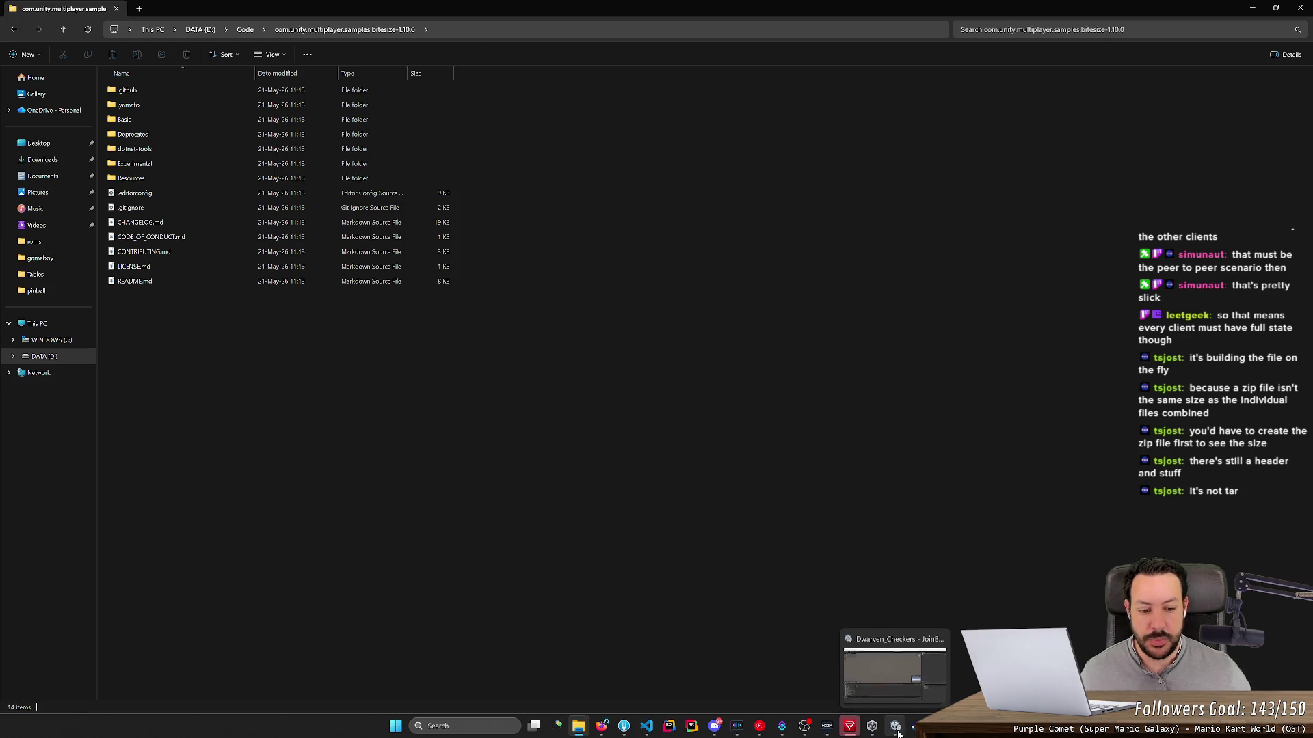
Step: Add the extracted bitesize folder to Unity Hub using Add project from disk
left_click(868, 732)
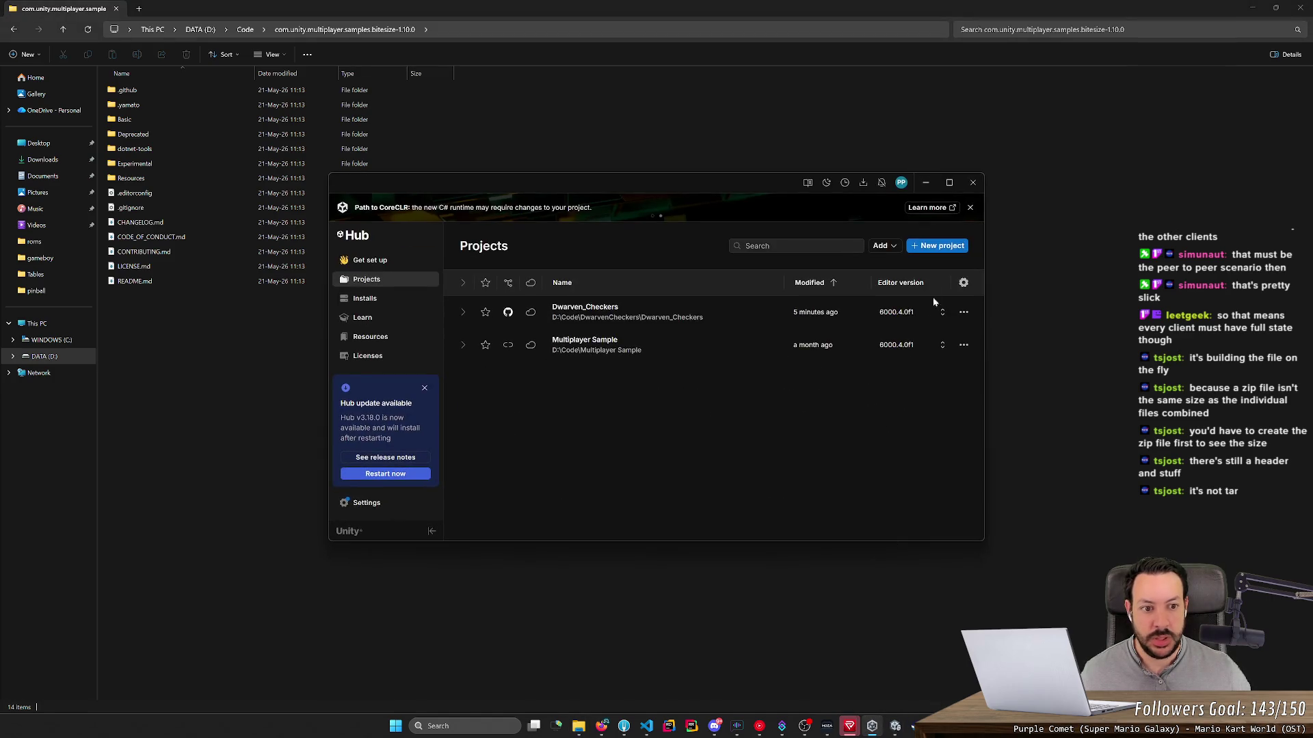
left_click(884, 247)
left_click(923, 266)
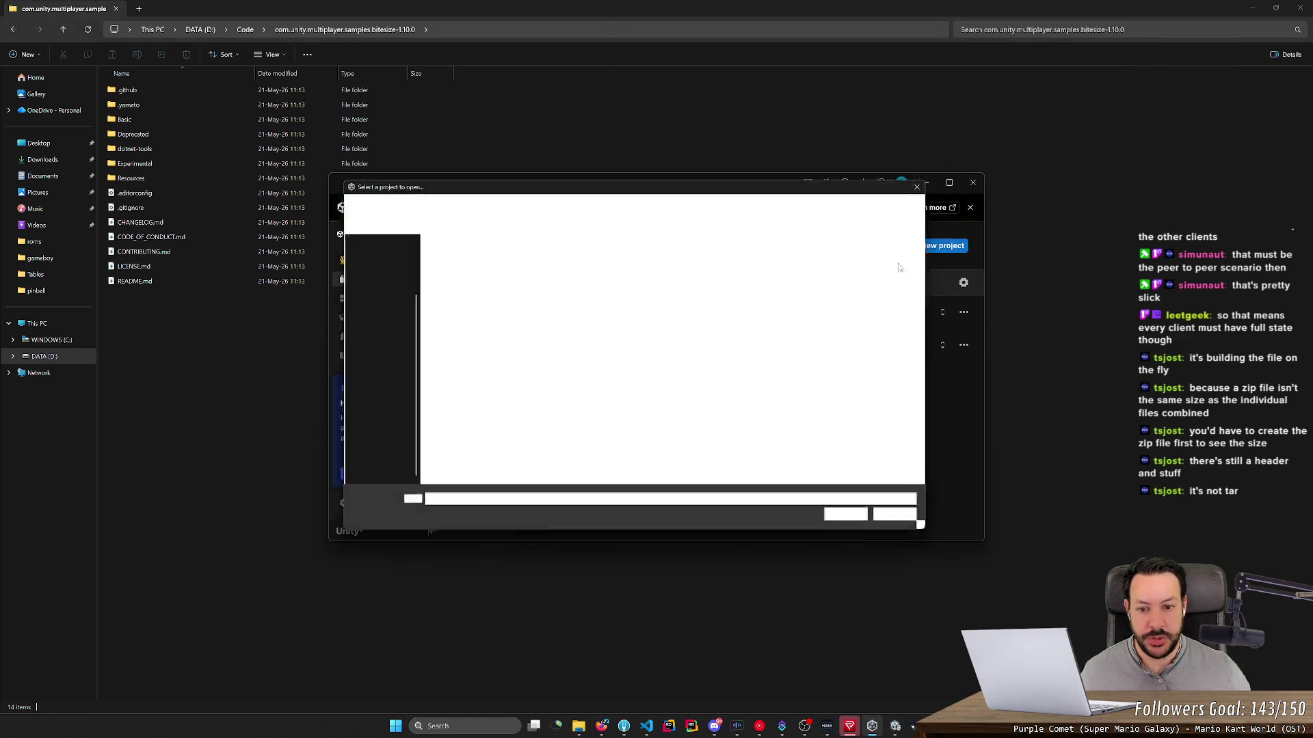
left_click(553, 254)
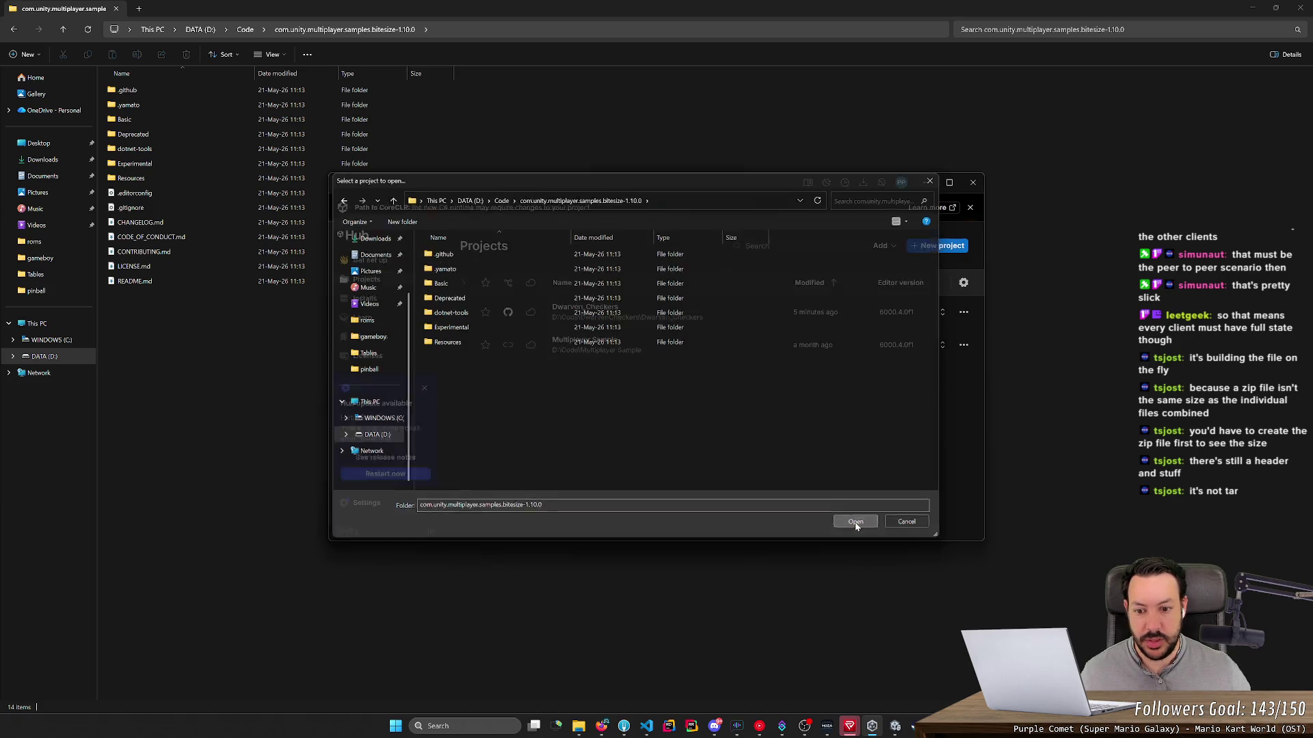
left_click(855, 523)
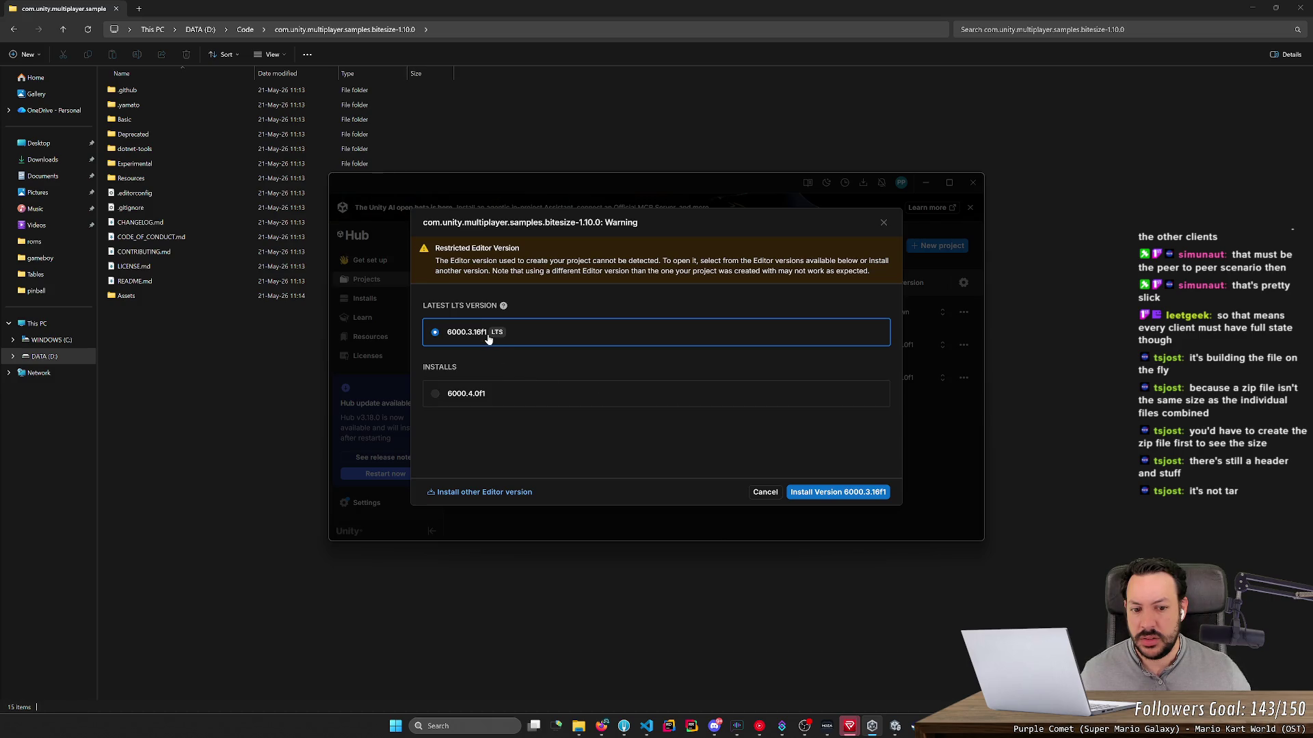
Step: Open the project with editor 6000.4.0f1, accepting the version change and upgrade
left_click(466, 396)
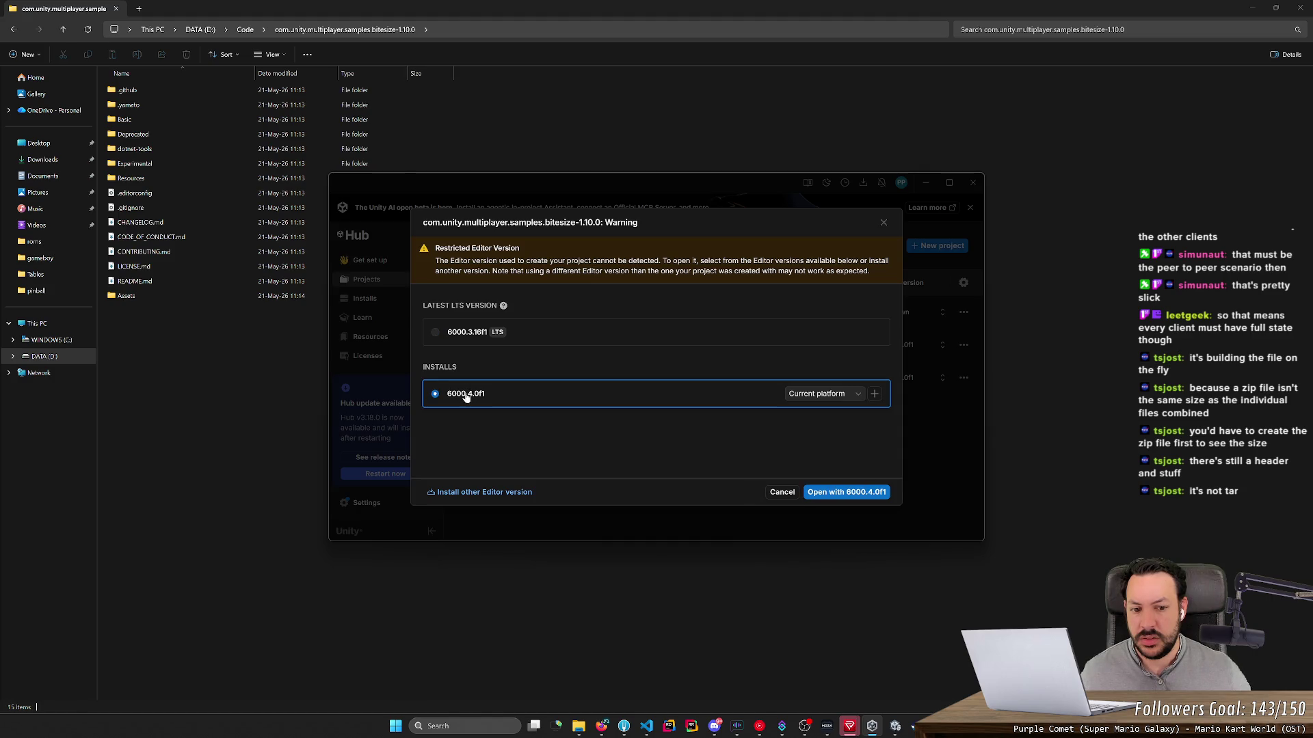
left_click(837, 393)
left_click(819, 413)
left_click(846, 493)
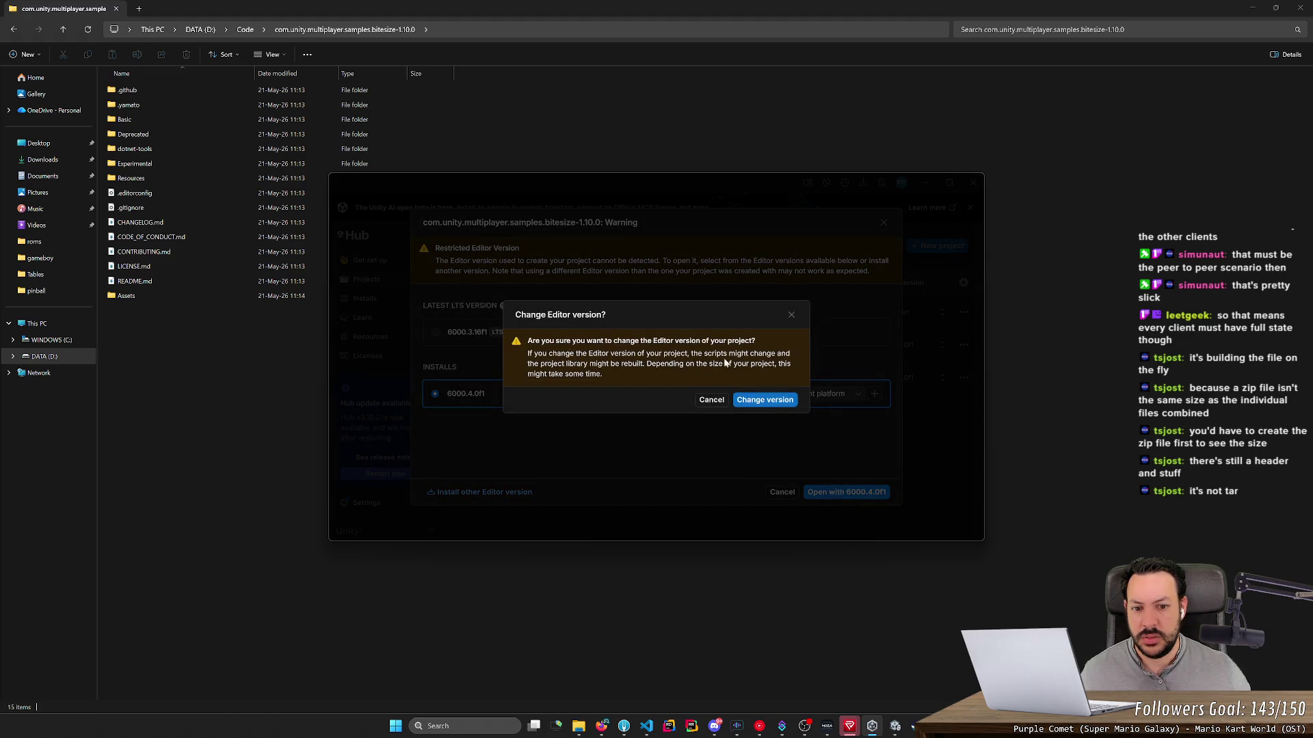
left_click(765, 403)
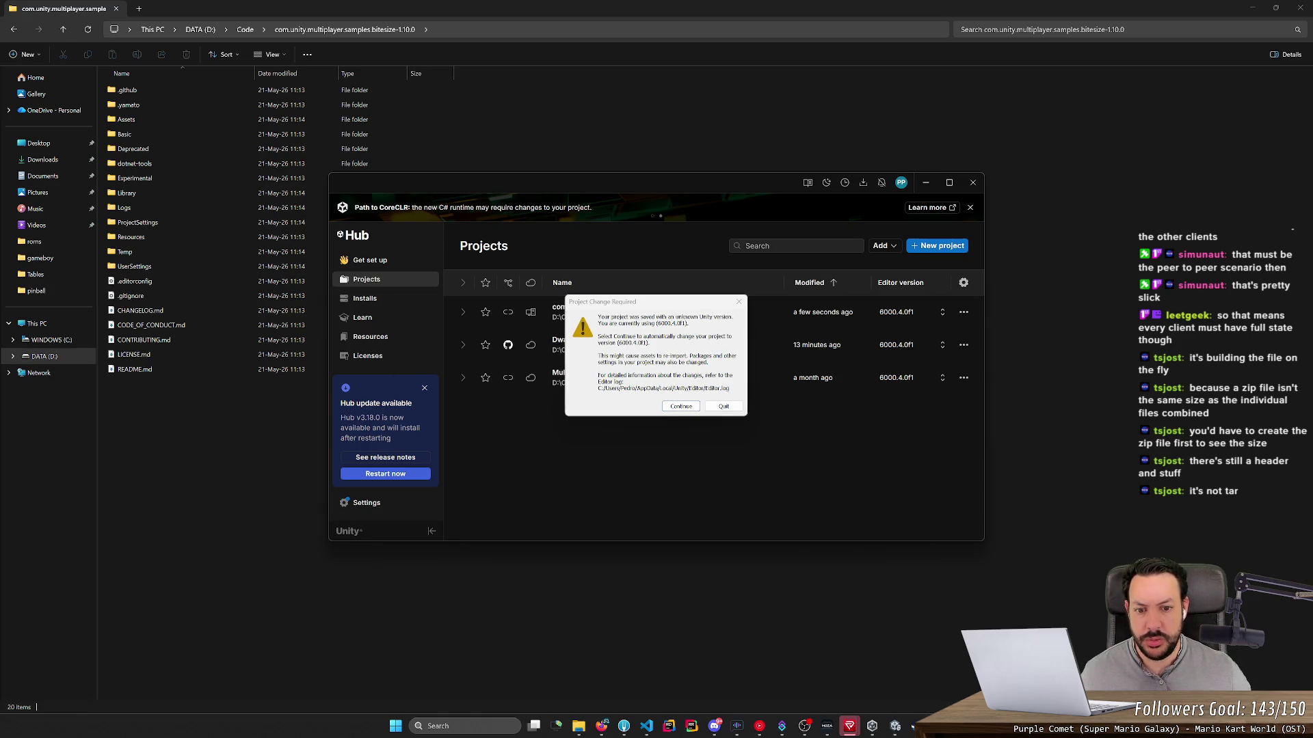
left_click(680, 406)
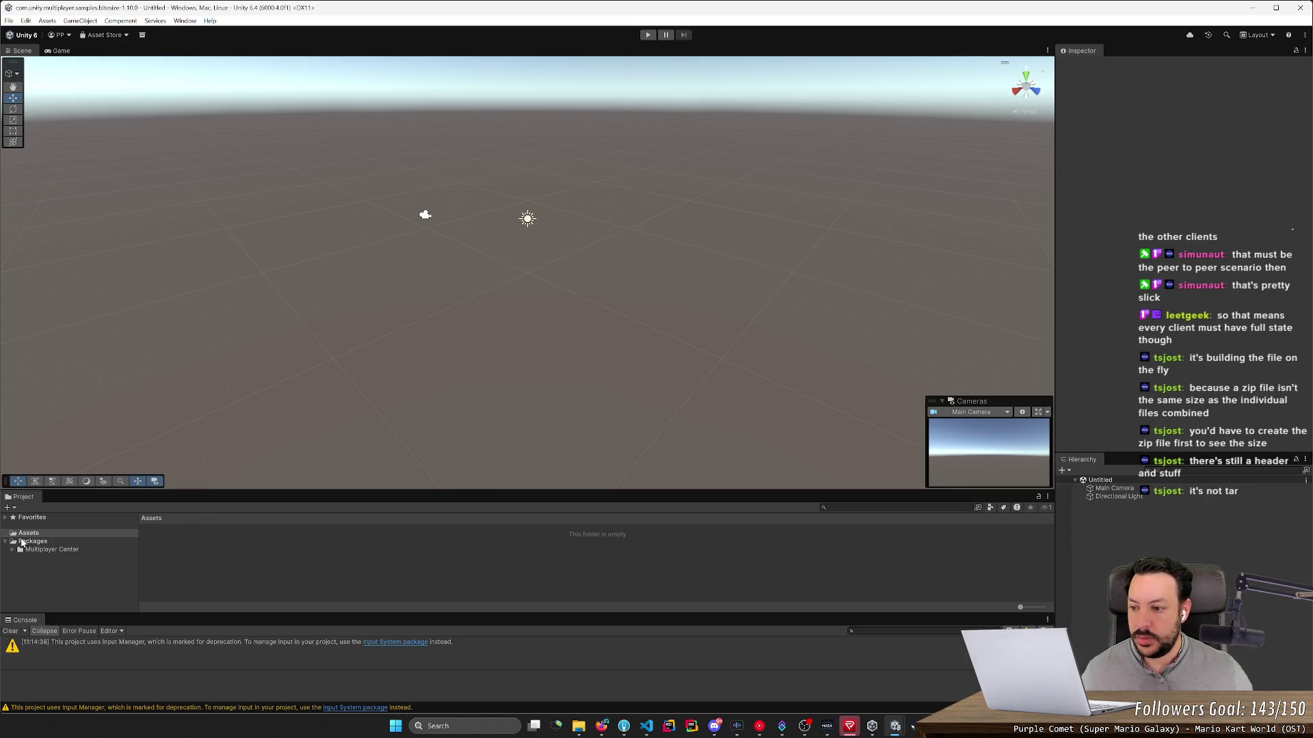
Step: Enlarge the Project panel and browse Multiplayer Center's Common, Editor and Tests folders
mouse_move(275, 490)
left_mouse_down()
mouse_move(298, 331)
mouse_move(290, 406)
left_mouse_up()
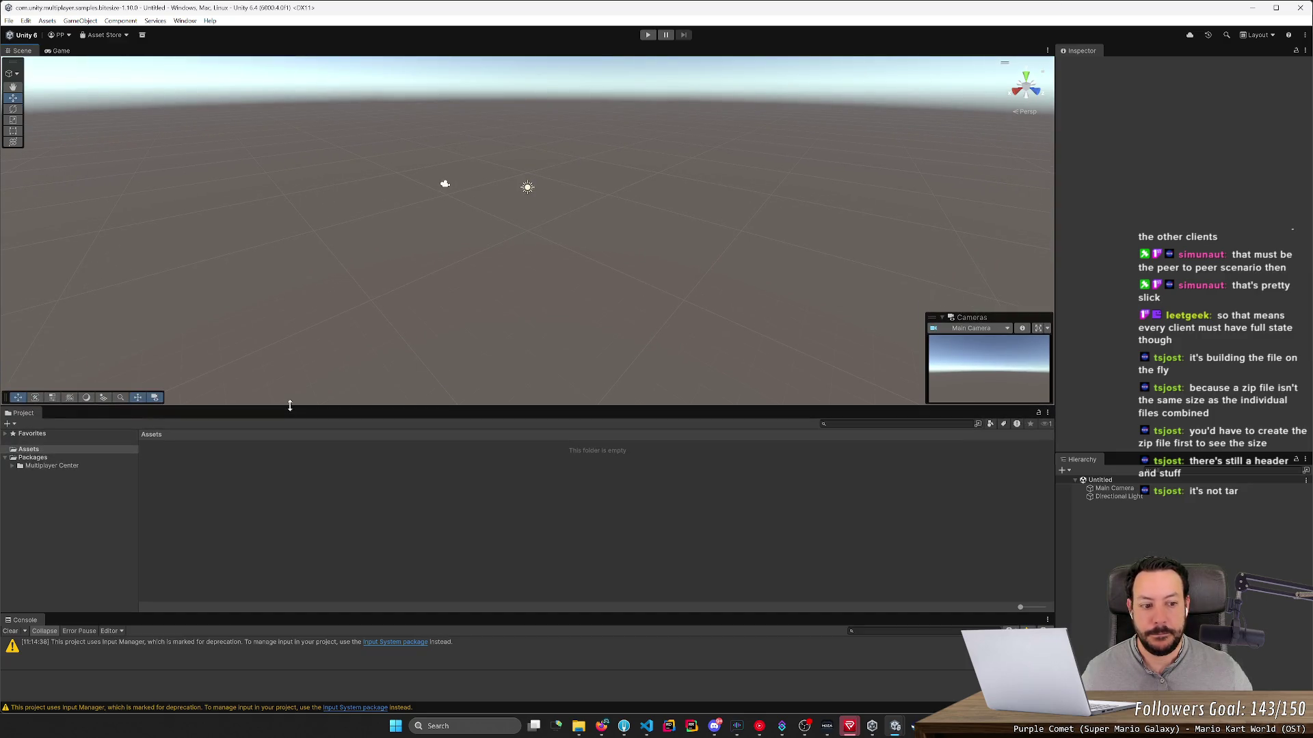
left_click(48, 466)
left_click(13, 467)
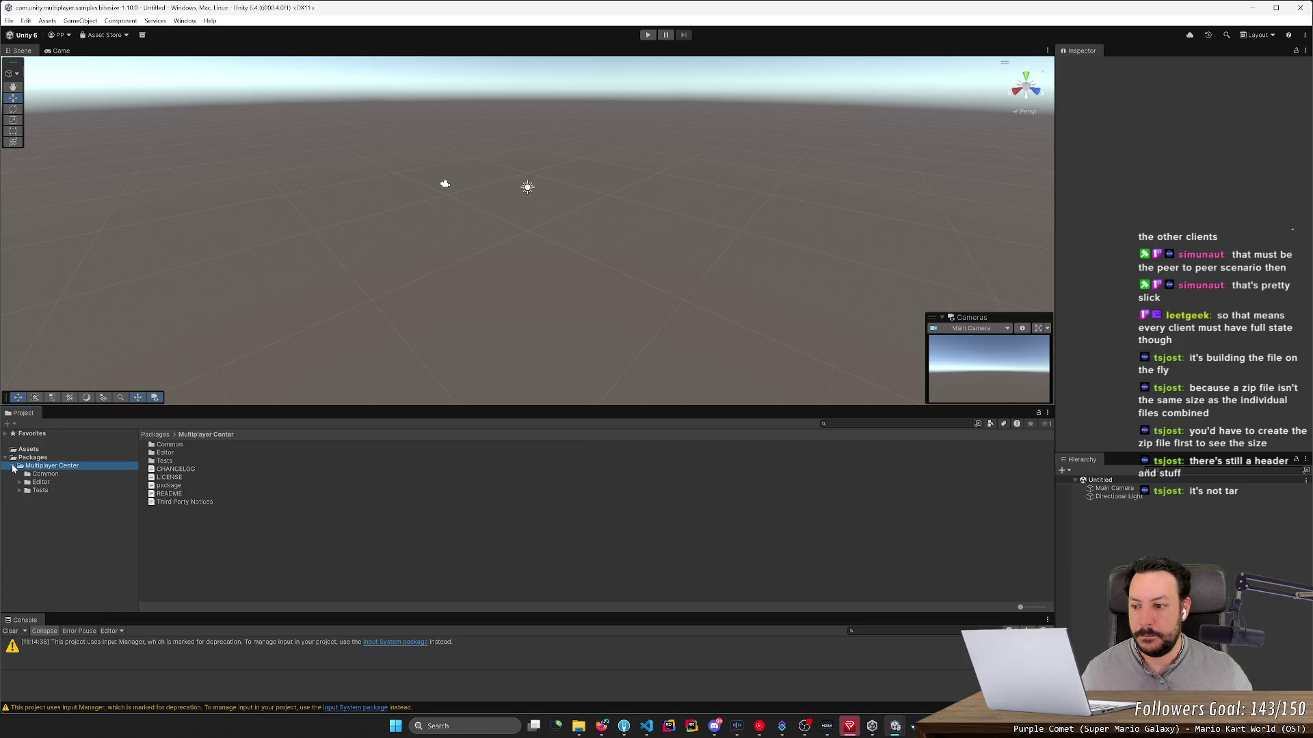
left_click(22, 458)
left_click(28, 465)
left_click(45, 474)
left_click(42, 482)
left_click(43, 490)
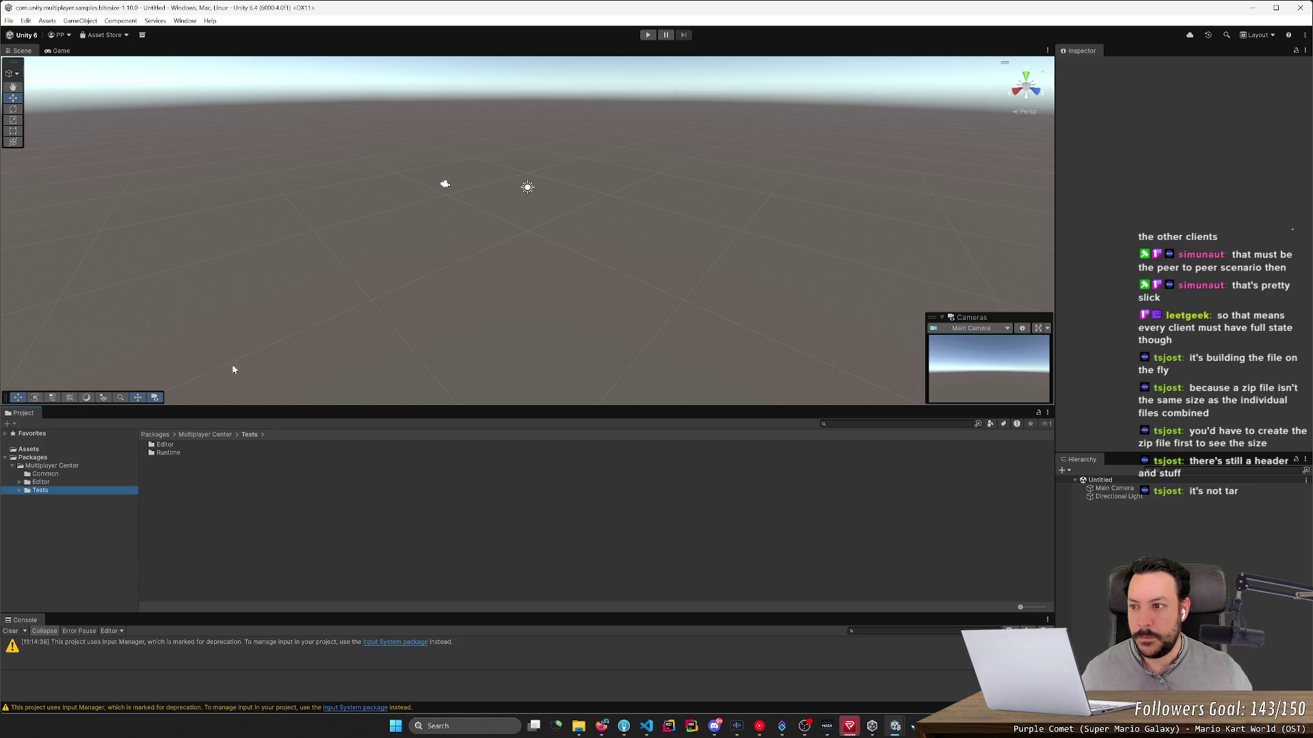
Step: Run and stop the empty scene, then bring the bitesize project folder forward
left_click(647, 35)
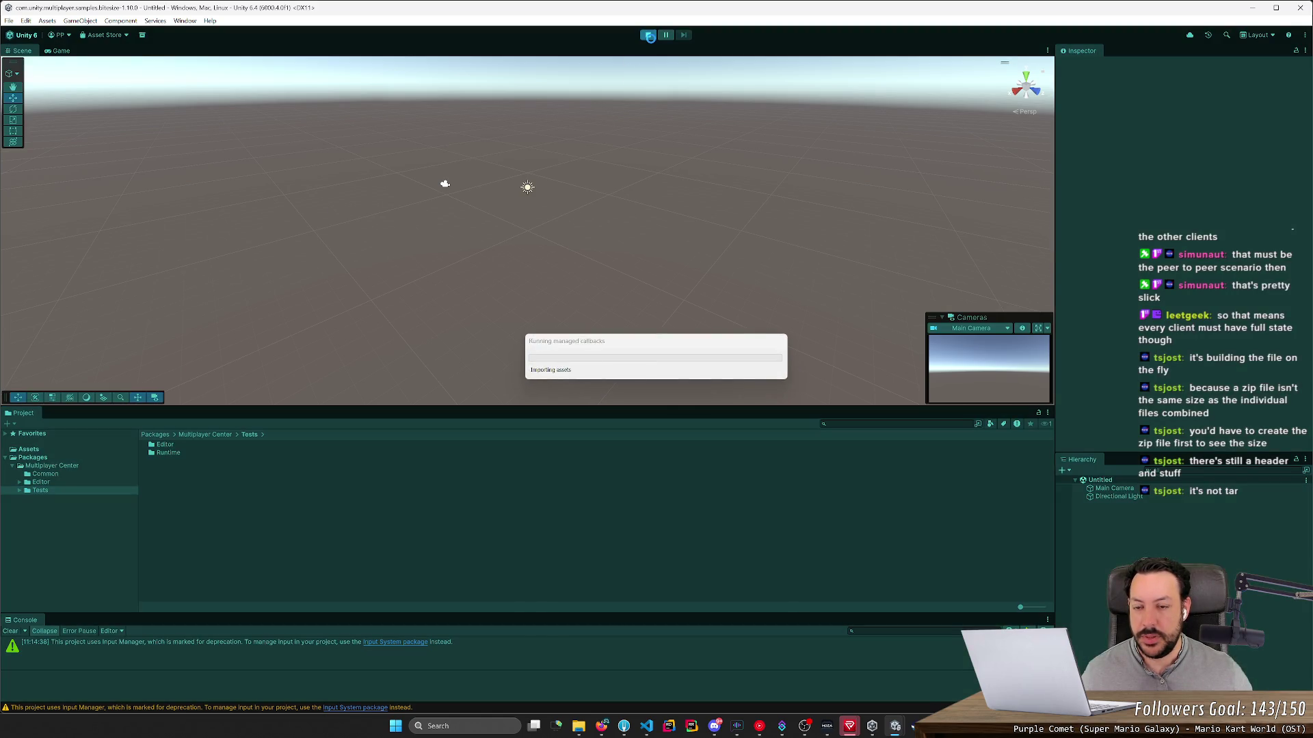
left_click(648, 36)
mouse_move(587, 729)
left_click(627, 674)
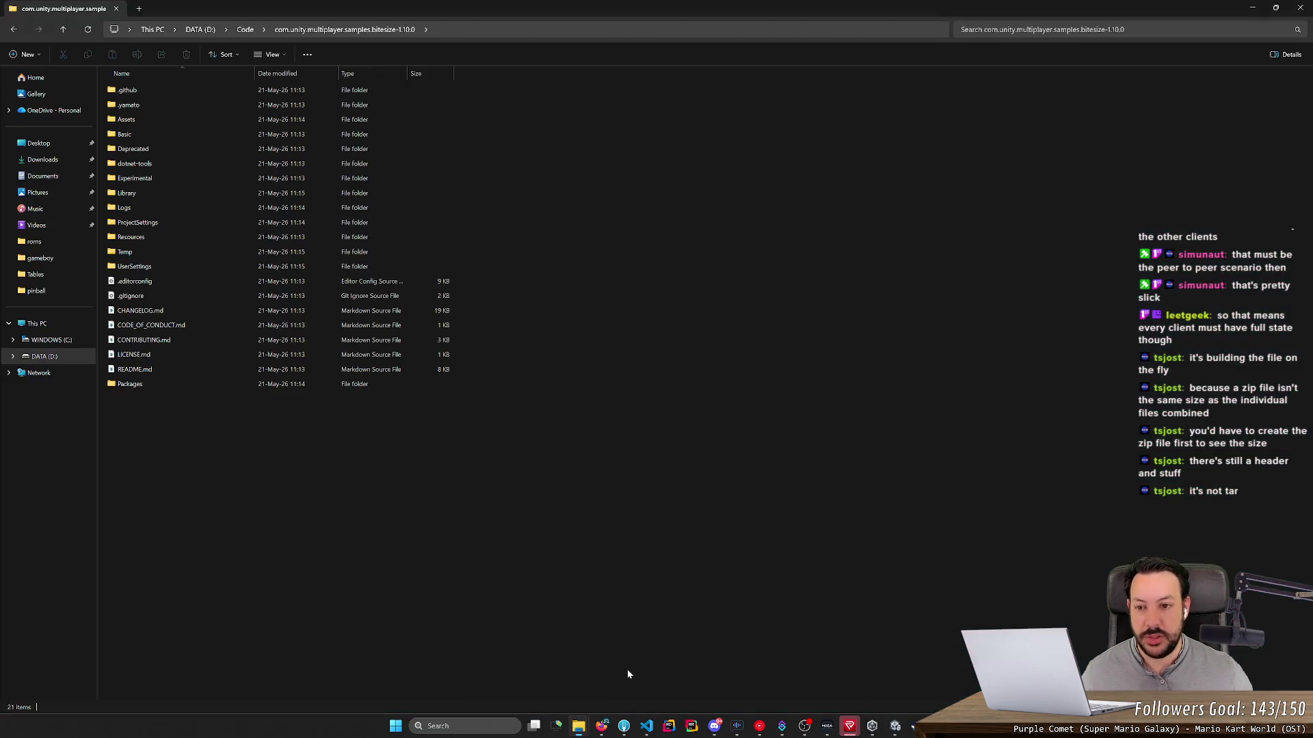
Step: Inspect the project's Assets, Basic, Deprecated and Experimental folders one by one
double_click(301, 121)
key("alt+Left")
double_click(298, 135)
key("alt+Left")
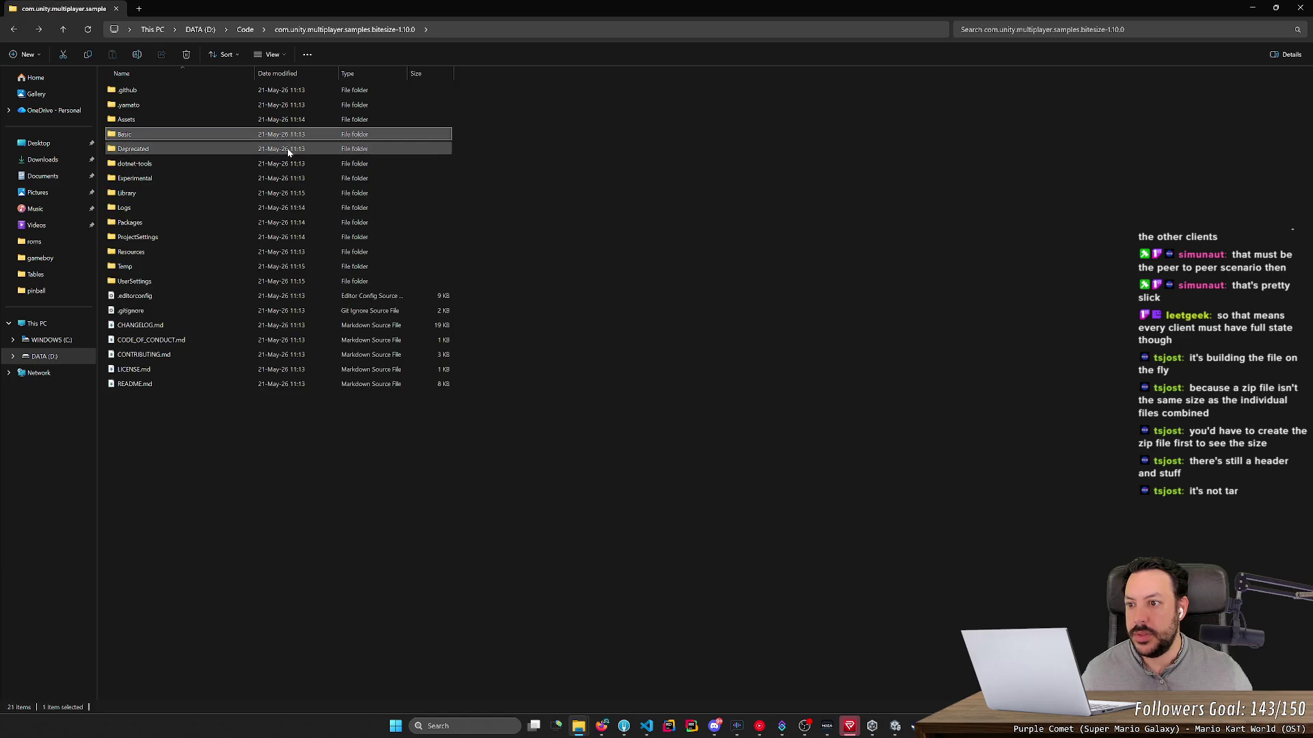
double_click(287, 149)
key("alt+Left")
double_click(270, 178)
key("alt+Left")
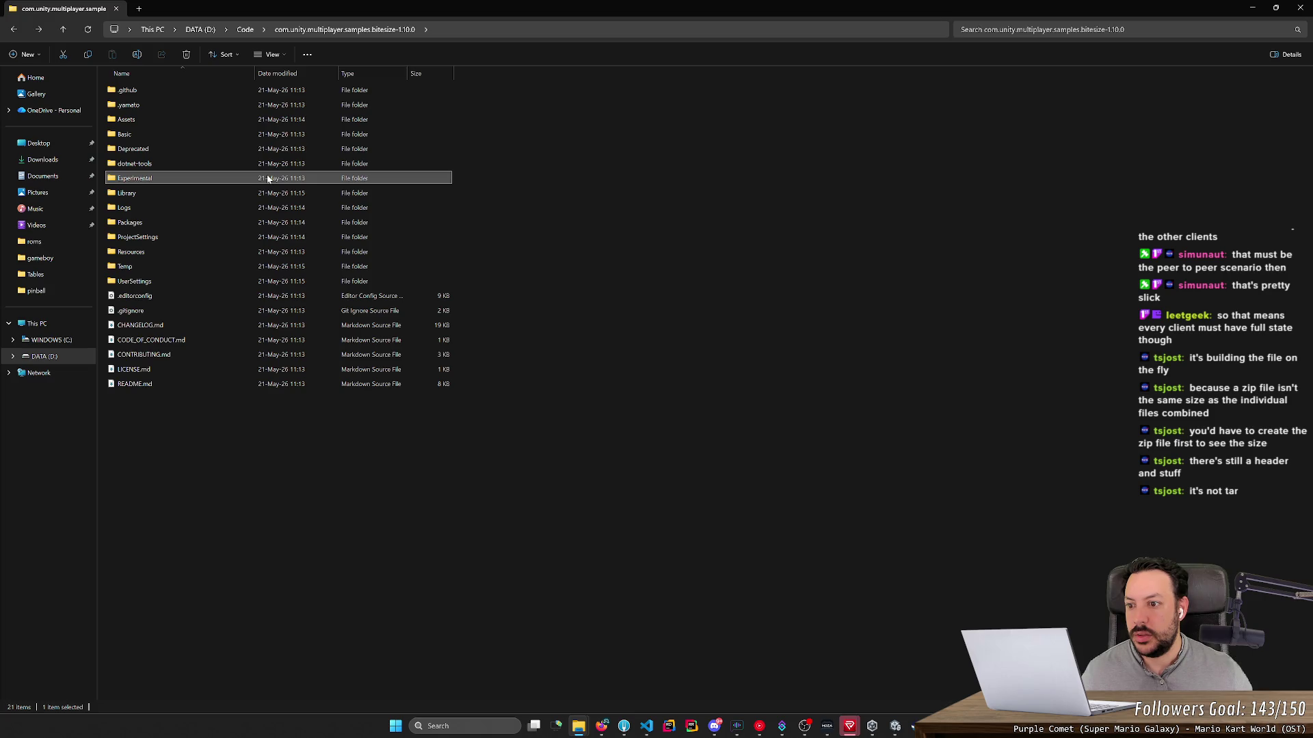
Step: Open Basic > 2DSpaceShooter, select its six items, then return to the bitesize Unity editor
double_click(265, 134)
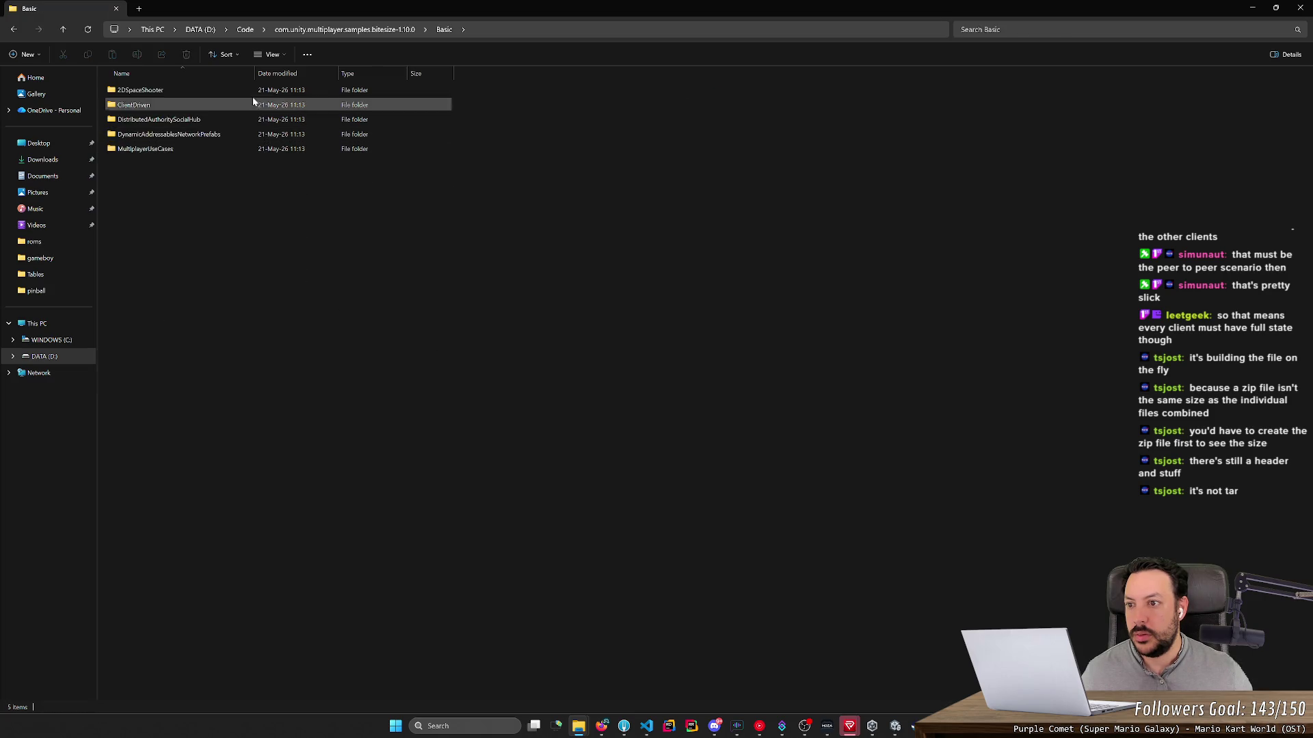
double_click(252, 91)
mouse_move(251, 254)
left_mouse_down()
mouse_move(242, 149)
mouse_move(259, 73)
left_mouse_up()
mouse_move(286, 272)
left_mouse_down()
mouse_move(274, 71)
mouse_move(302, 63)
mouse_move(318, 102)
left_mouse_up()
left_click_drag(329, 287, 328, 81)
left_click_drag(335, 205, 357, 79)
key("alt+Left")
key("alt+Left")
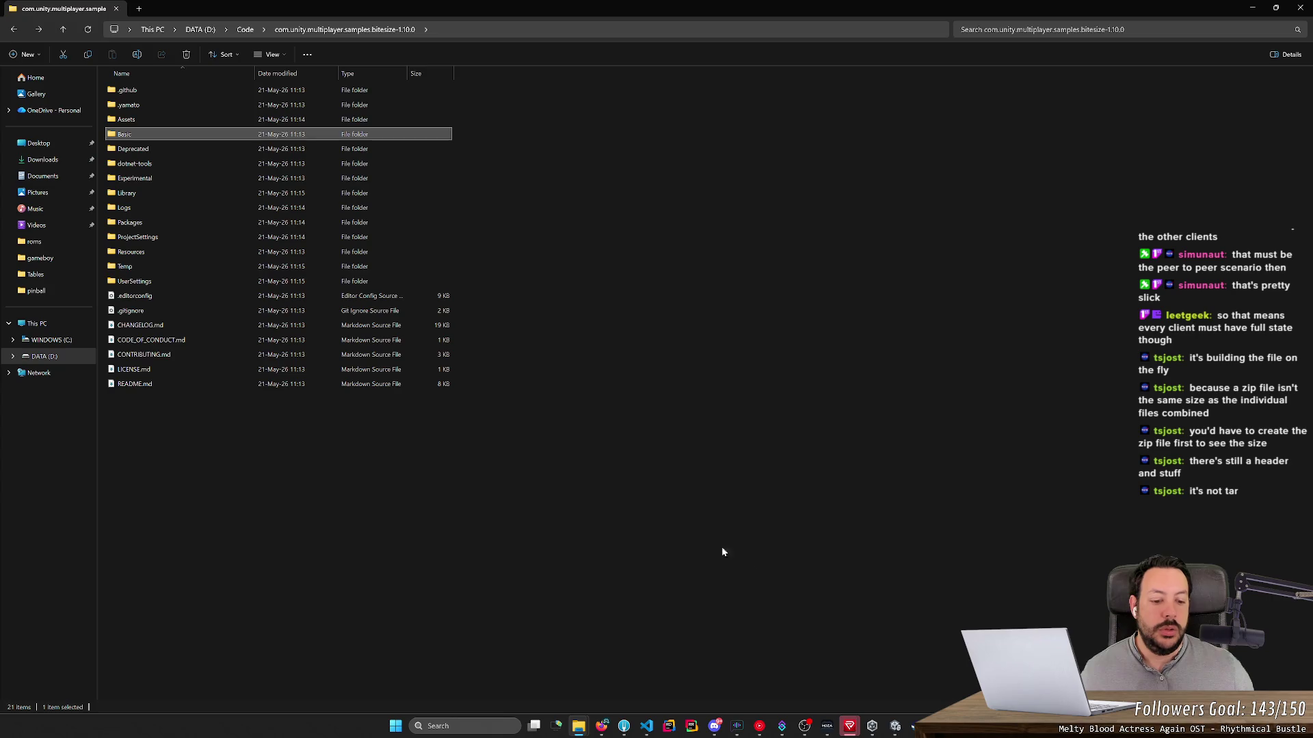
left_click(895, 727)
left_click(942, 684)
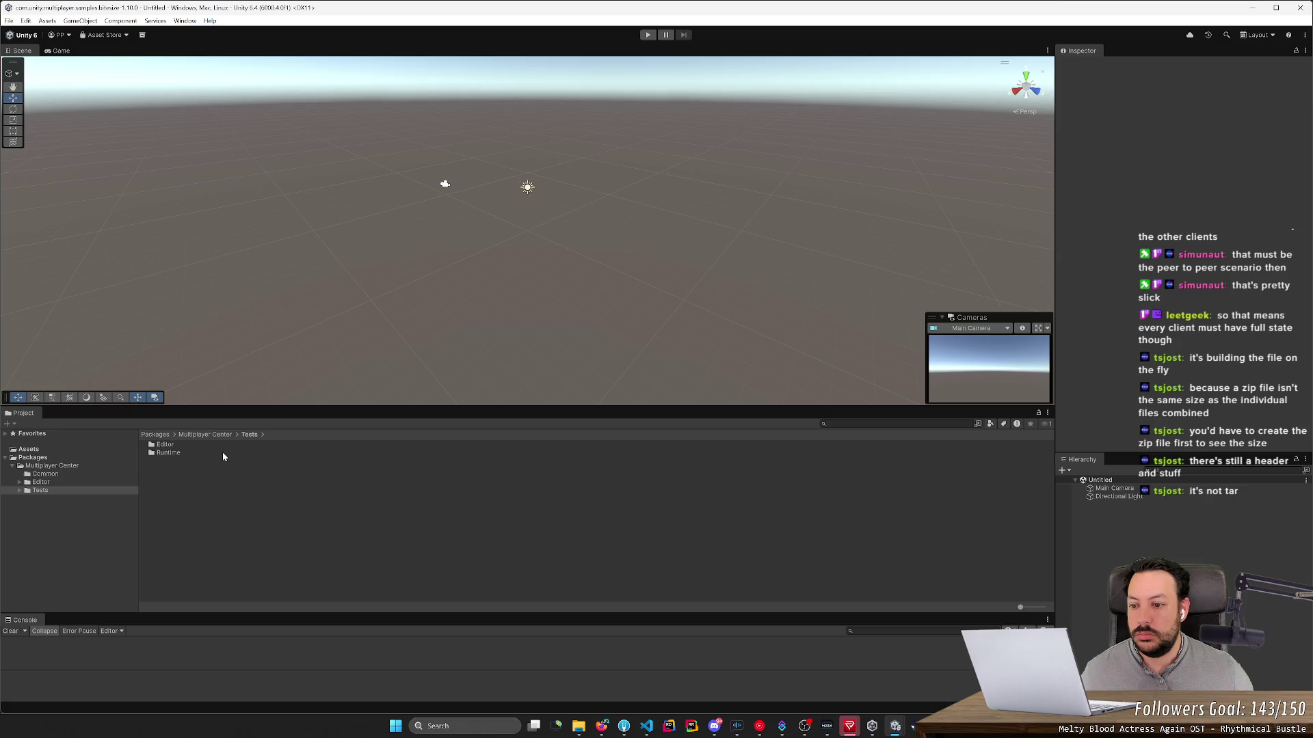
Step: Confirm the Unity Assets folder is empty, then select Basic through Packages in File Explorer
left_click(79, 449)
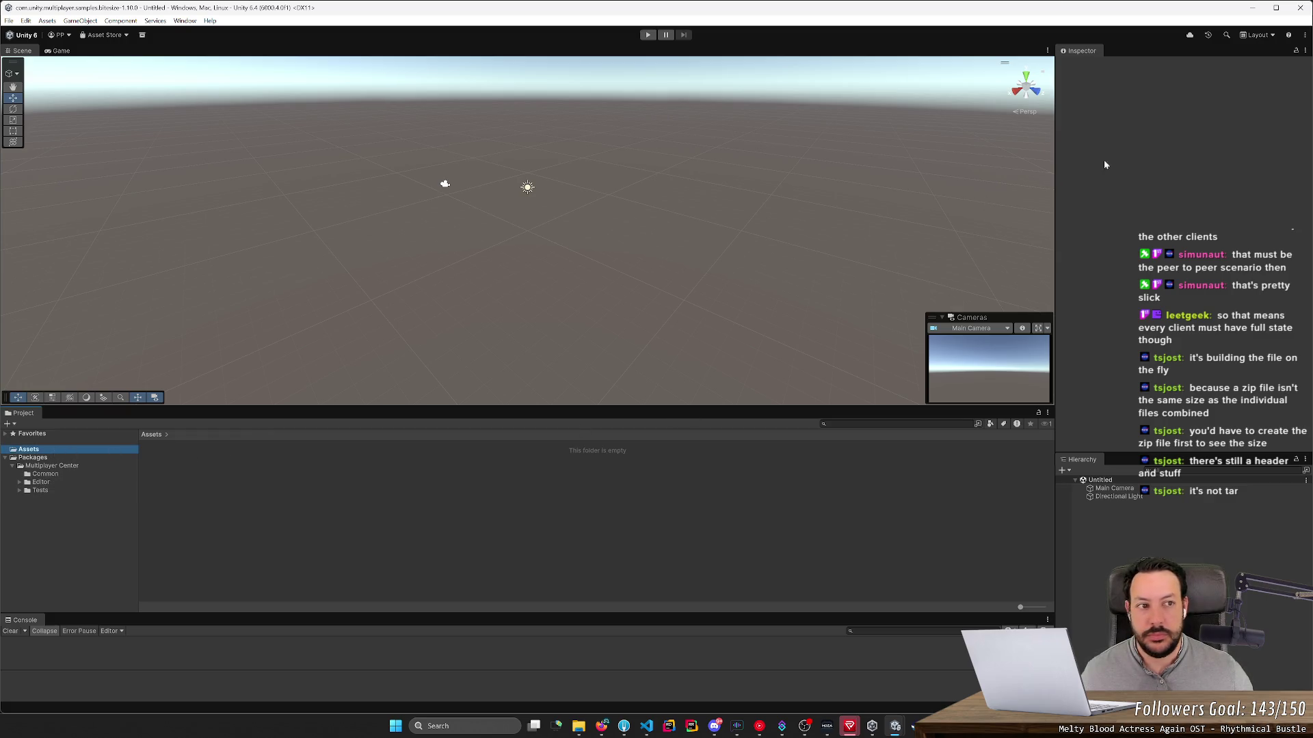
key("alt+Tab")
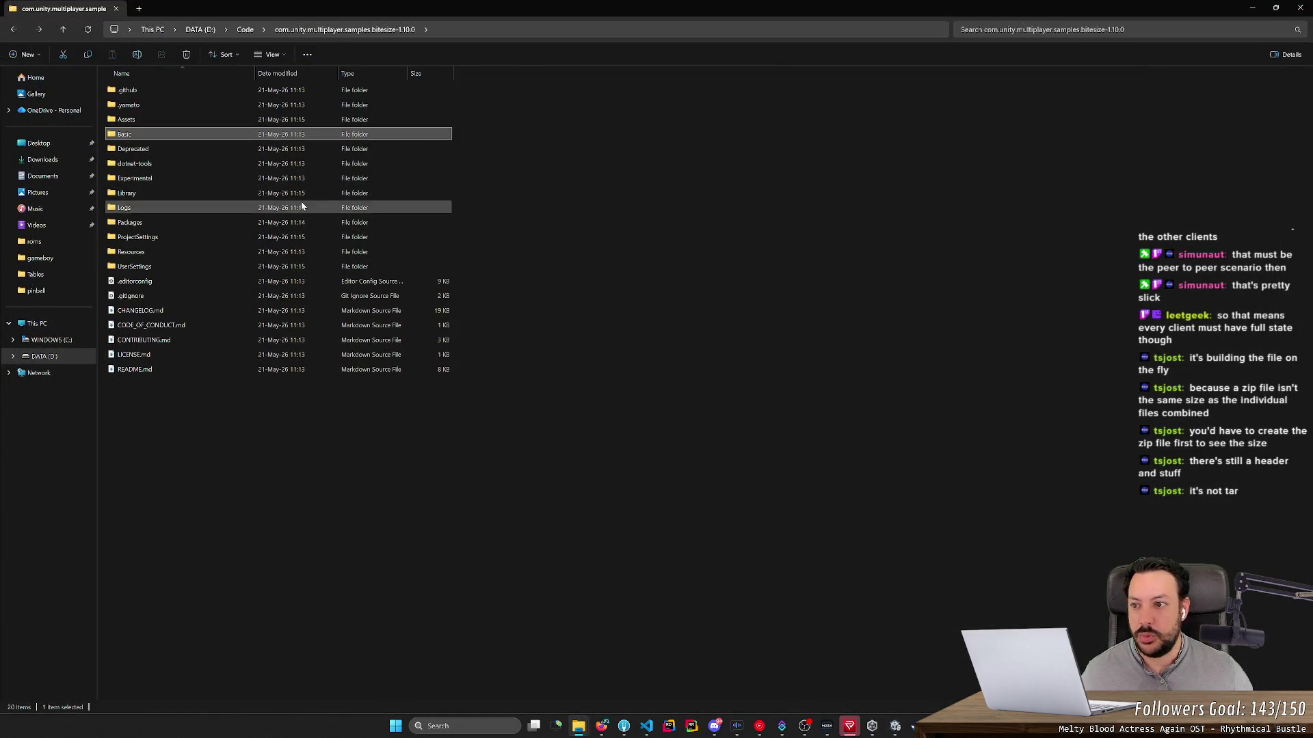
left_click(895, 727)
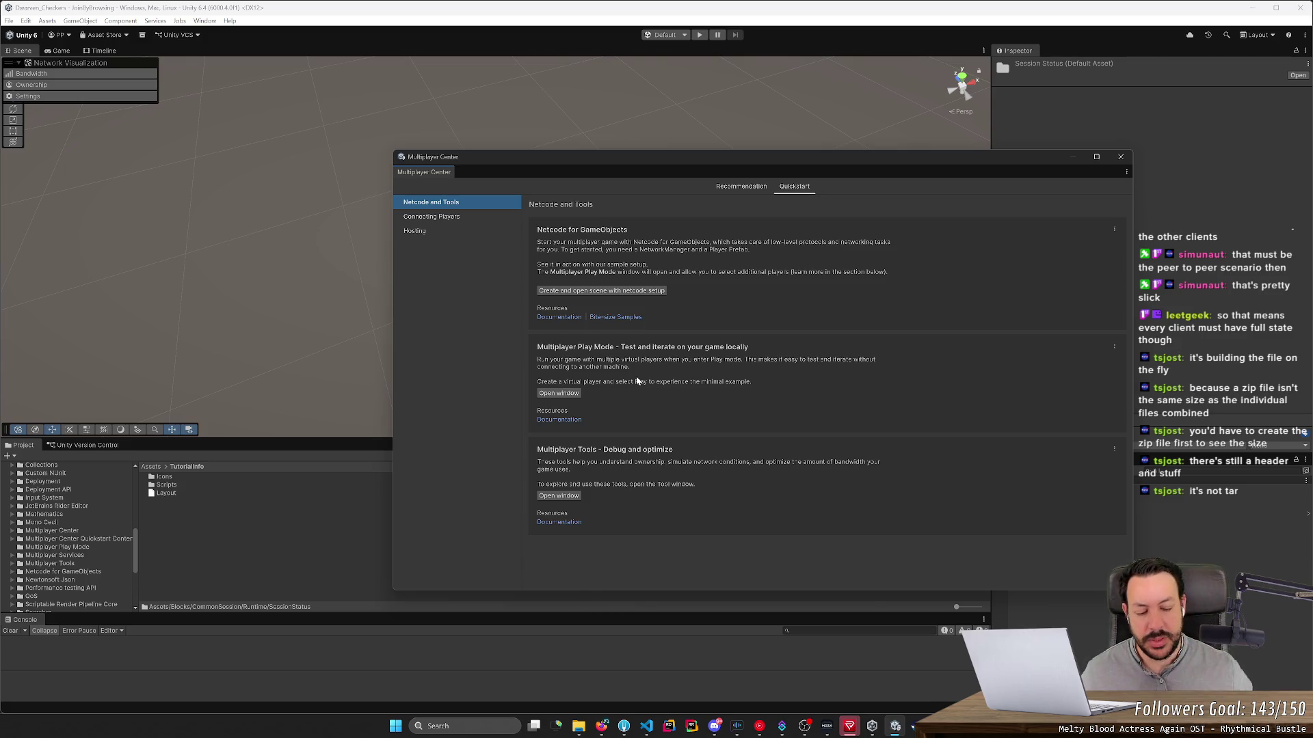
left_click(872, 726)
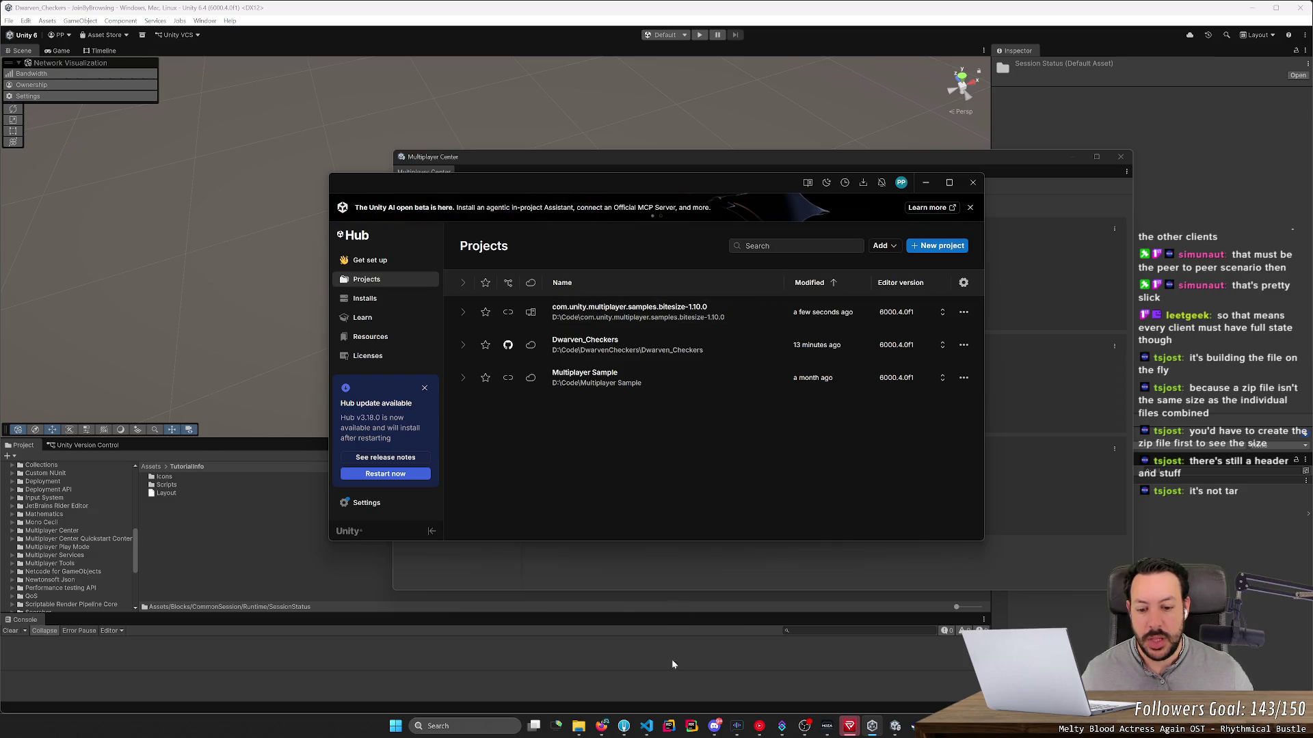
mouse_move(578, 727)
left_click(634, 671)
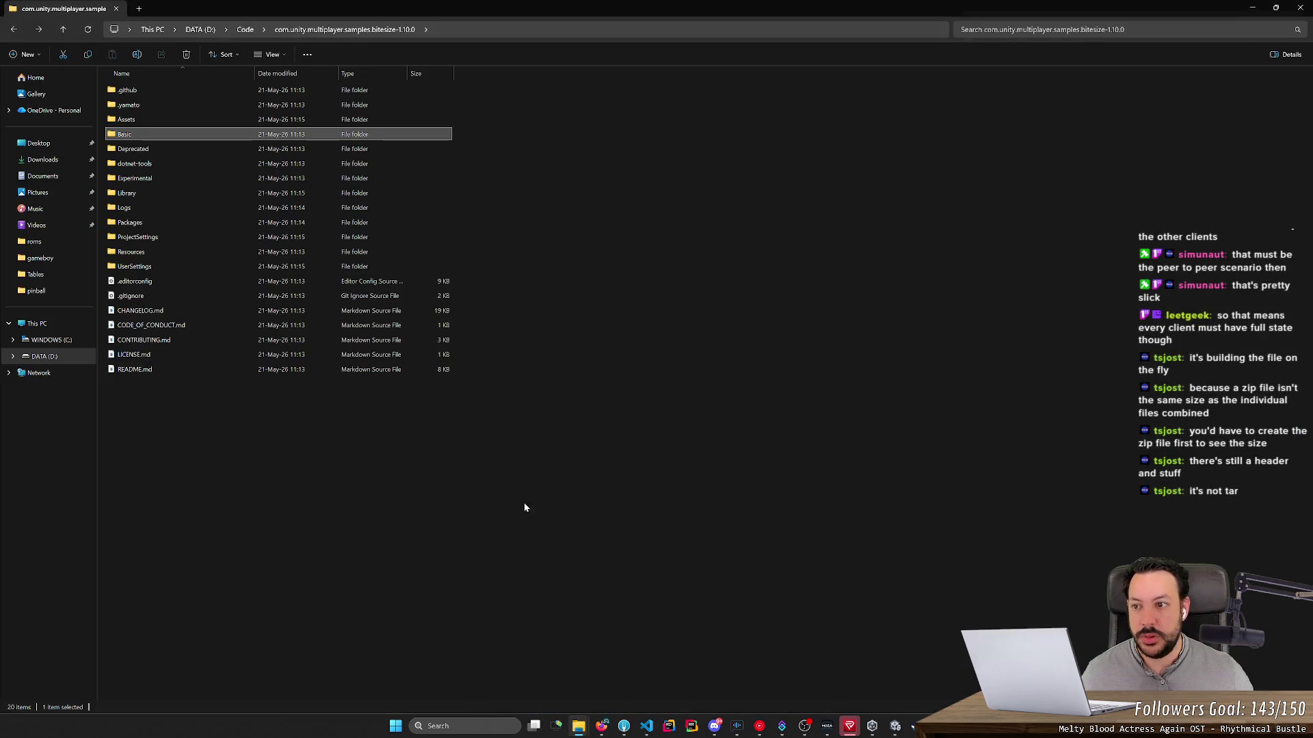
left_click_drag(498, 130, 116, 226)
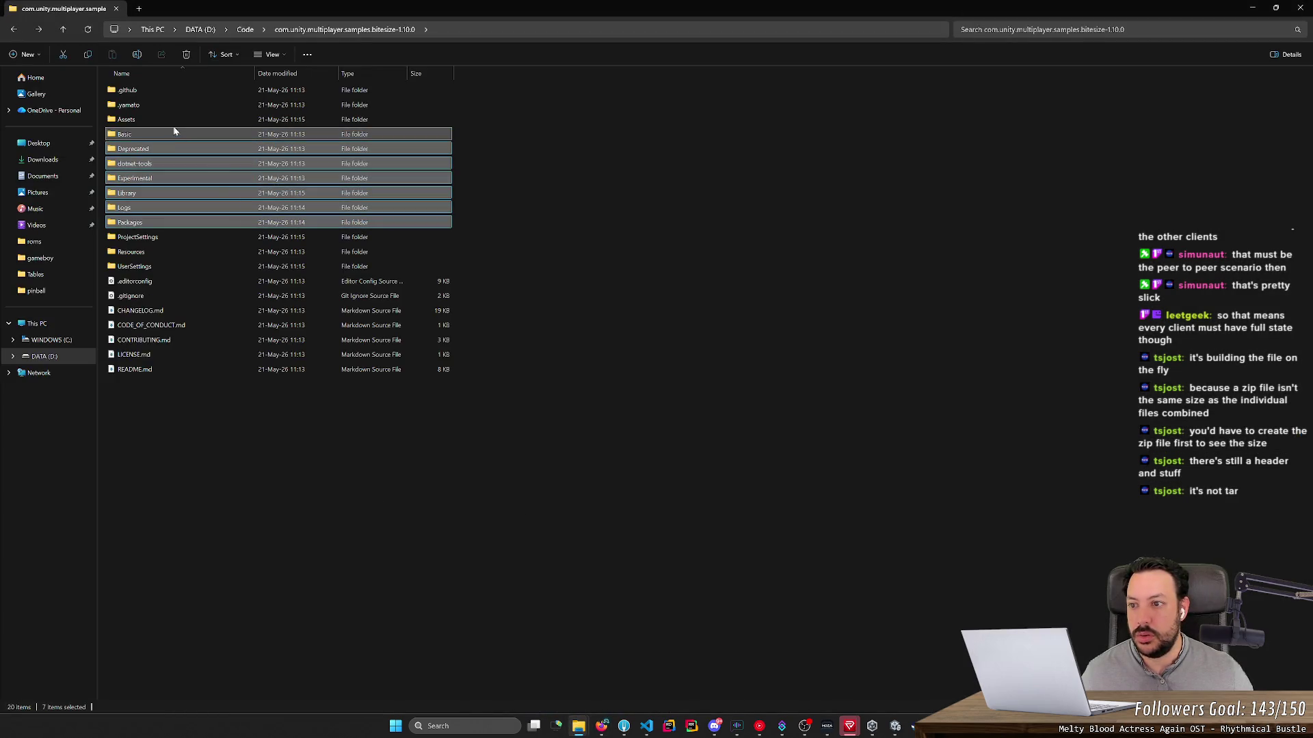
Step: Go up to D:\Code and inspect the bitesize zip archive's contents
double_click(171, 119)
key("alt+Left")
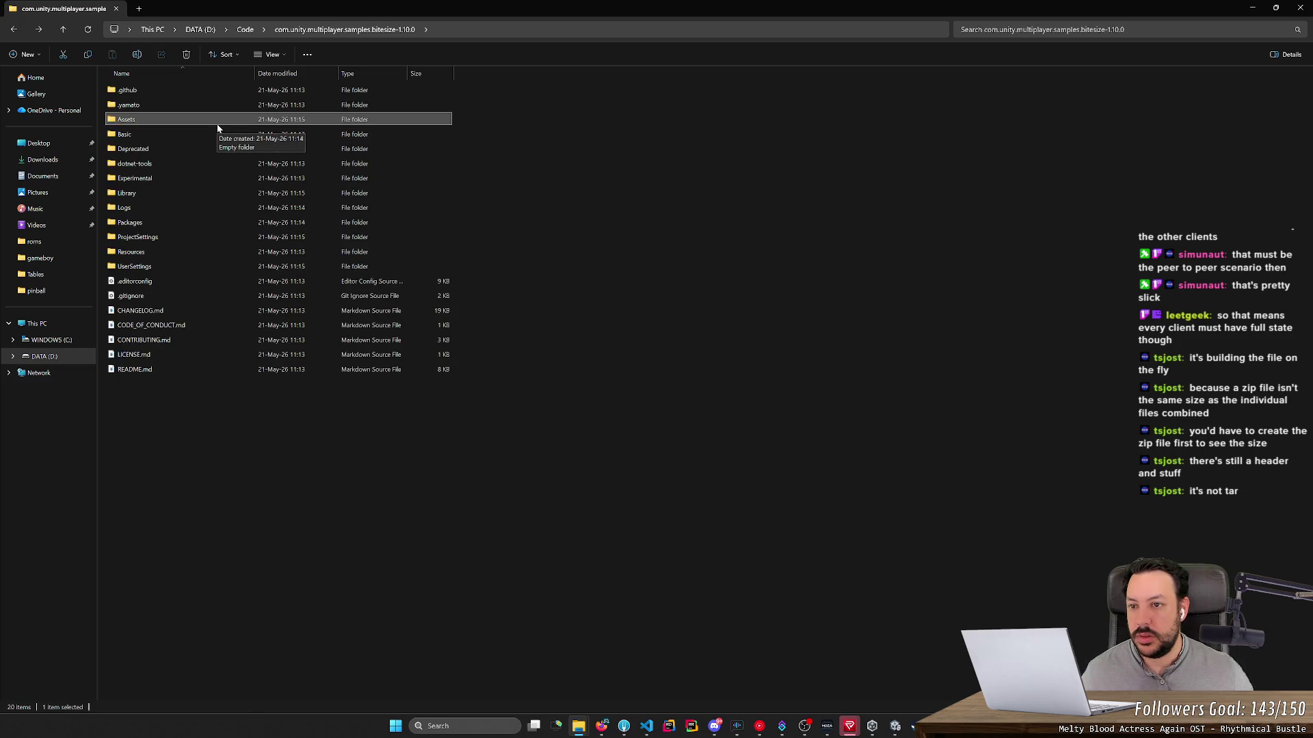
left_click(246, 30)
double_click(206, 296)
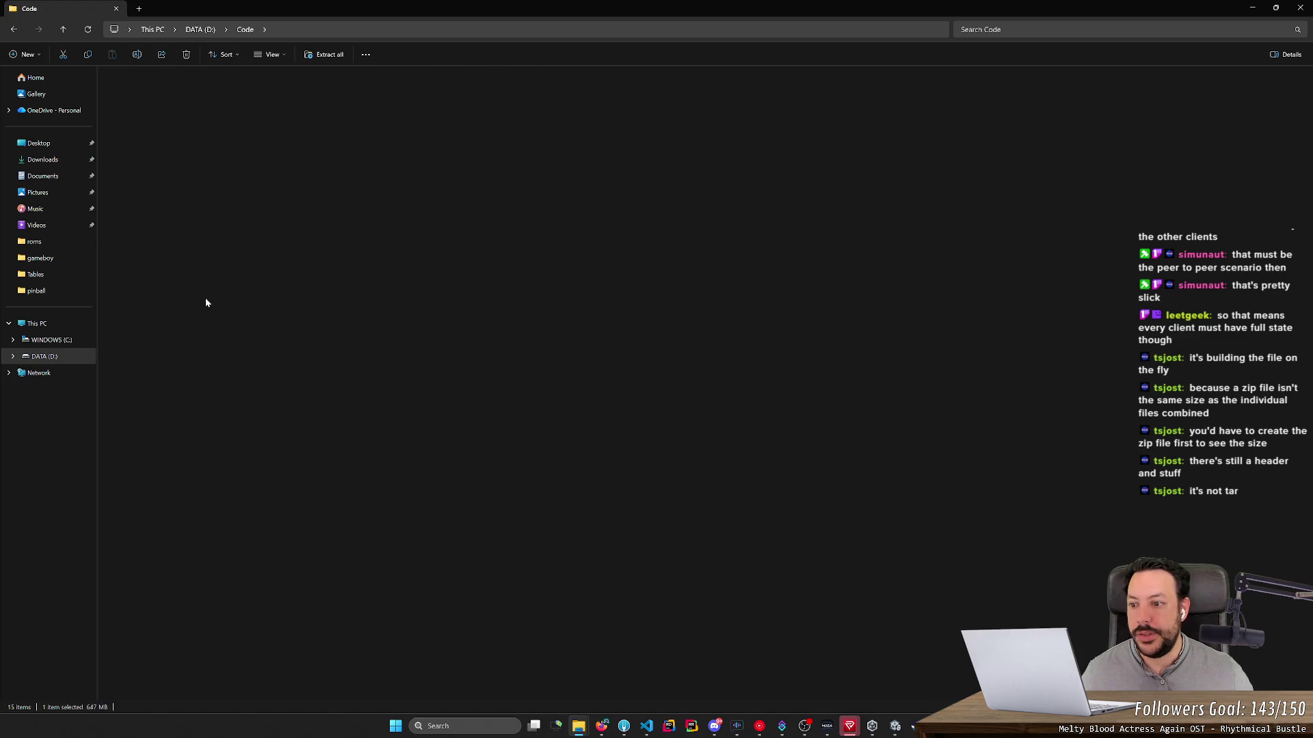
double_click(205, 91)
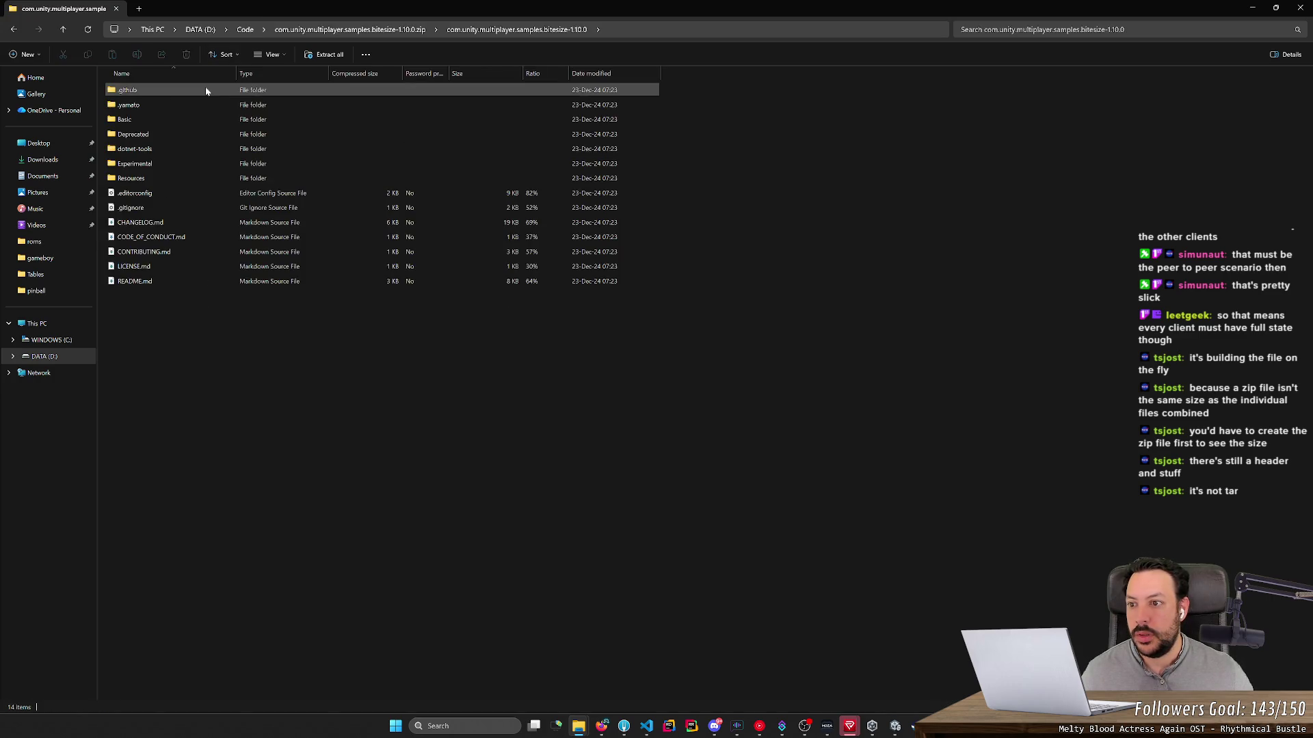
mouse_move(224, 404)
left_mouse_down()
mouse_move(188, 146)
mouse_move(155, 121)
left_mouse_up()
left_click(228, 137)
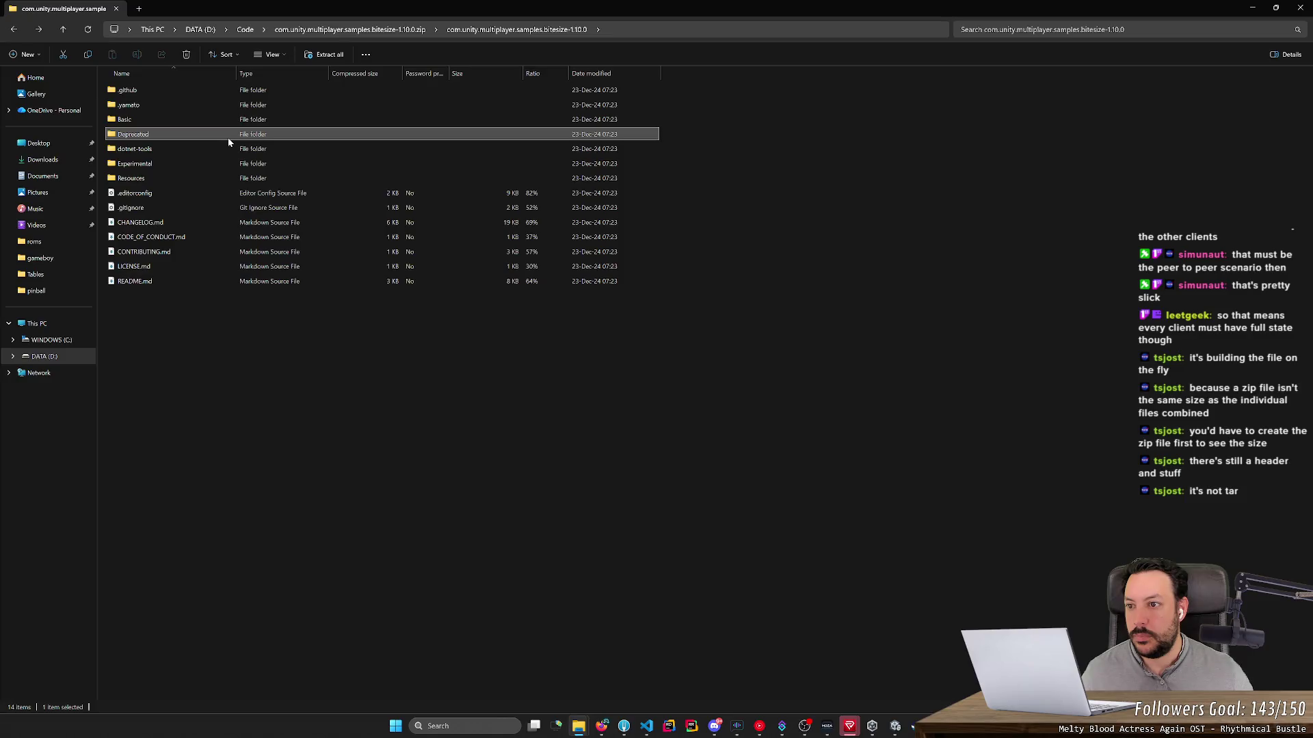
key("BackSpace")
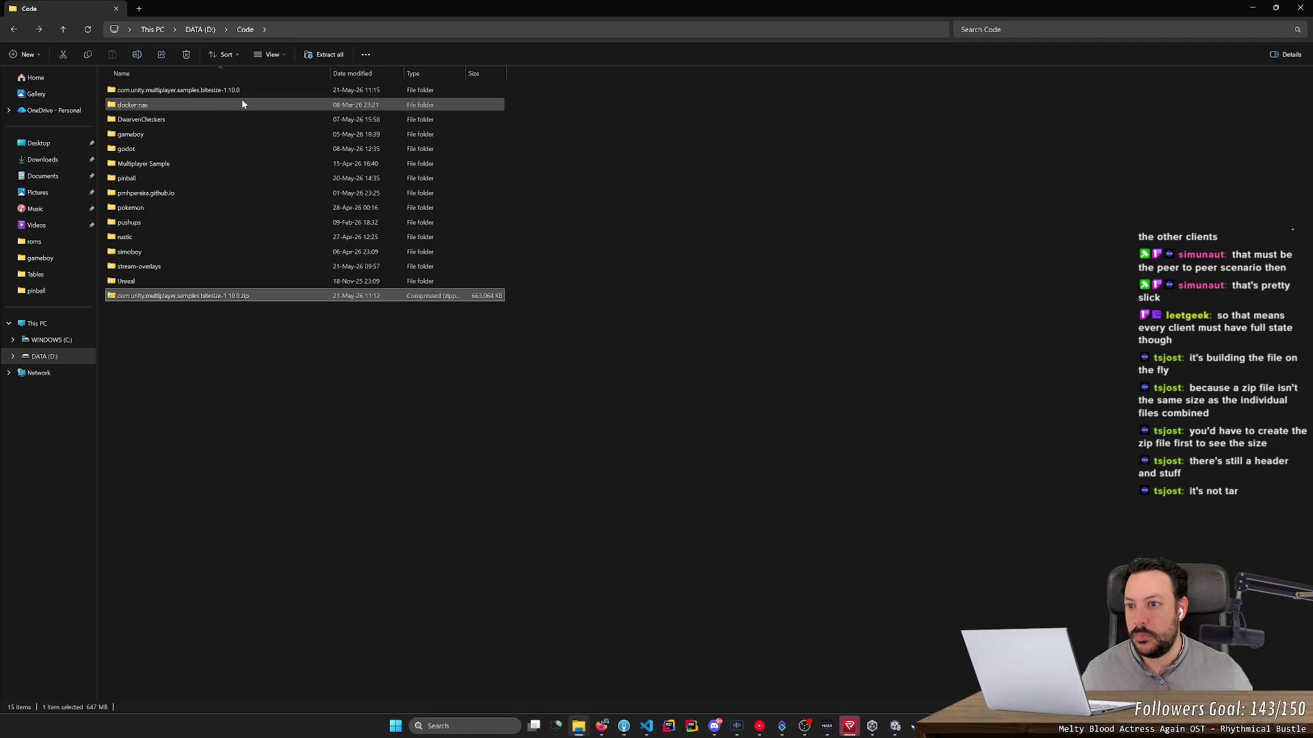
Step: Delete the extracted bitesize-1.10.0 folder from D:\Code, keeping only the zip
left_click(245, 93)
key("Delete")
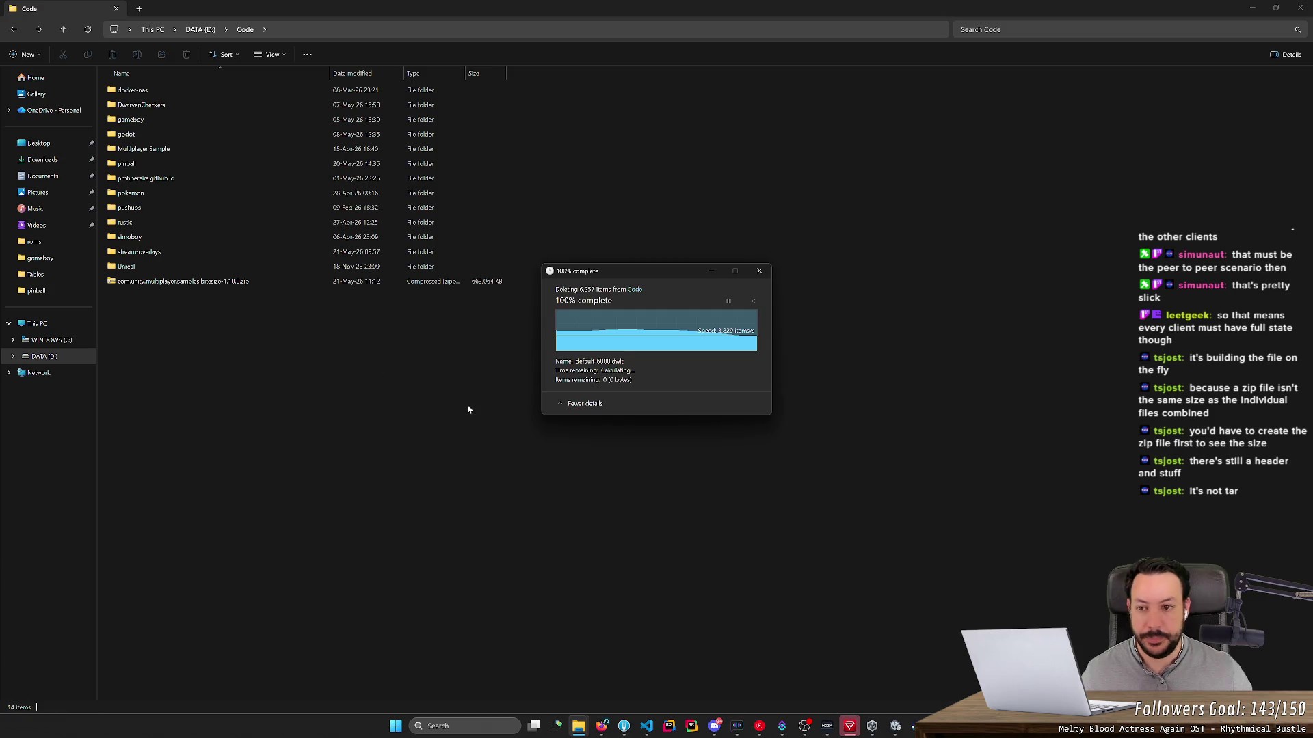
right_click(212, 283)
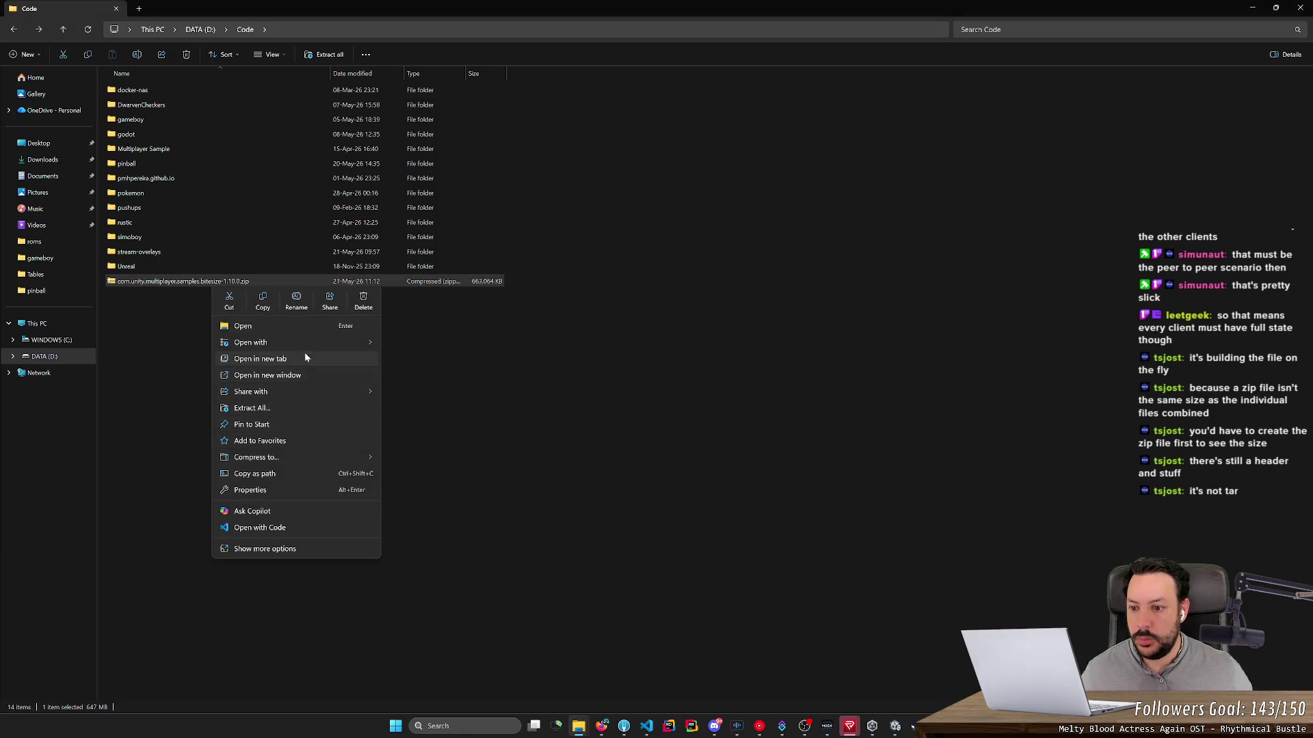
Step: Re-extract the bitesize zip into D:\Code and open the new bitesize-1.10.0 folder
left_click(286, 406)
key("Return")
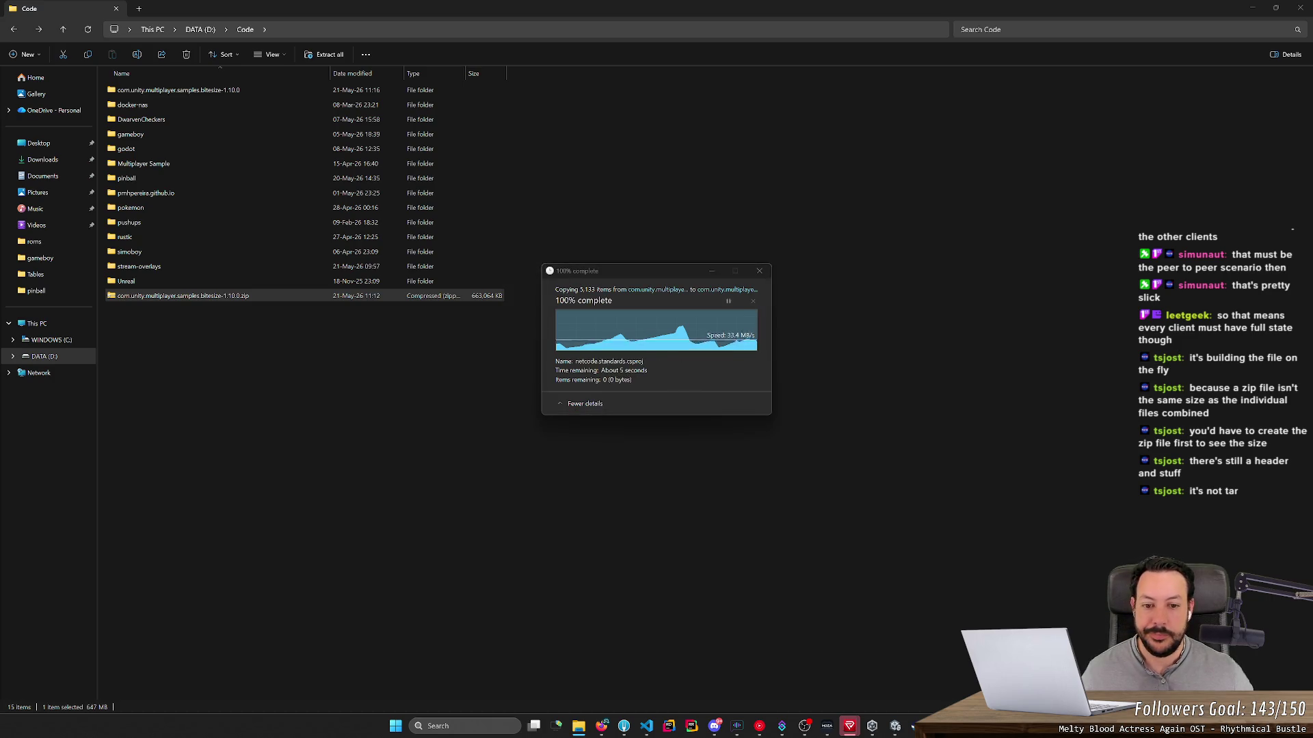
left_click(232, 93)
double_click(233, 93)
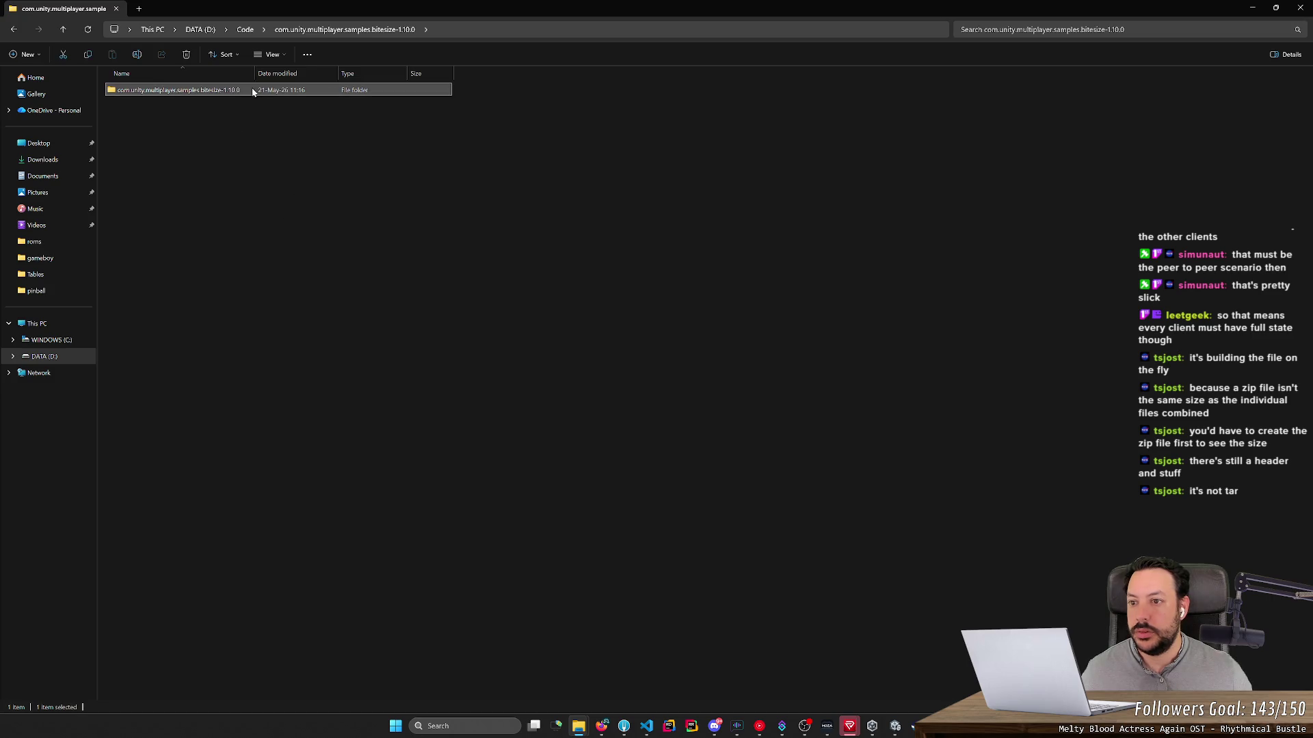
Step: Go up to the Code folder and open the extracted bitesize folder in File Explorer
left_click(244, 29)
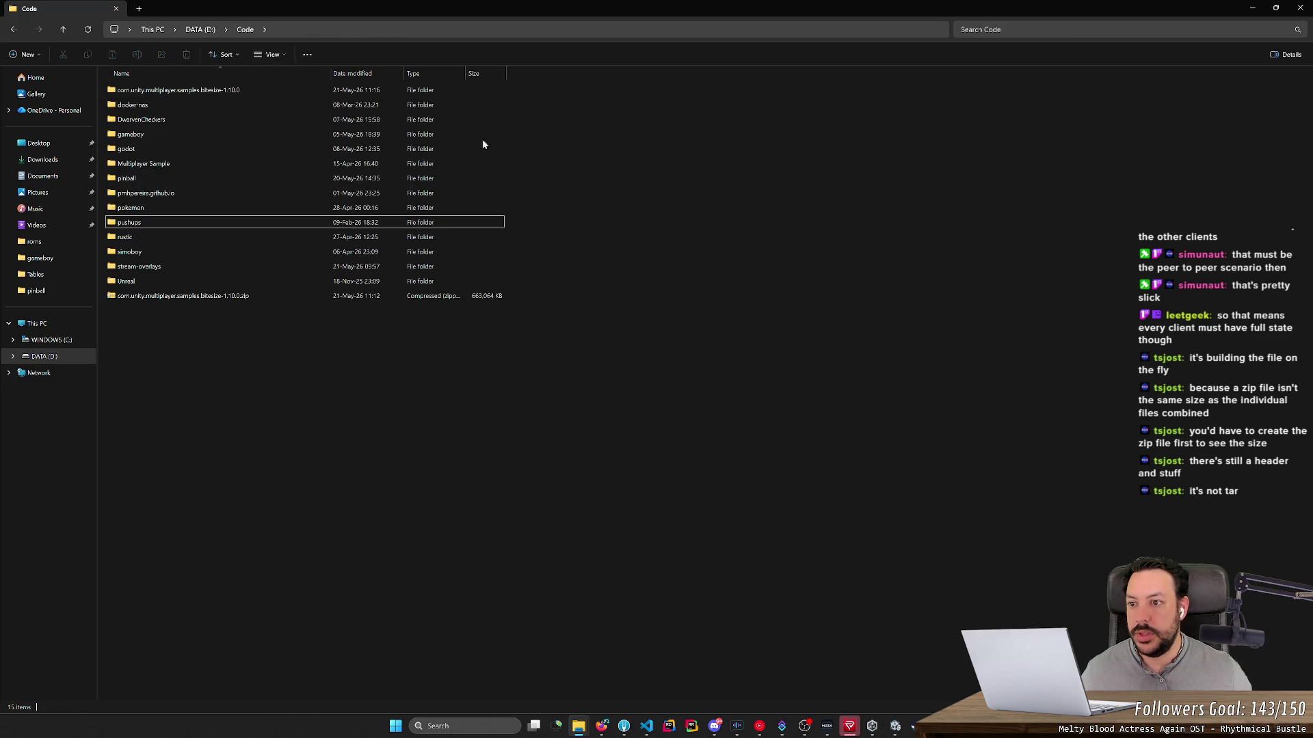
double_click(218, 92)
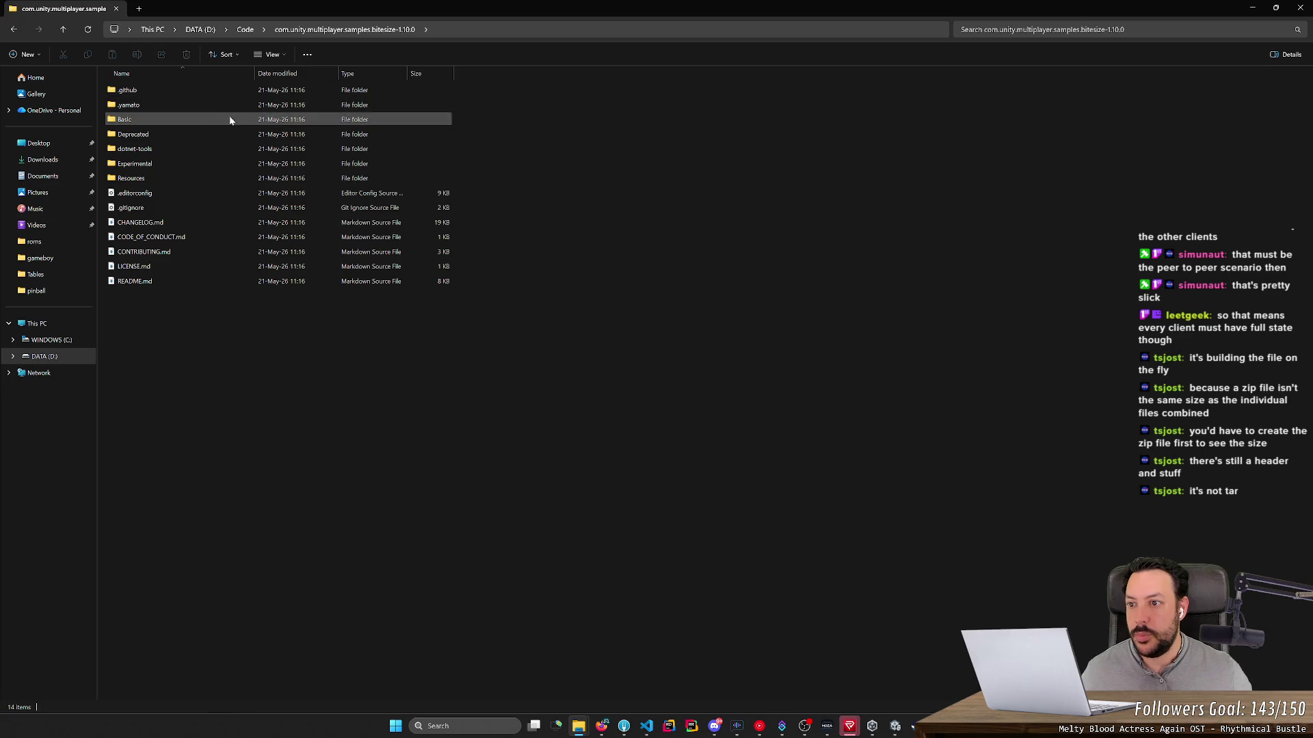
right_click(249, 337)
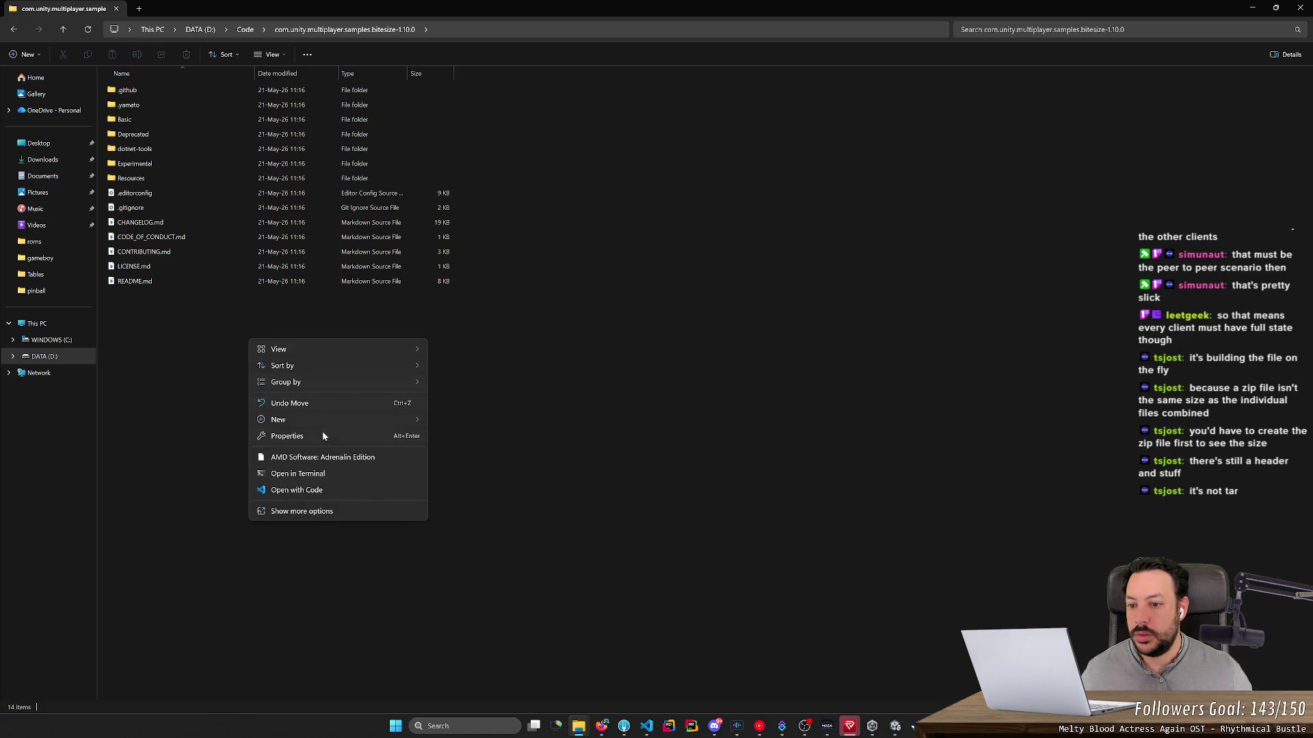
mouse_move(355, 383)
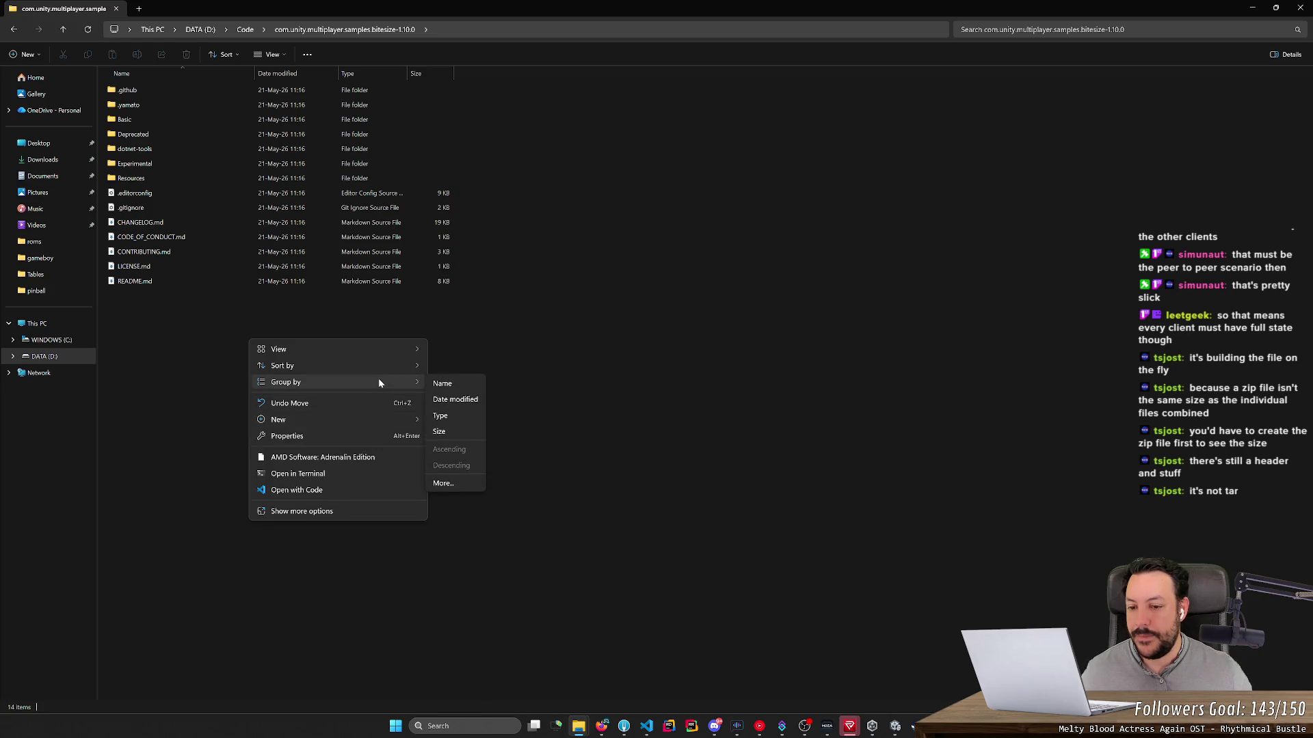
left_click(593, 306)
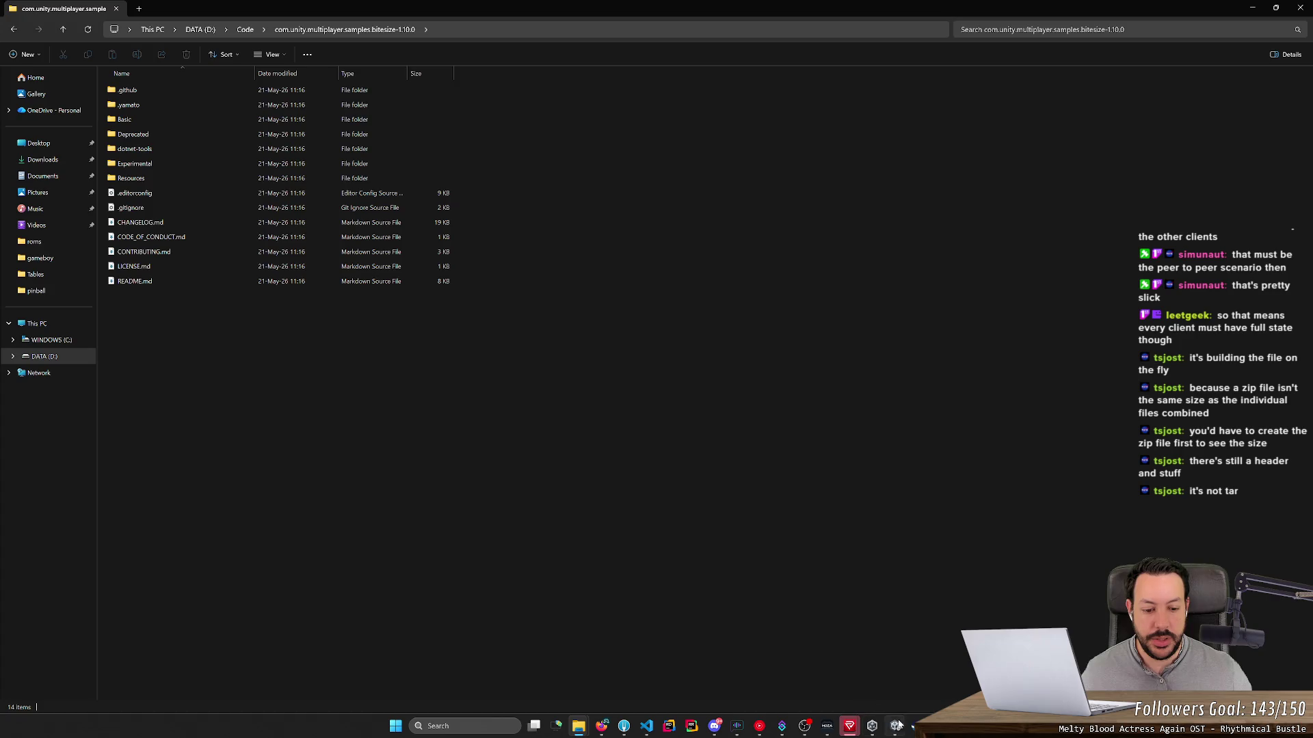
Step: Close Unity's tutorial dialog, hide the editor and bring up the Unity Hub project list
left_click(895, 726)
left_click(1121, 156)
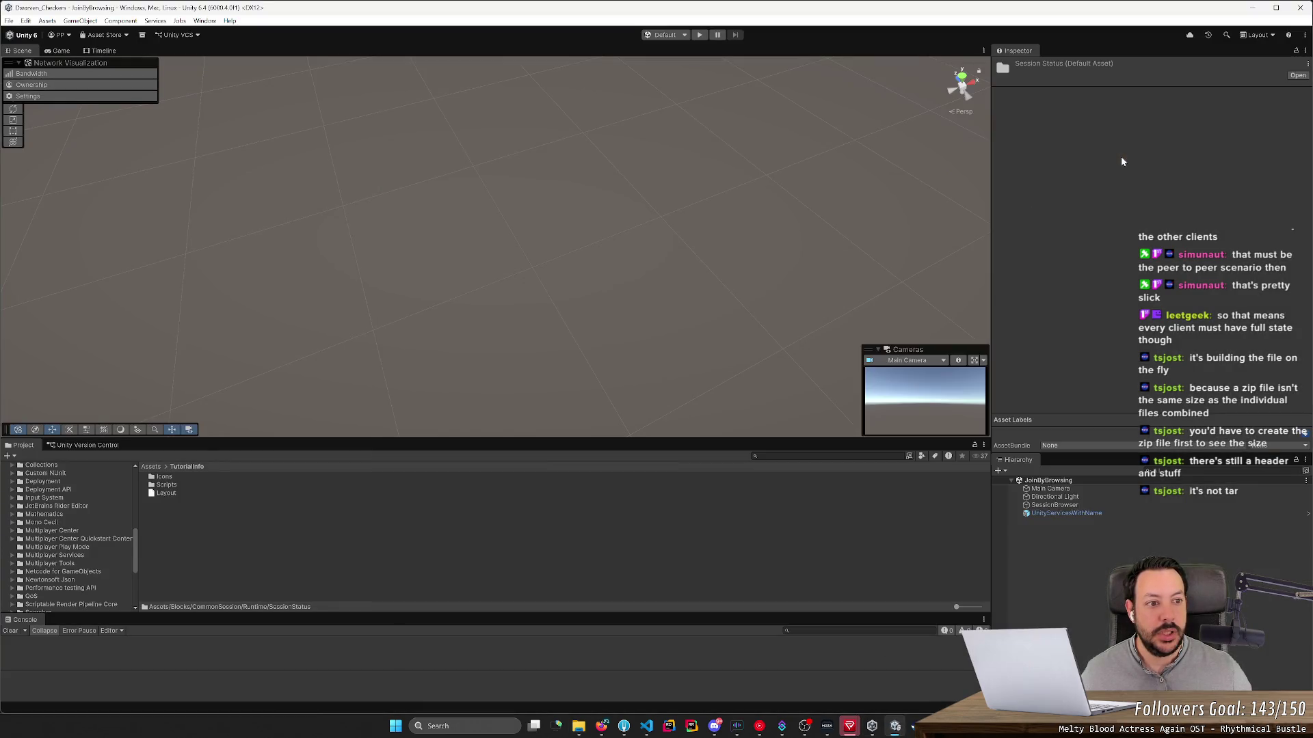
left_click(1252, 7)
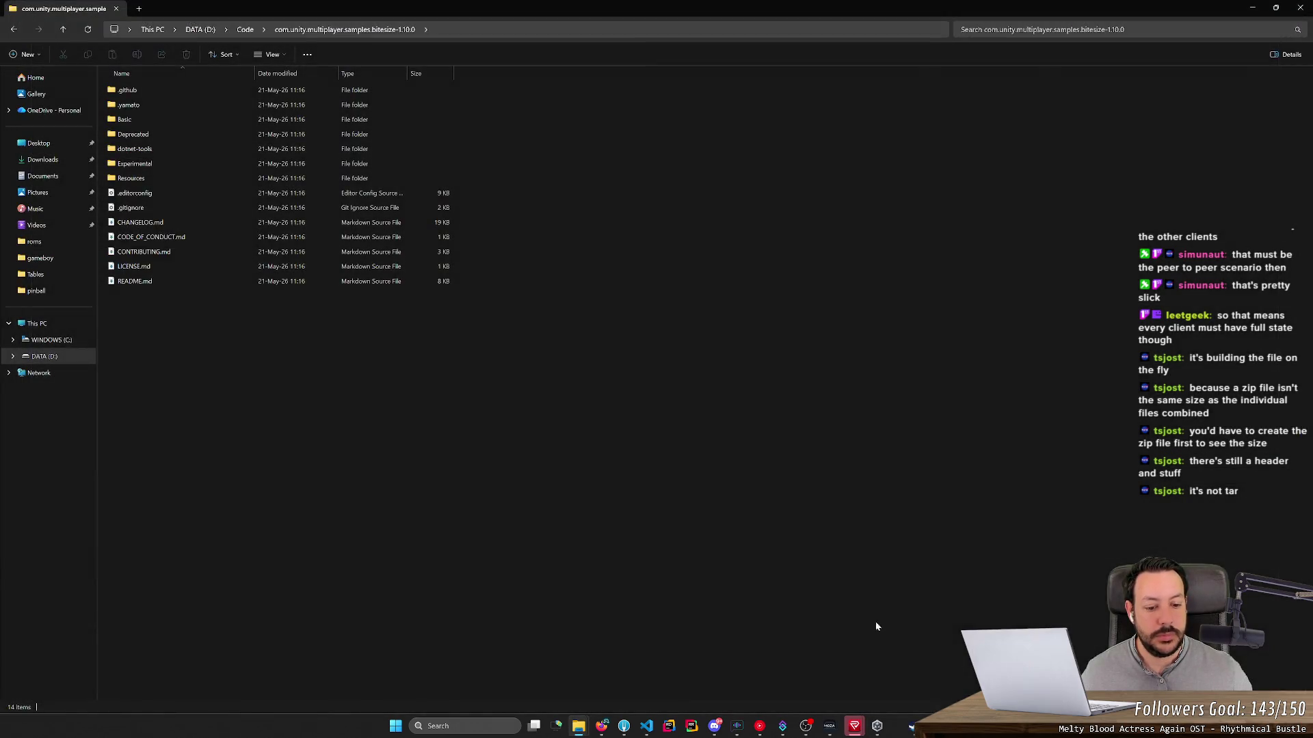
left_click(883, 728)
Step: Remove the missing bitesize-1.10.0 project entry from the Unity Hub list
right_click(760, 395)
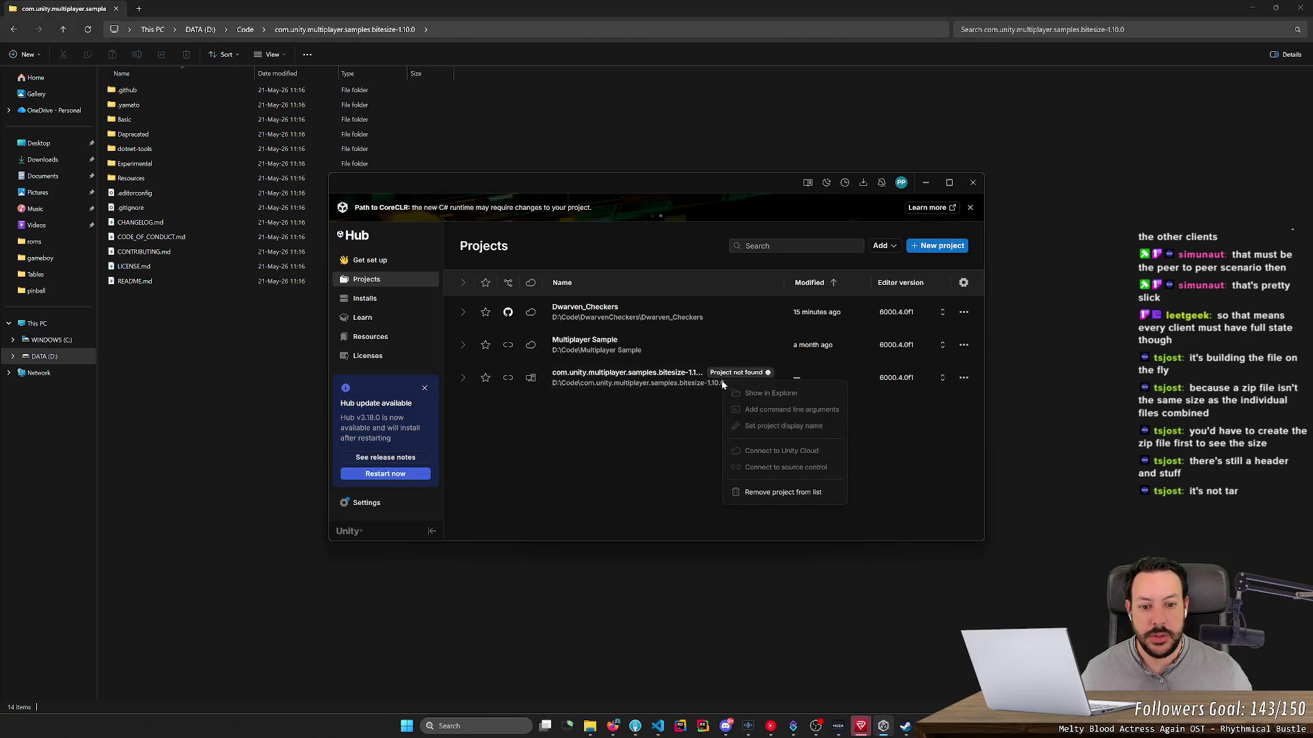
left_click(768, 492)
left_click(763, 397)
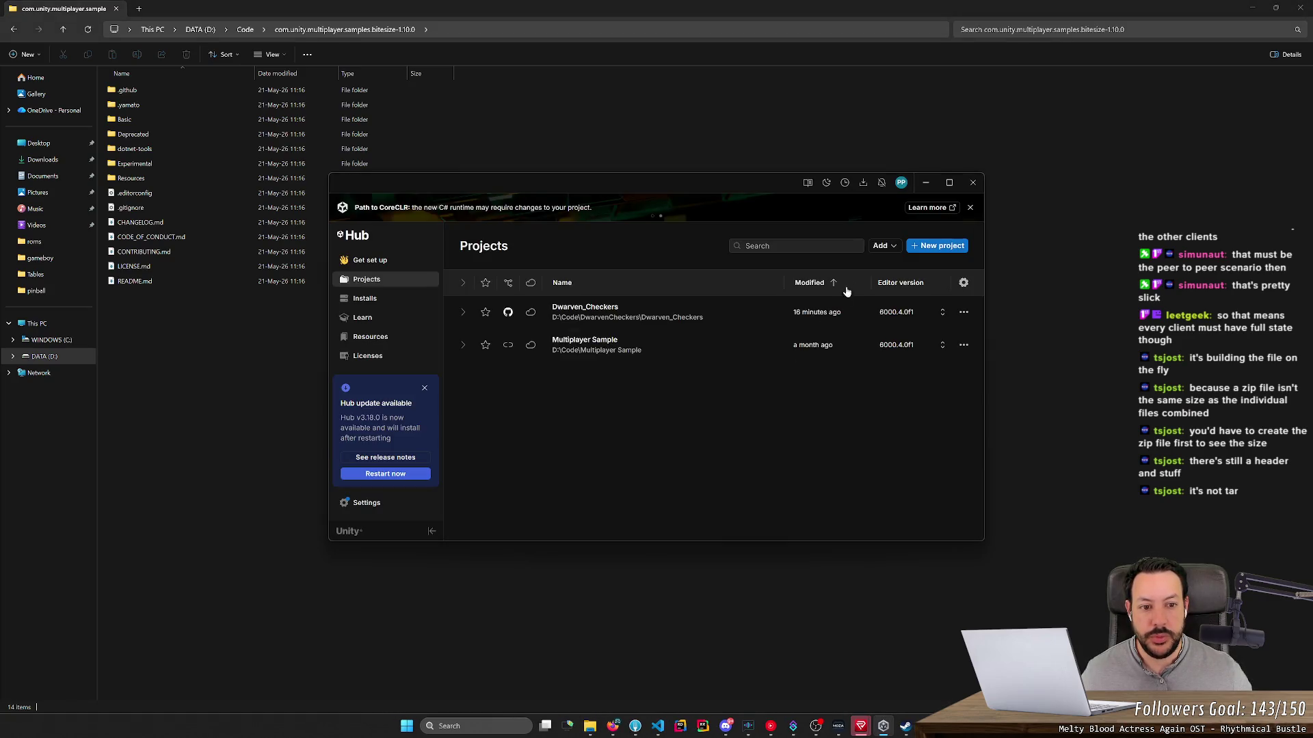
Step: Add bitesize/Basic/MultiplayerUseCases to Unity Hub as a project from disk
left_click(883, 245)
left_click(920, 264)
double_click(557, 254)
left_click(488, 284)
double_click(487, 285)
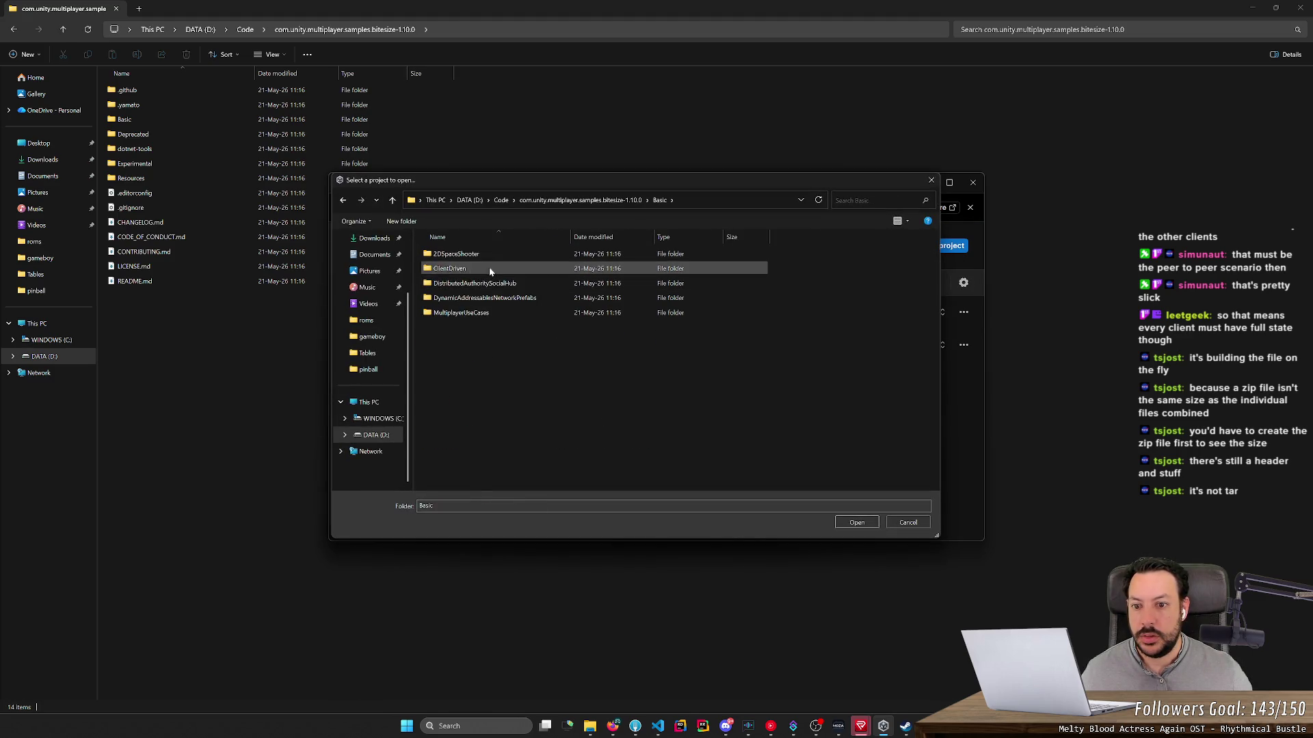
double_click(491, 313)
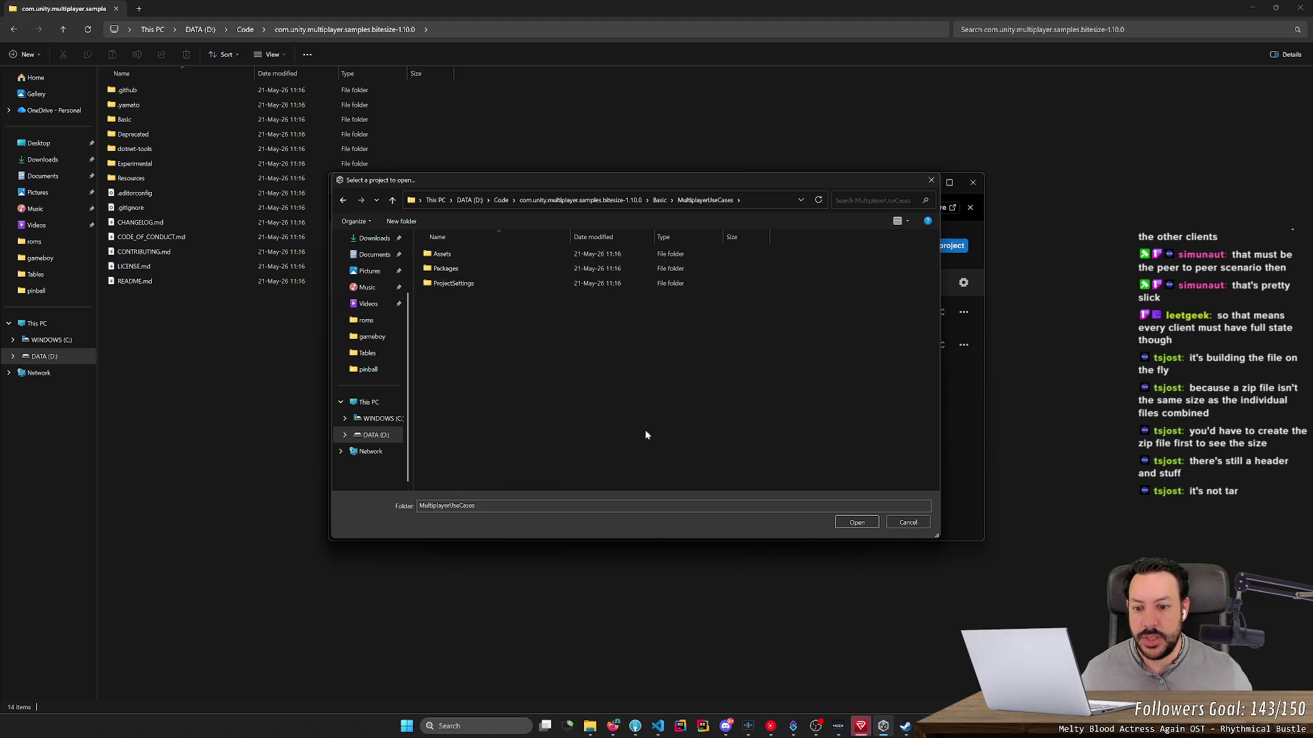
left_click(857, 523)
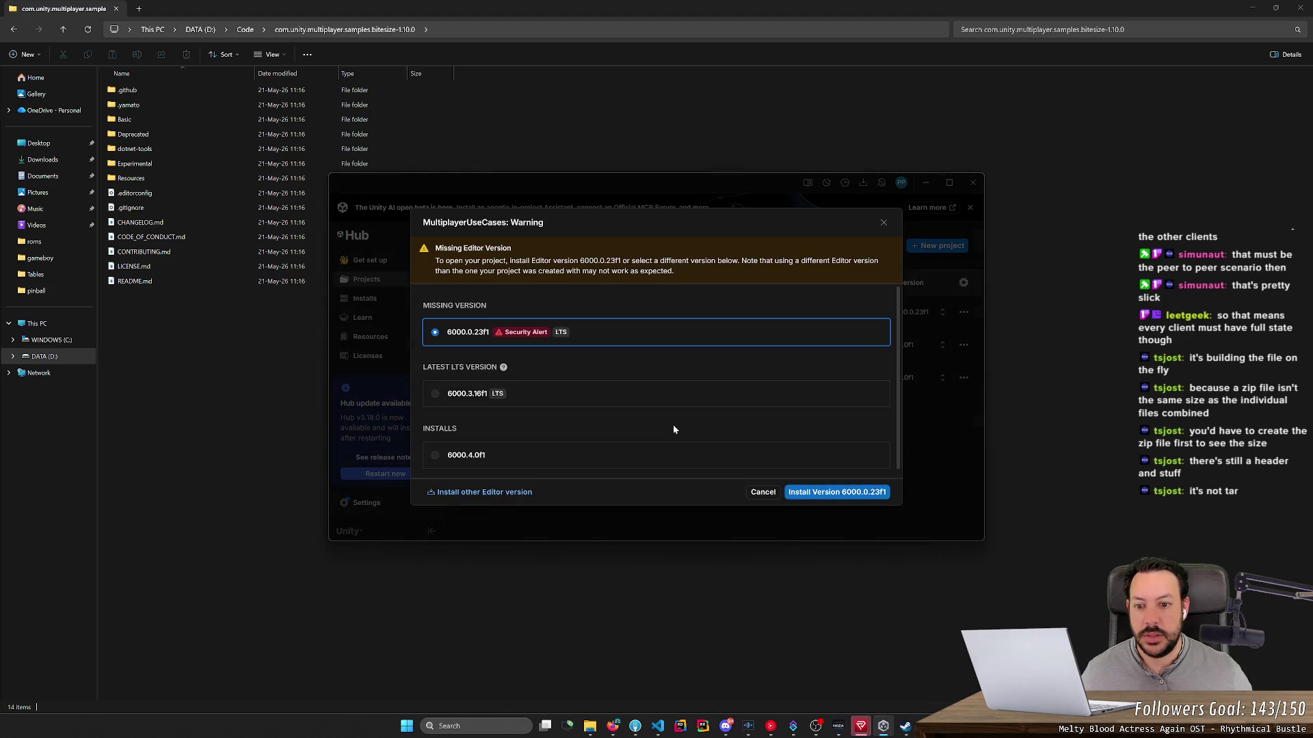
Step: Open MultiplayerUseCases with editor 6000.4.0f1, confirming the version change, upgrade and graphics API notice
mouse_move(532, 333)
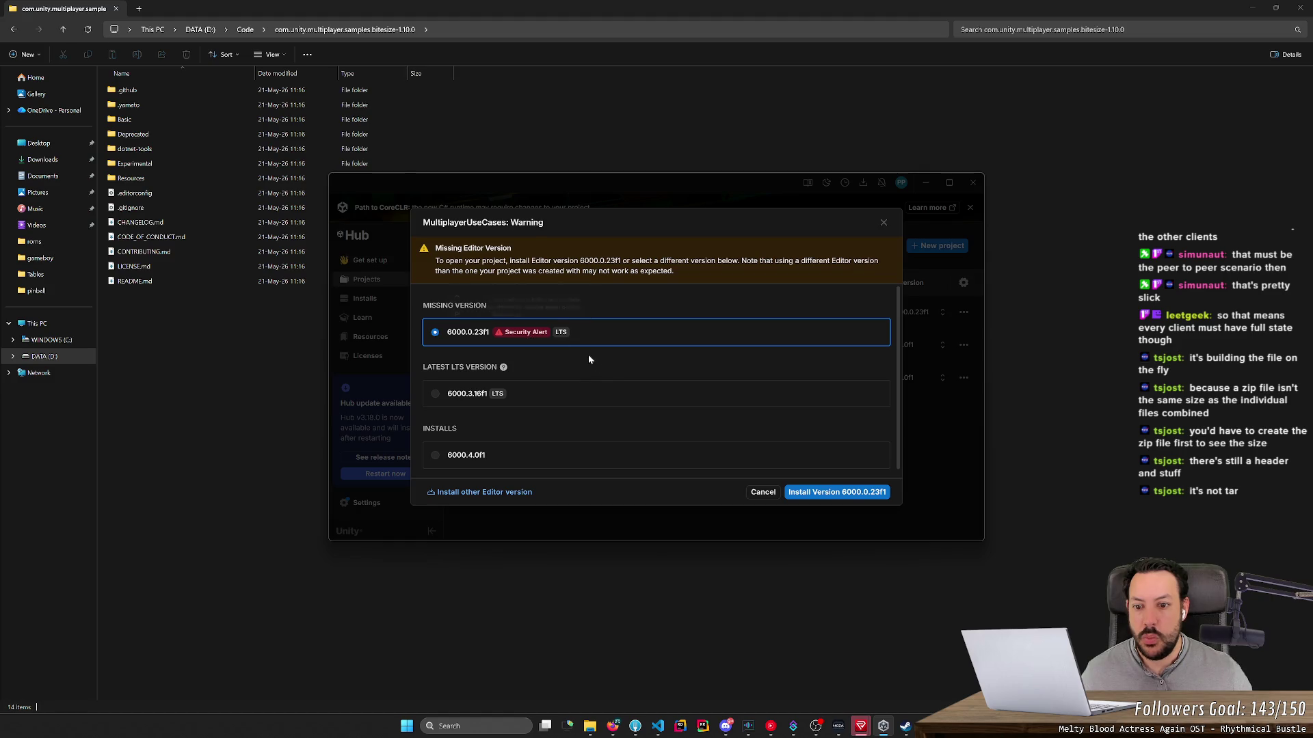
left_click(618, 454)
left_click(809, 493)
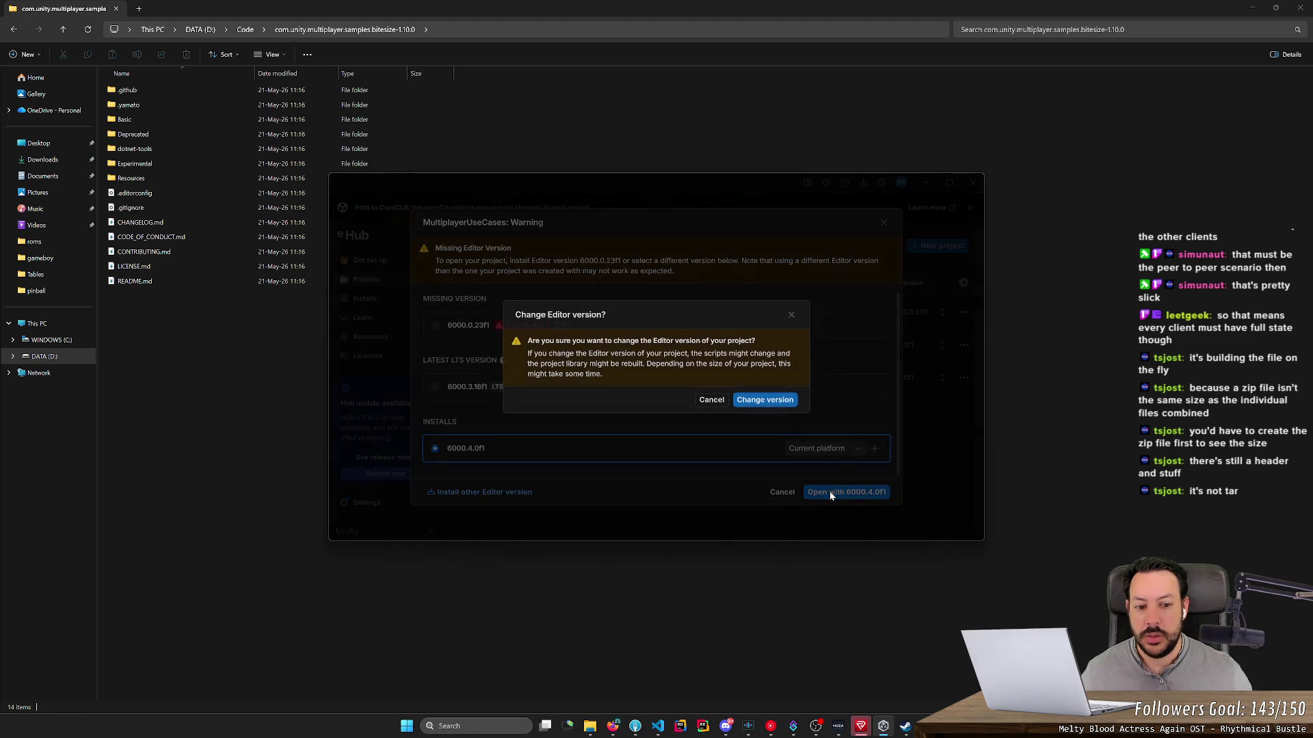
left_click(767, 402)
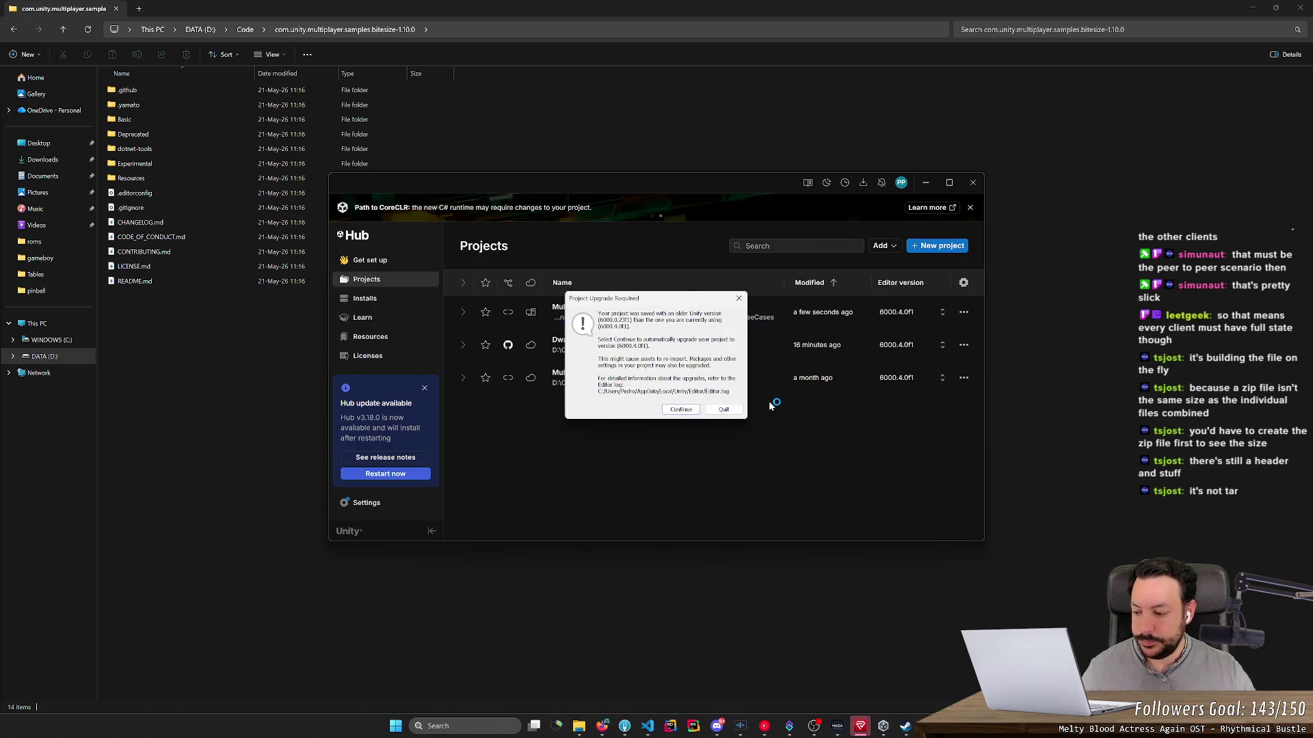
left_click(676, 410)
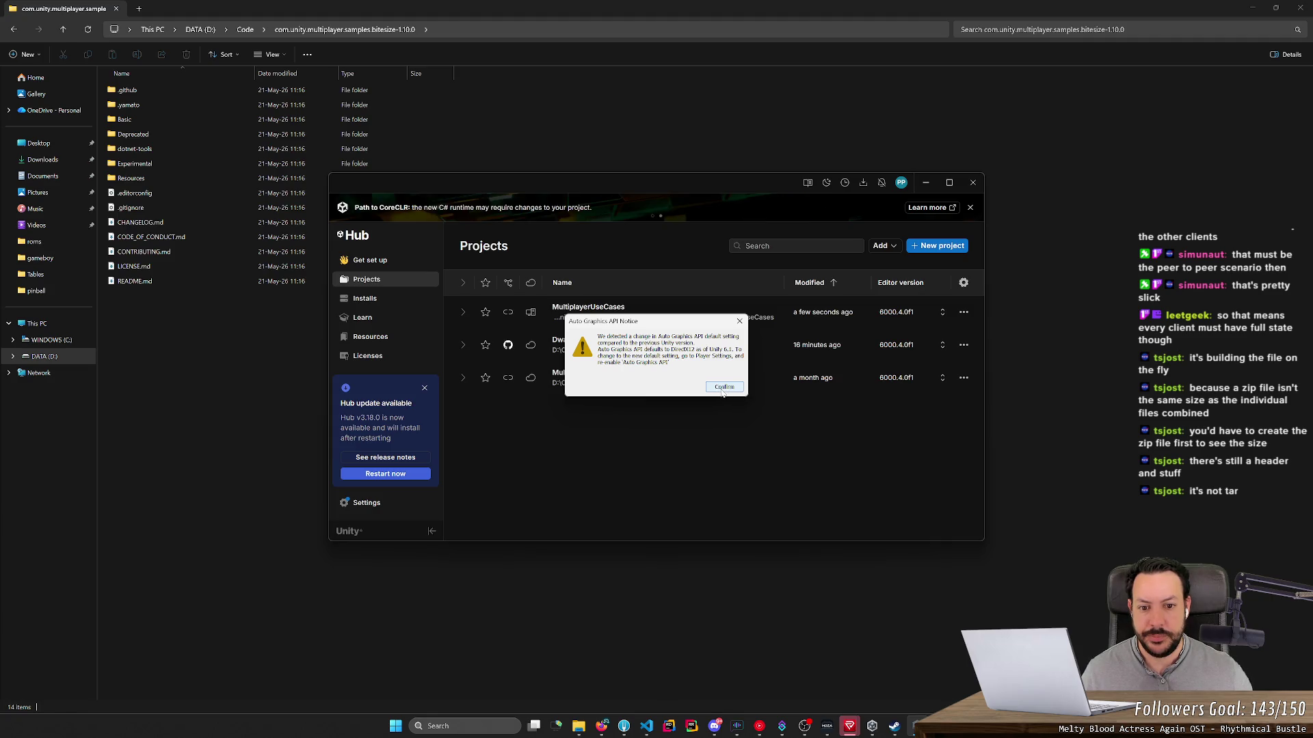
left_click(723, 387)
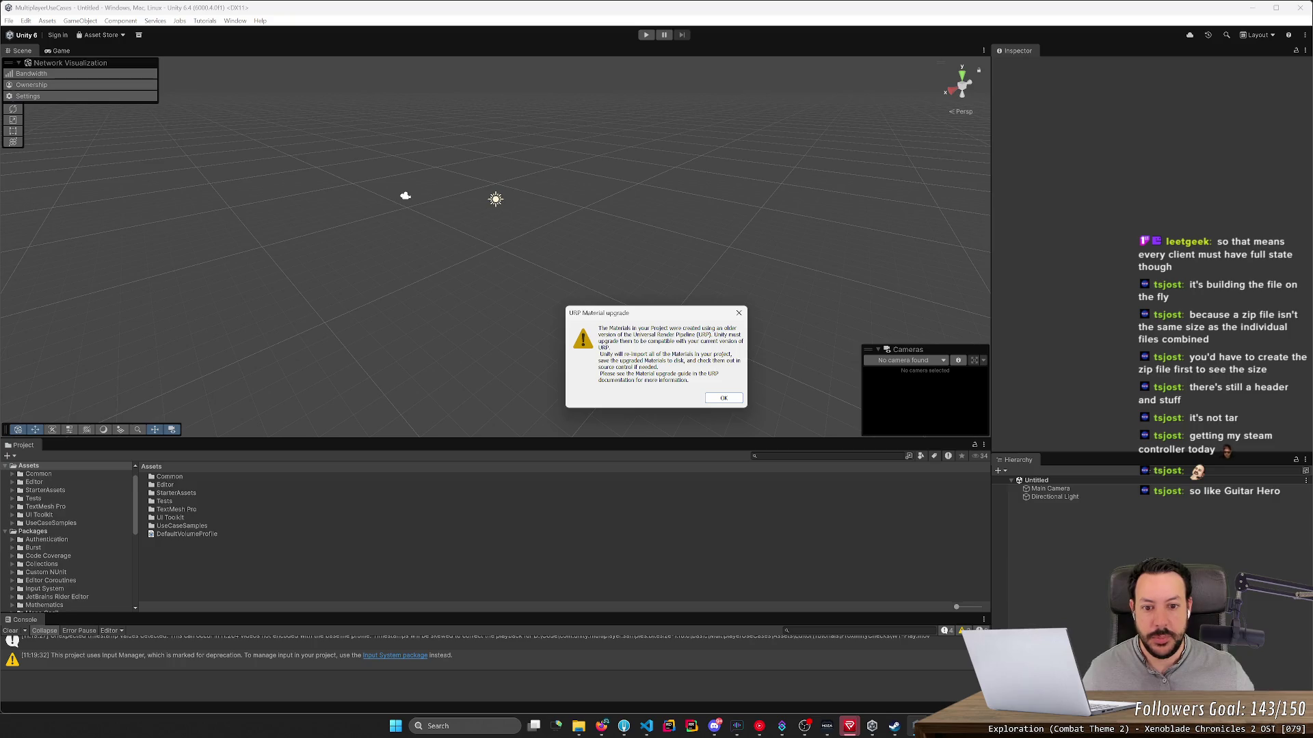
Step: Acknowledge the URP Material upgrade notice once the project has loaded
left_click(721, 399)
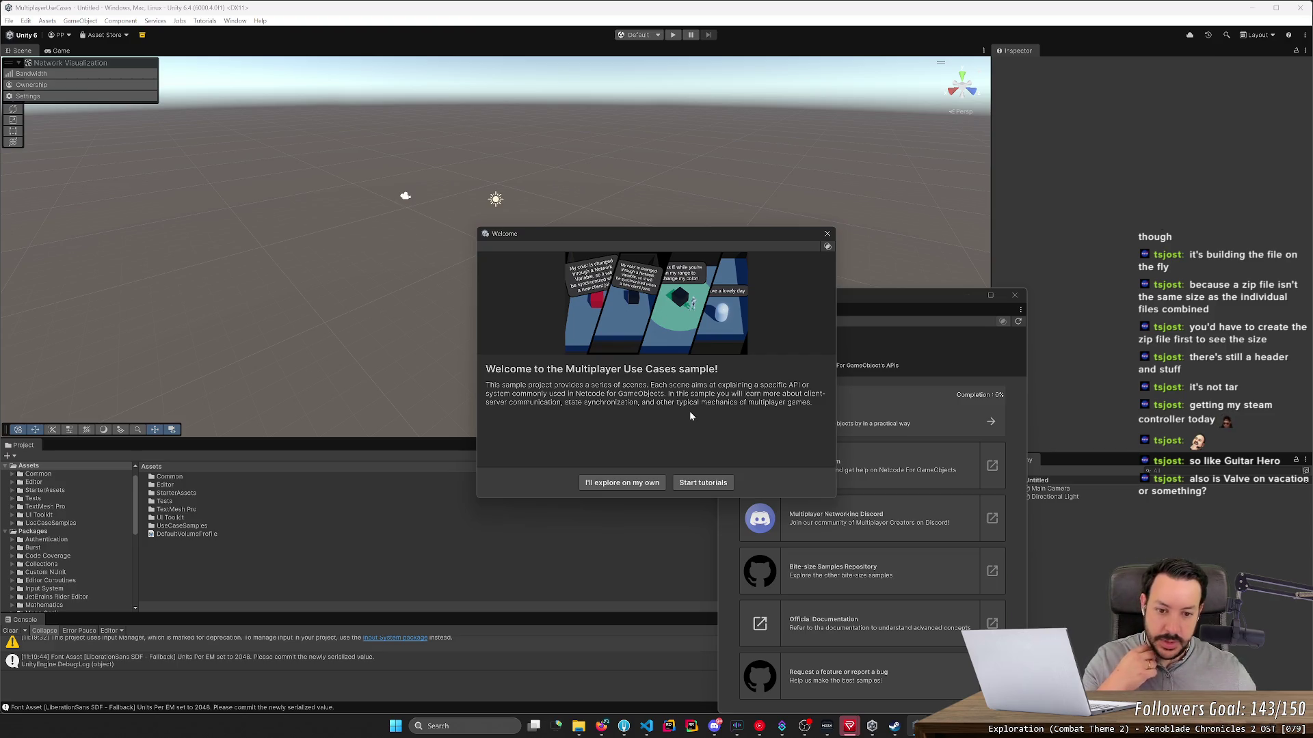
Step: Place the Welcome window and Tutorials list side by side, then start the sample's tutorials
mouse_move(701, 235)
left_mouse_down()
mouse_move(613, 212)
mouse_move(593, 265)
mouse_move(556, 275)
left_mouse_up()
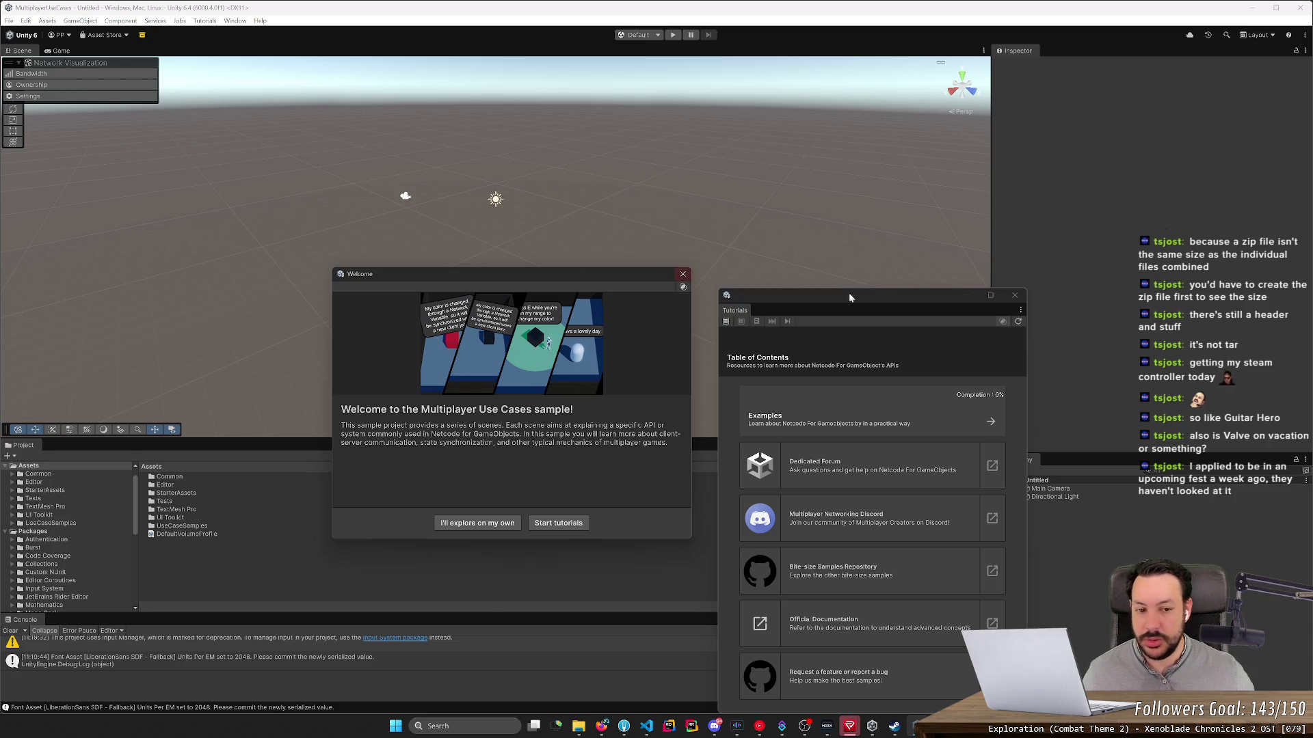
left_click_drag(977, 294, 921, 276)
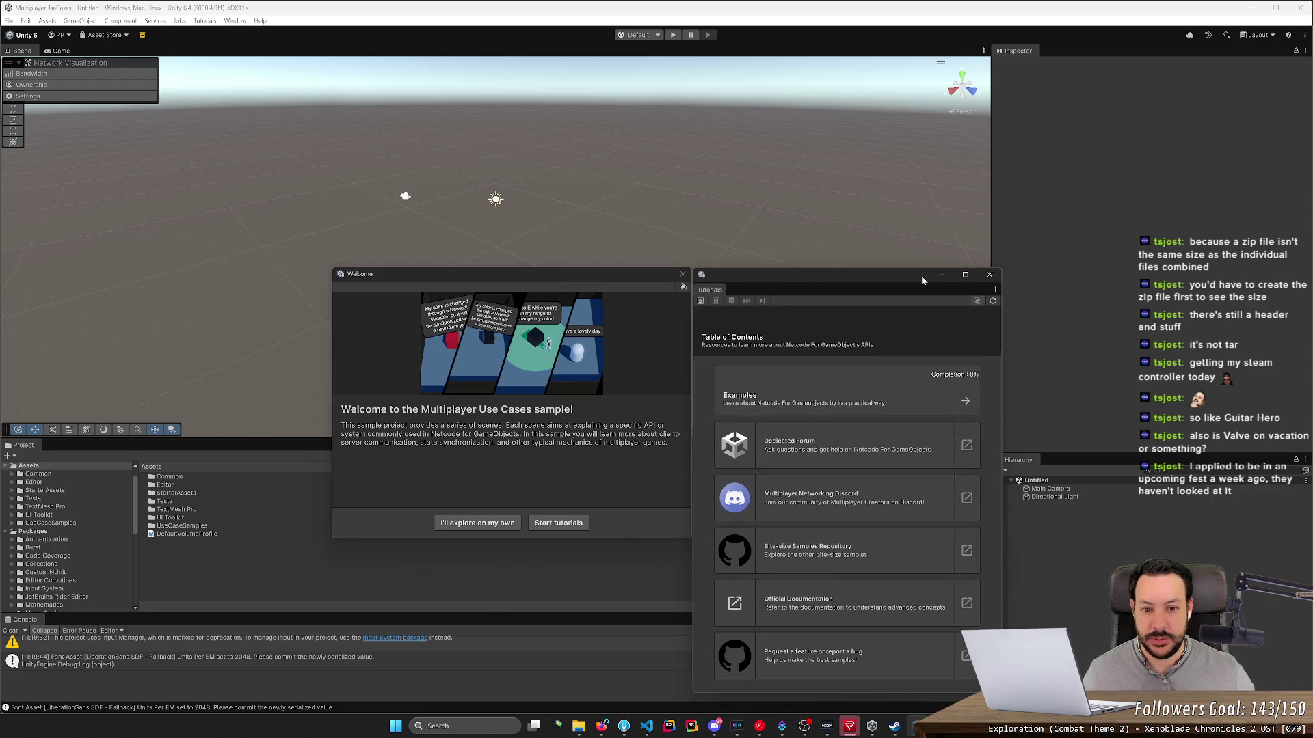
left_click(632, 277)
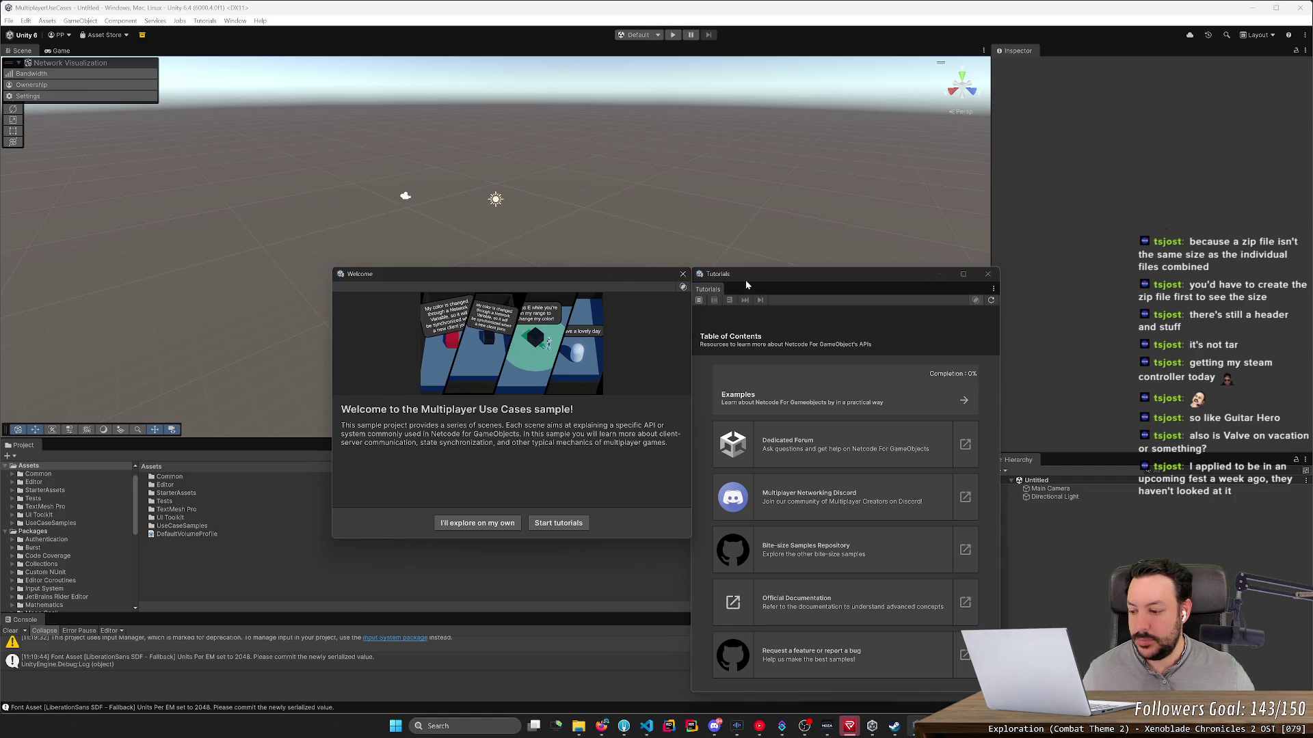
left_click_drag(750, 284, 750, 279)
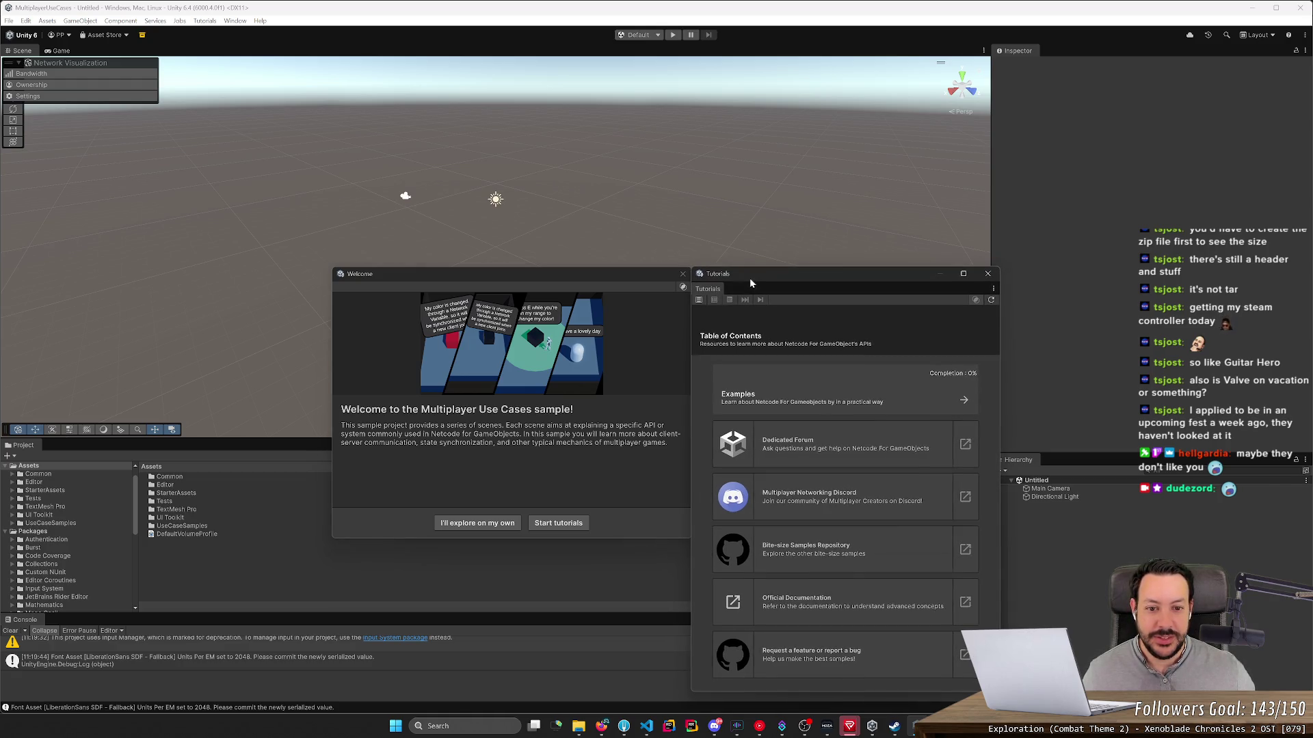
left_click(625, 278)
left_click_drag(625, 276, 625, 276)
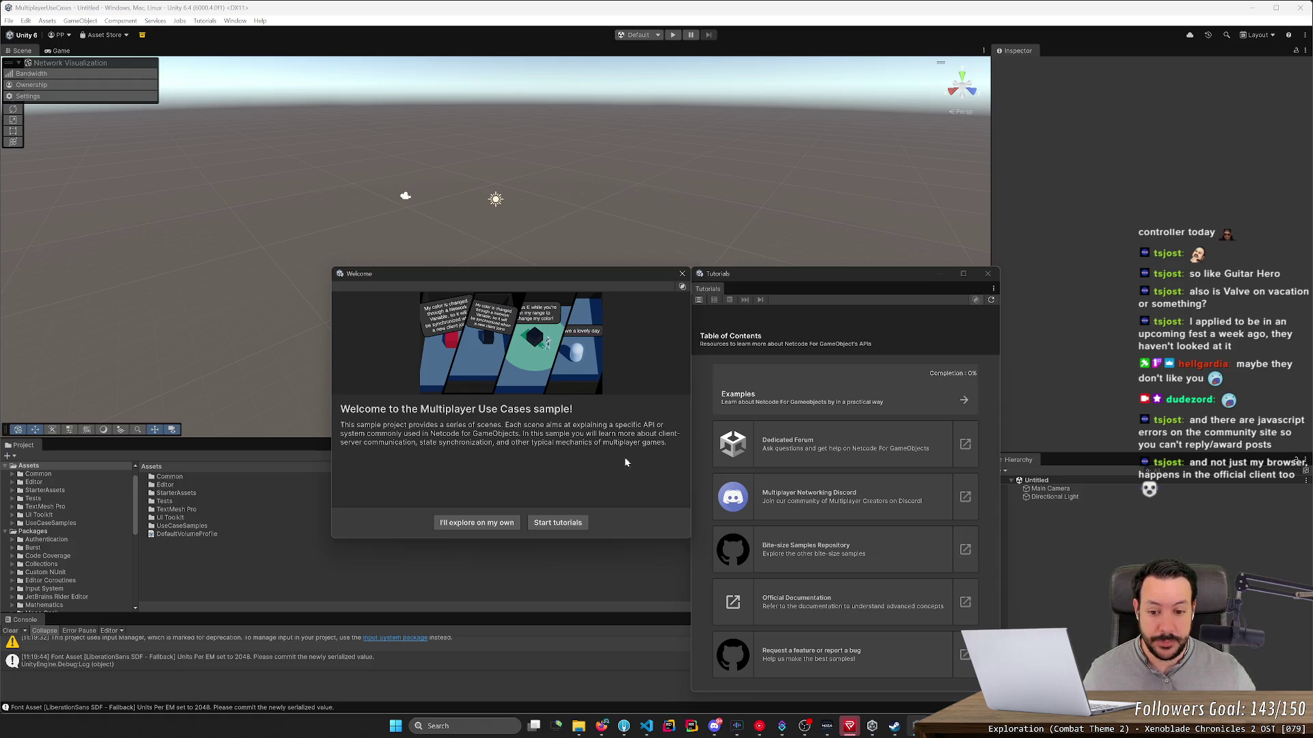
left_click(558, 522)
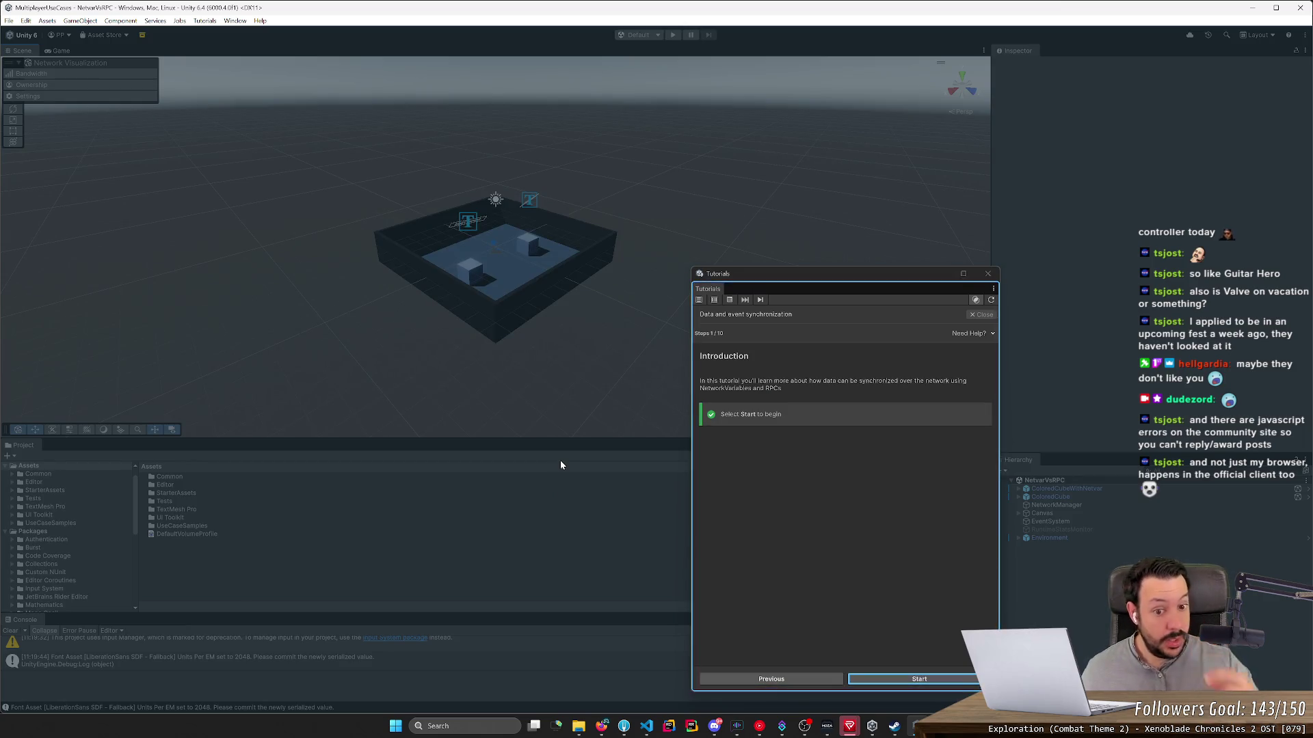
Step: Move the tutorial guide to the upper right and begin the Data and event synchronization tutorial
mouse_move(800, 277)
left_mouse_down()
mouse_move(940, 156)
mouse_move(937, 107)
left_mouse_up()
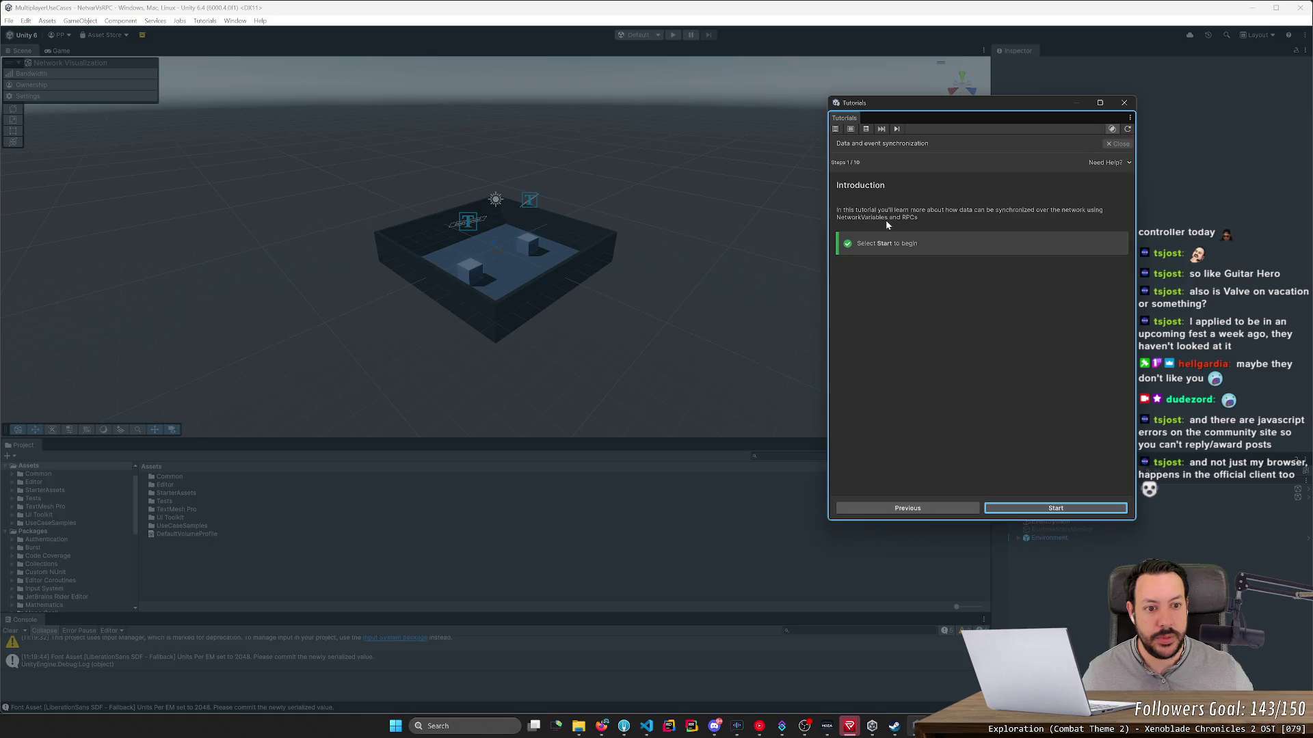
left_click(1051, 511)
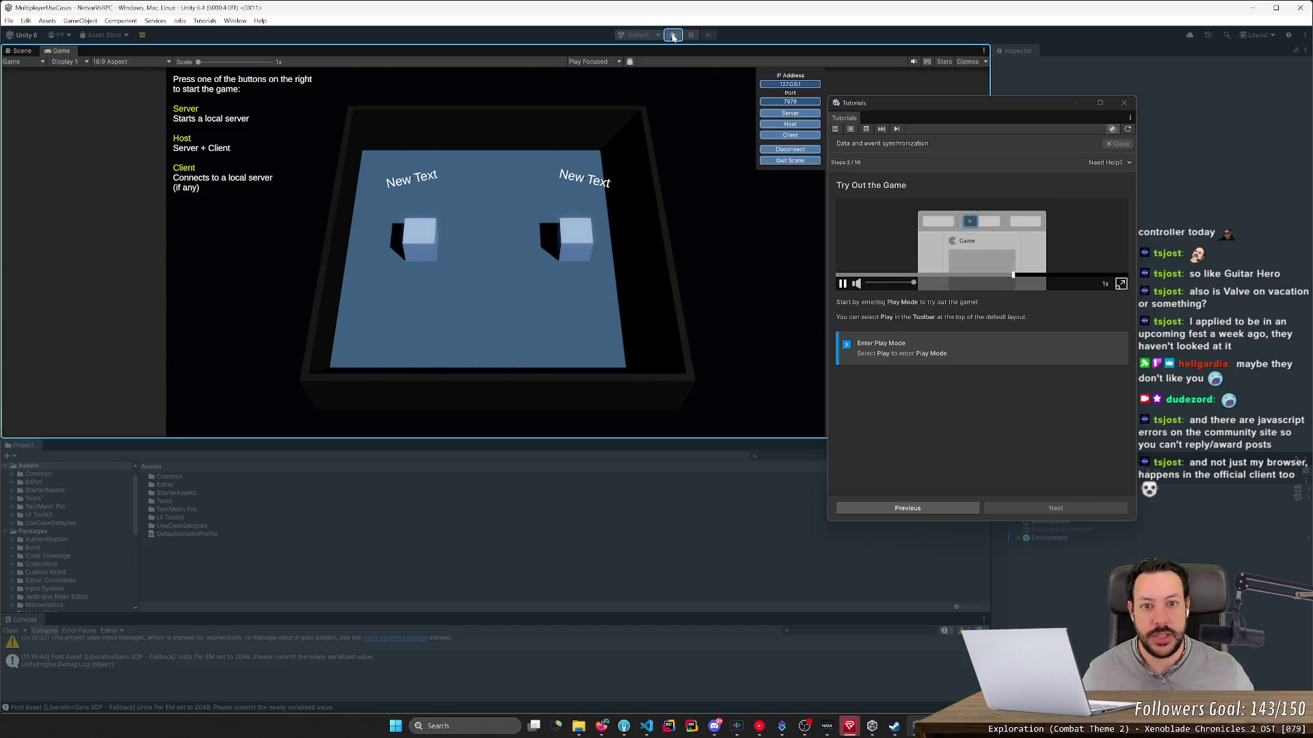
Step: Enter Play Mode (Ctrl+P) and move the tutorial guide off the Game view
key("ctrl+p")
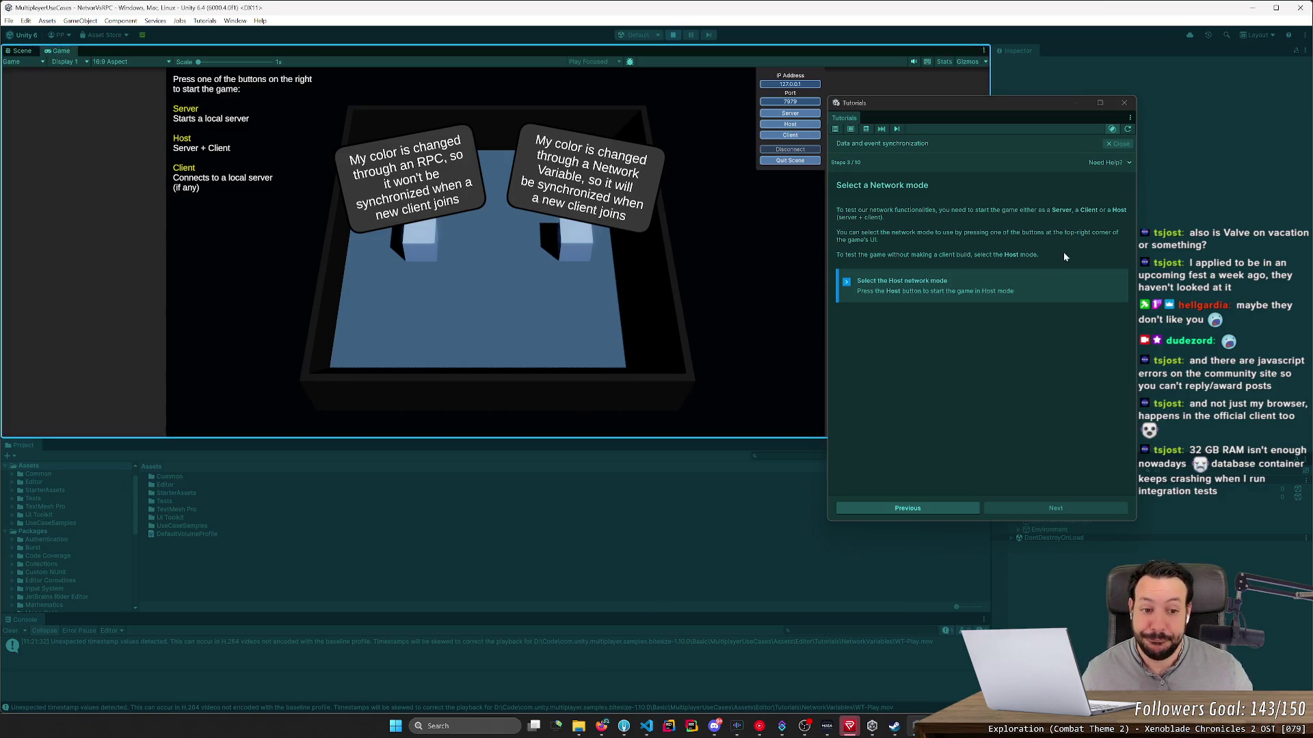
mouse_move(962, 103)
left_mouse_down()
mouse_move(1056, 93)
mouse_move(1129, 51)
mouse_move(996, 60)
mouse_move(799, 169)
mouse_move(864, 188)
mouse_move(969, 100)
mouse_move(956, 55)
left_mouse_up()
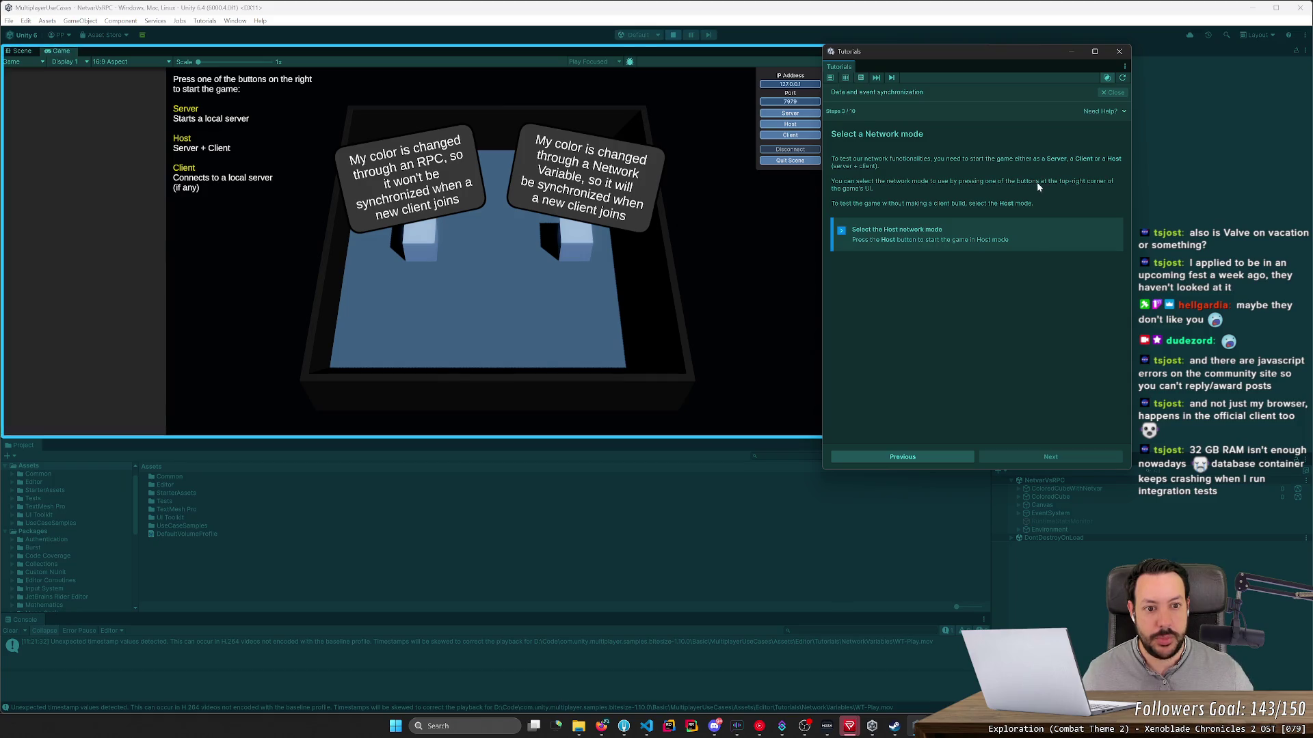
Step: Run the game as Server, disconnect, restart it as Host, then exit Play Mode
left_click(794, 114)
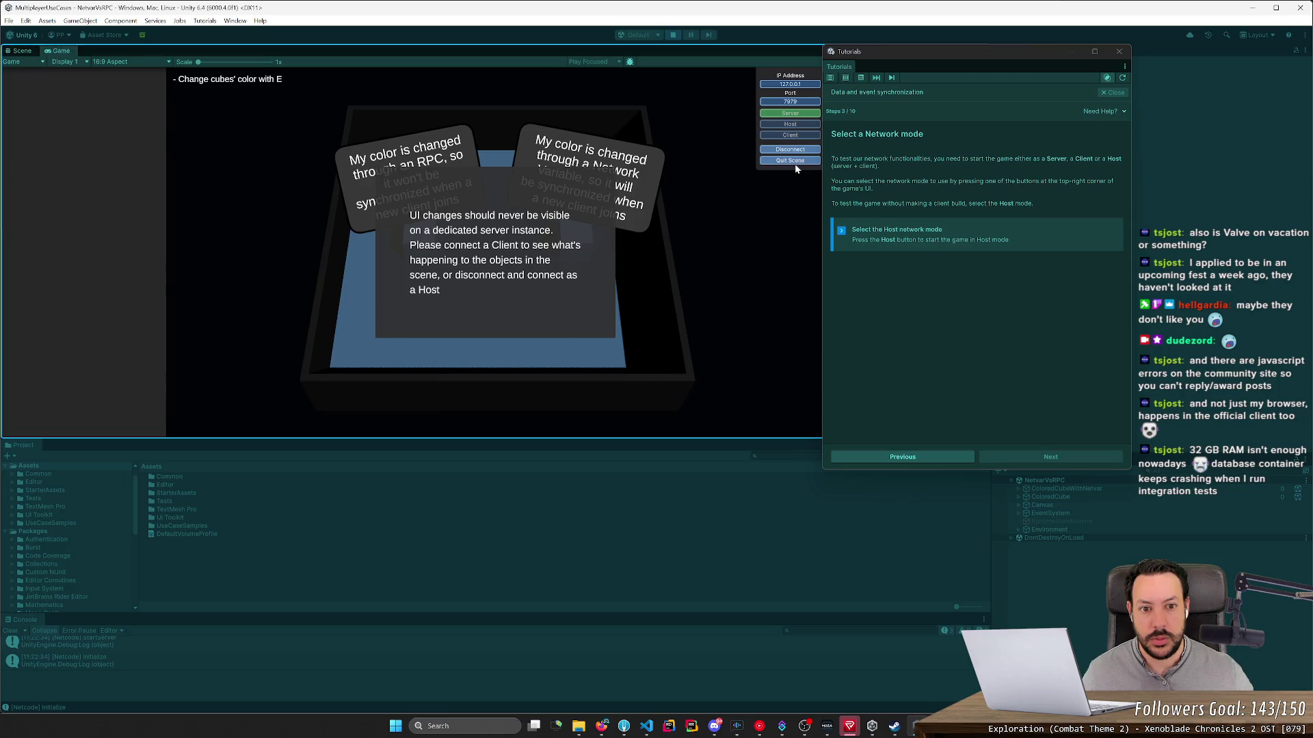
mouse_move(916, 726)
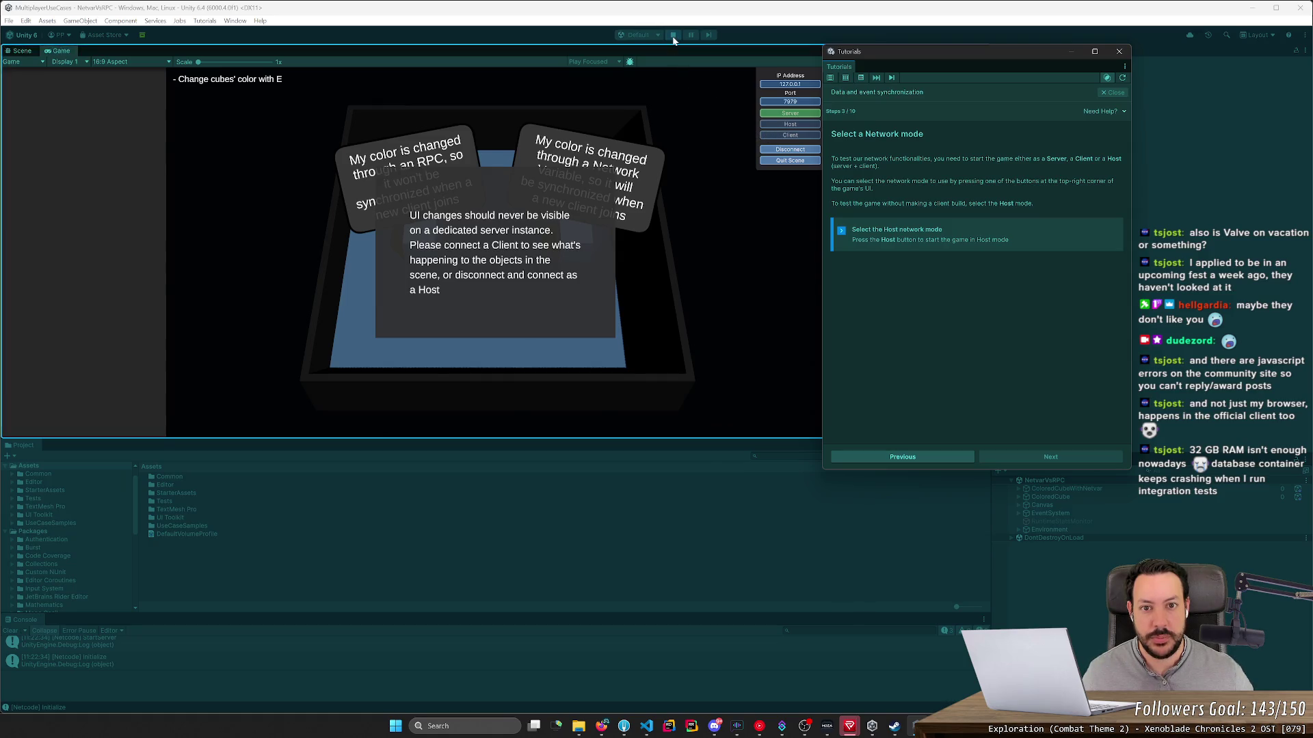
left_click(789, 126)
left_click(790, 126)
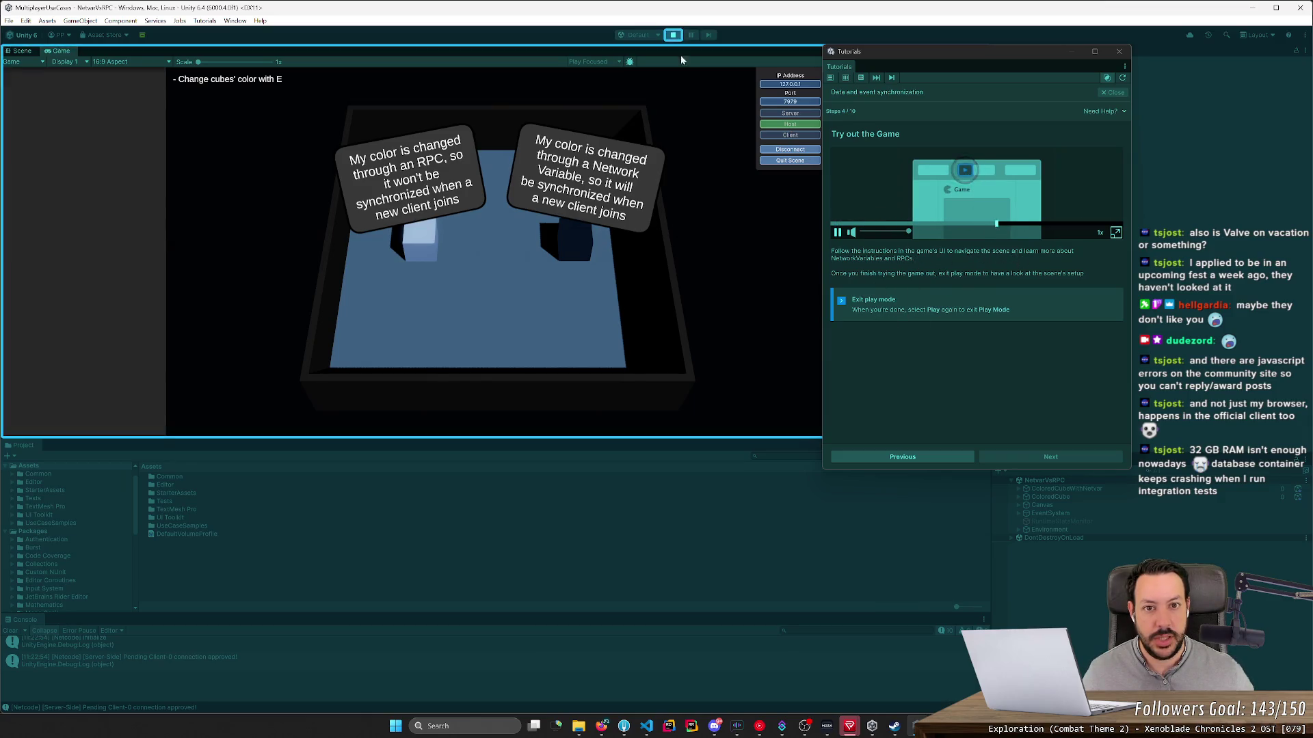
left_click(673, 36)
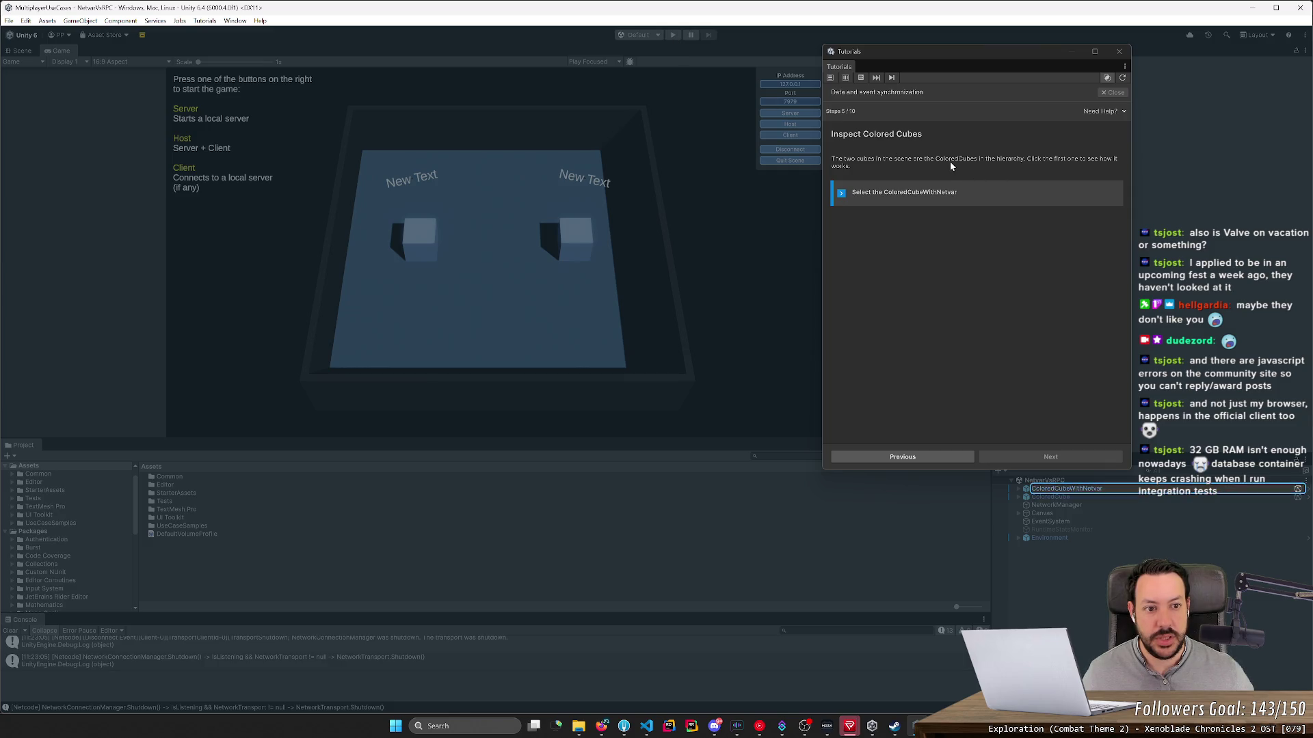
Step: Select ColoredCubeWithNetvar, shift the tutorial guide left and open the ColorManager script
left_click(1081, 491)
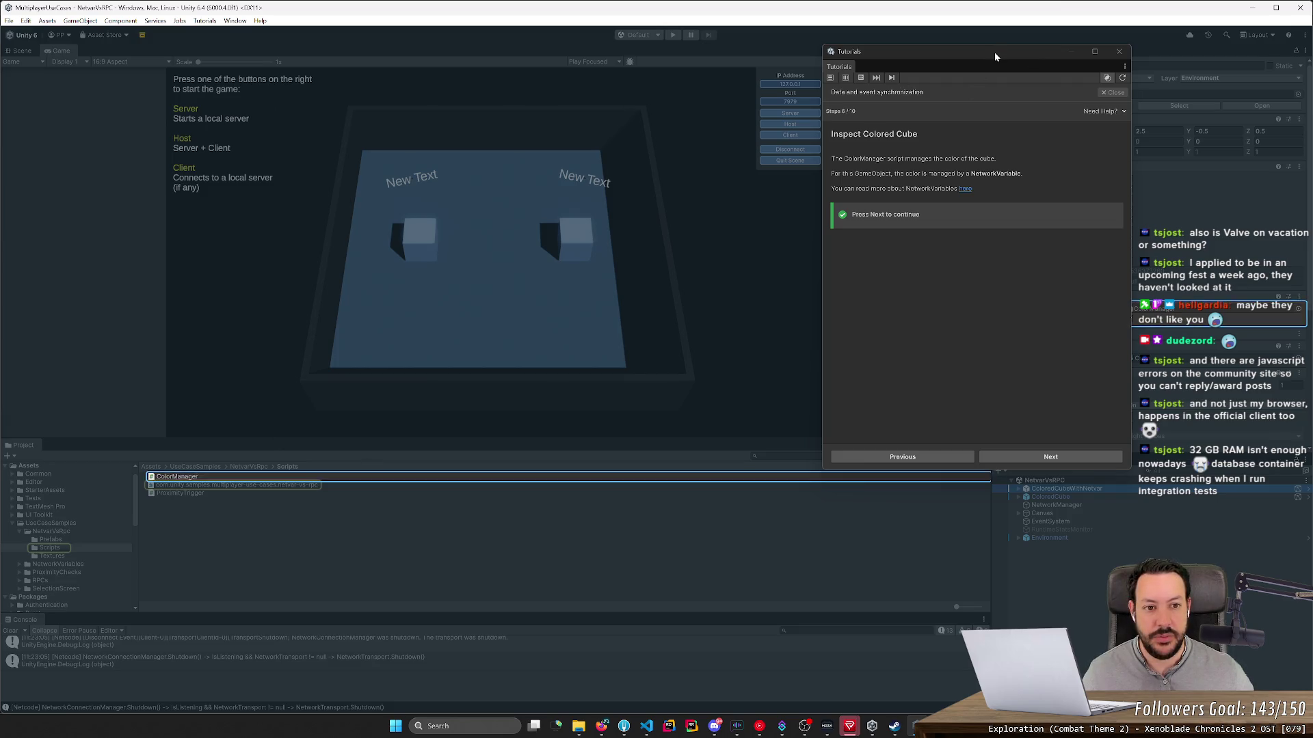
mouse_move(987, 55)
left_mouse_down()
mouse_move(824, 48)
mouse_move(844, 48)
left_mouse_up()
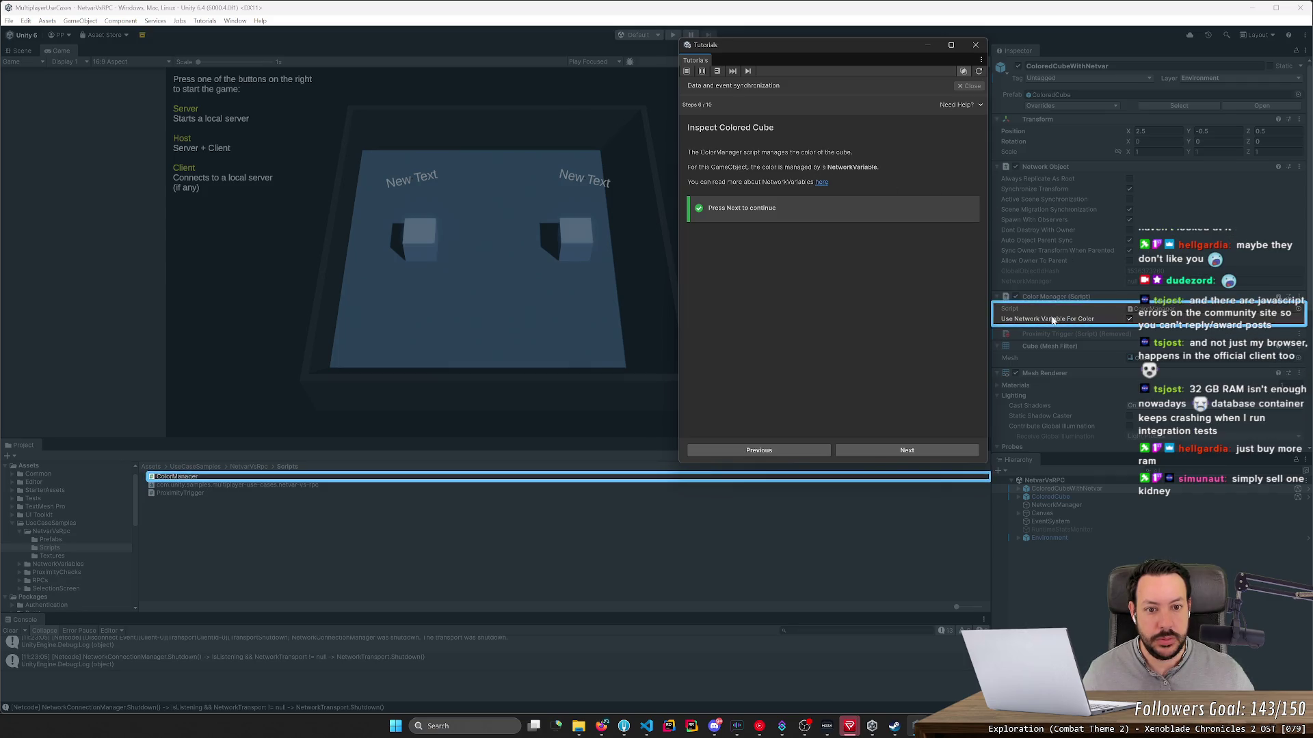
left_click(194, 477)
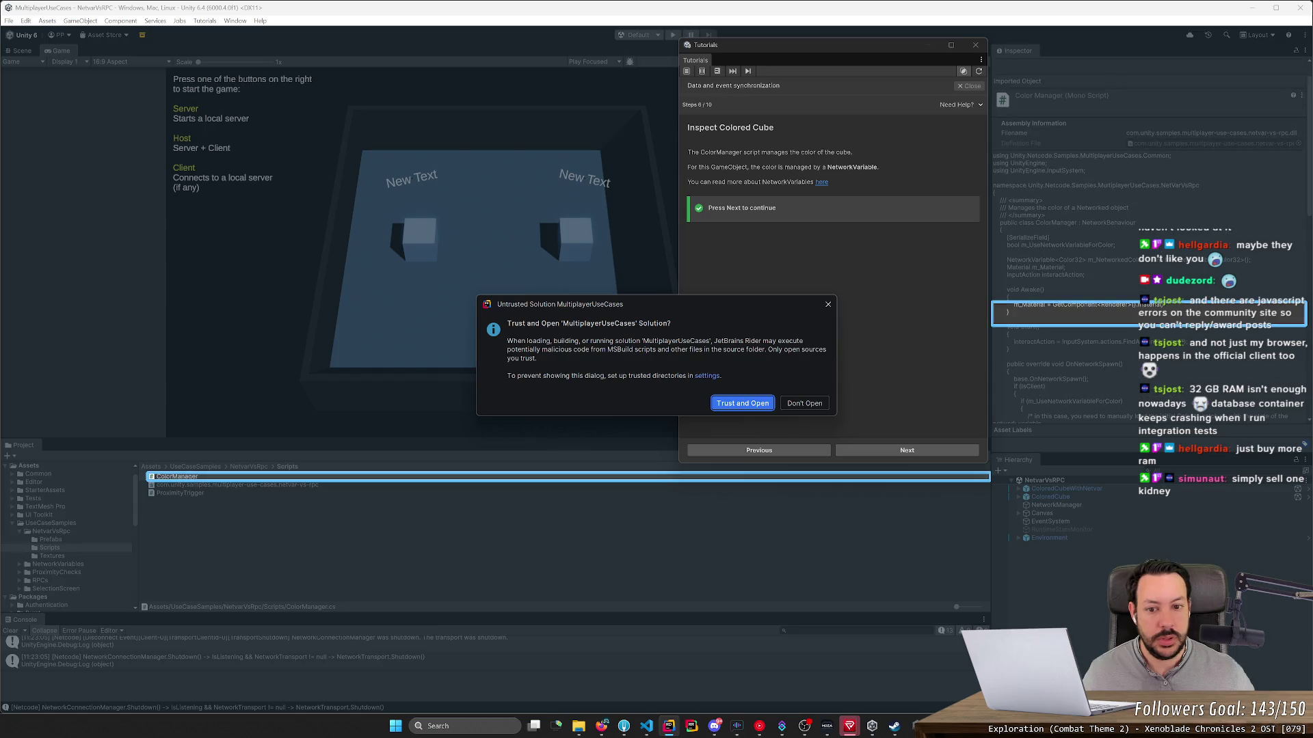
Step: Trust and open the MultiplayerUseCases solution in Rider, then bring the web browser forward
left_click(752, 407)
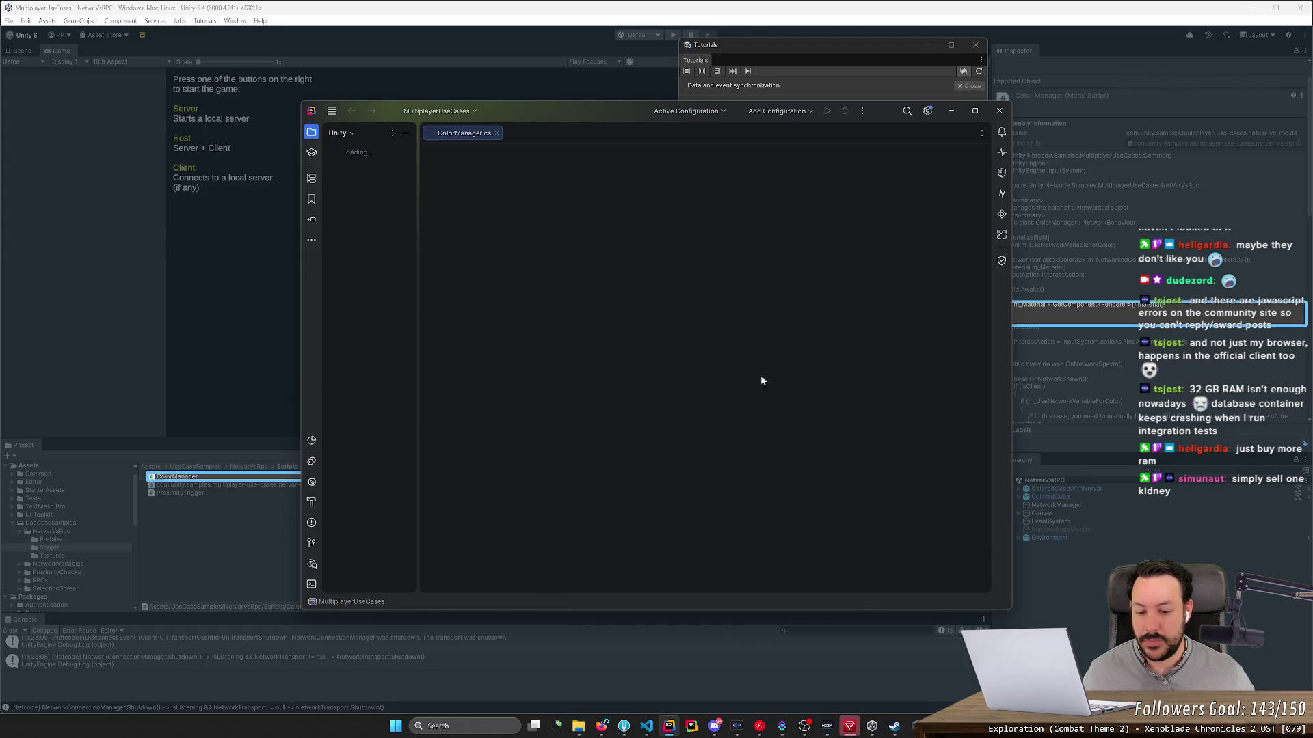
mouse_move(601, 726)
left_click(676, 696)
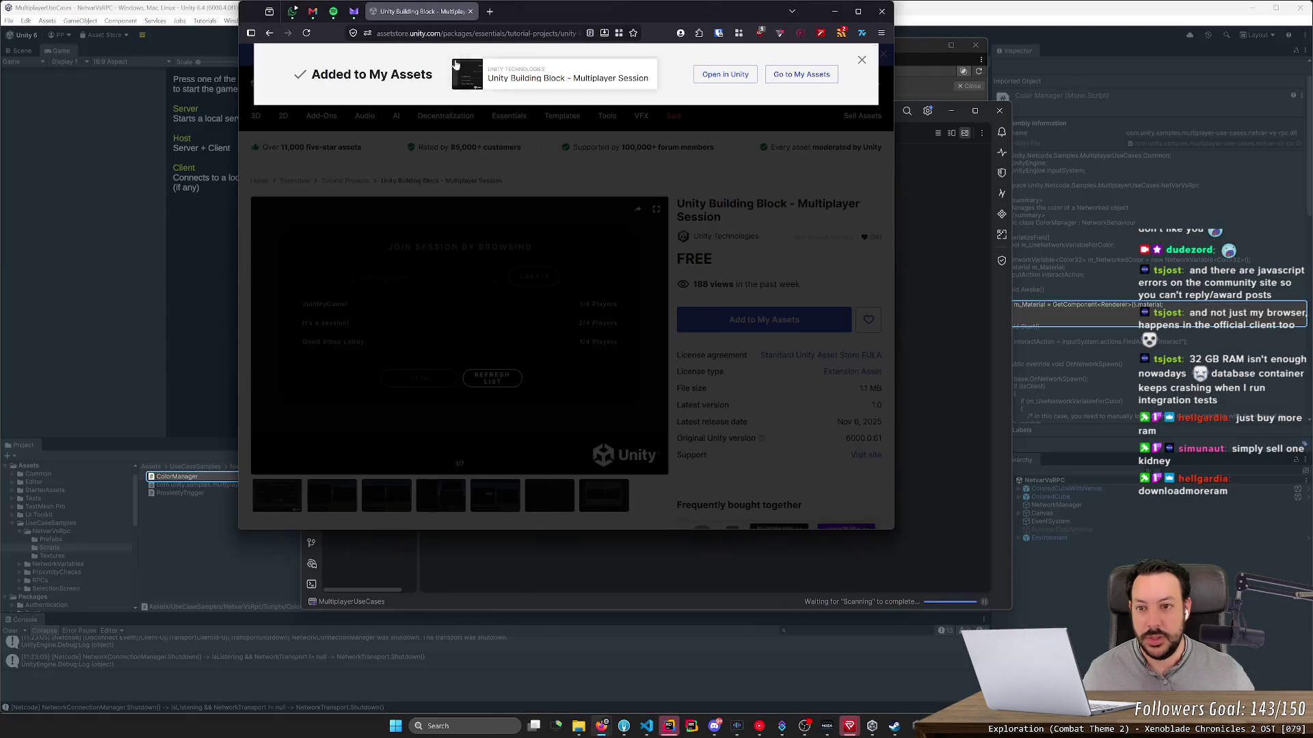
Step: Search the web for 'download more ram' and open the downloadmoreram.com site
key("ctrl+t")
type("download more ram")
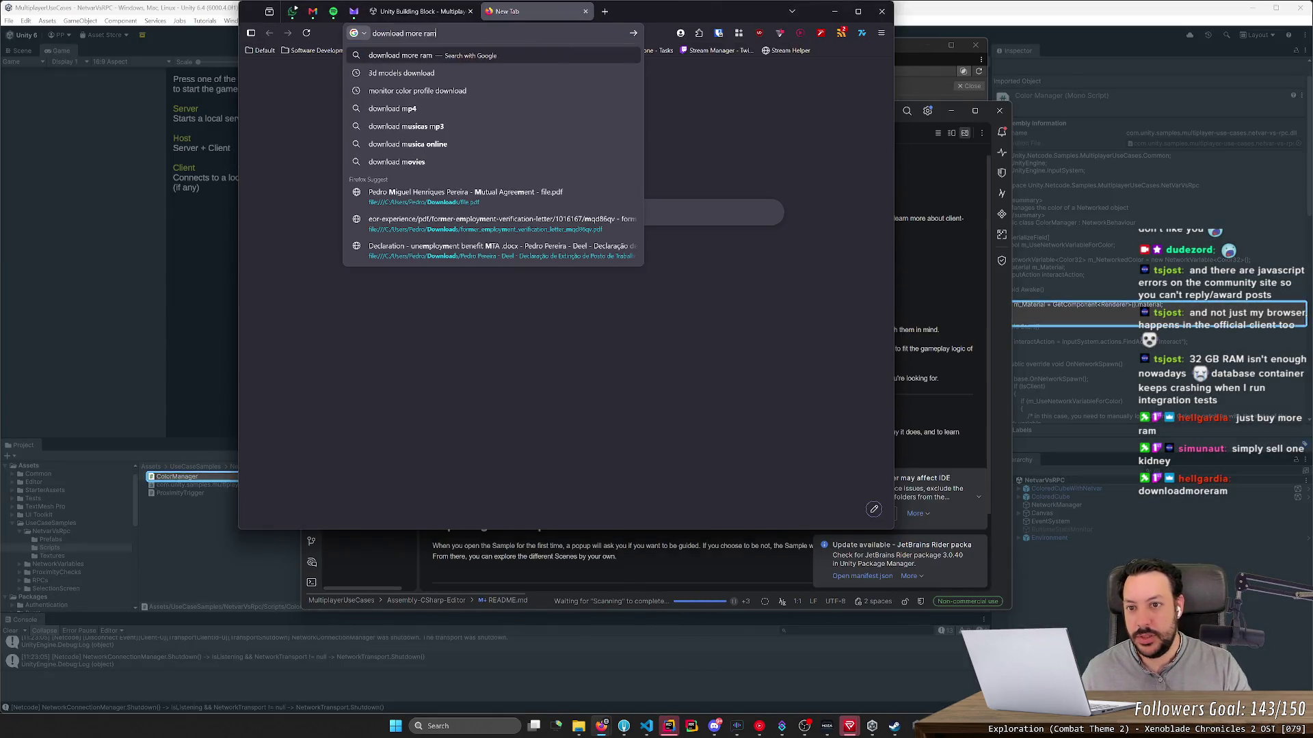
key("Return")
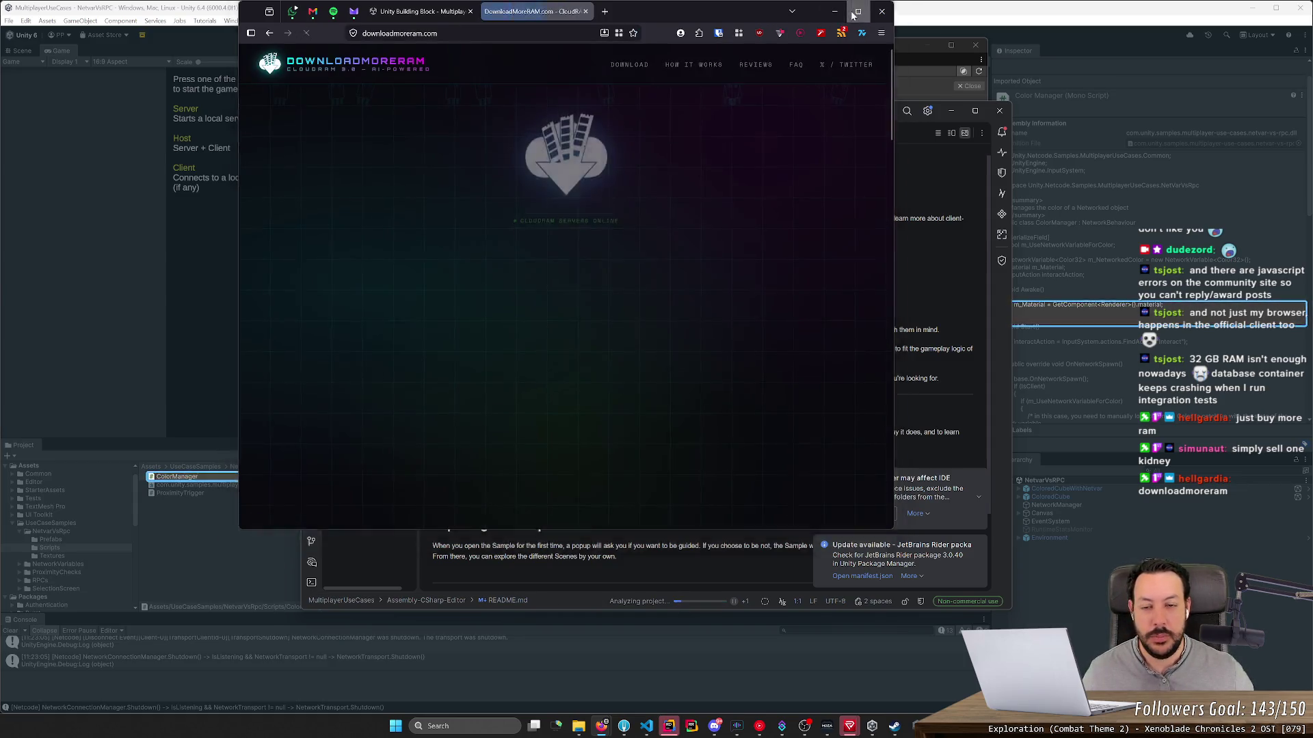
left_click(849, 10)
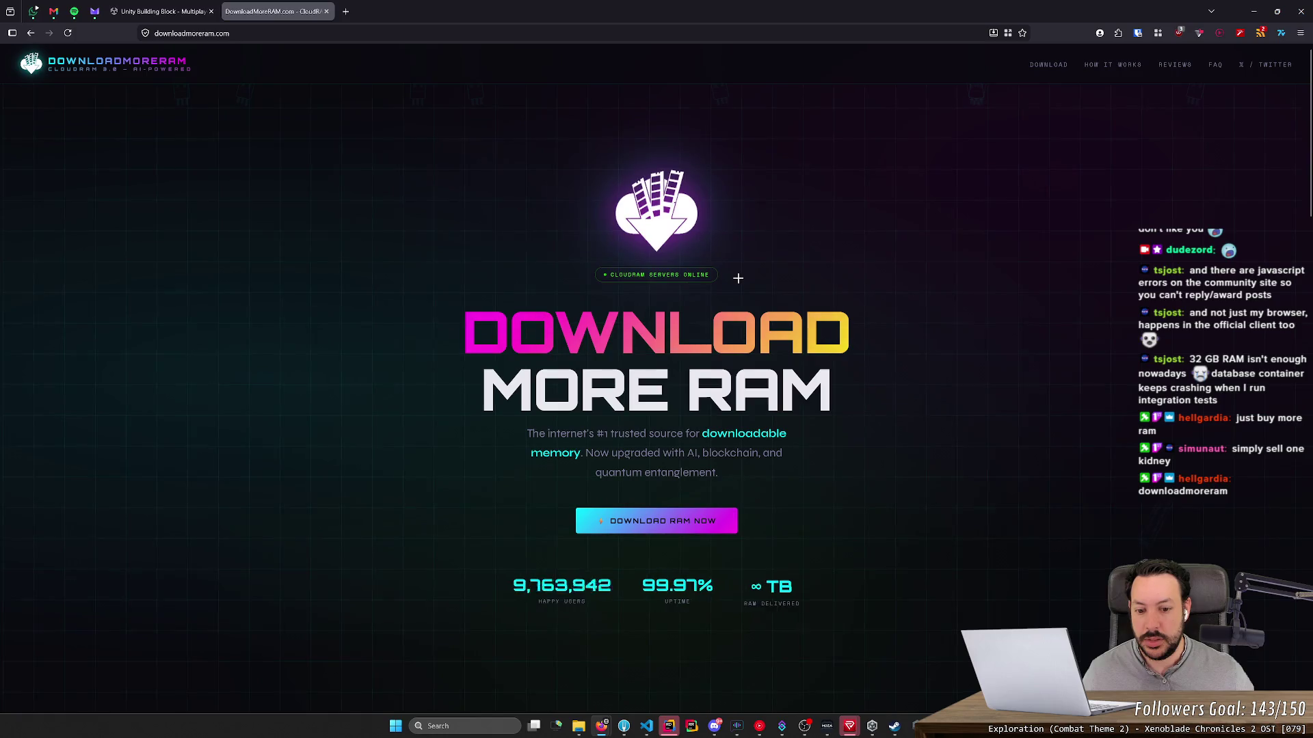
Step: Start the 32 GB RAM plan download and let it reach 100%
left_click(687, 523)
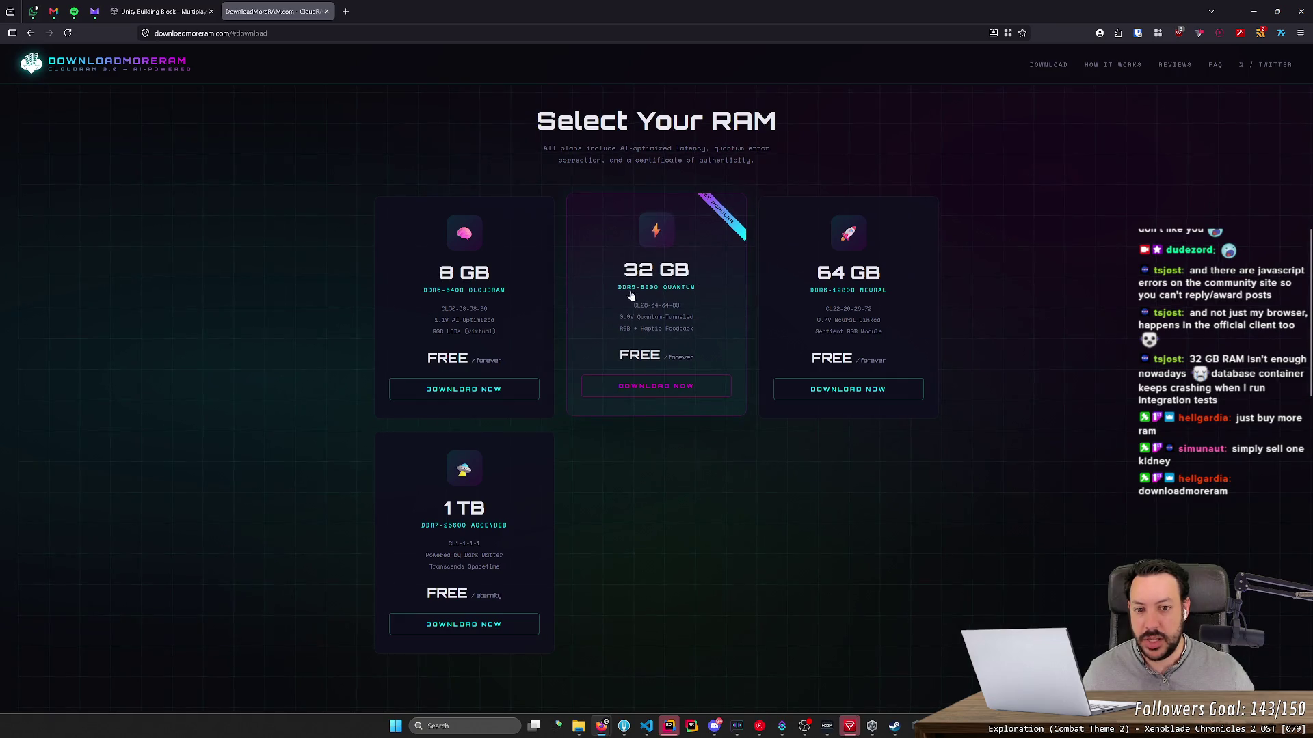
left_click(674, 387)
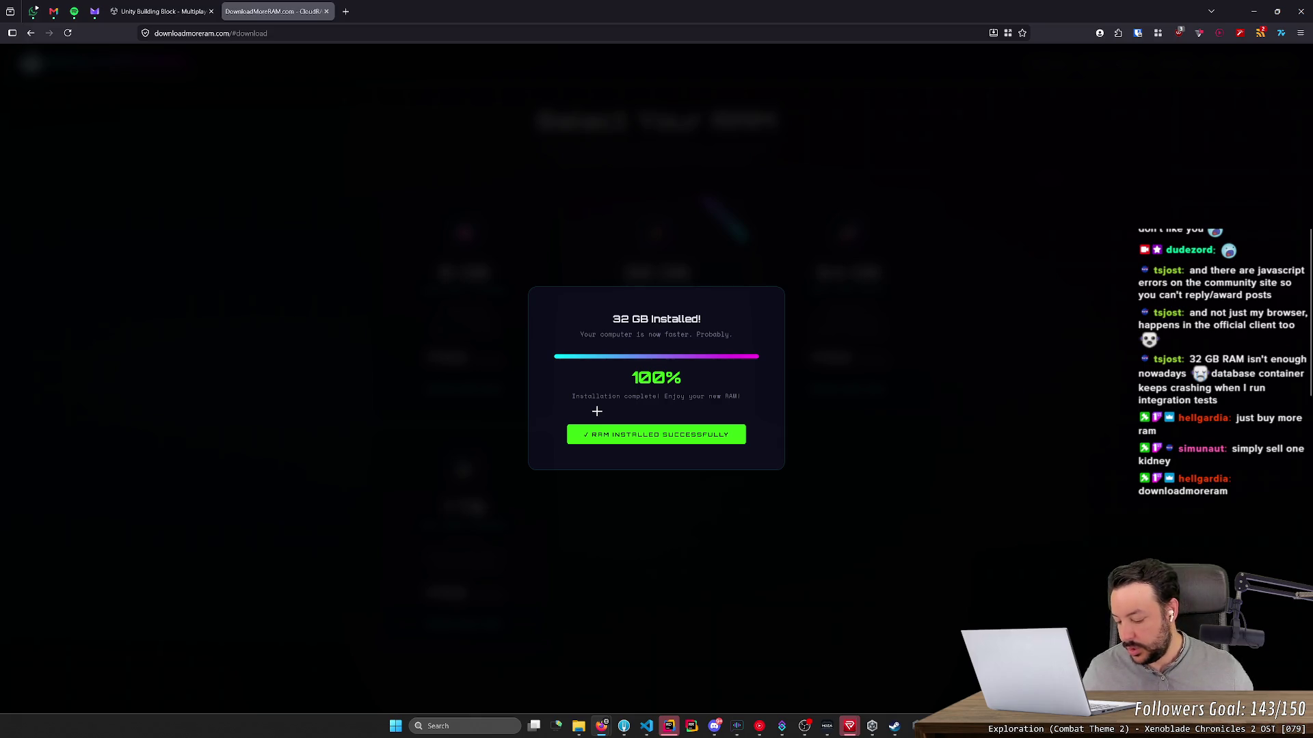
key("ctrl+shift+Escape")
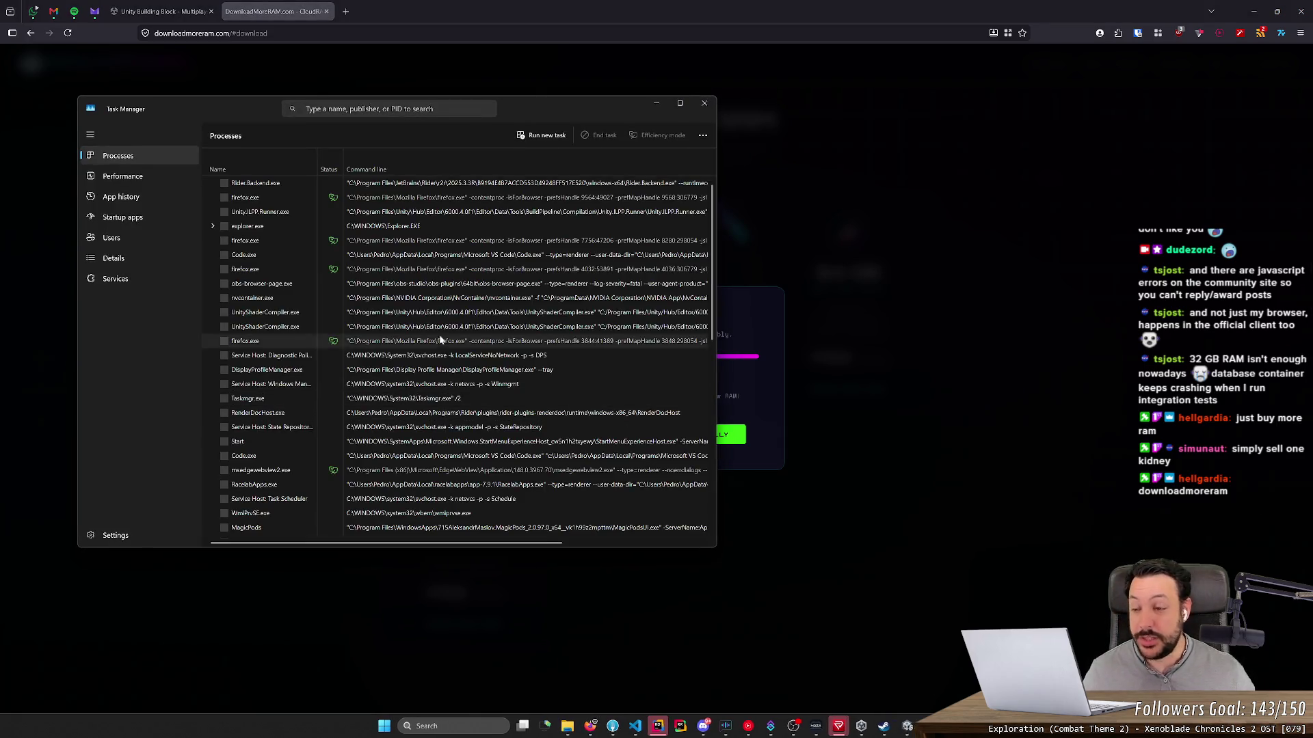
Step: Check Task Manager's Memory graph showing 32.0 GB total, then close it and select the '32 GB Installed!' heading
left_click(126, 178)
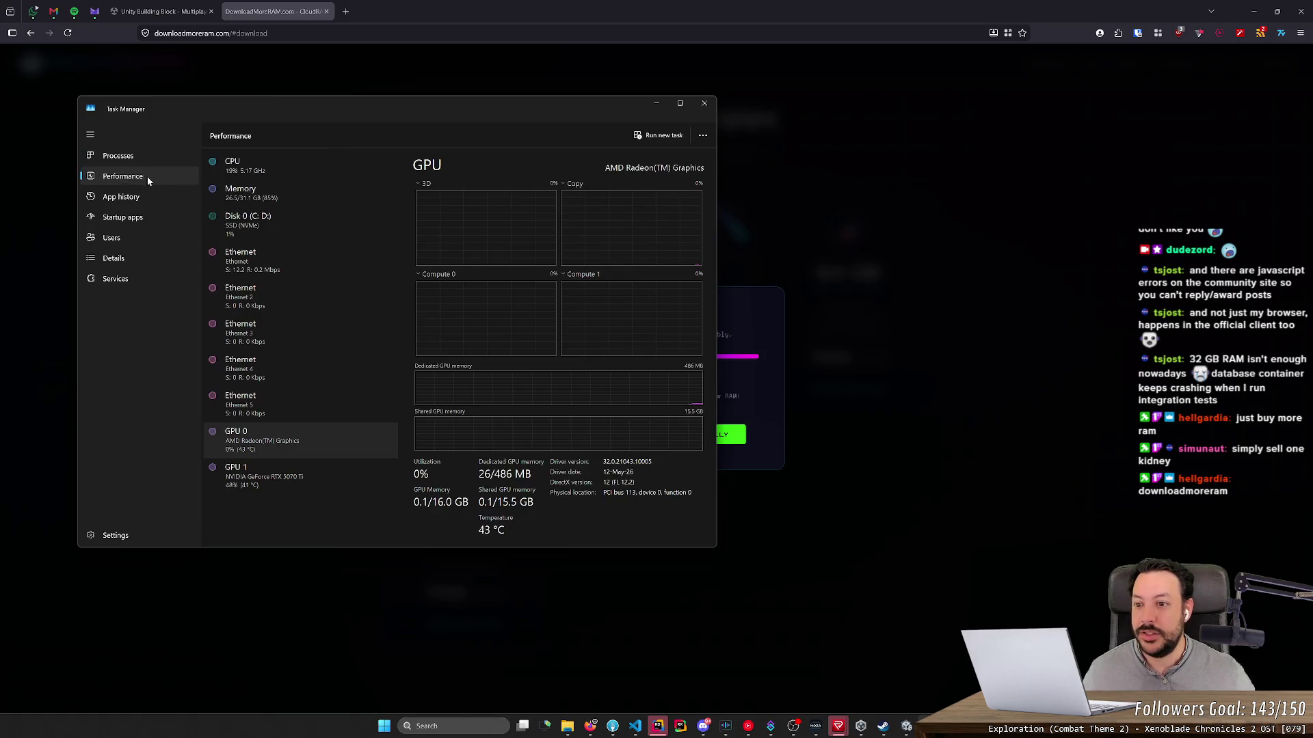
left_click(252, 208)
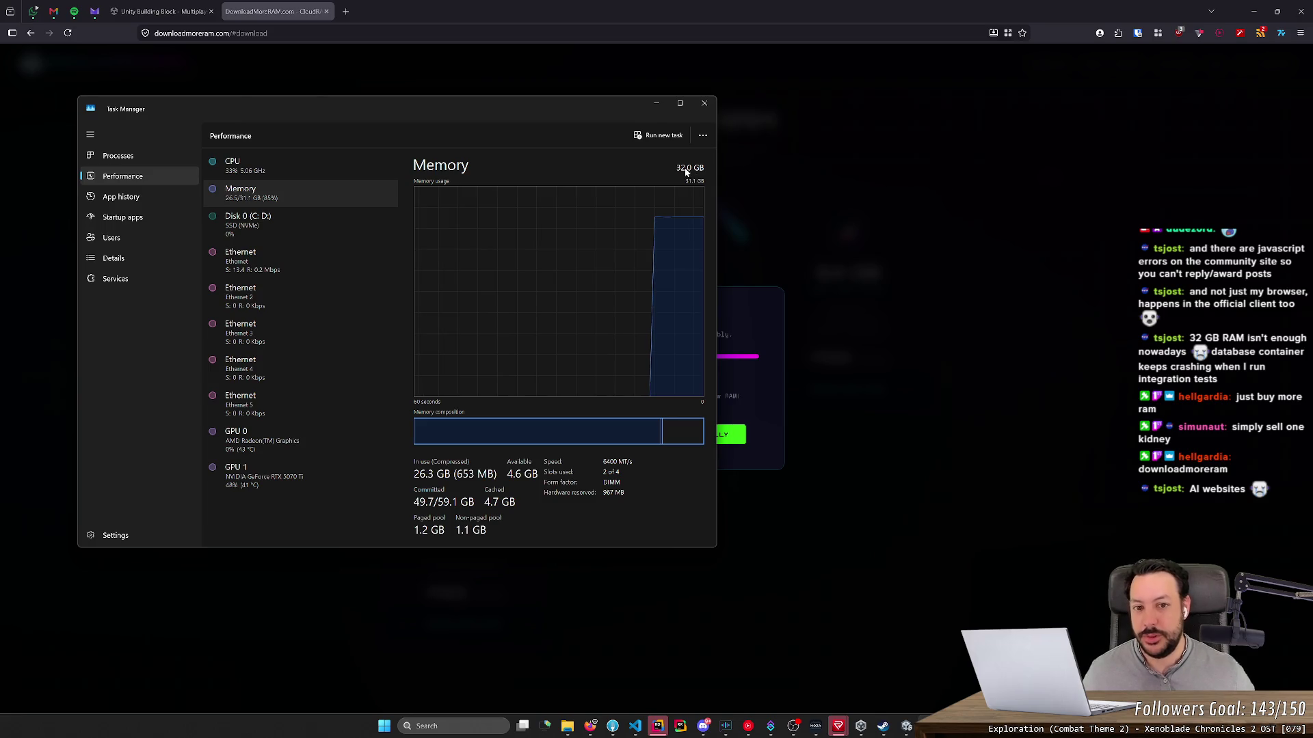
left_click(704, 103)
left_click_drag(611, 319, 744, 310)
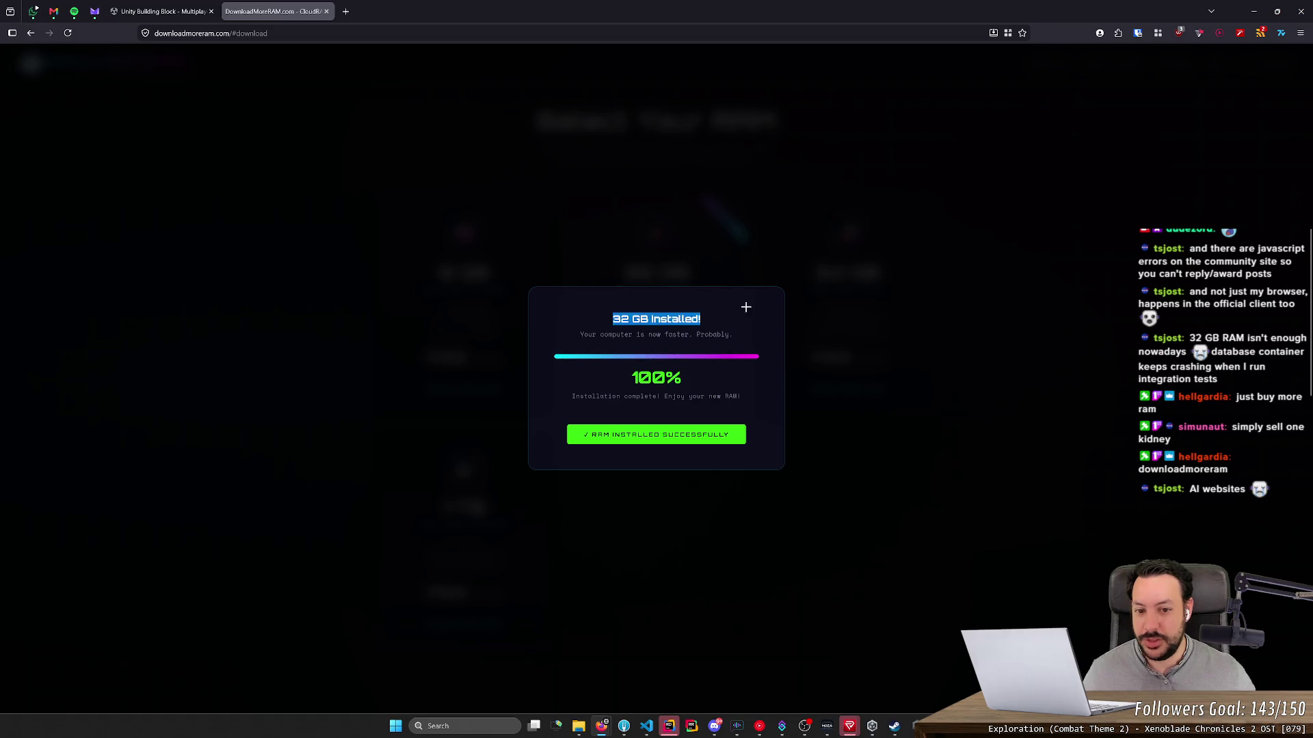
Step: Load the downloadmoreram.com home page from the address bar
triple_click(684, 334)
left_click(493, 237)
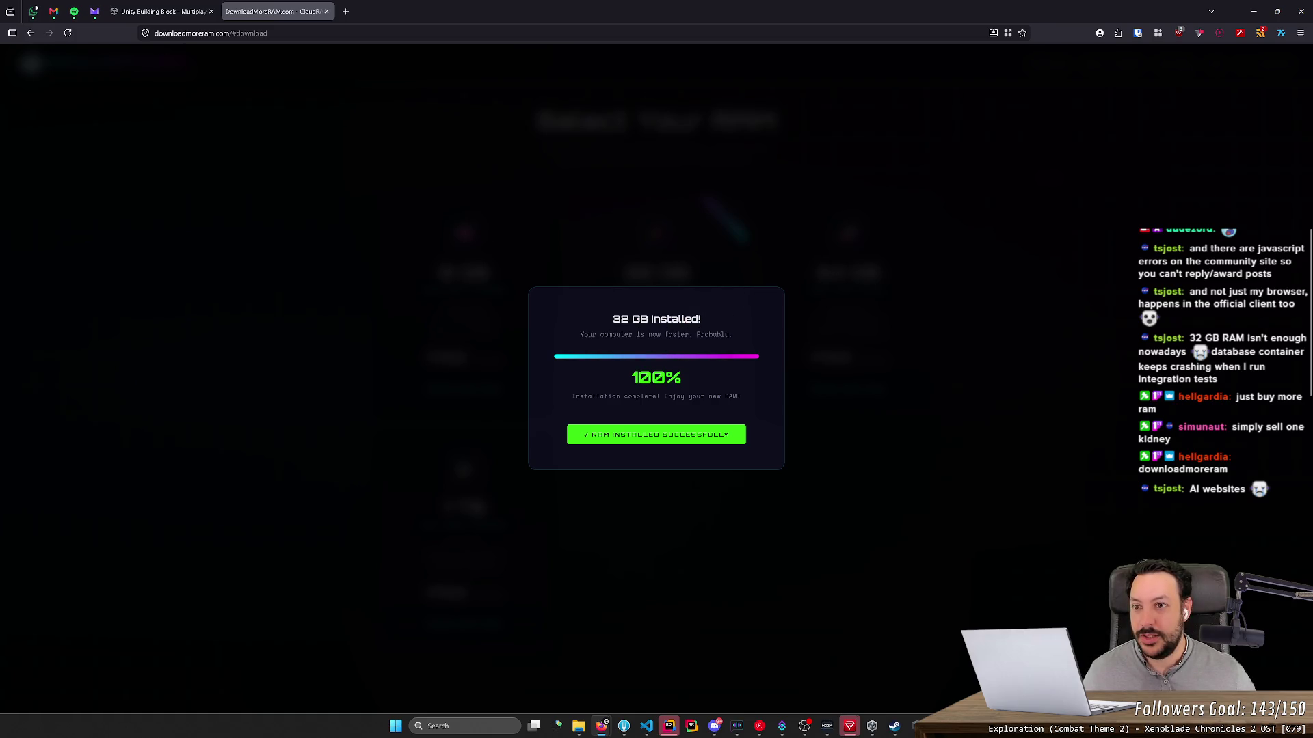
key("ctrl+l")
type("downloadmoreram.com")
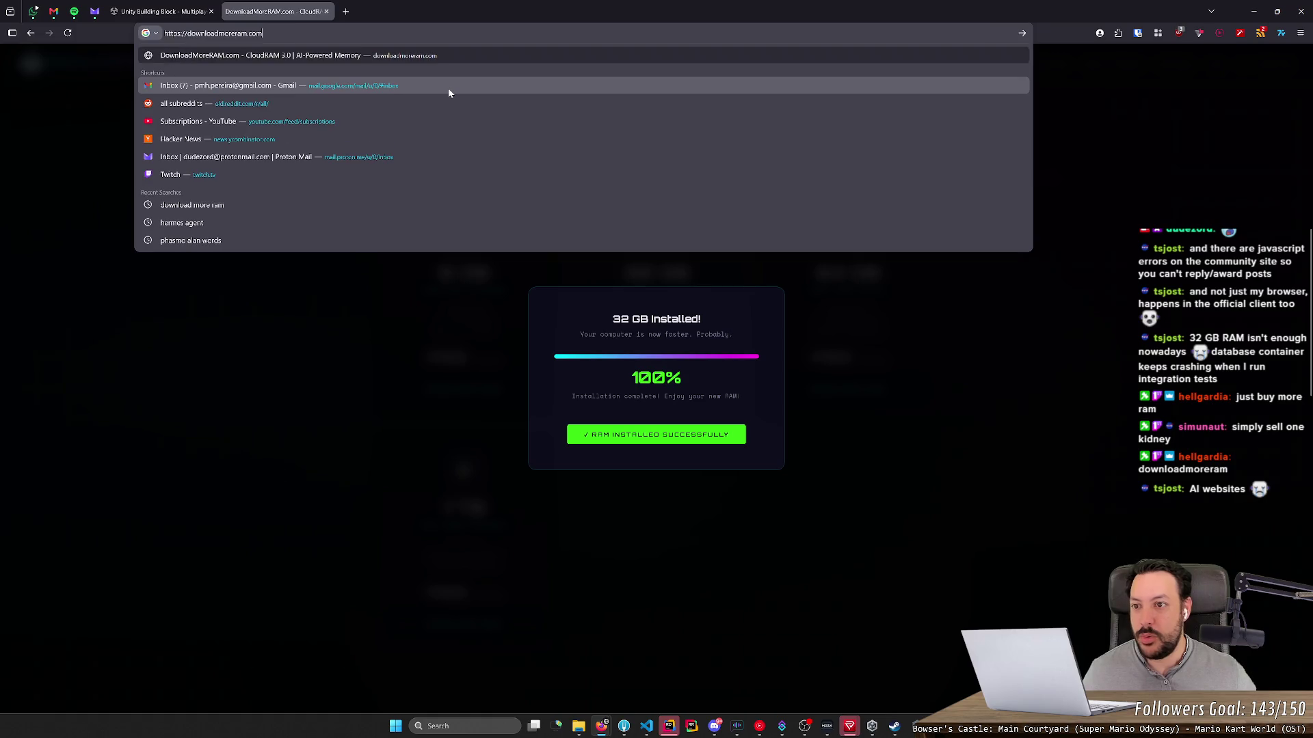
key("Return")
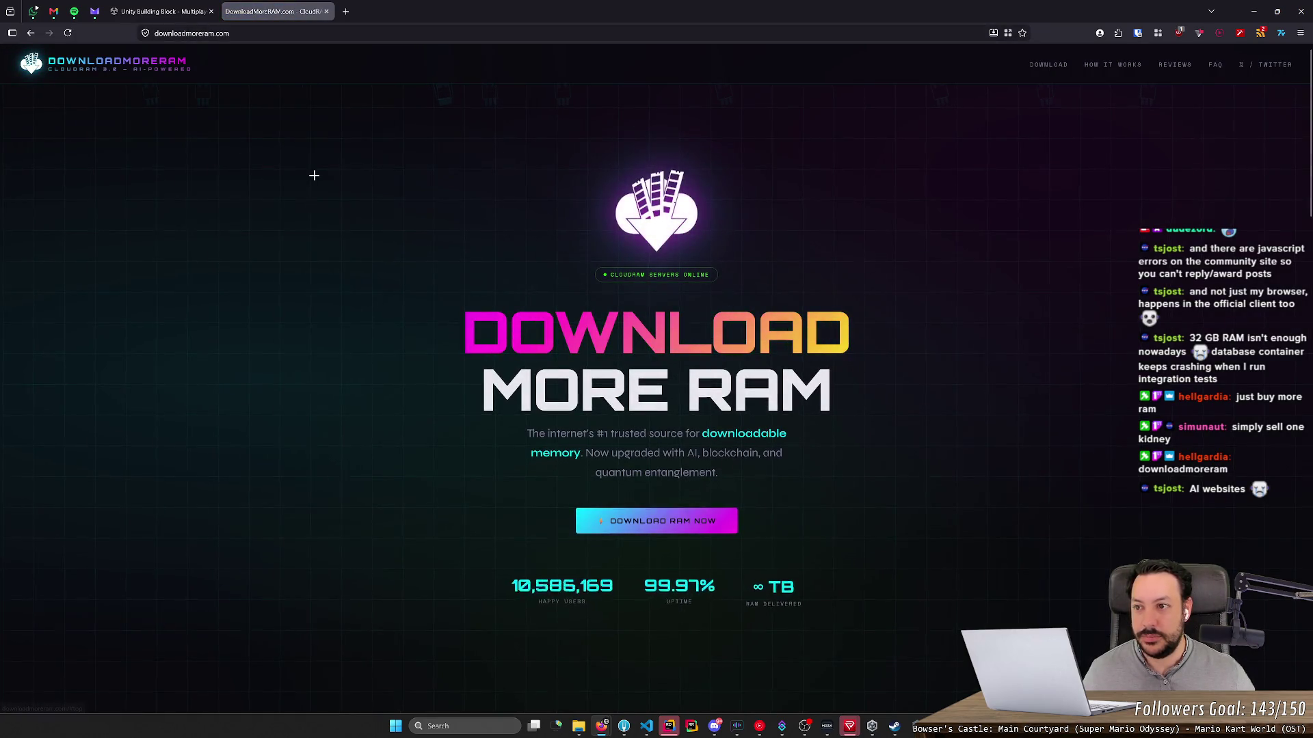
Step: Expand and read the FAQ answers for 'Do you support DDR7?' and 'Can I get a refund?'
scroll(412, 273, "down", 15)
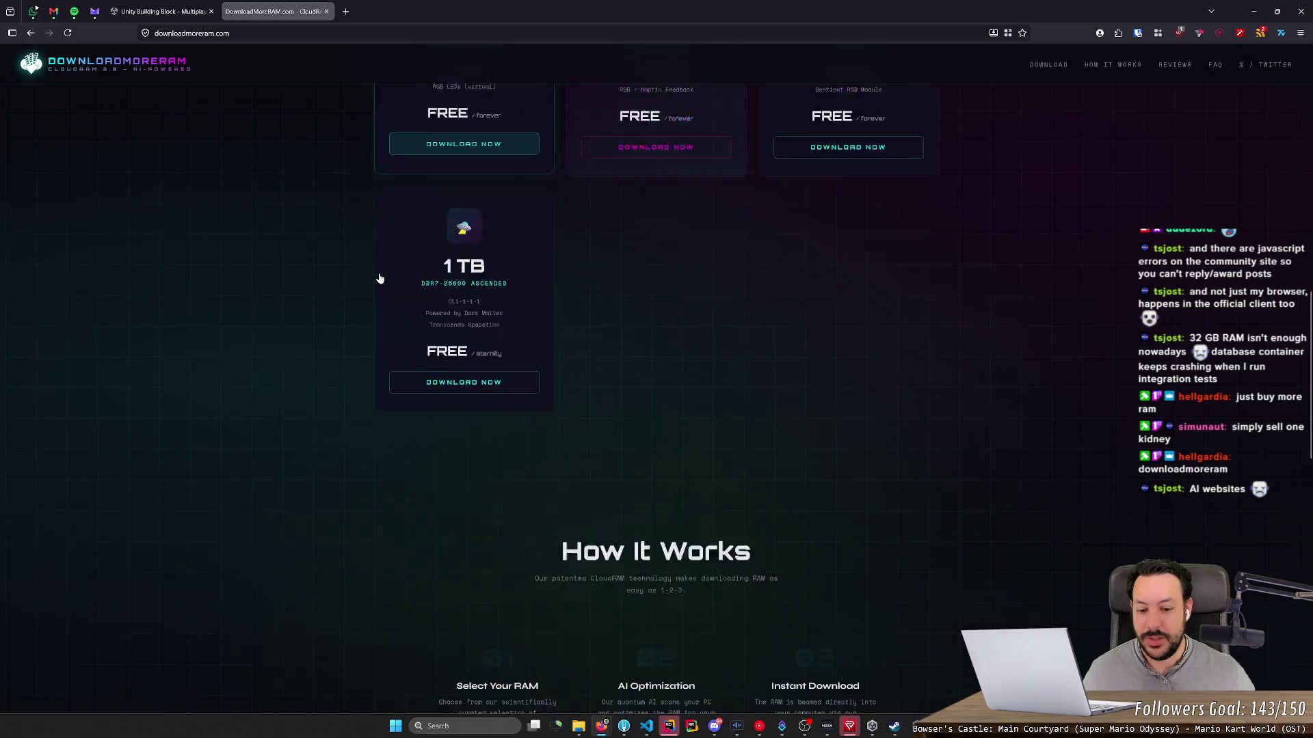
scroll(298, 279, "down", 7)
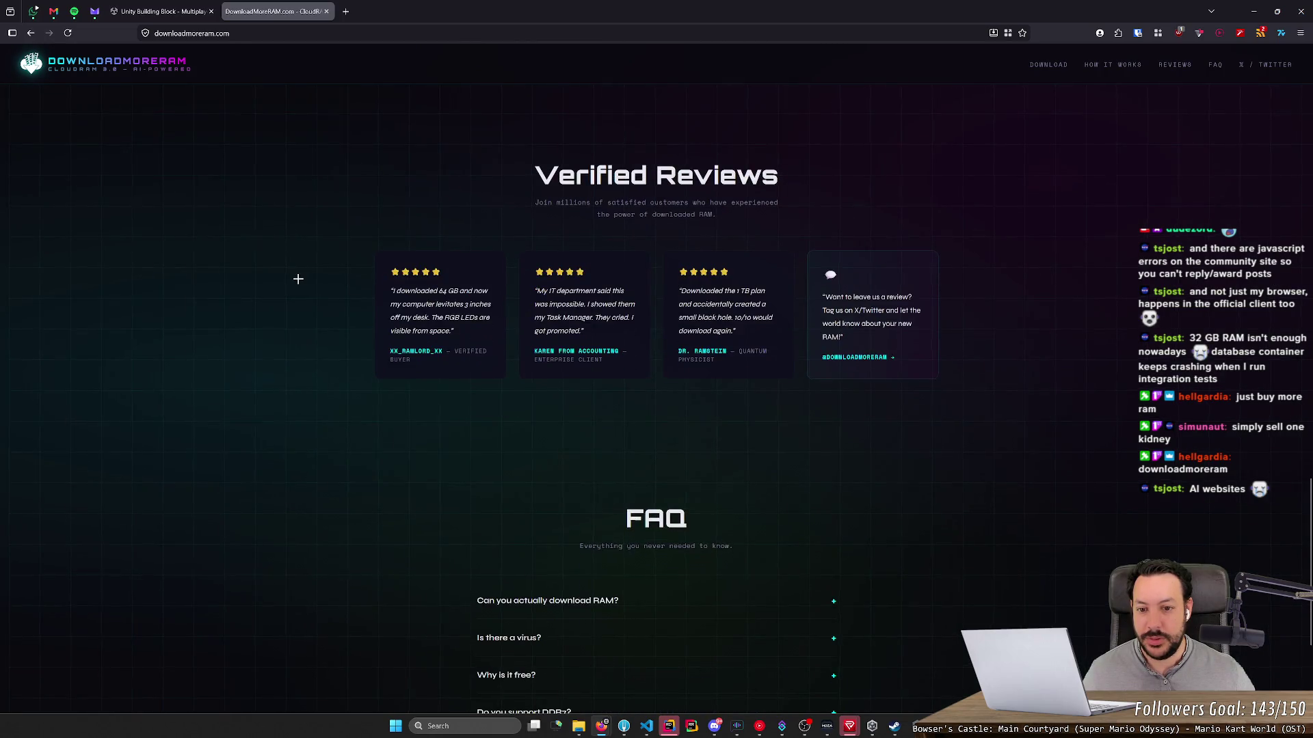
scroll(298, 279, "down", 4)
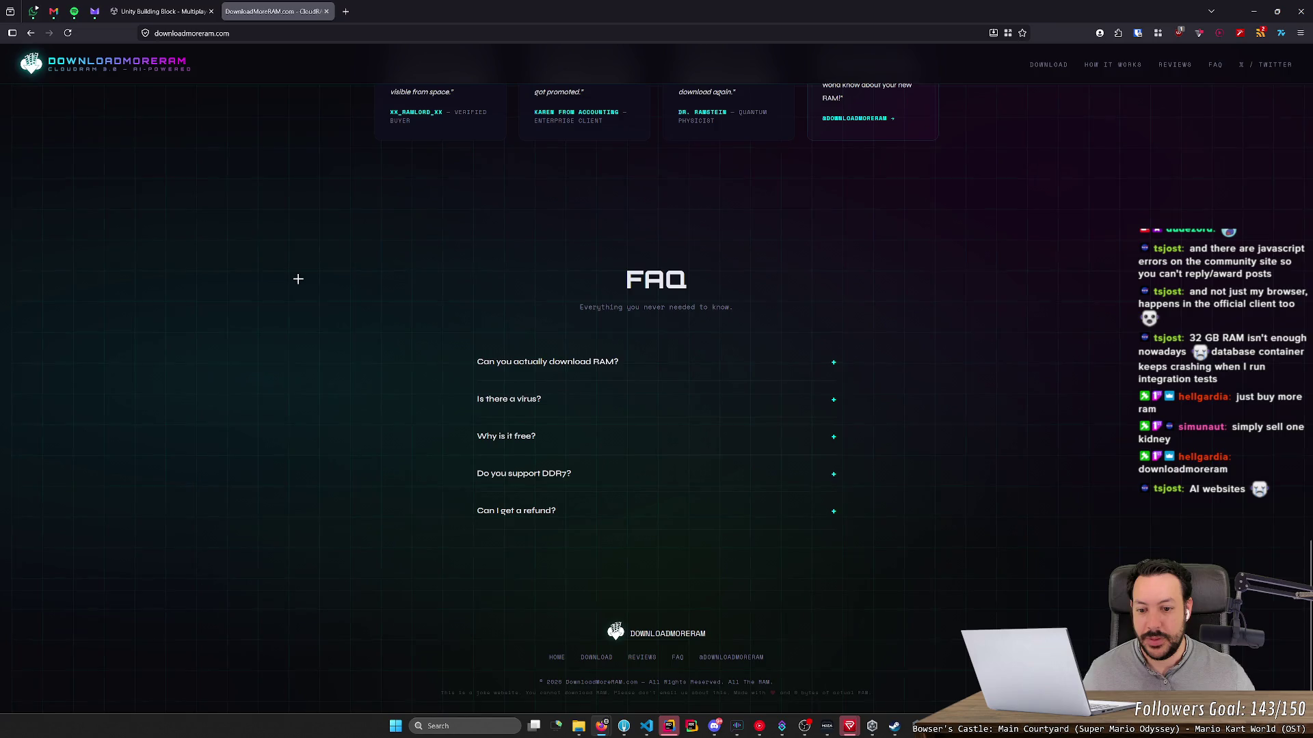
left_click(534, 478)
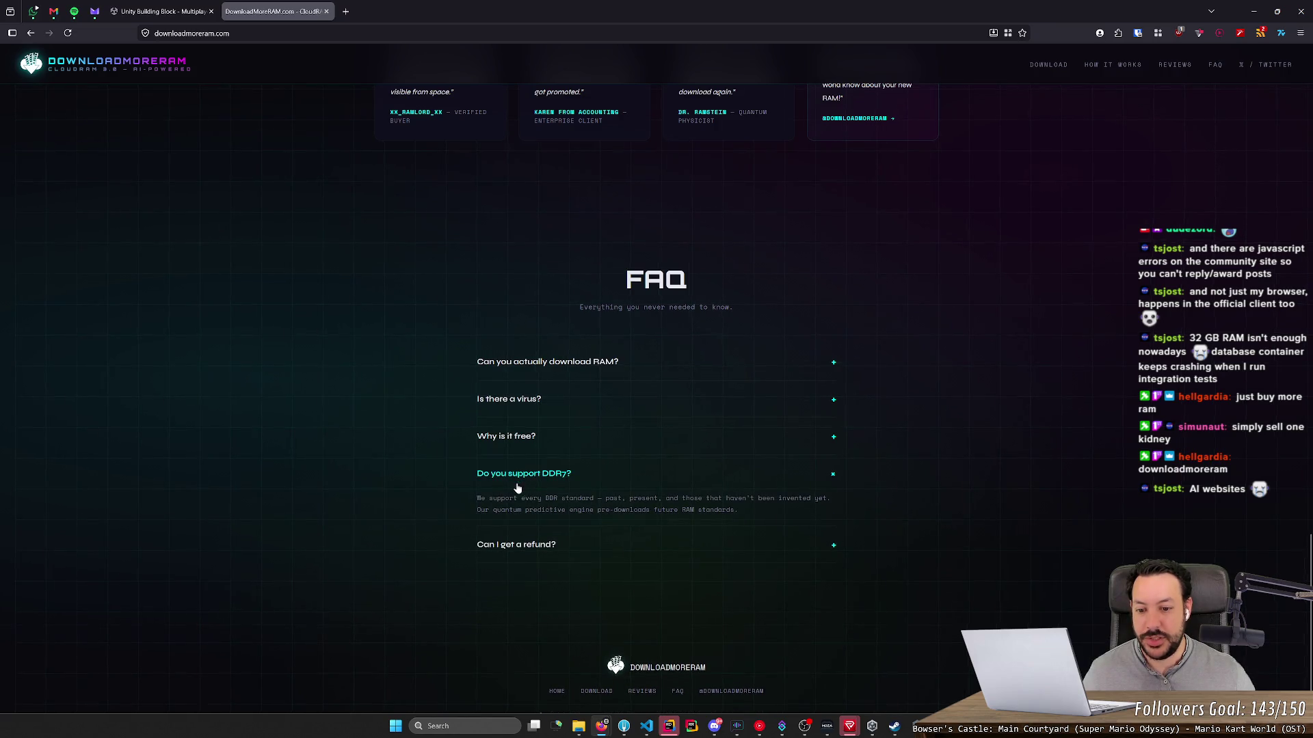
left_click_drag(504, 497, 738, 512)
left_click(742, 513)
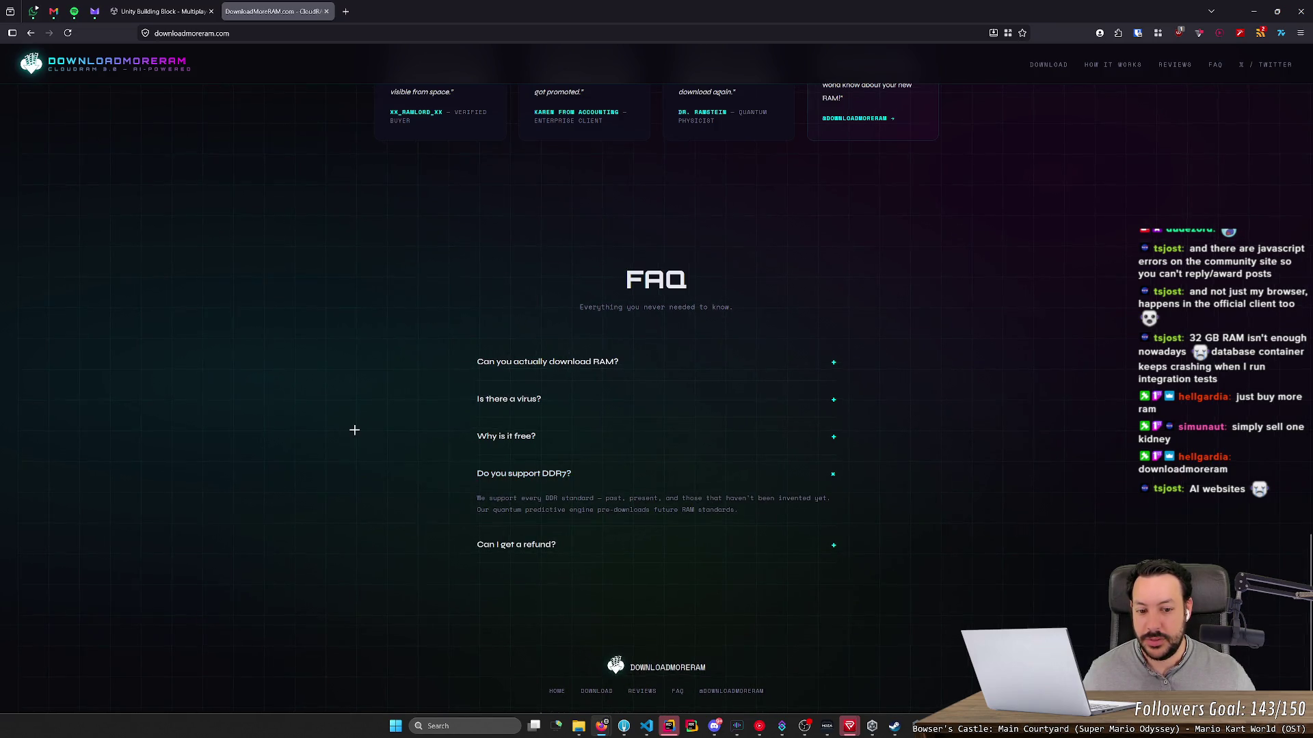
scroll(337, 424, "down", 1)
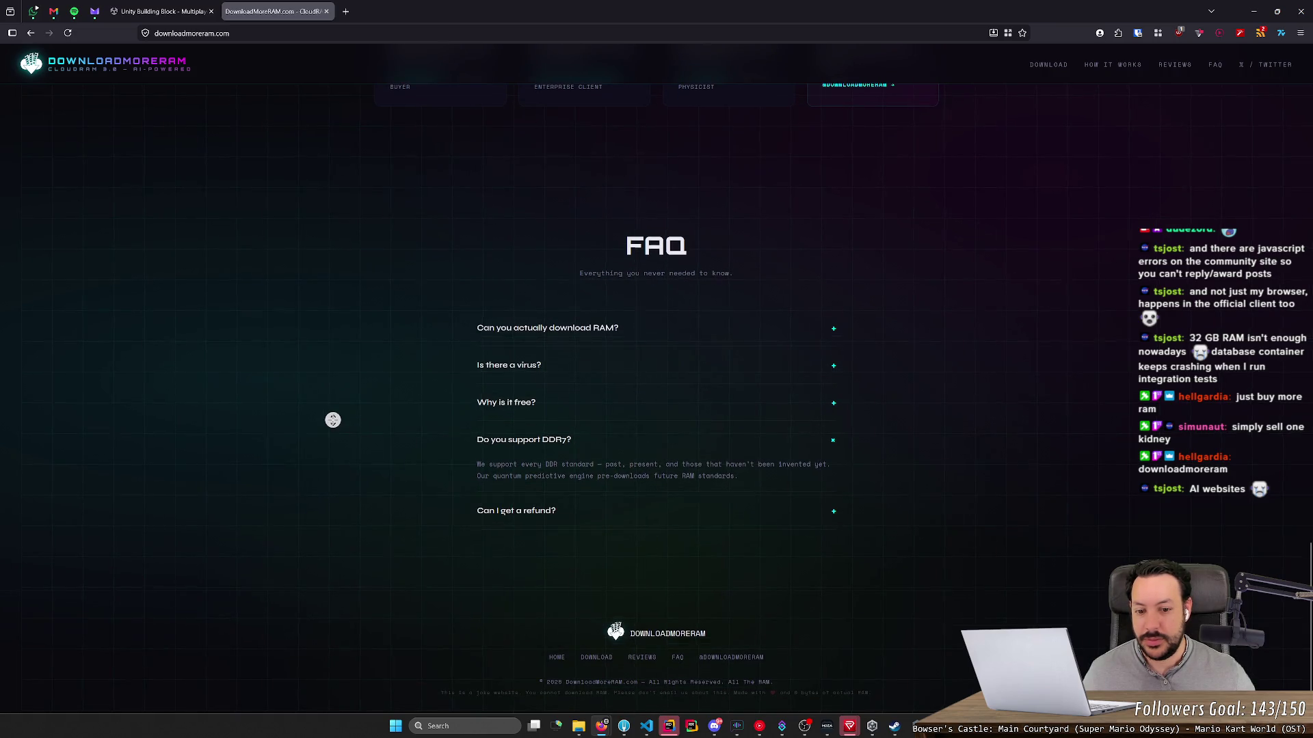
left_click(562, 505)
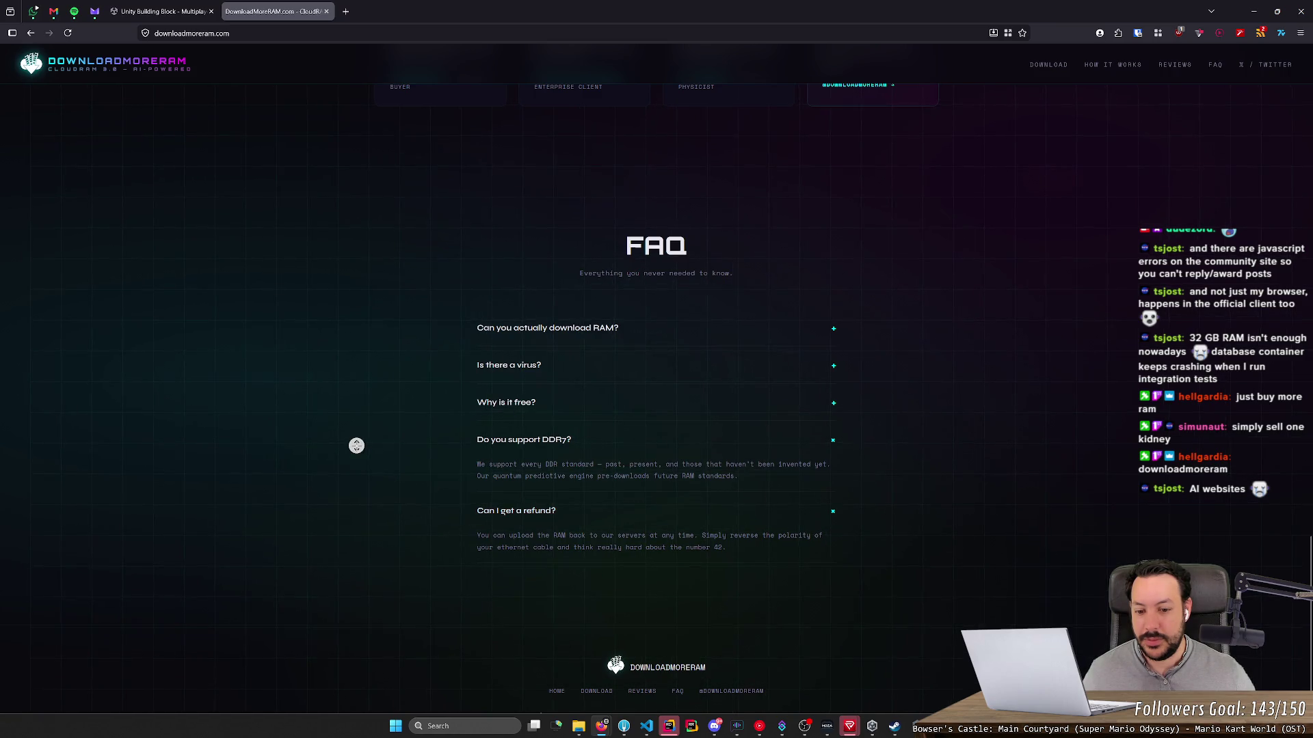
scroll(378, 482, "down", 1)
scroll(378, 483, "up", 15)
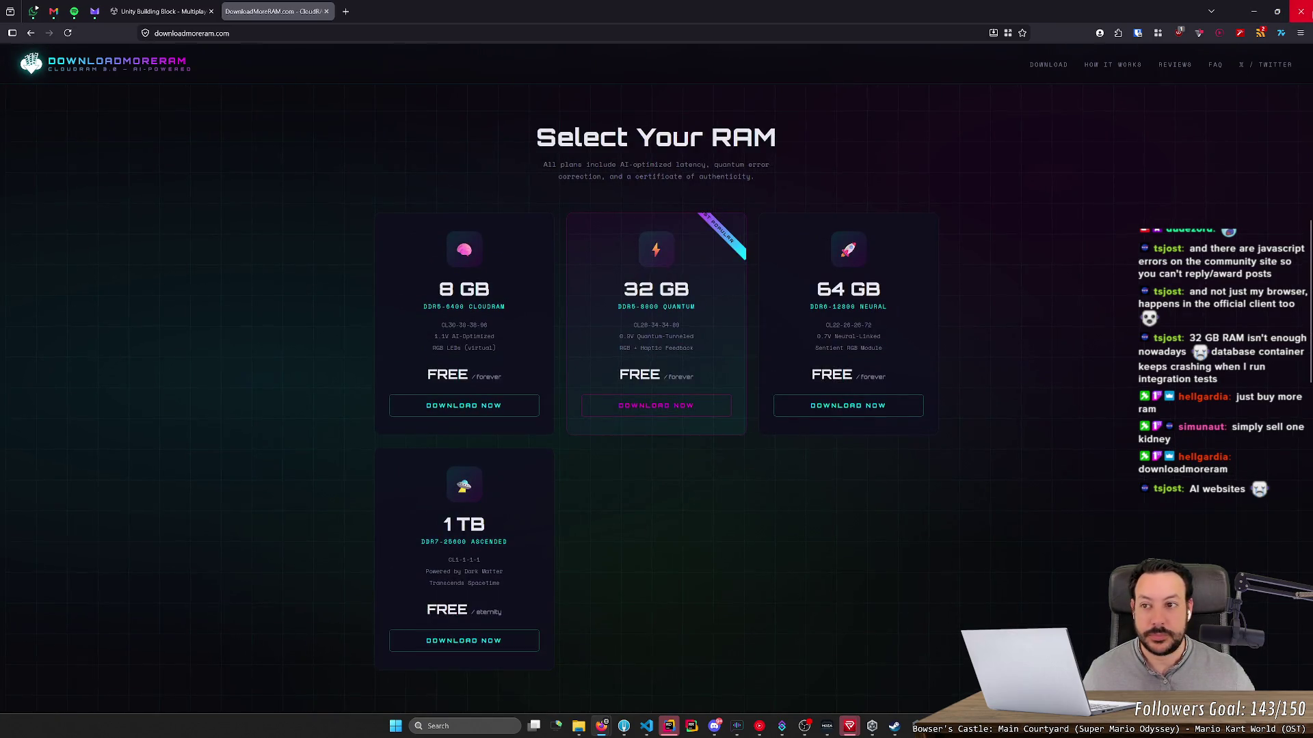
key("alt+Tab")
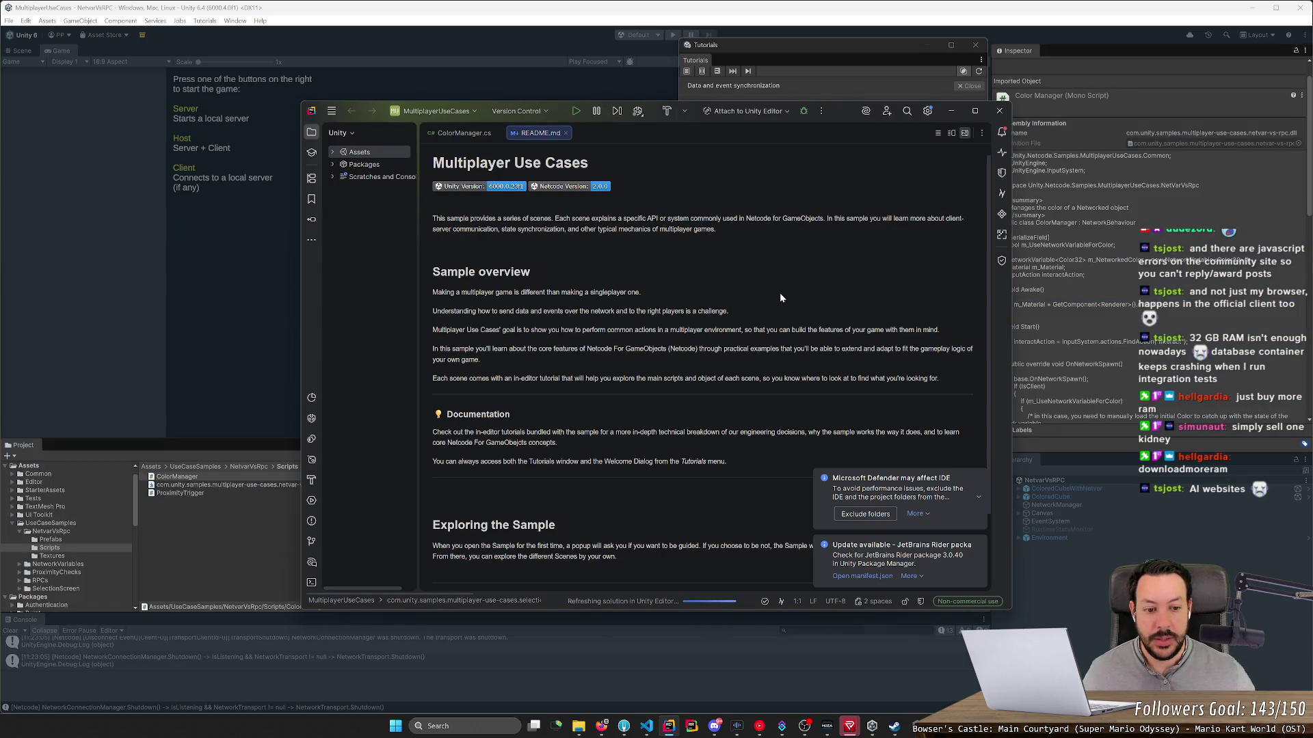
Step: Exclude the project folders from Defender scanning and confirm exiting Rider
left_click(862, 514)
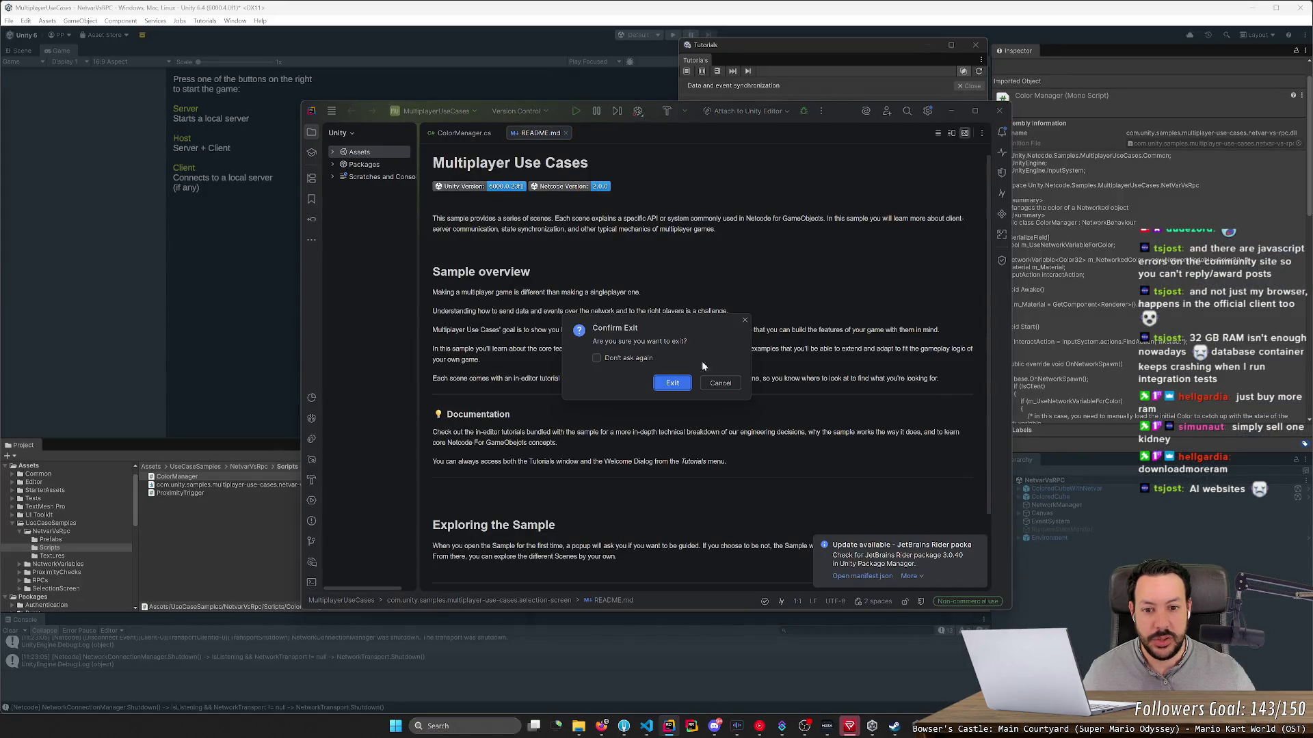
left_click(711, 381)
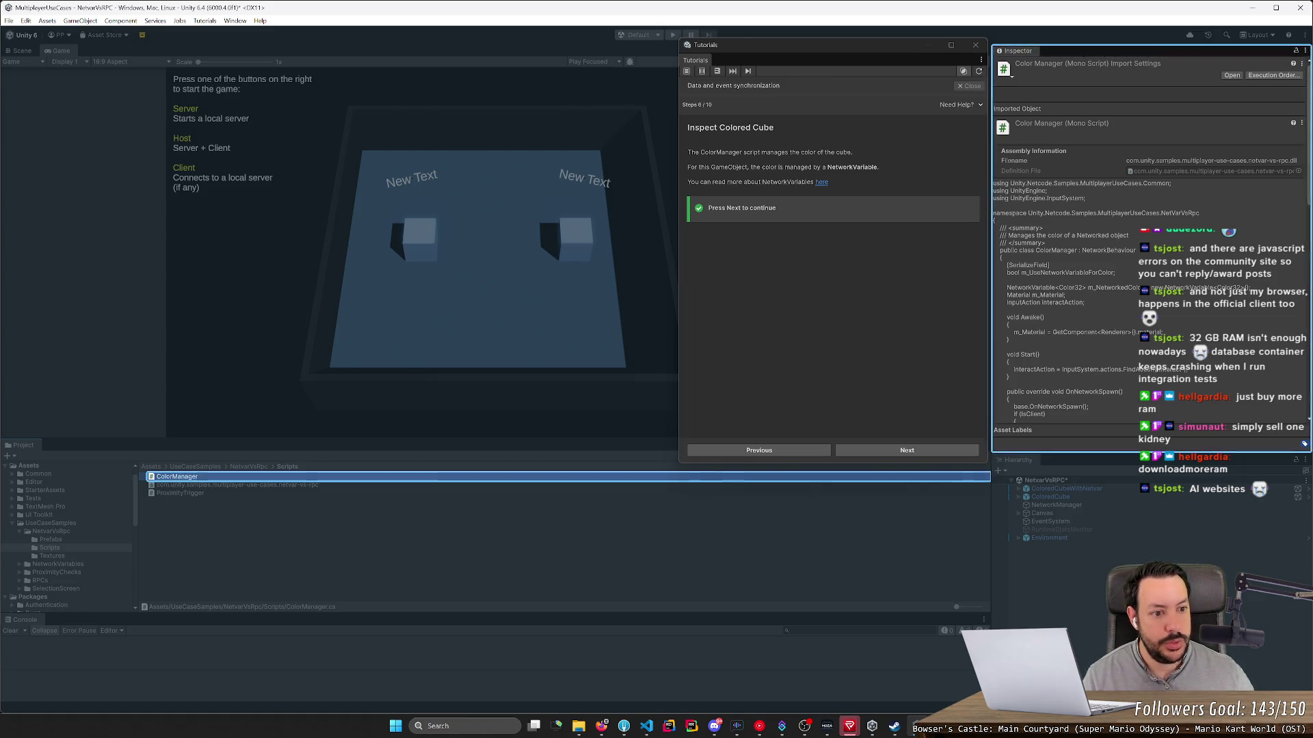
Step: Scroll through the ColorManager code preview, then advance the tutorial to step 7/10, Inspect Colored Cubes
scroll(1149, 246, "down", 1)
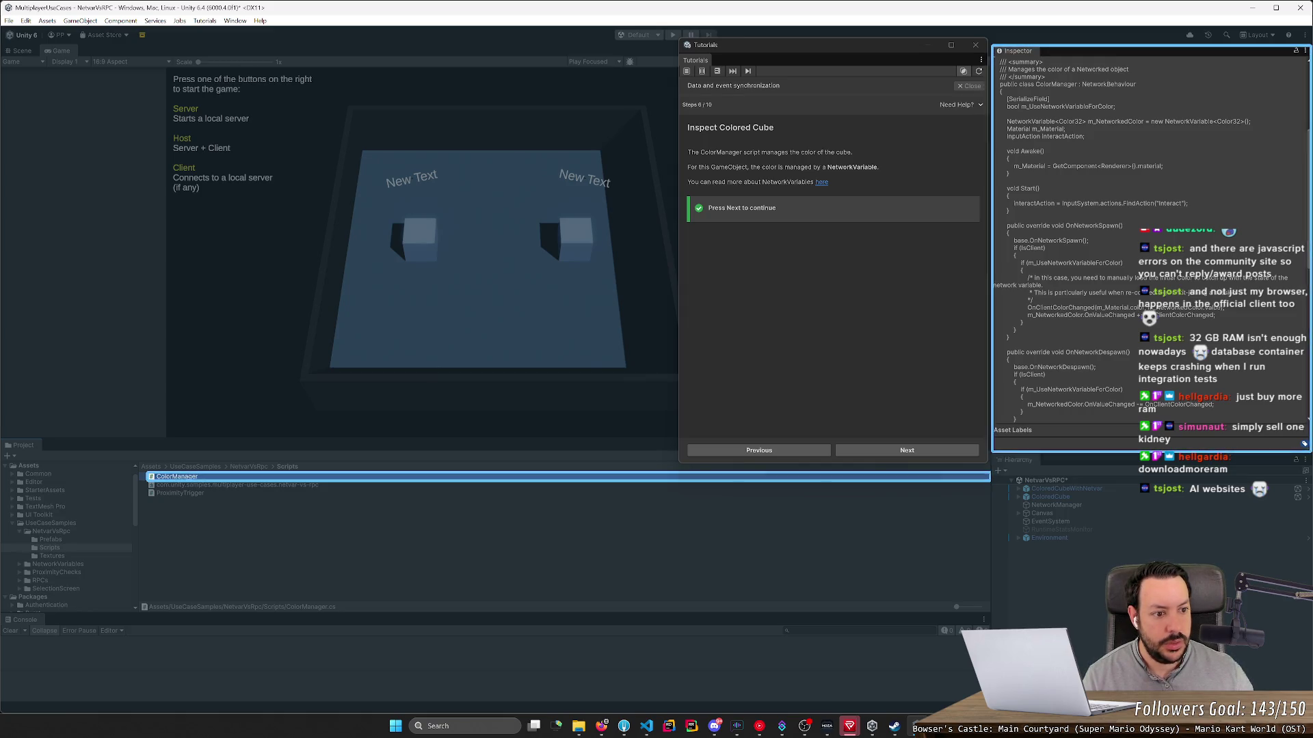
scroll(1149, 240, "down", 3)
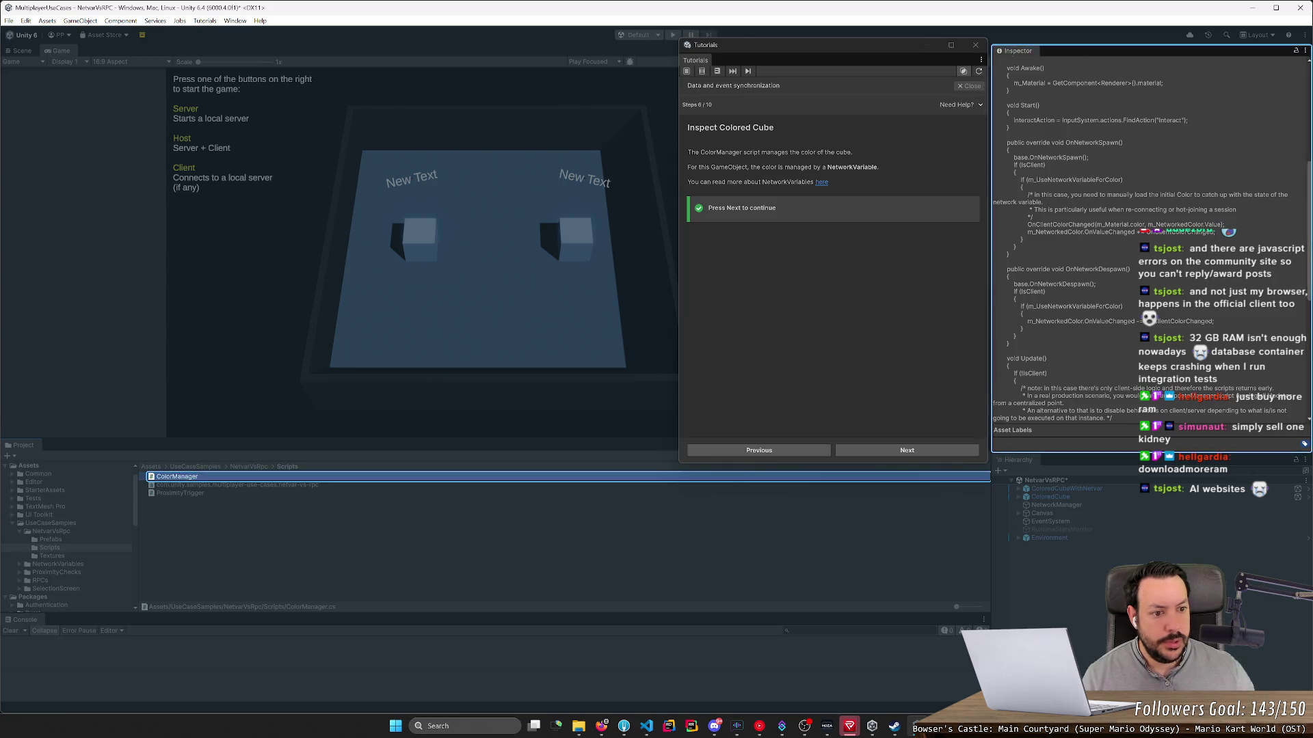
scroll(1148, 240, "down", 4)
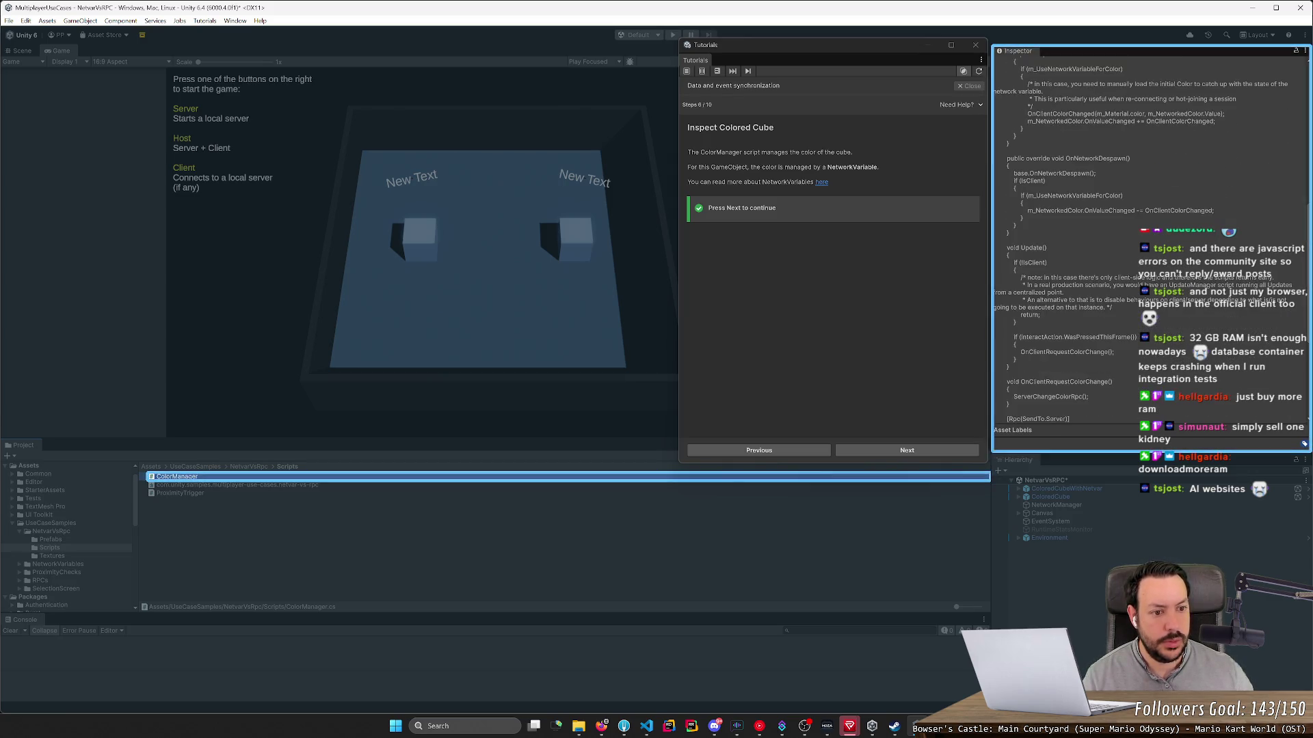
scroll(1149, 240, "down", 4)
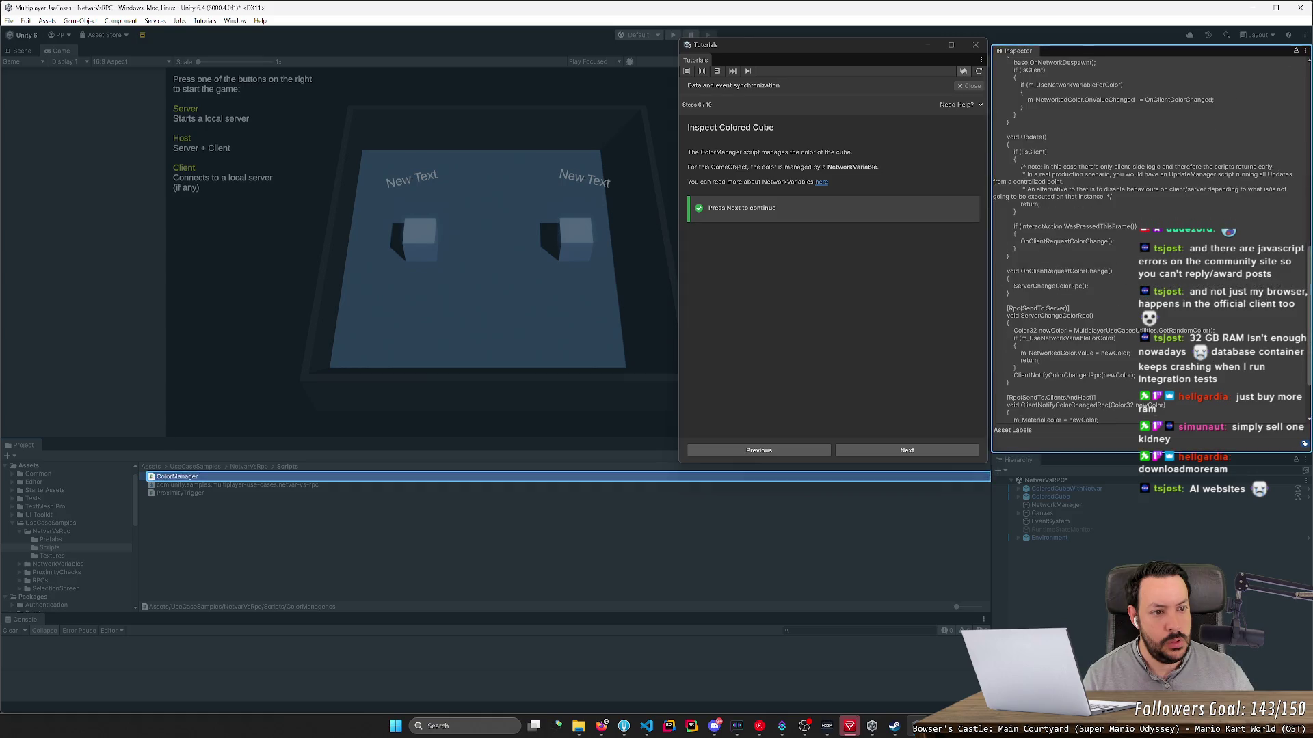
scroll(1149, 239, "down", 3)
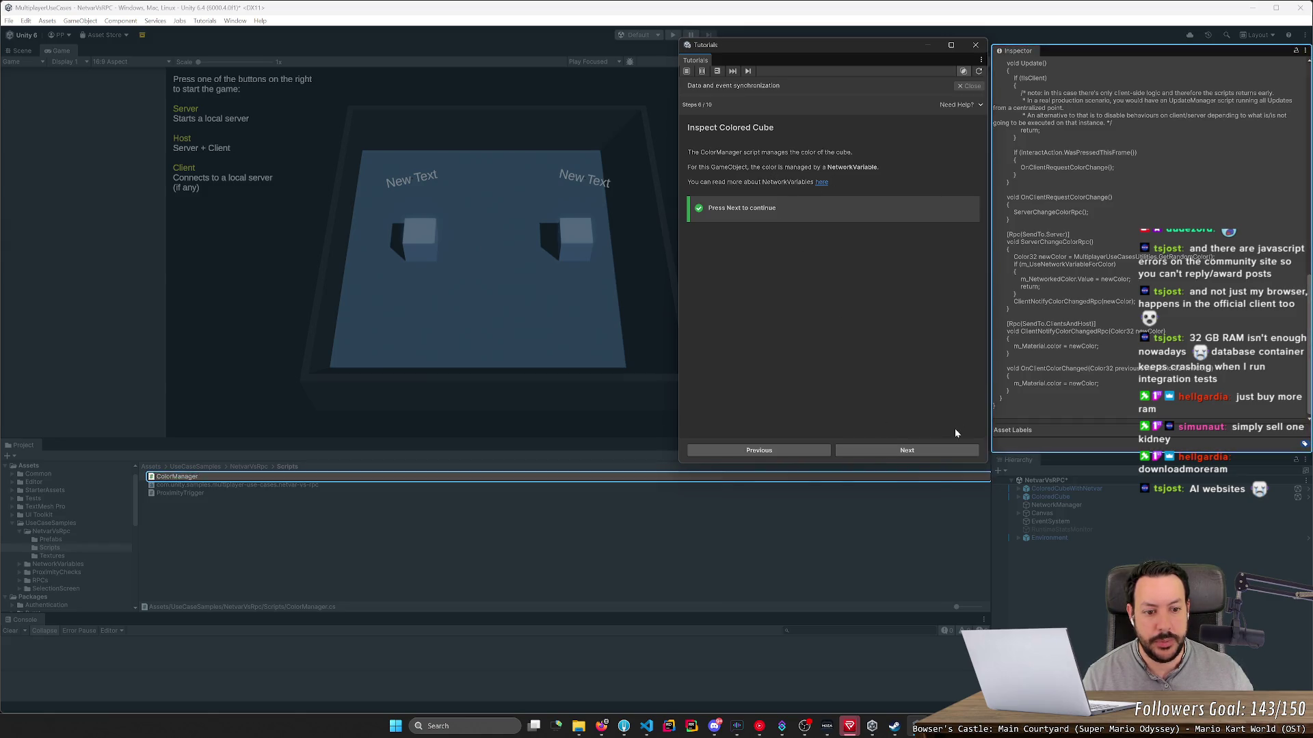
left_click(928, 447)
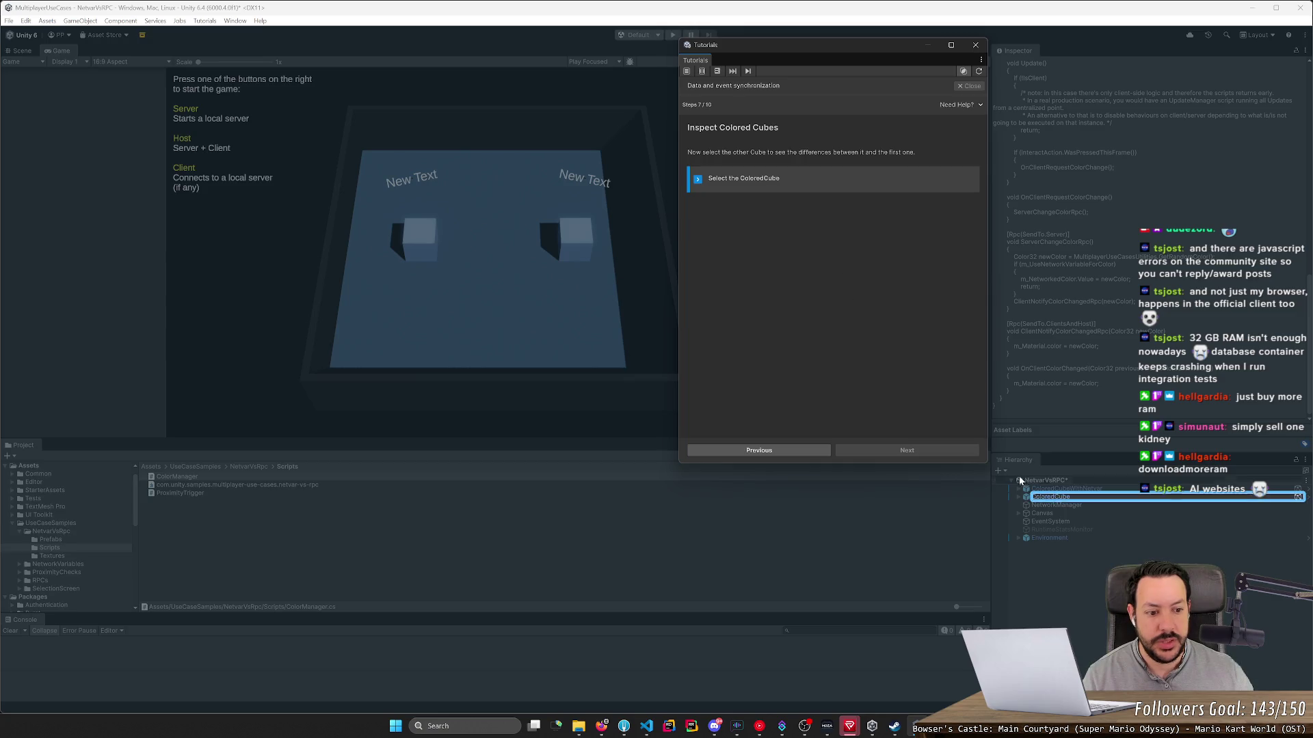
Step: Select ColoredCube, preview the ColorManager script's code, and advance to step 9/10, Explore the script
left_click(1064, 497)
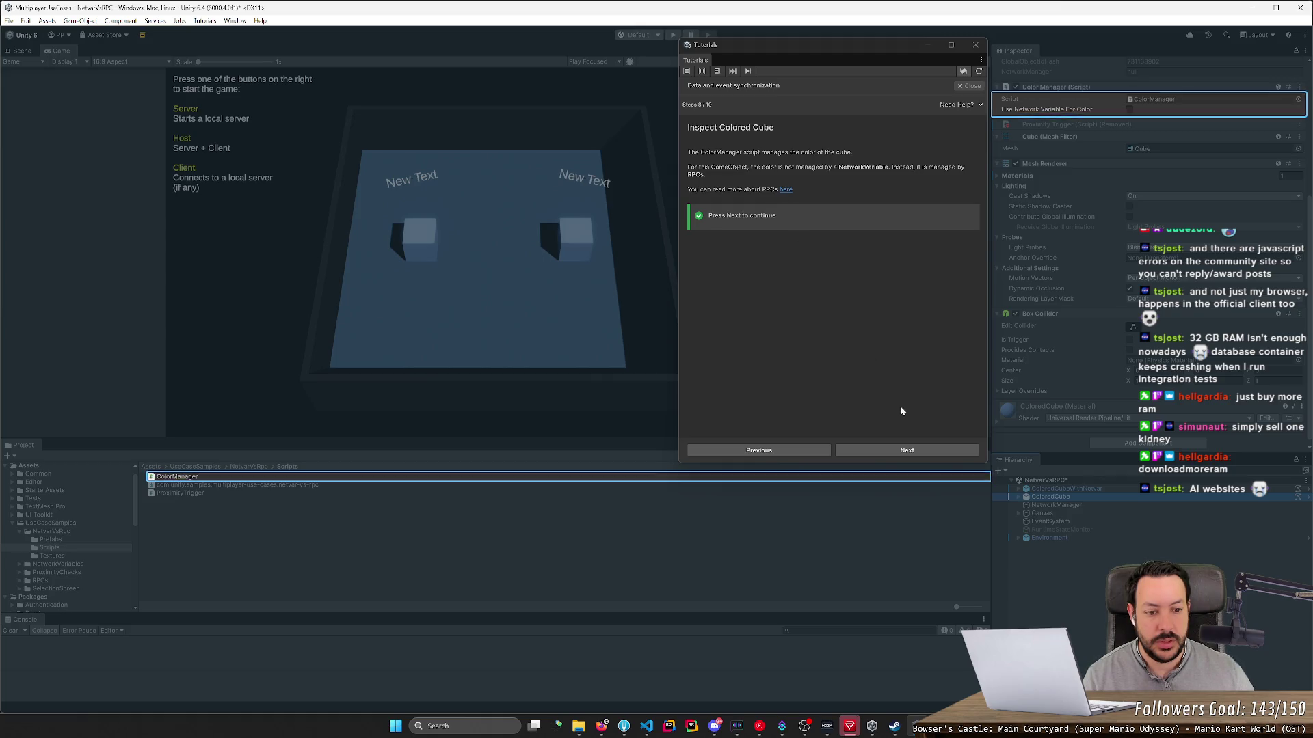
left_click(471, 478)
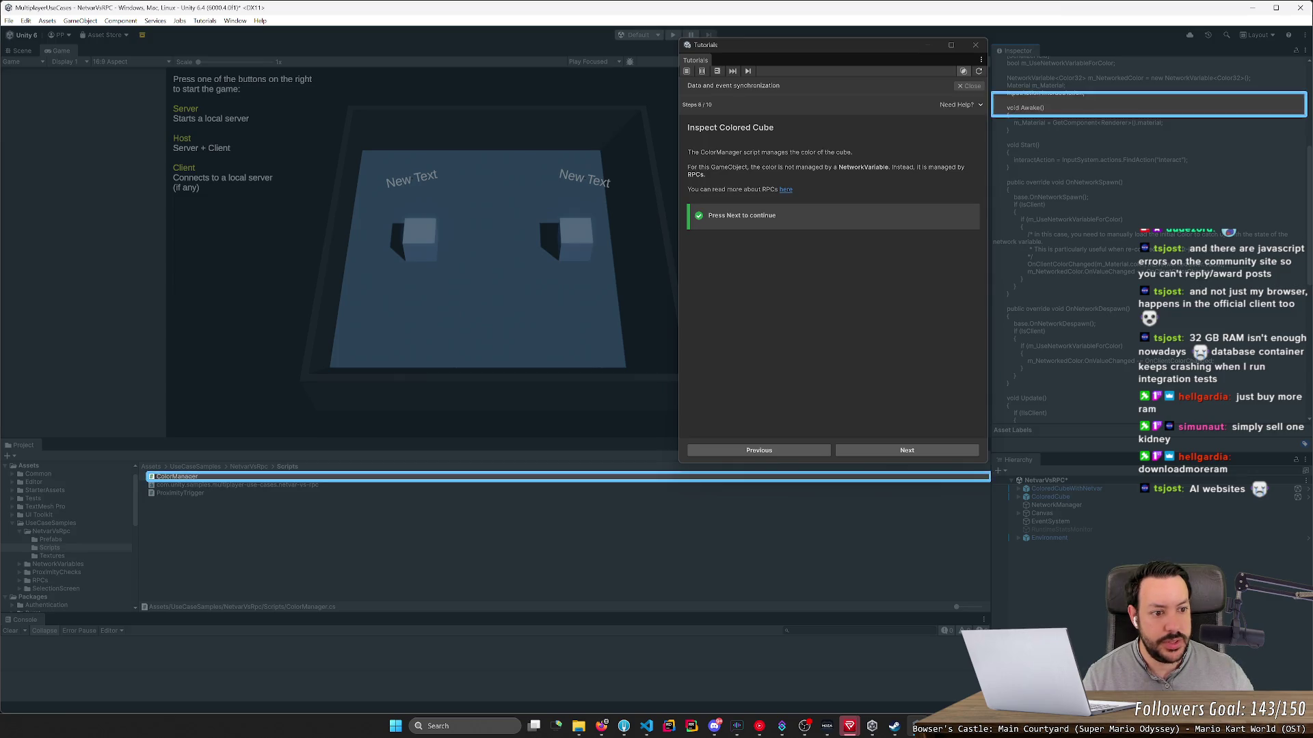
scroll(1149, 239, "down", 1)
scroll(1149, 274, "down", 5)
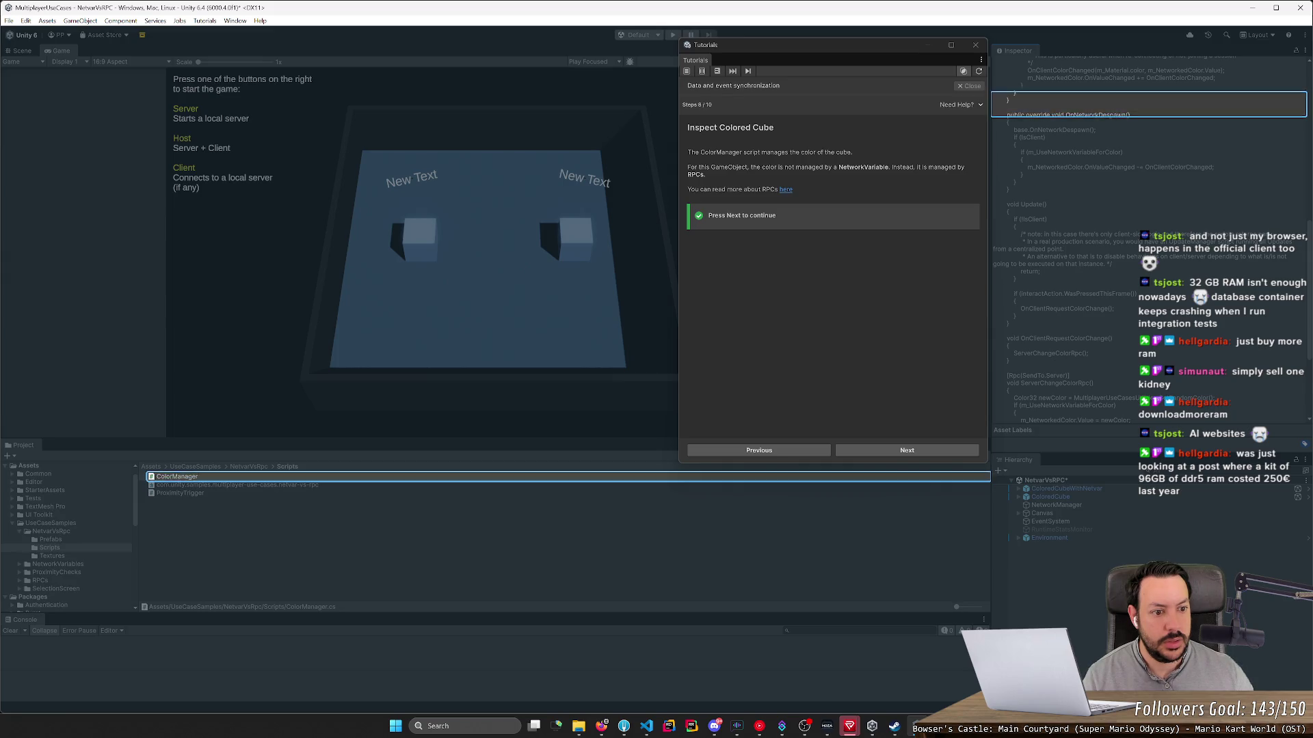
scroll(1149, 274, "down", 3)
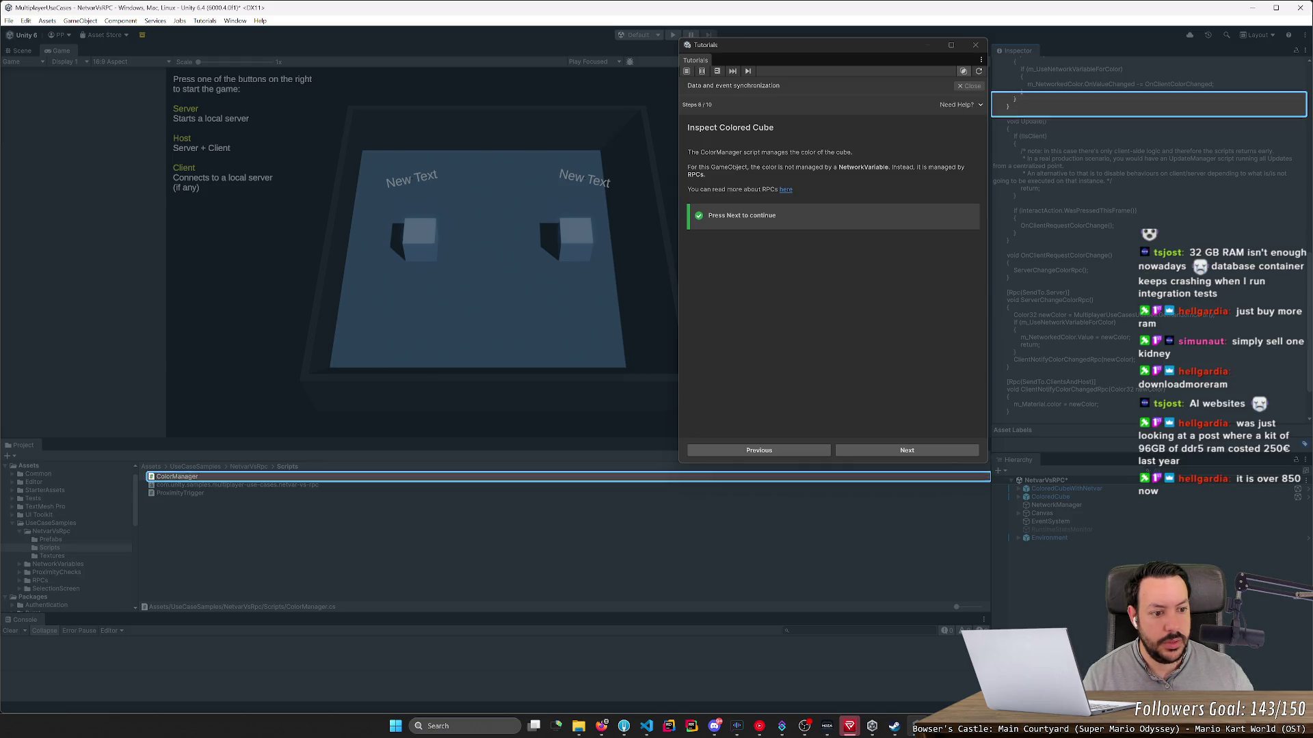
scroll(1148, 260, "down", 3)
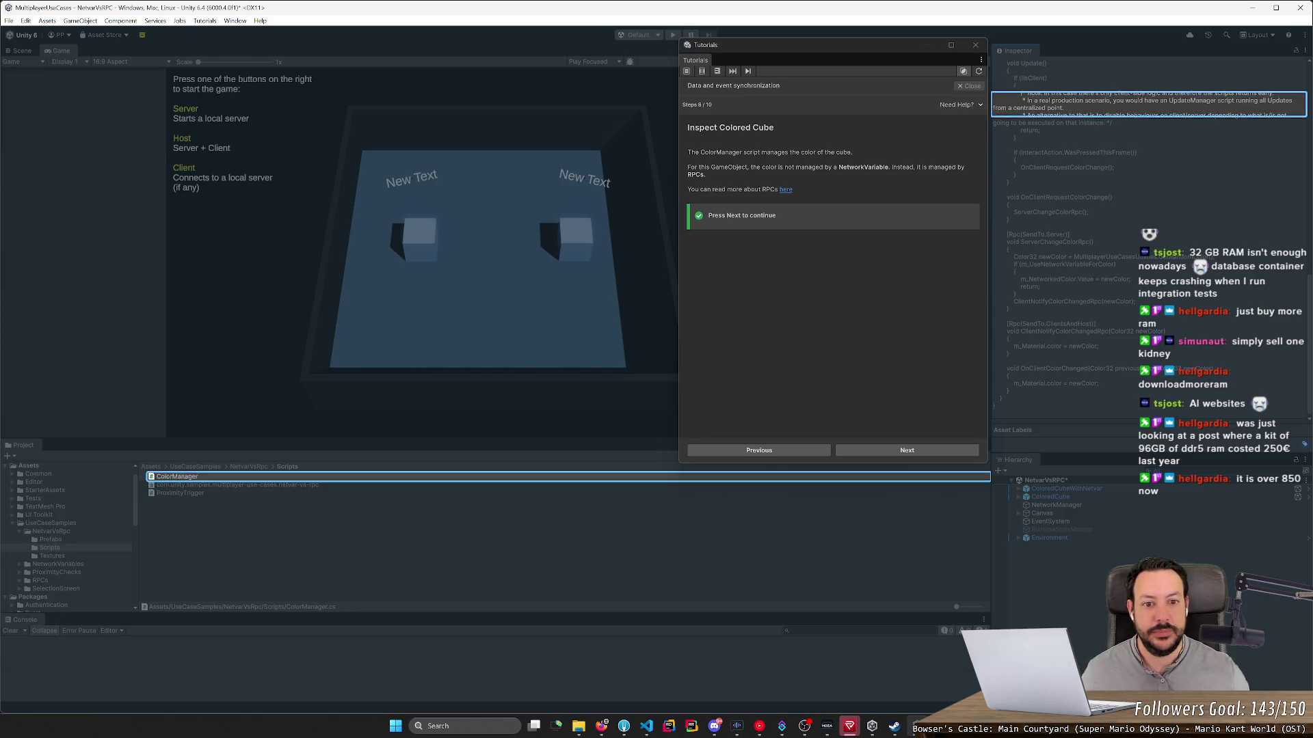
left_click(882, 457)
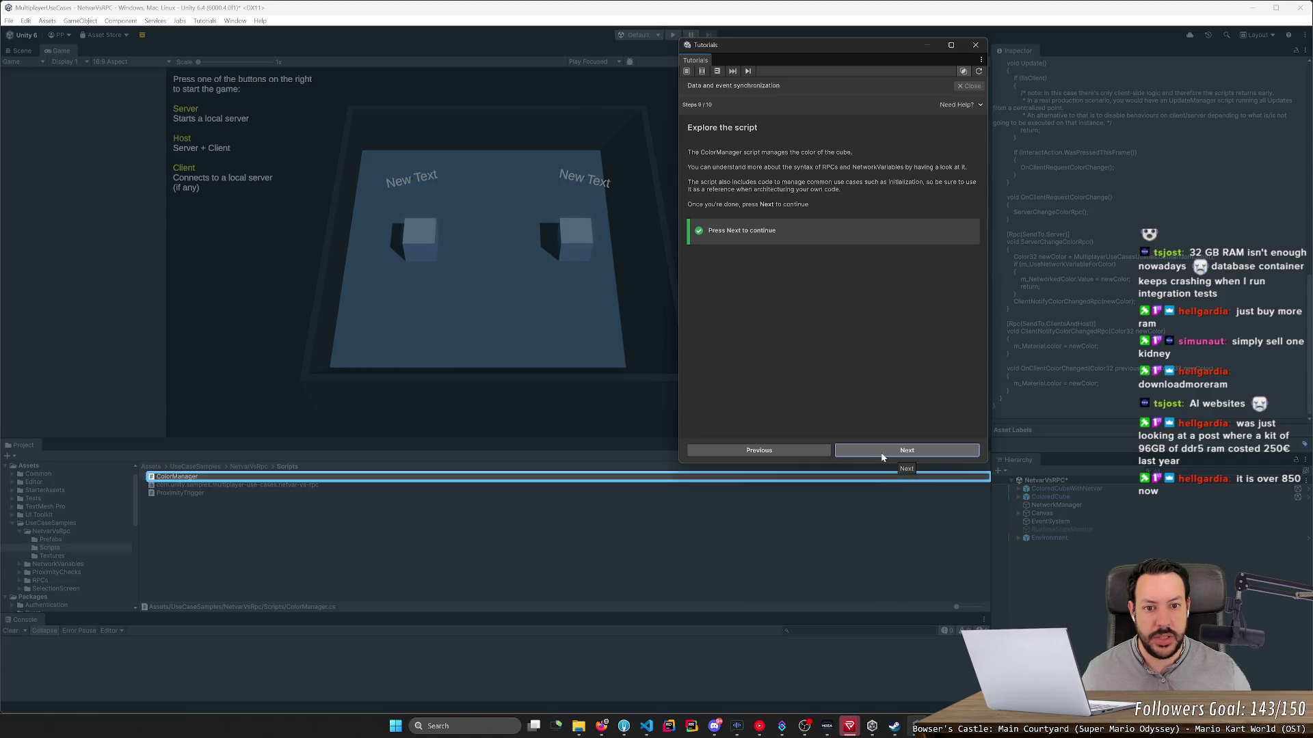
Step: Advance to step 10/10, 'Witness the difference', and finish the tutorial
left_click(882, 457)
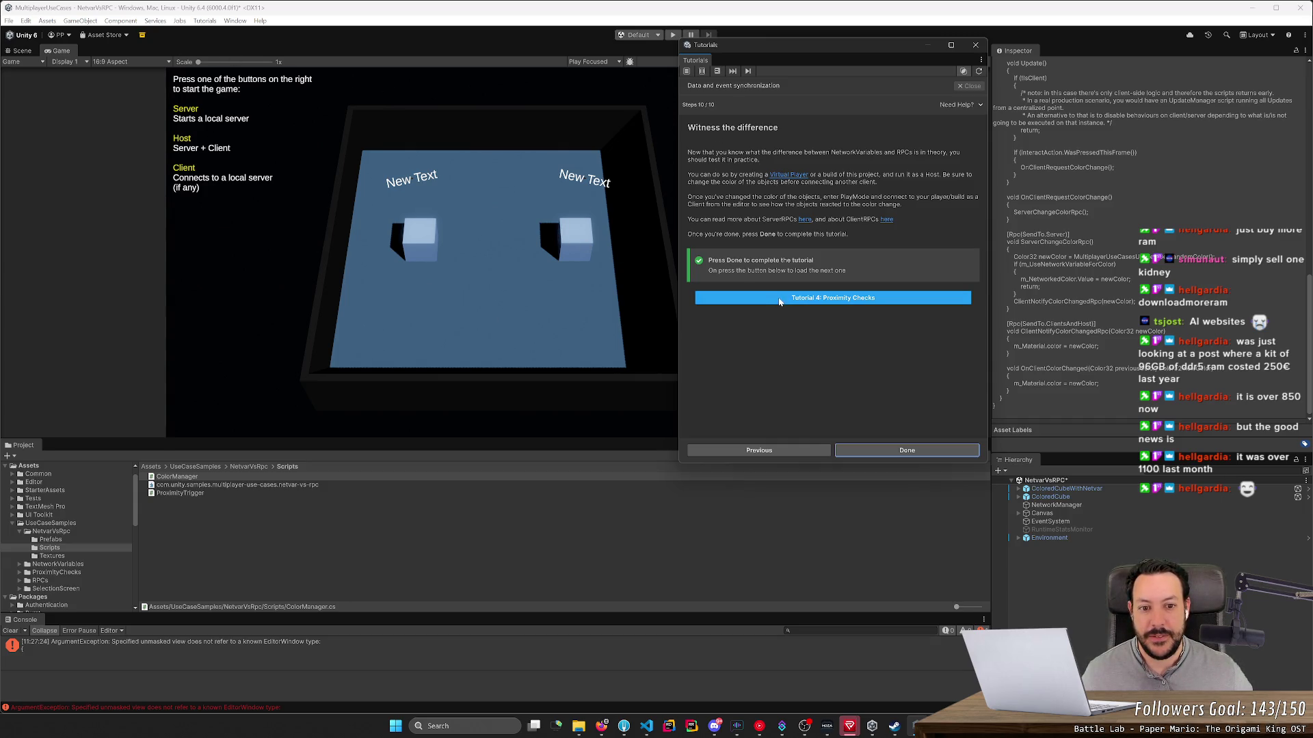
left_click(912, 462)
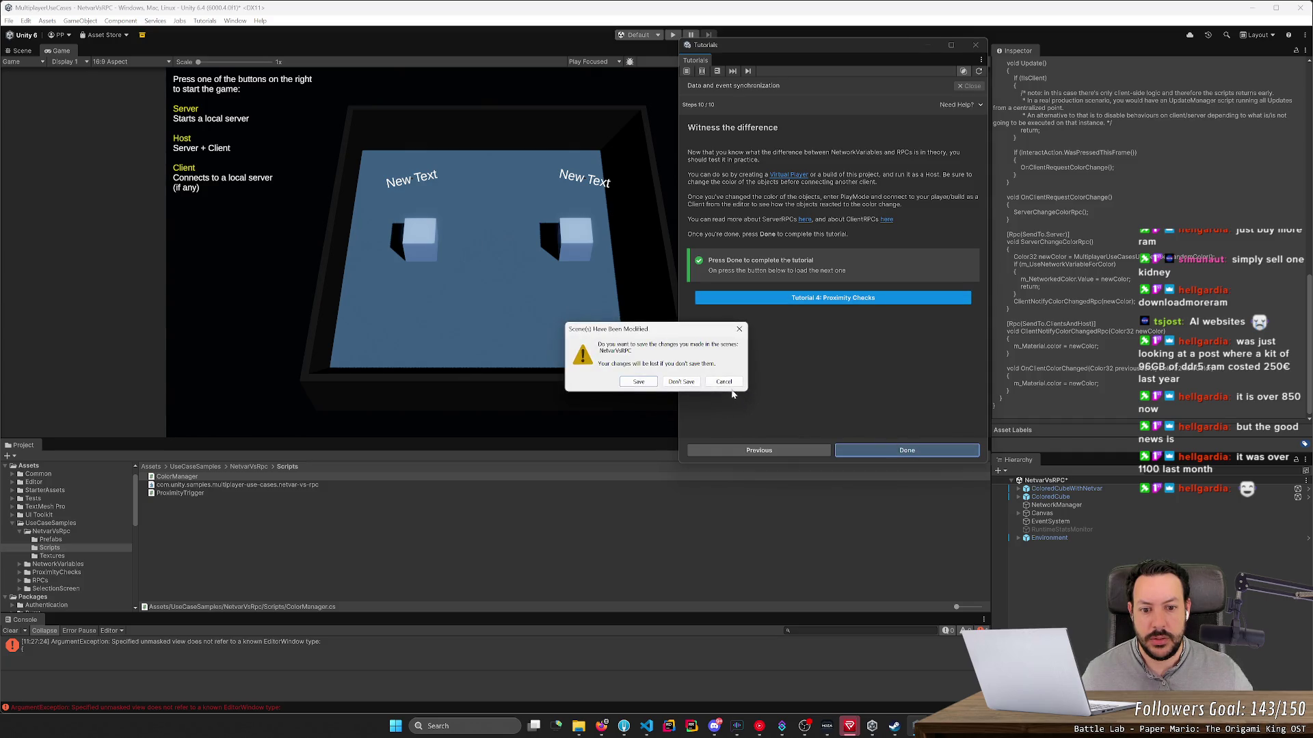
Step: Dismiss the save prompt and look at the virtual-player documentation link
left_click(730, 384)
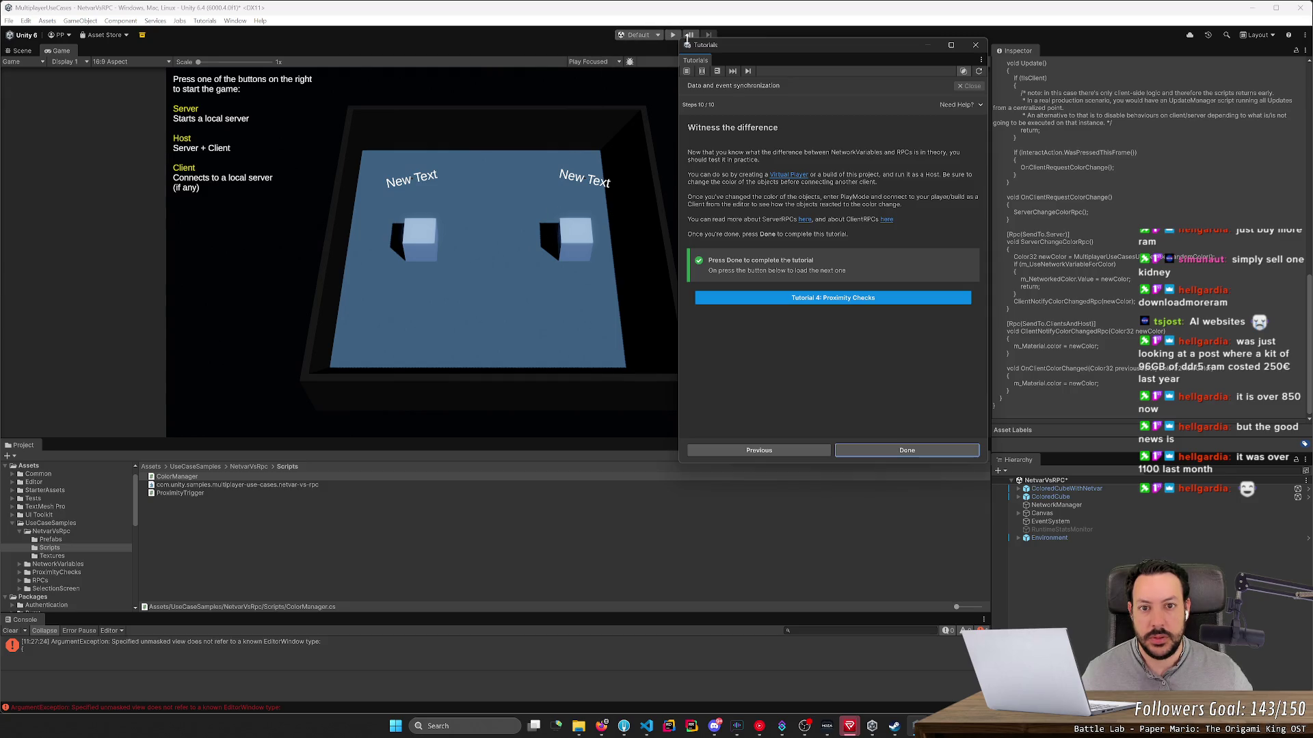
left_click(781, 174)
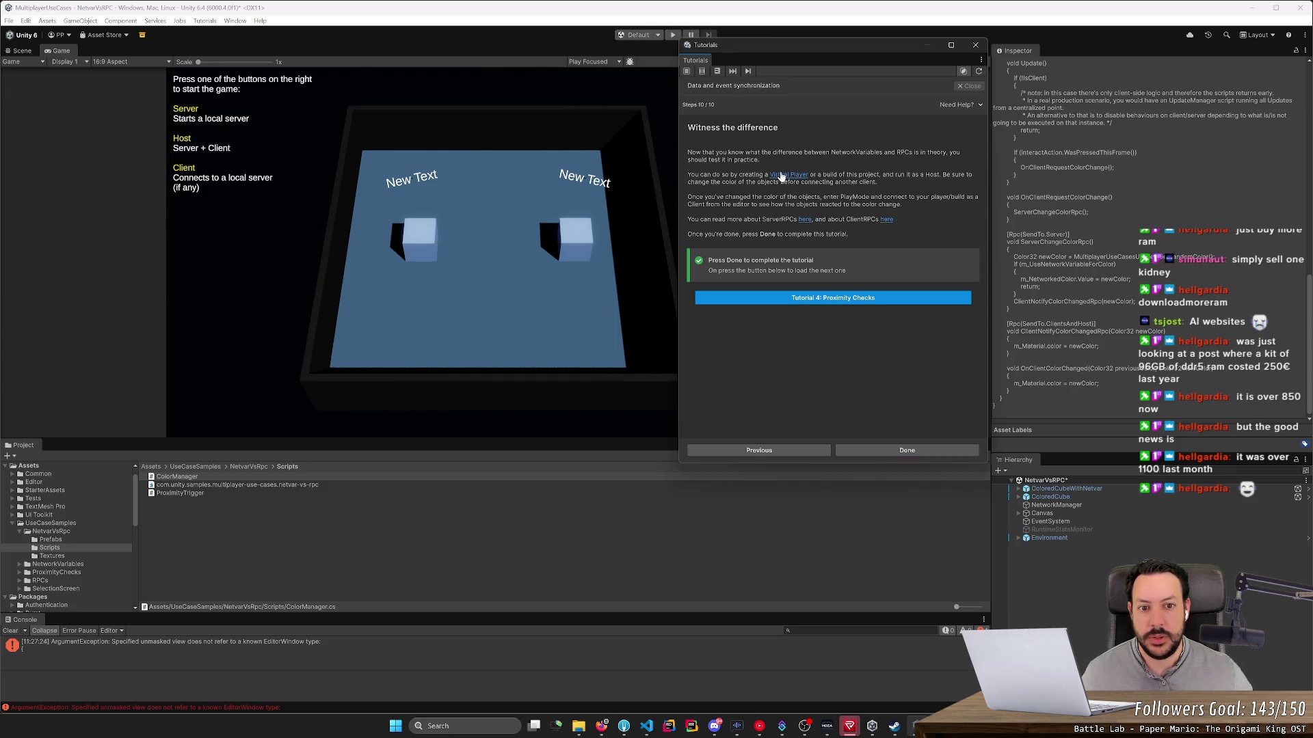
left_click(853, 150)
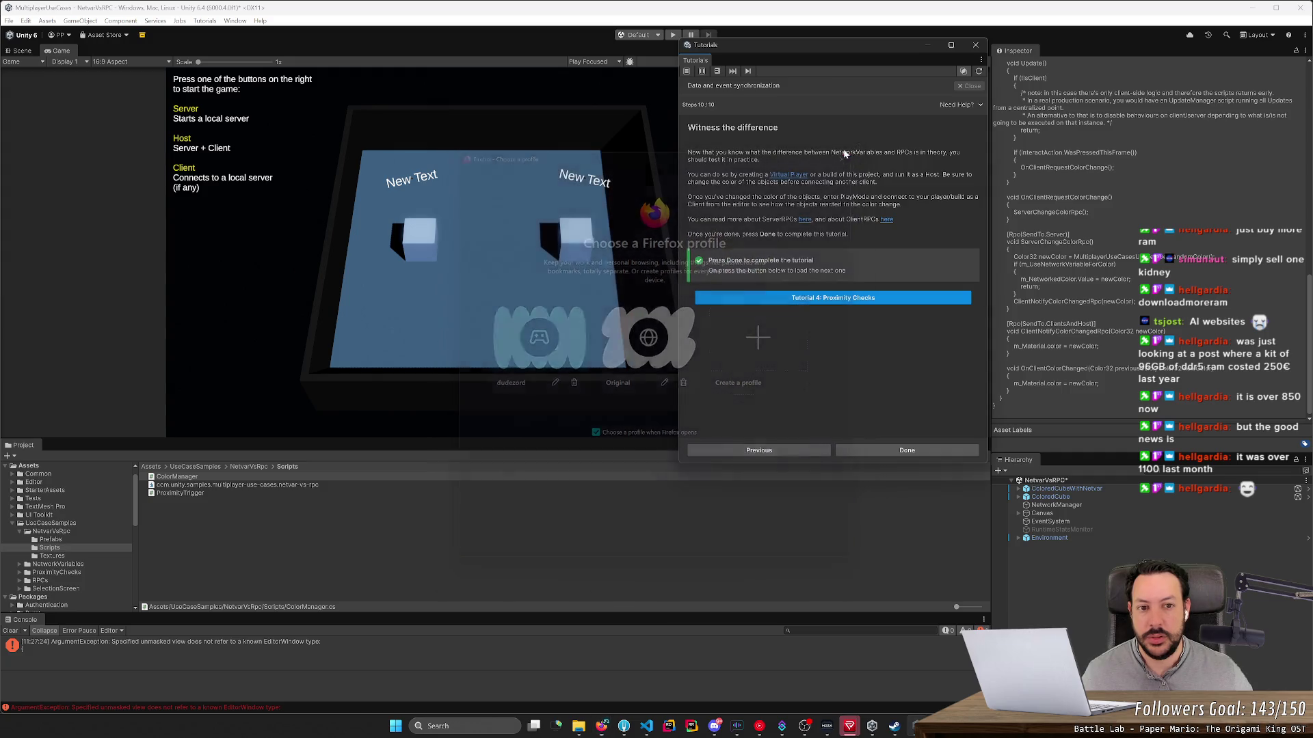
Step: Activate virtual Player 2 in Multiplayer Play Mode and save the modified scene
left_click(235, 20)
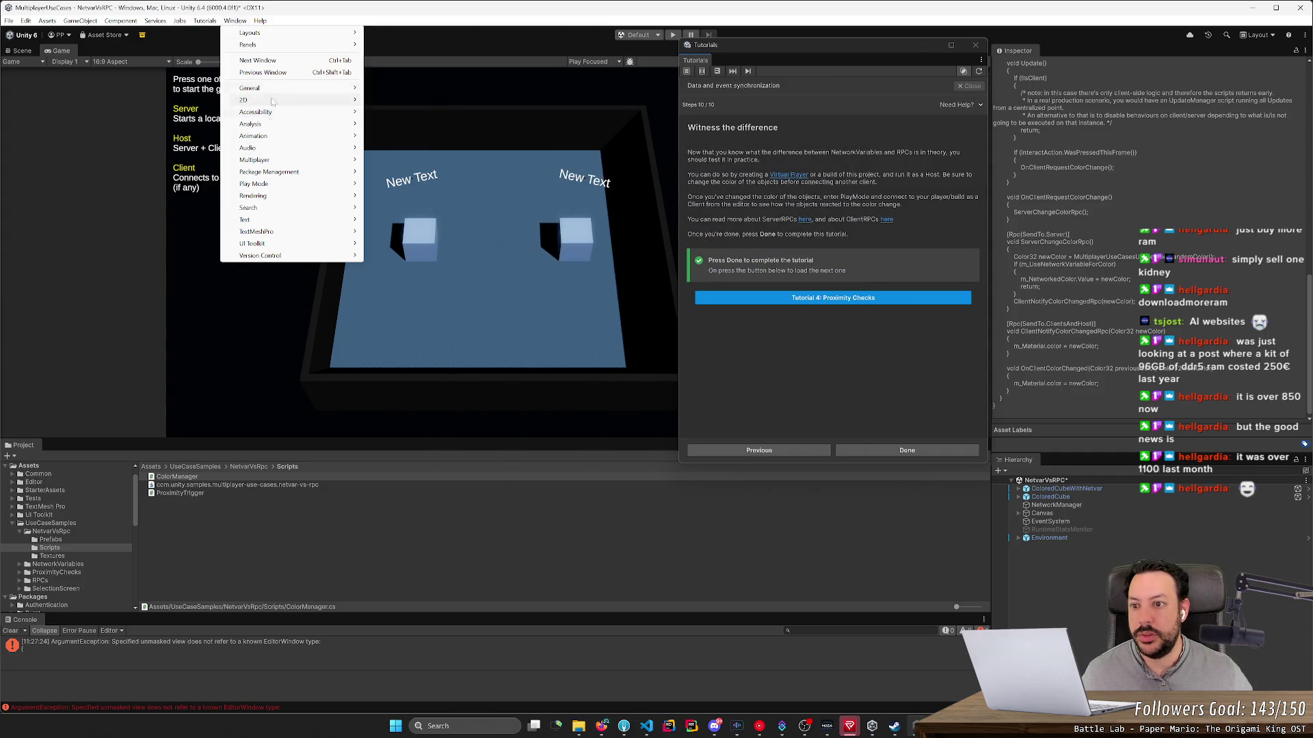
mouse_move(340, 160)
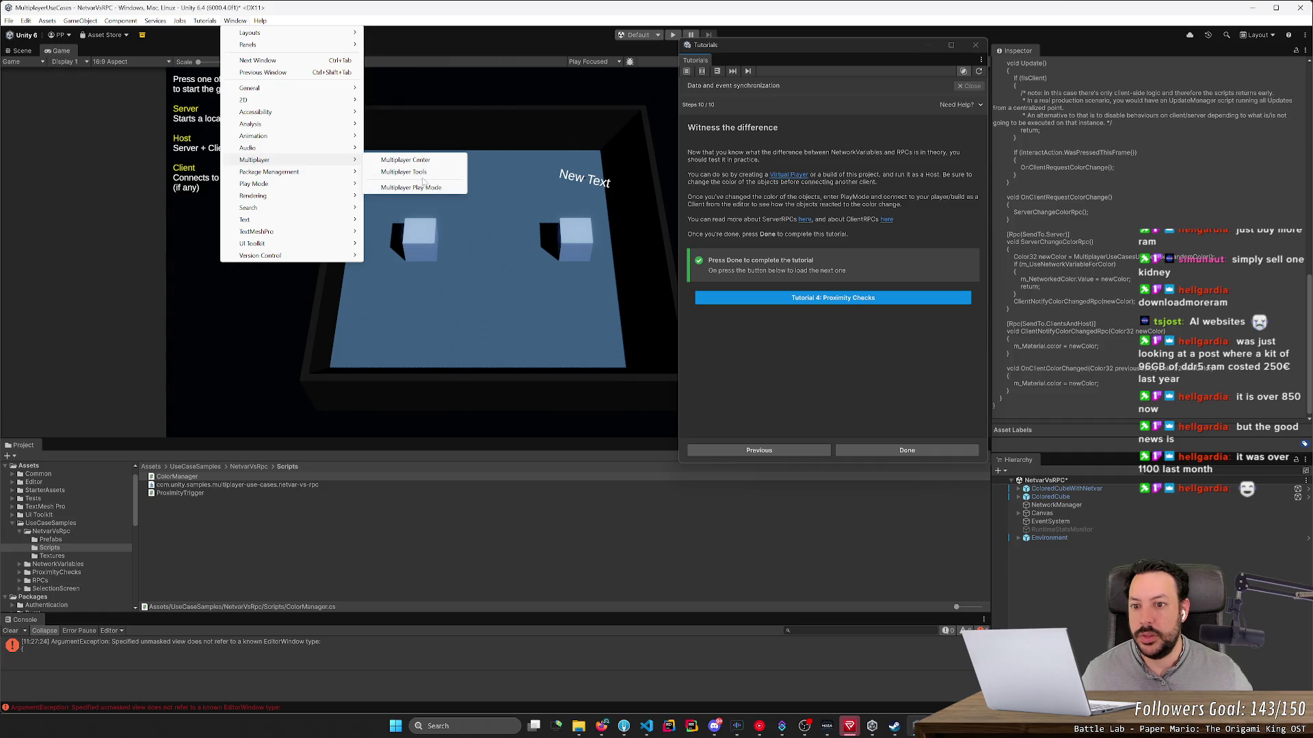
left_click(410, 187)
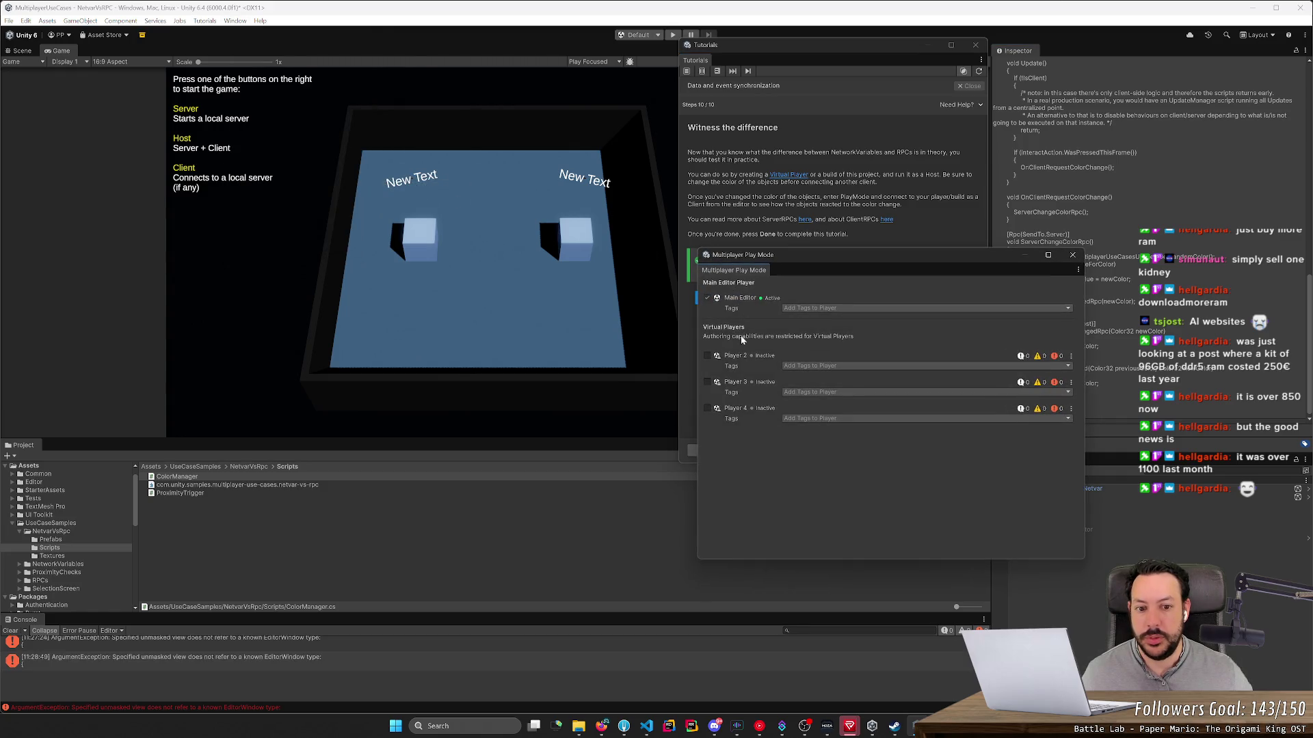
left_click(708, 356)
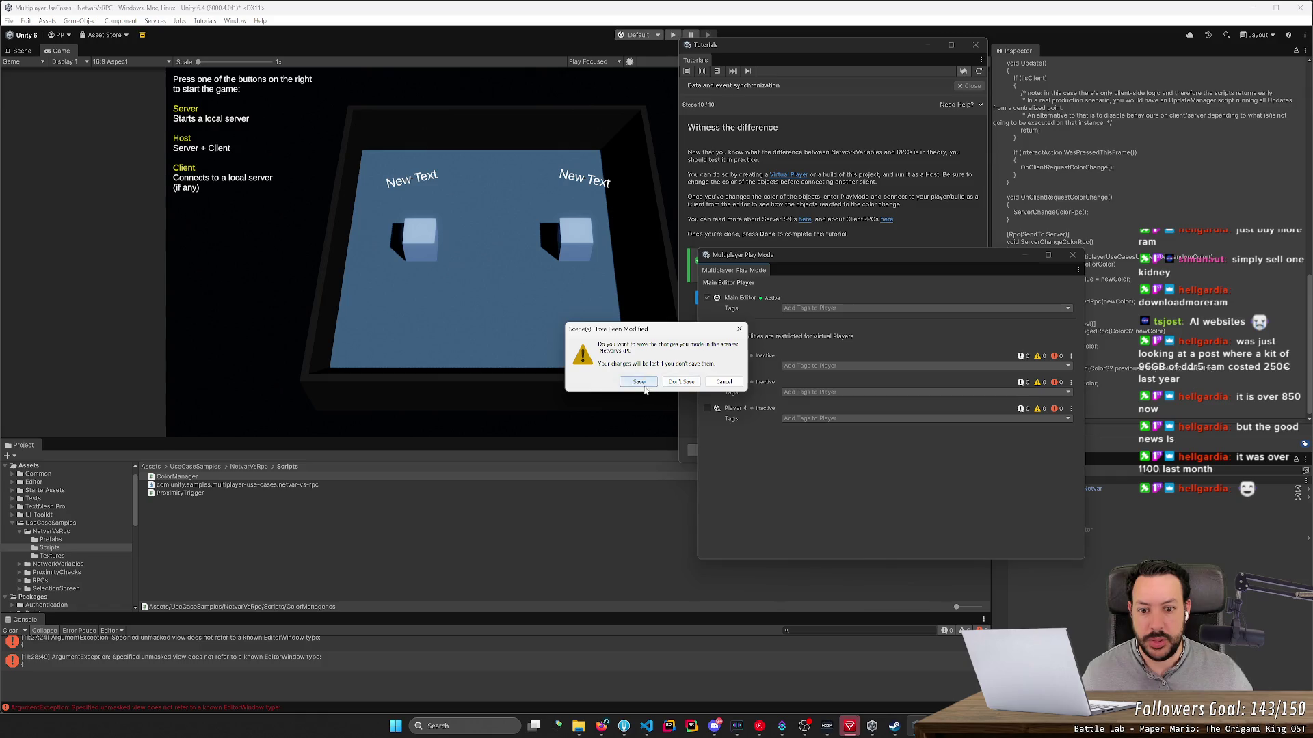
left_click(642, 384)
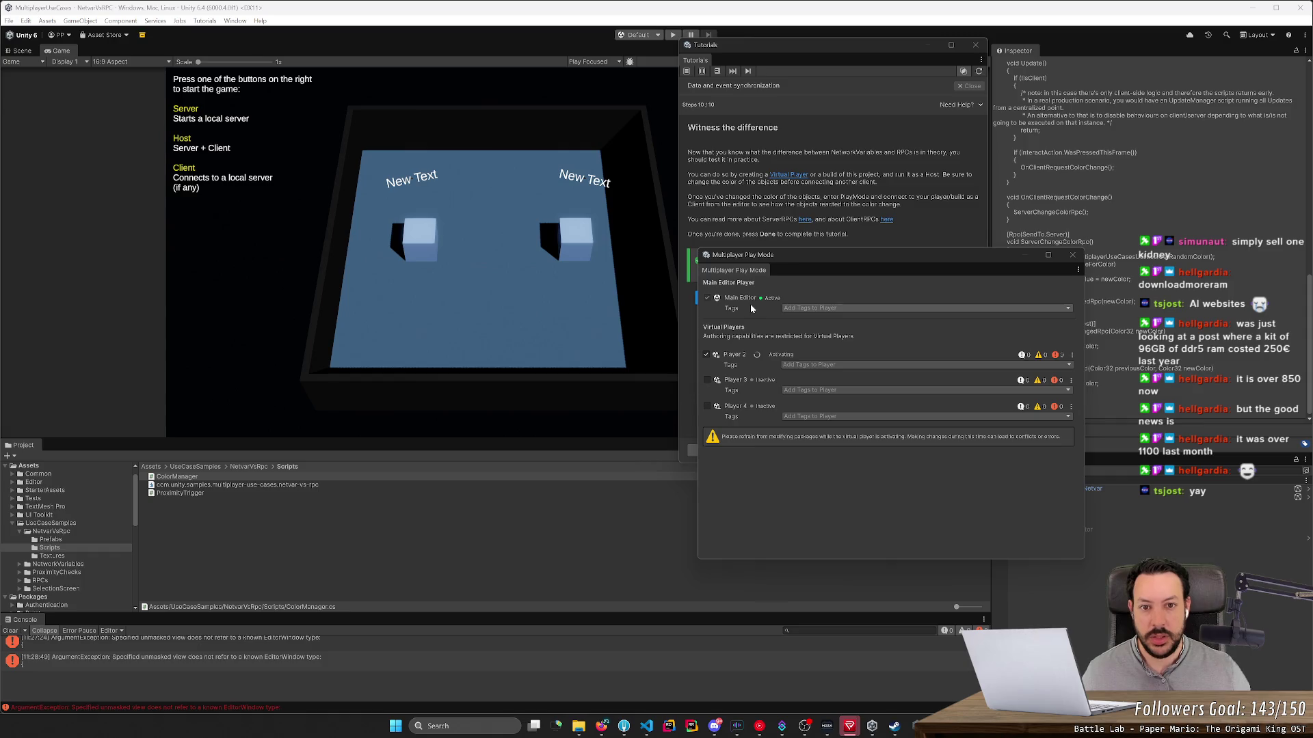
Step: Move the tutorial and Multiplayer Play Mode windows aside and enter play mode
left_click_drag(945, 46, 1211, 51)
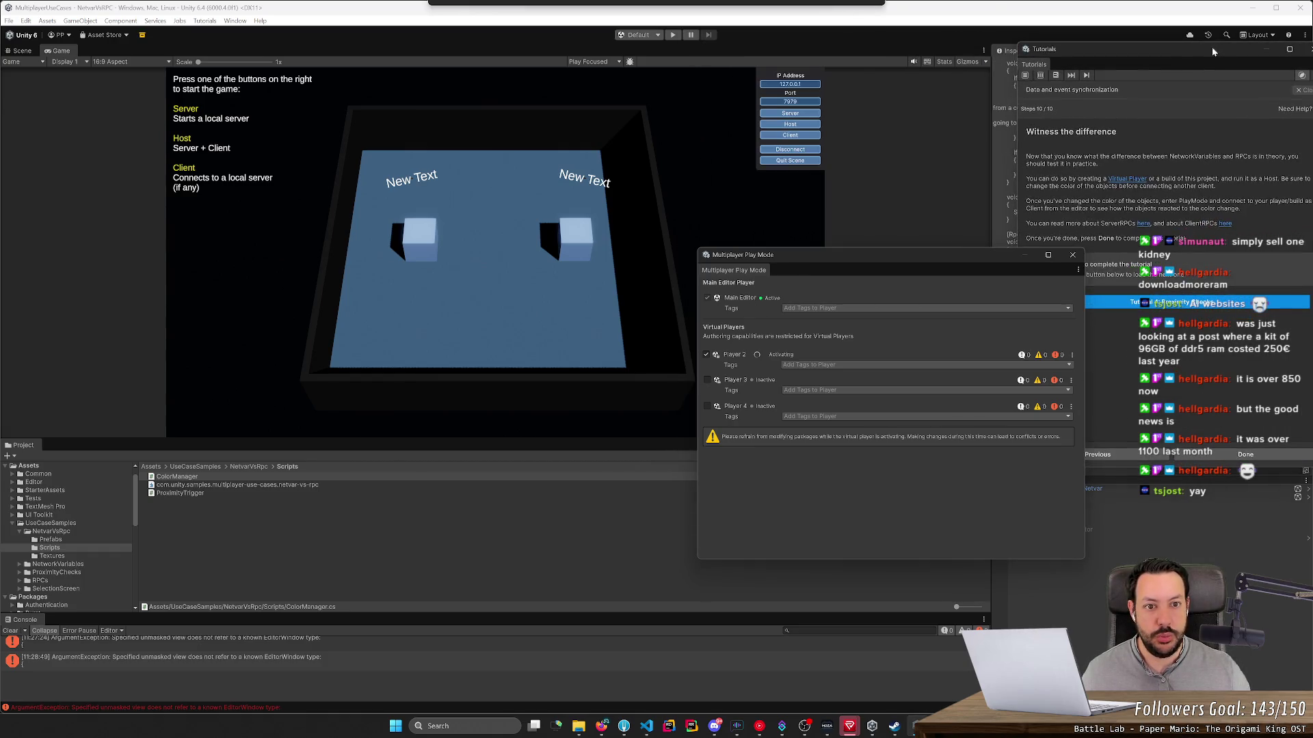
left_click_drag(876, 256, 603, 280)
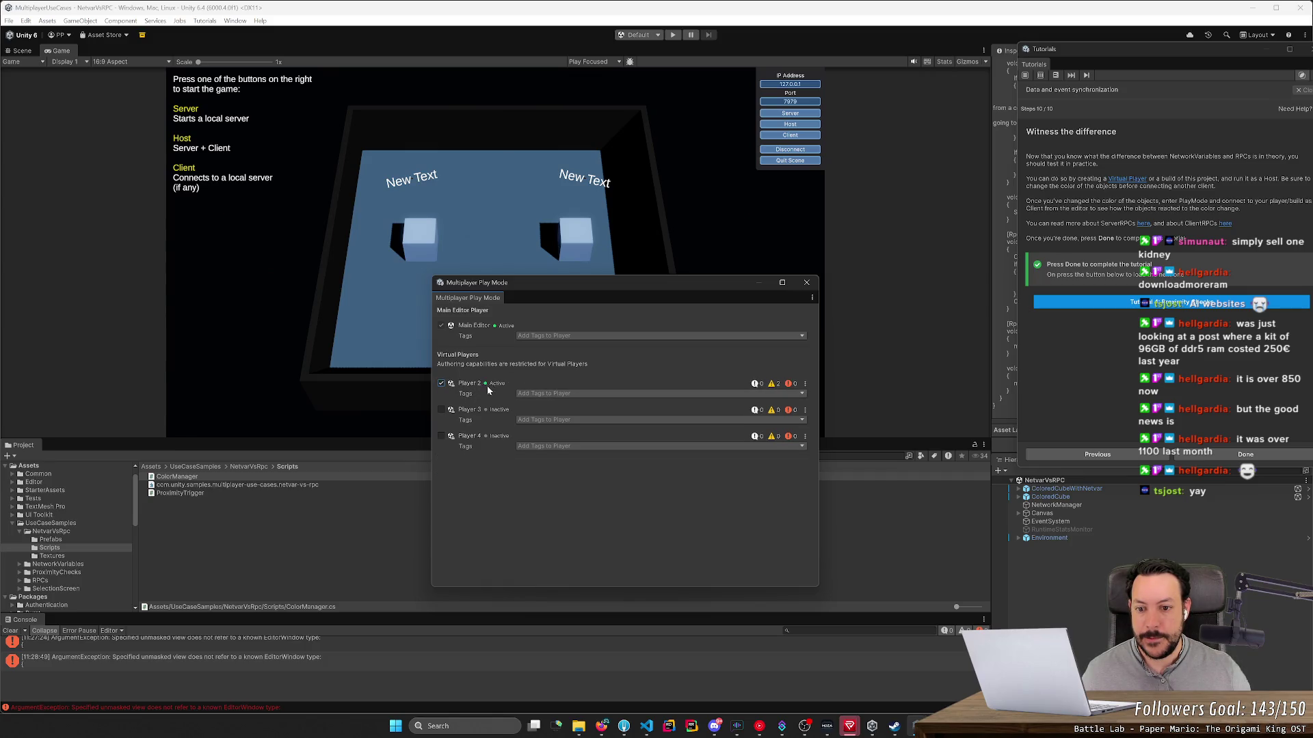
left_click(673, 35)
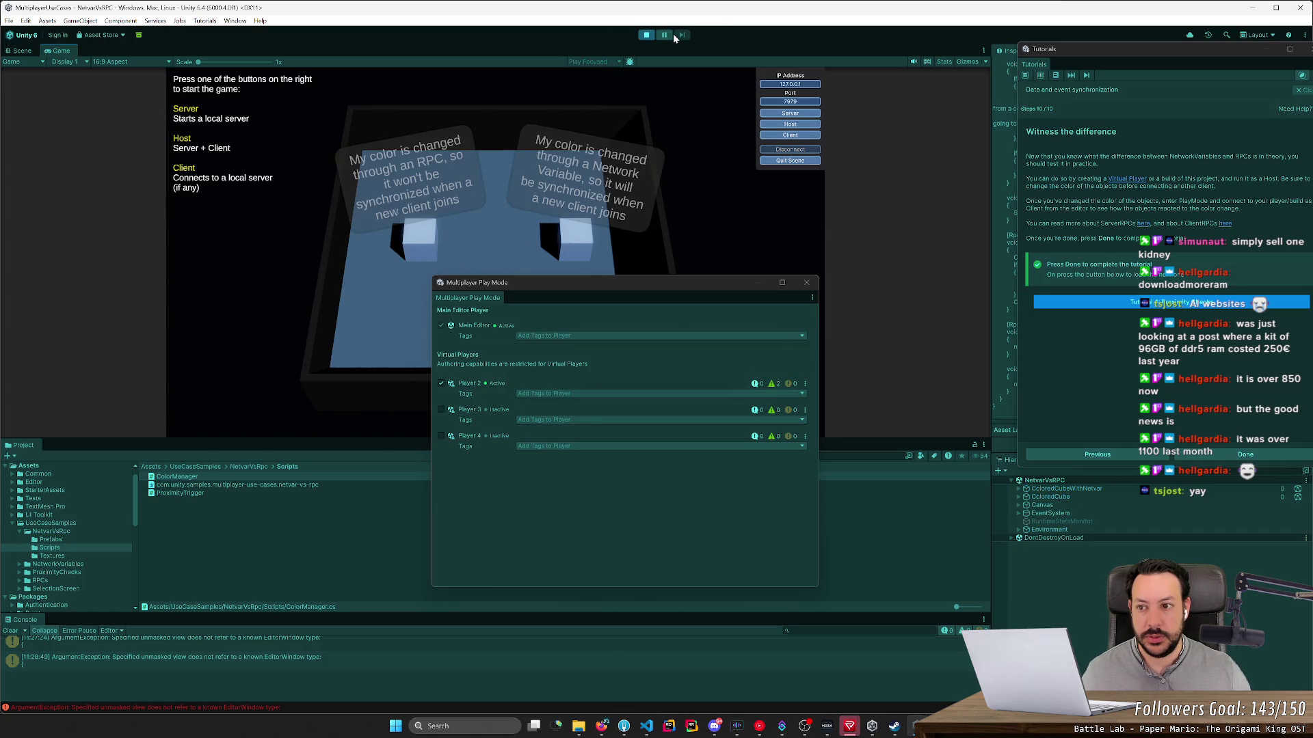
Step: Start as Host and cycle the cubes' colours three times with E
left_click(788, 126)
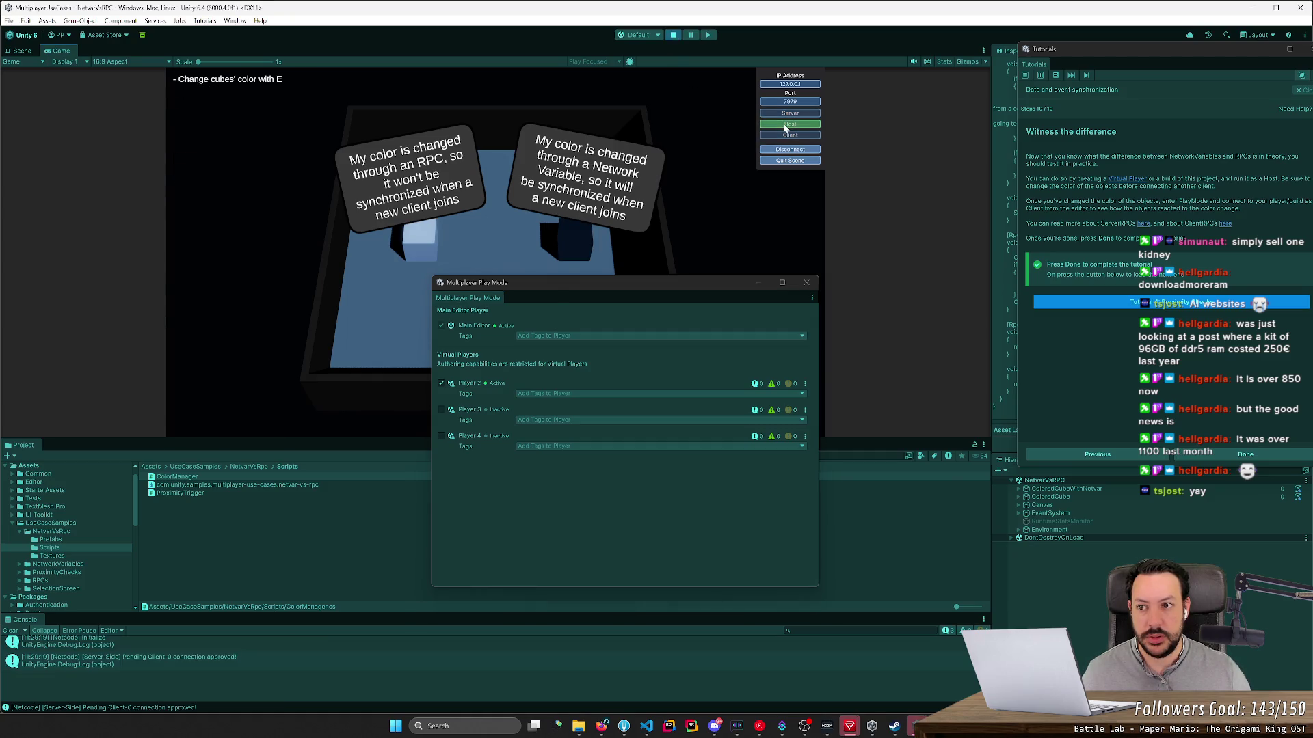
key("e")
key("e")
key("e")
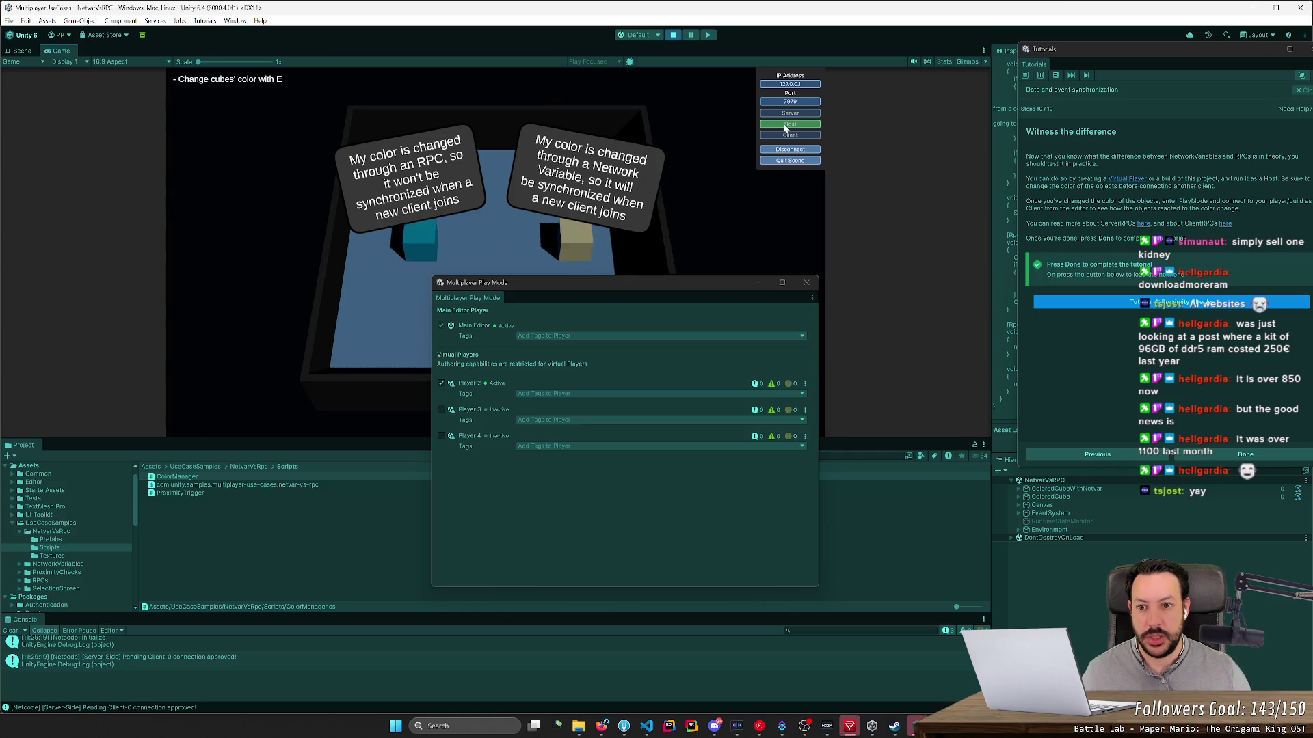
key("e")
key("e")
key("e")
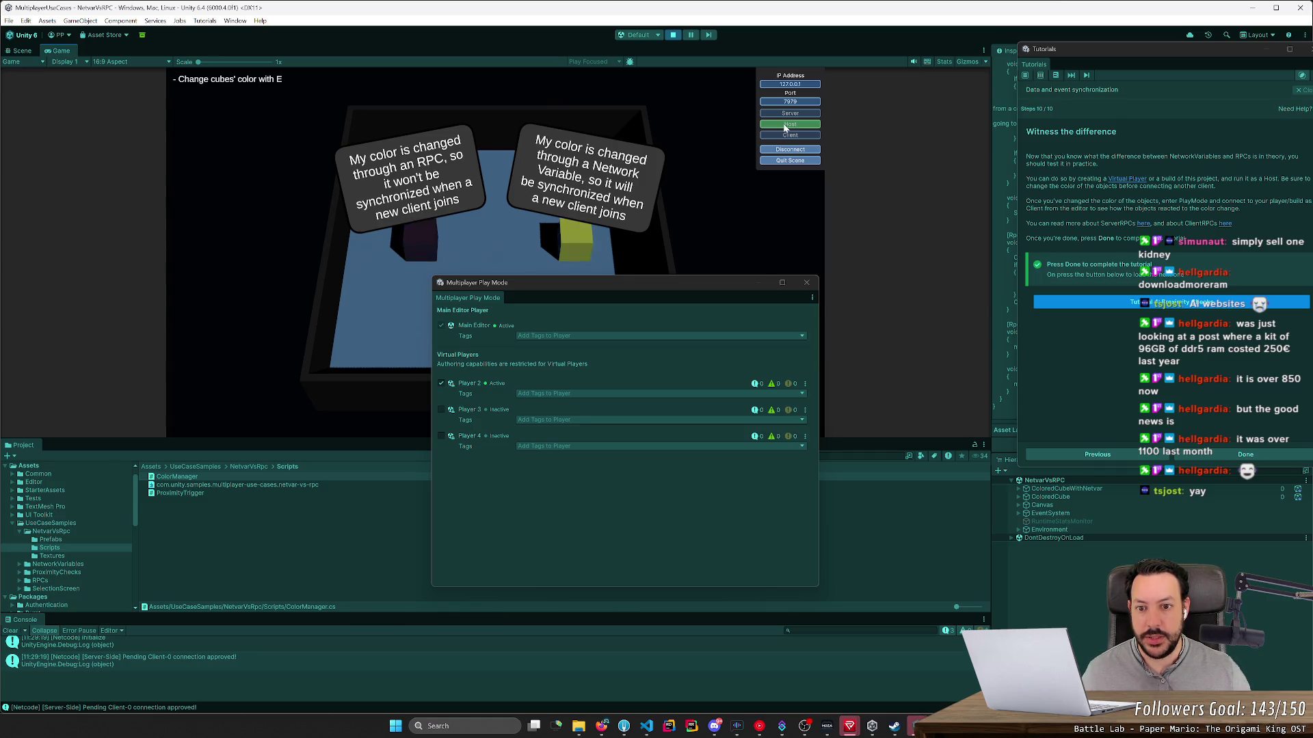
key("e")
key("e")
key("e")
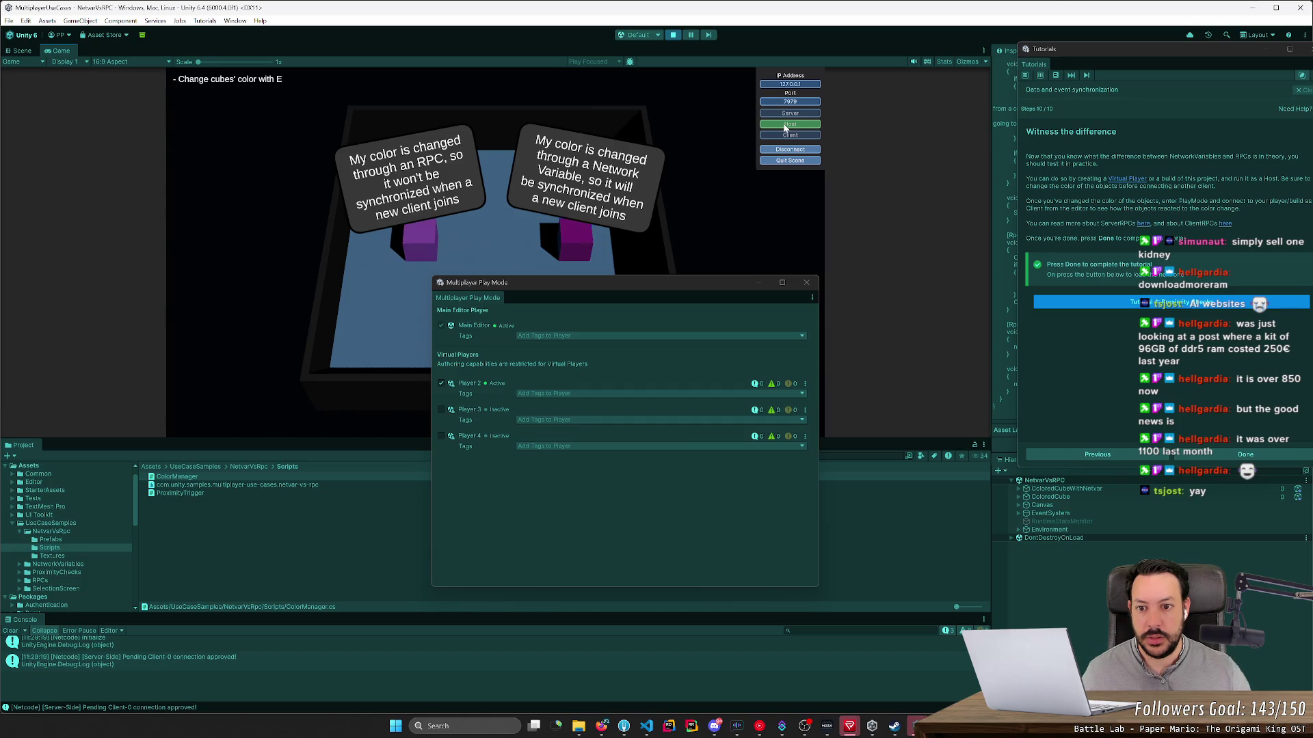
Step: Bring up virtual Player 2's game window and reposition it
mouse_move(916, 726)
left_click(961, 697)
left_click_drag(883, 375, 431, 324)
Step: Resize the Player 2 window, connect it as Client, and position it beside the host view
double_click(436, 314)
mouse_move(617, 20)
left_mouse_down()
mouse_move(551, 147)
mouse_move(432, 191)
left_mouse_up()
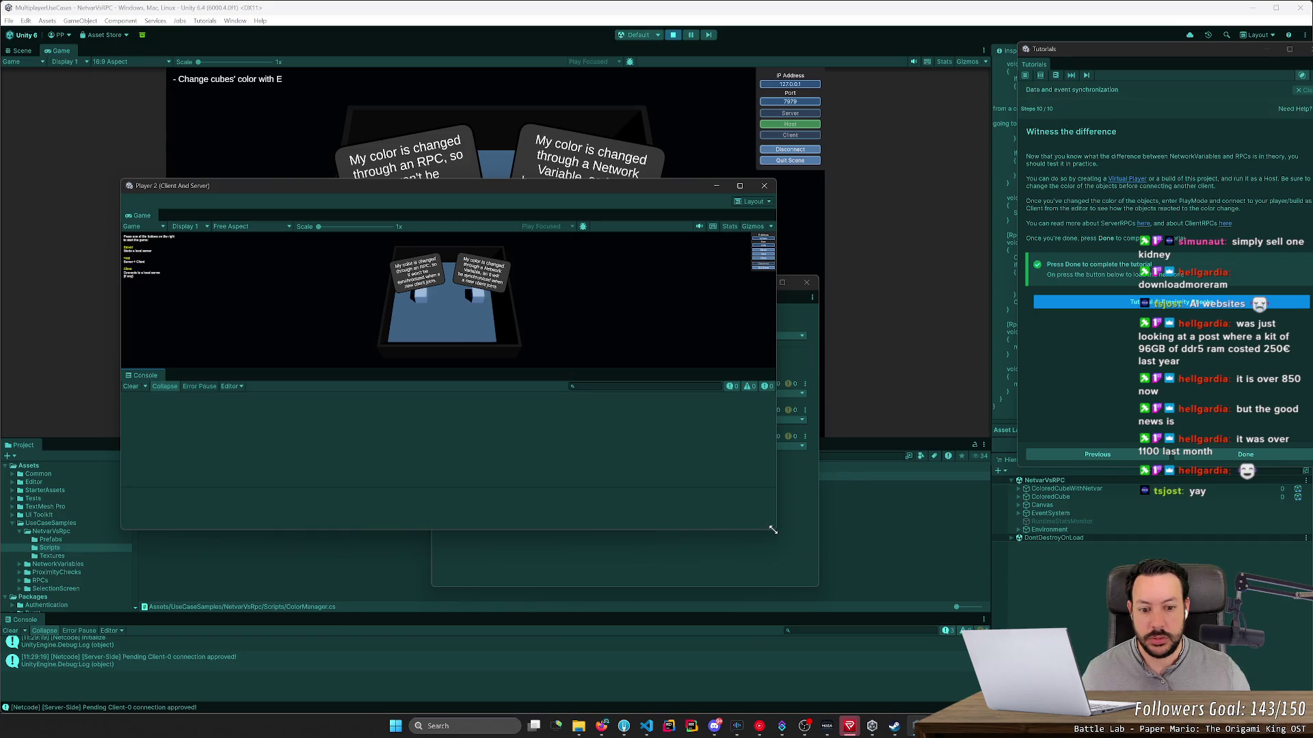
left_click_drag(773, 530, 1079, 638)
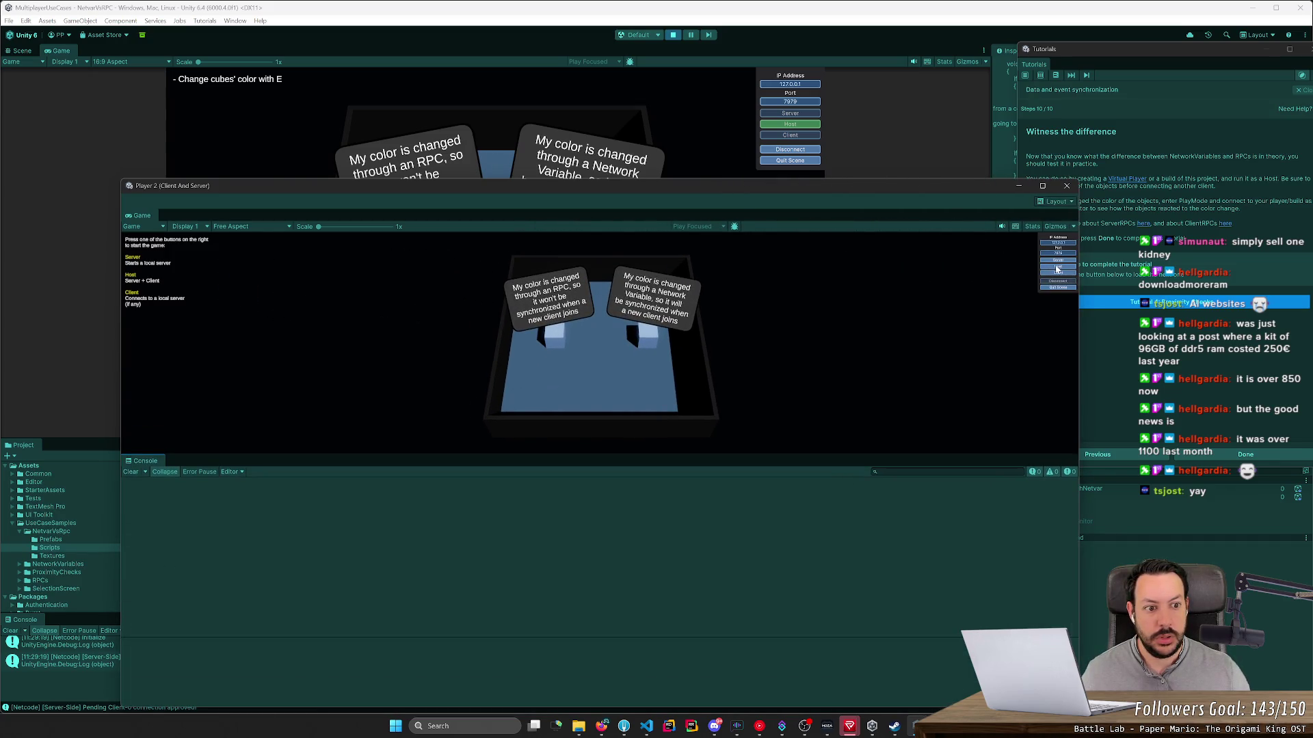
left_click(1058, 274)
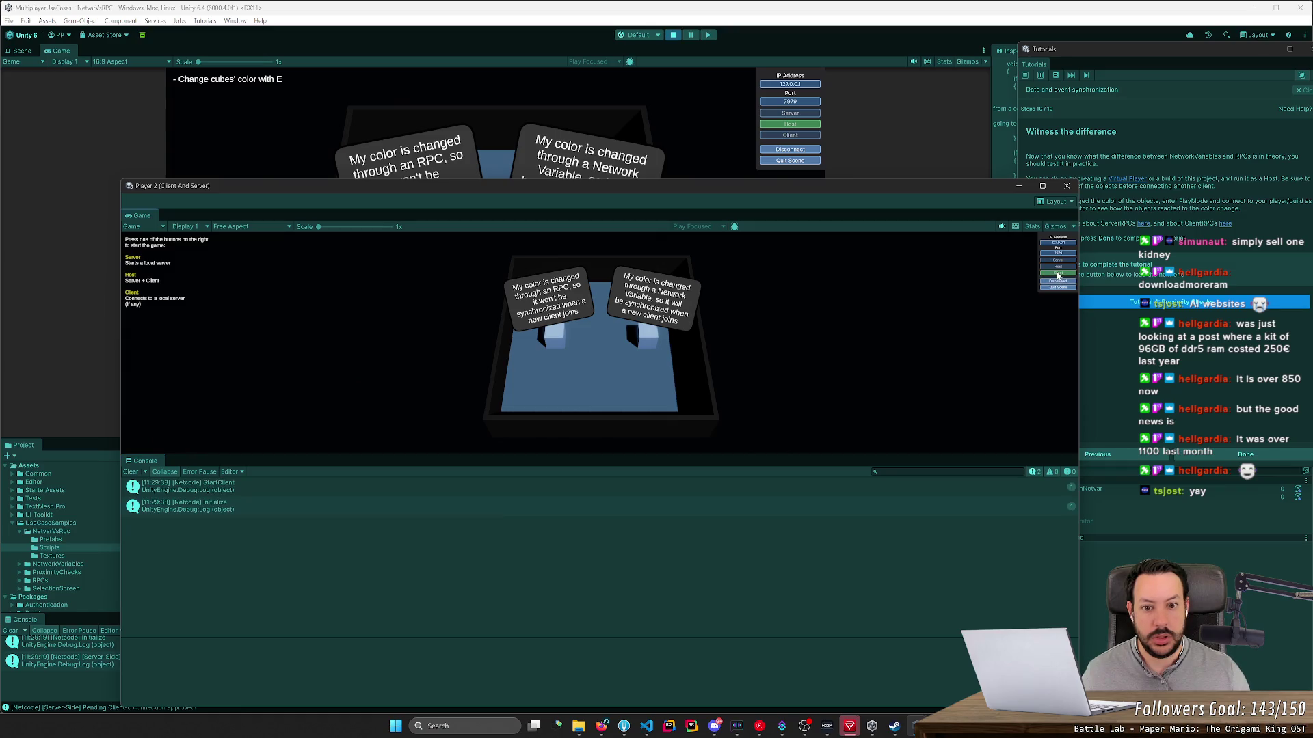
mouse_move(622, 187)
left_mouse_down()
mouse_move(526, 294)
mouse_move(532, 263)
left_mouse_up()
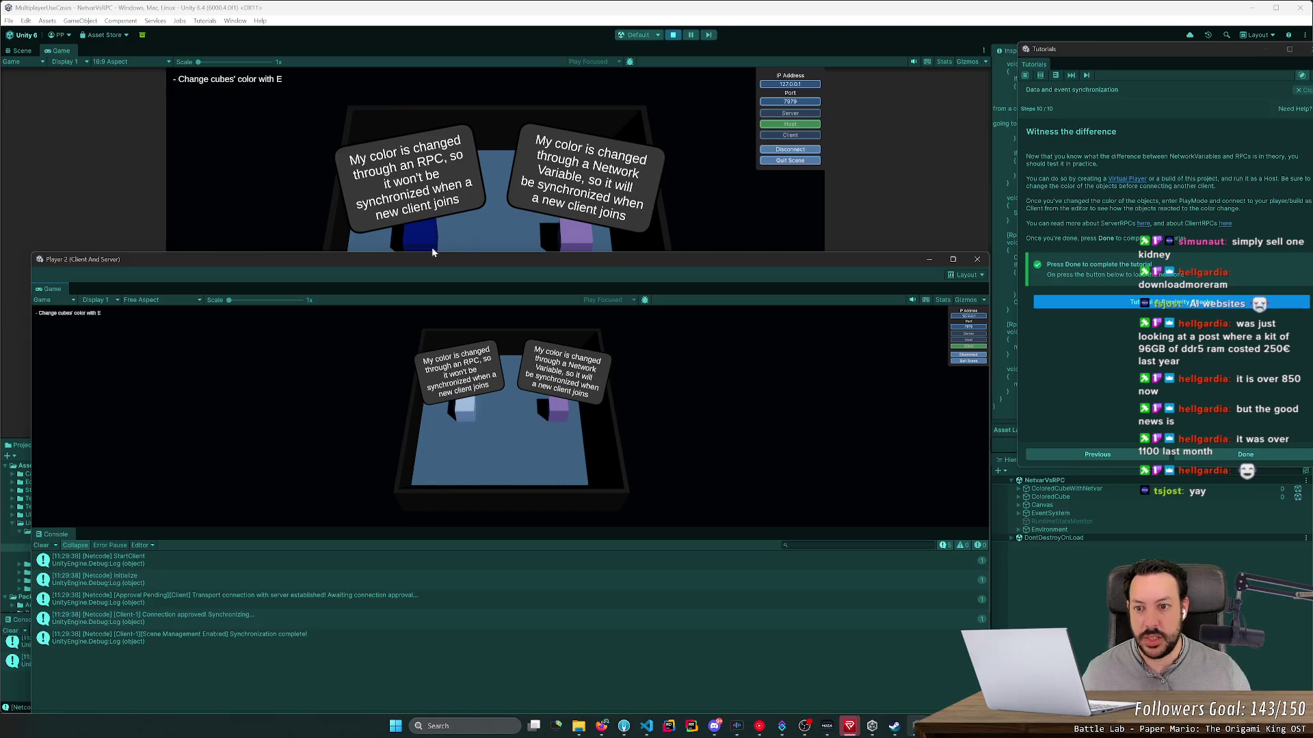
left_click_drag(433, 264, 424, 286)
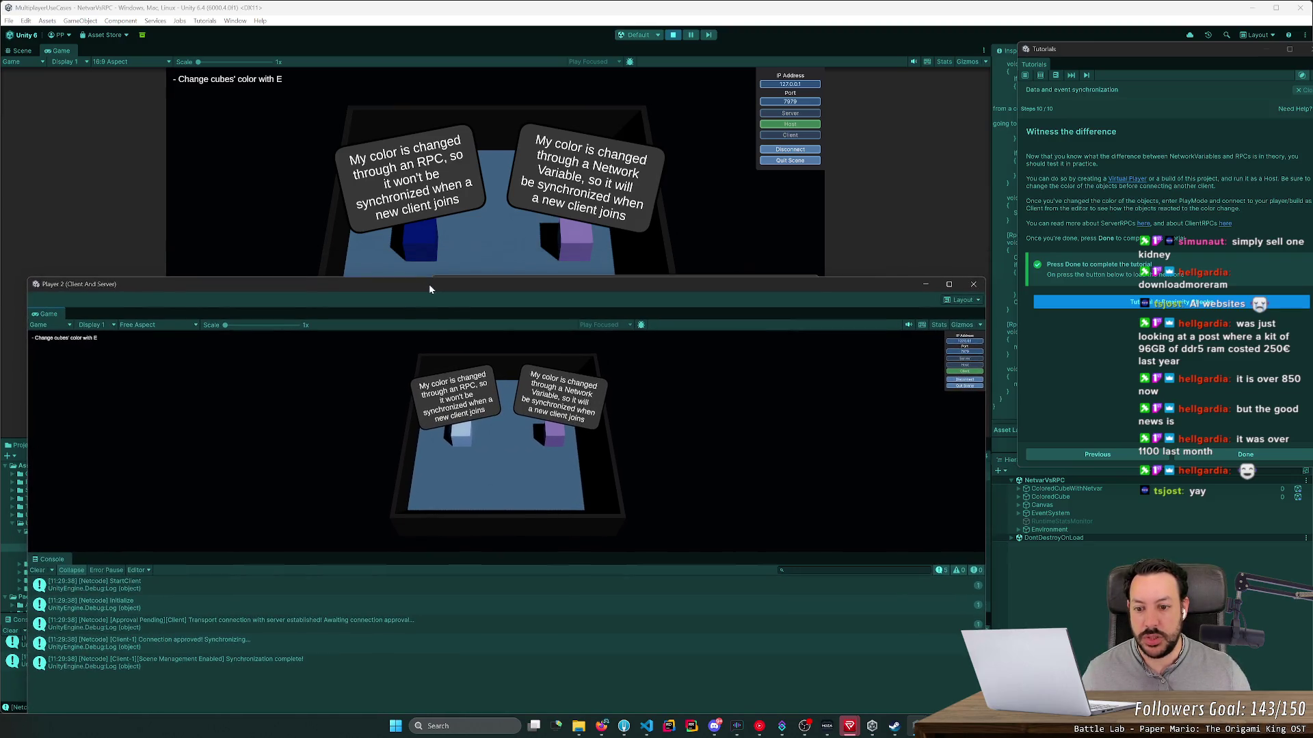
Step: Change cube colours from the host with E and place Player 2 side by side to compare
key("e")
key("e")
key("e")
key("e")
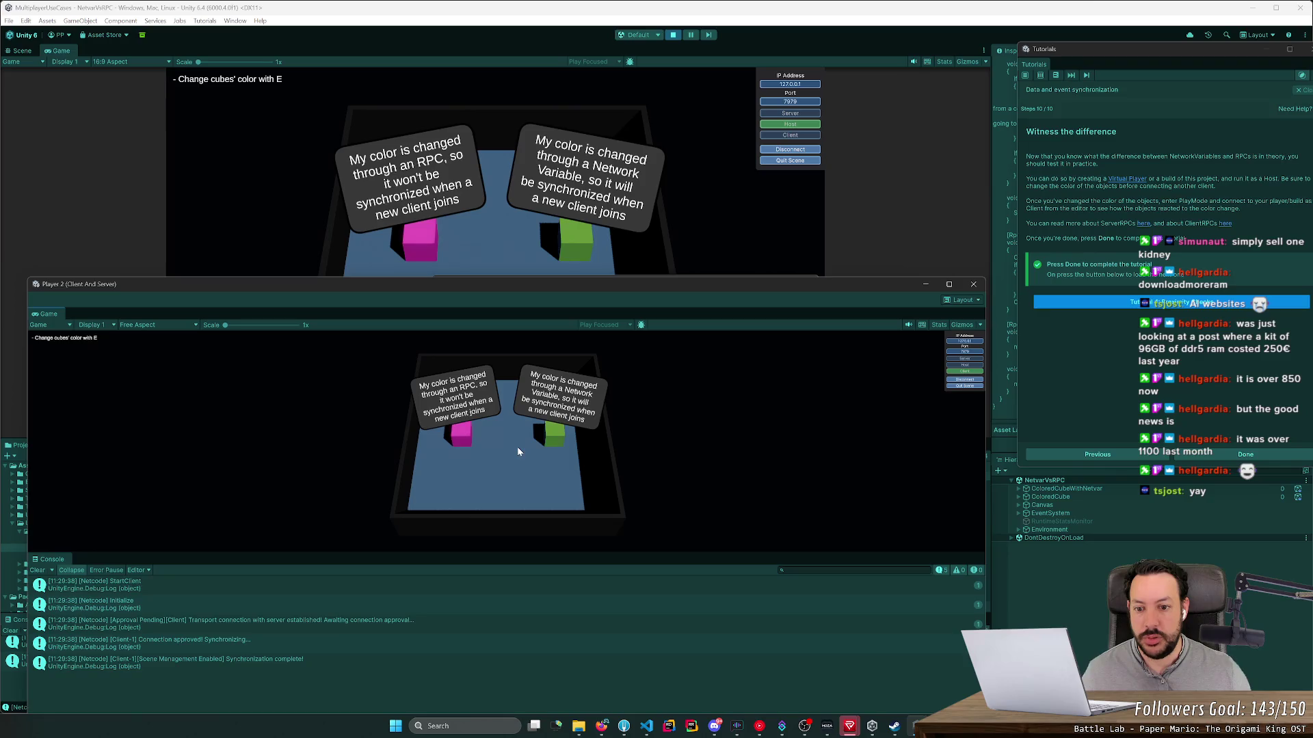
left_click(490, 248)
key("e")
key("e")
key("e")
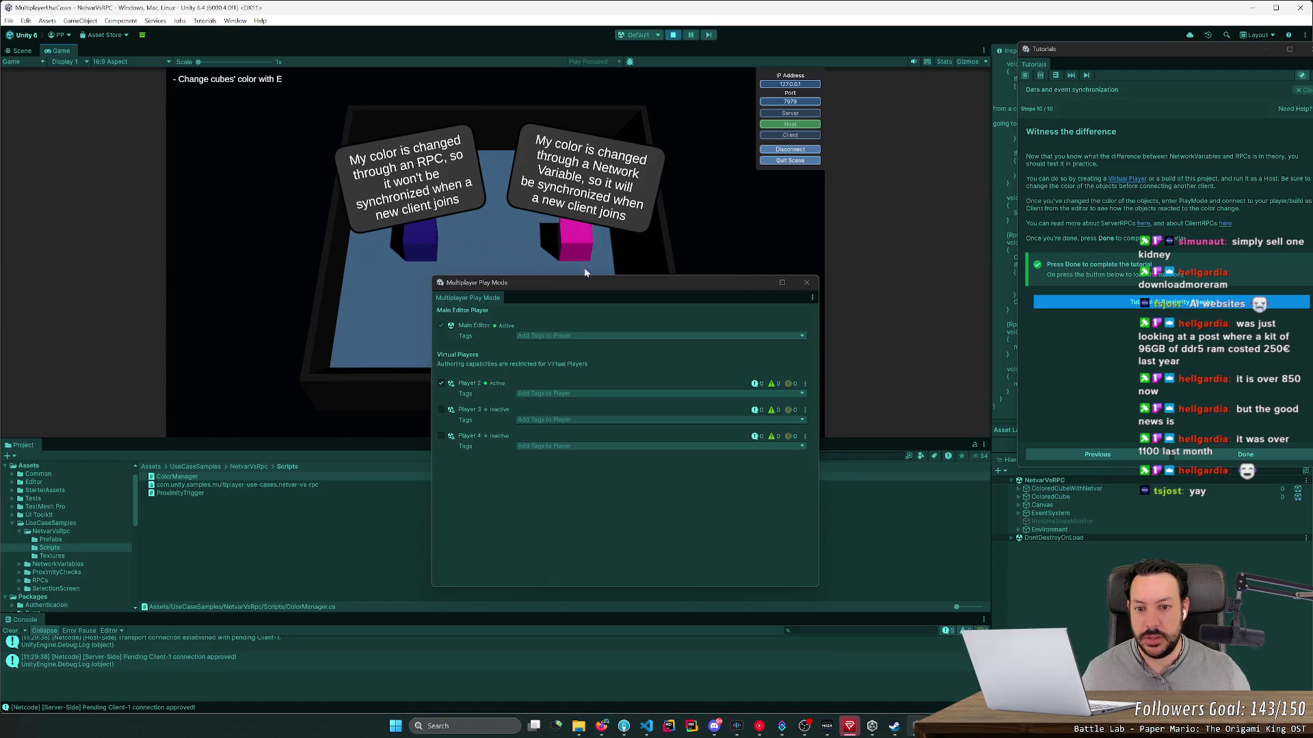
left_click_drag(783, 287, 428, 287)
left_click(917, 726)
left_click(916, 677)
key("e")
key("e")
key("e")
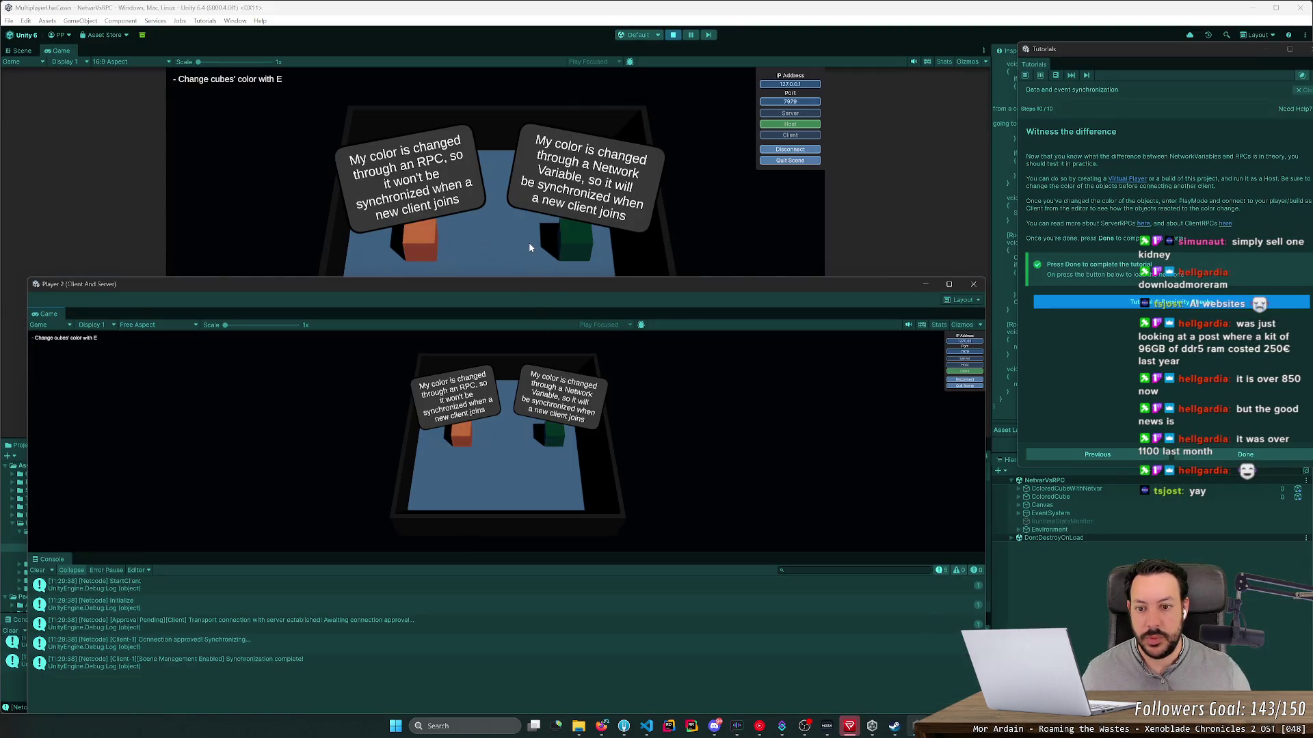
mouse_move(515, 291)
left_mouse_down()
mouse_move(942, 297)
mouse_move(1162, 259)
mouse_move(1309, 273)
left_mouse_up()
Step: Press E on host and Player 2 to recolour the cubes, then disconnect and rejoin Player 2 as client
left_click(121, 168)
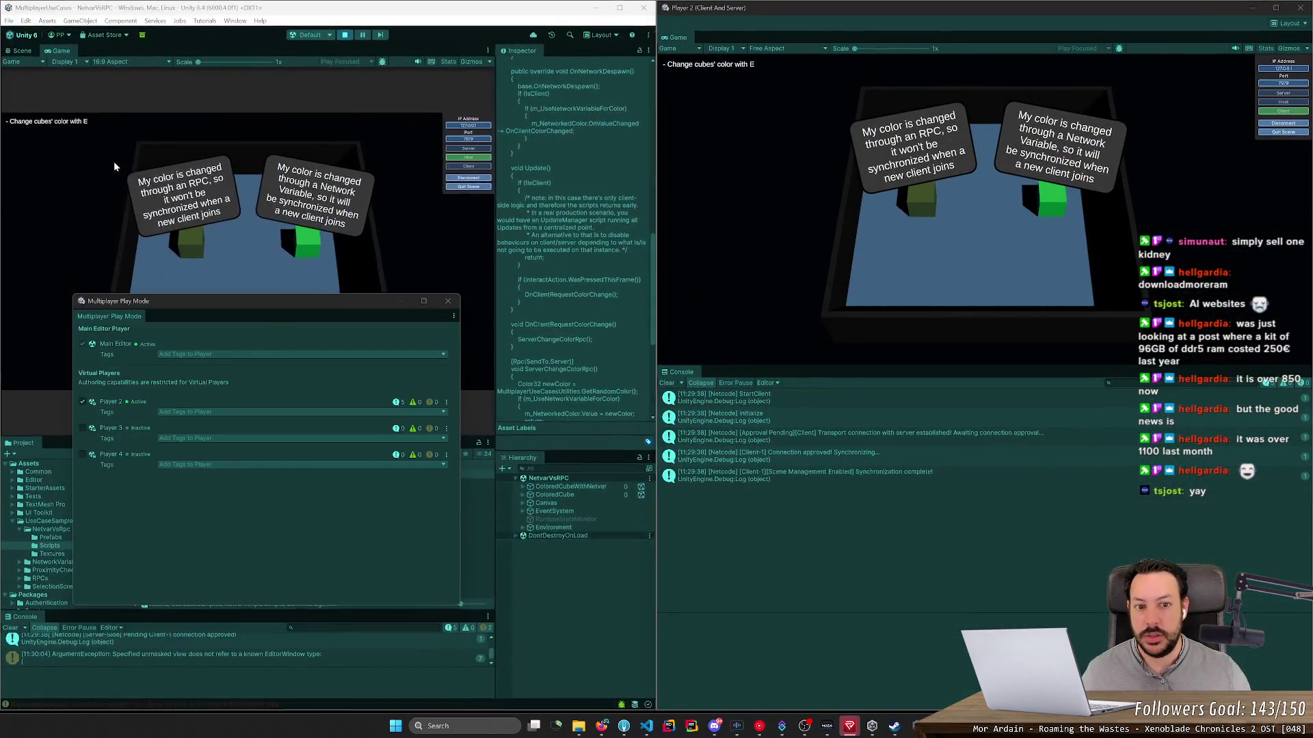
key("e")
key("e")
key("e")
left_click(818, 245)
key("e")
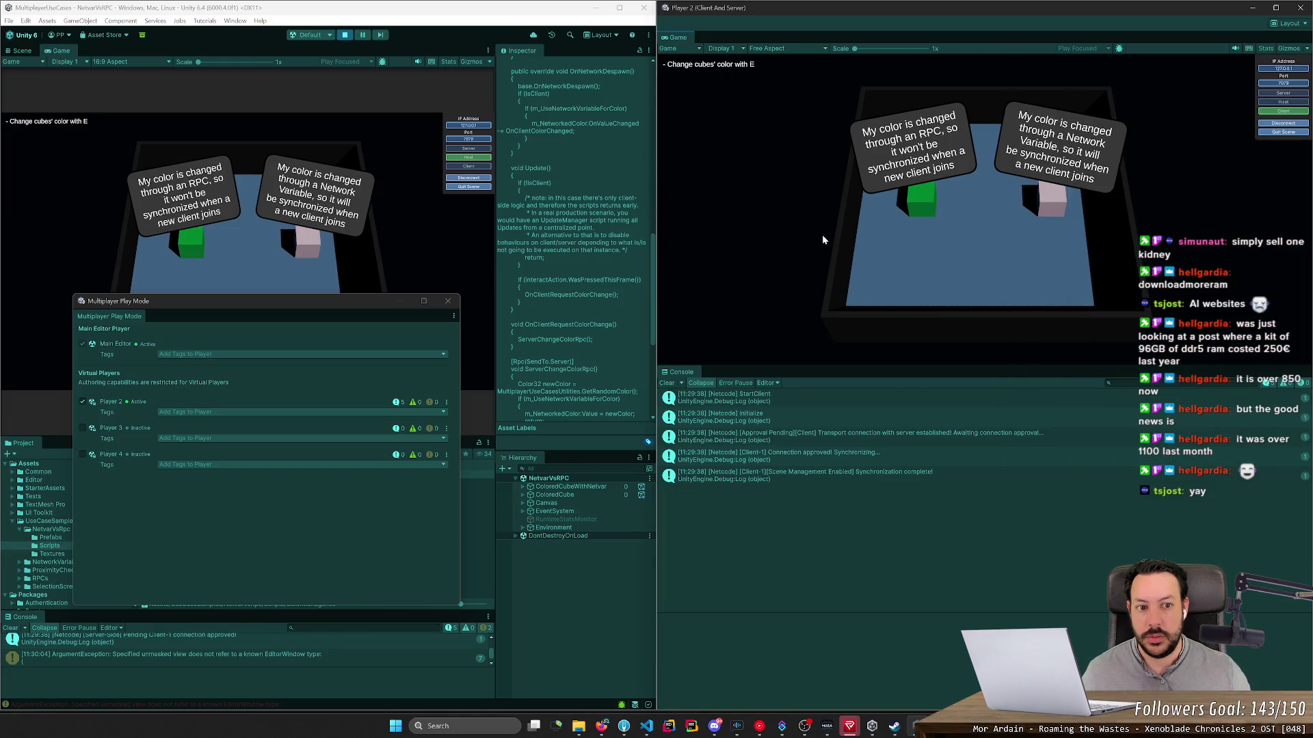
left_click(1288, 123)
left_click(1286, 112)
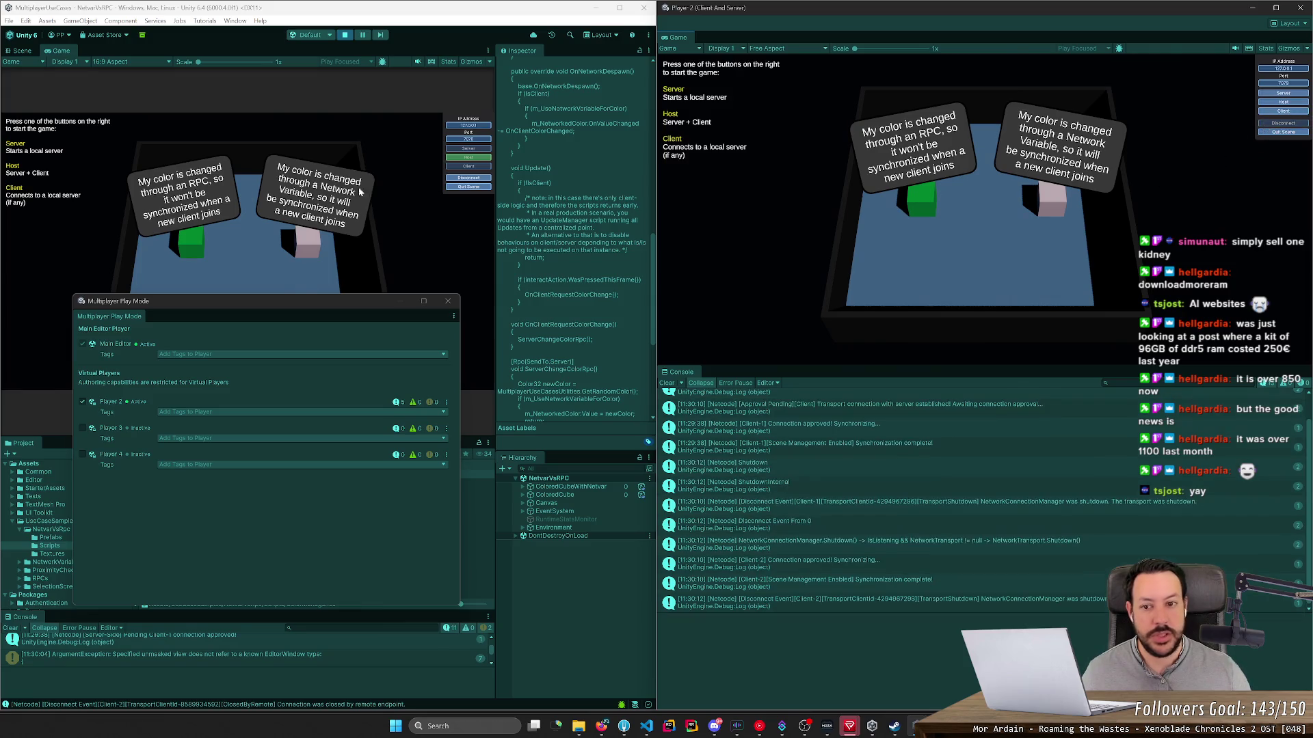
Step: Recolour the cubes from the host while disconnecting and reconnecting Player 2 as client to compare colours
left_click(400, 237)
key("e")
key("e")
key("e")
key("e")
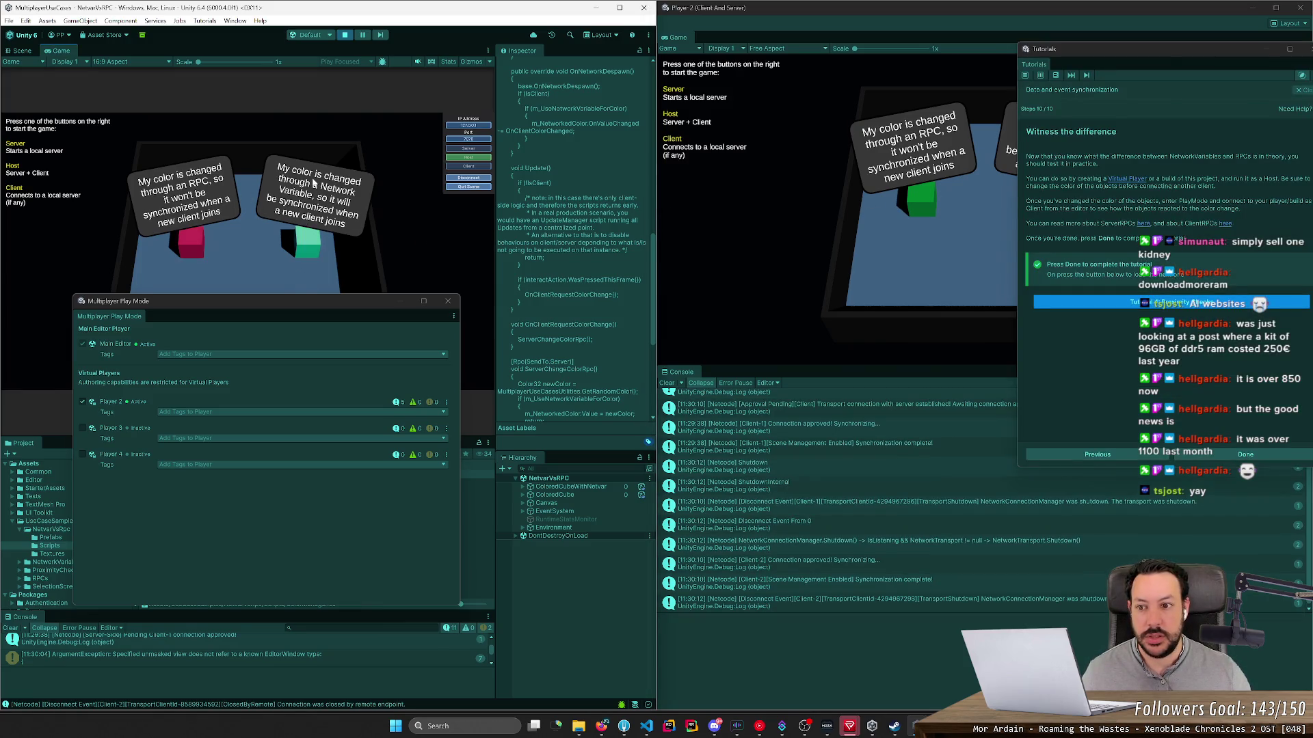
left_click(936, 196)
left_click(1284, 113)
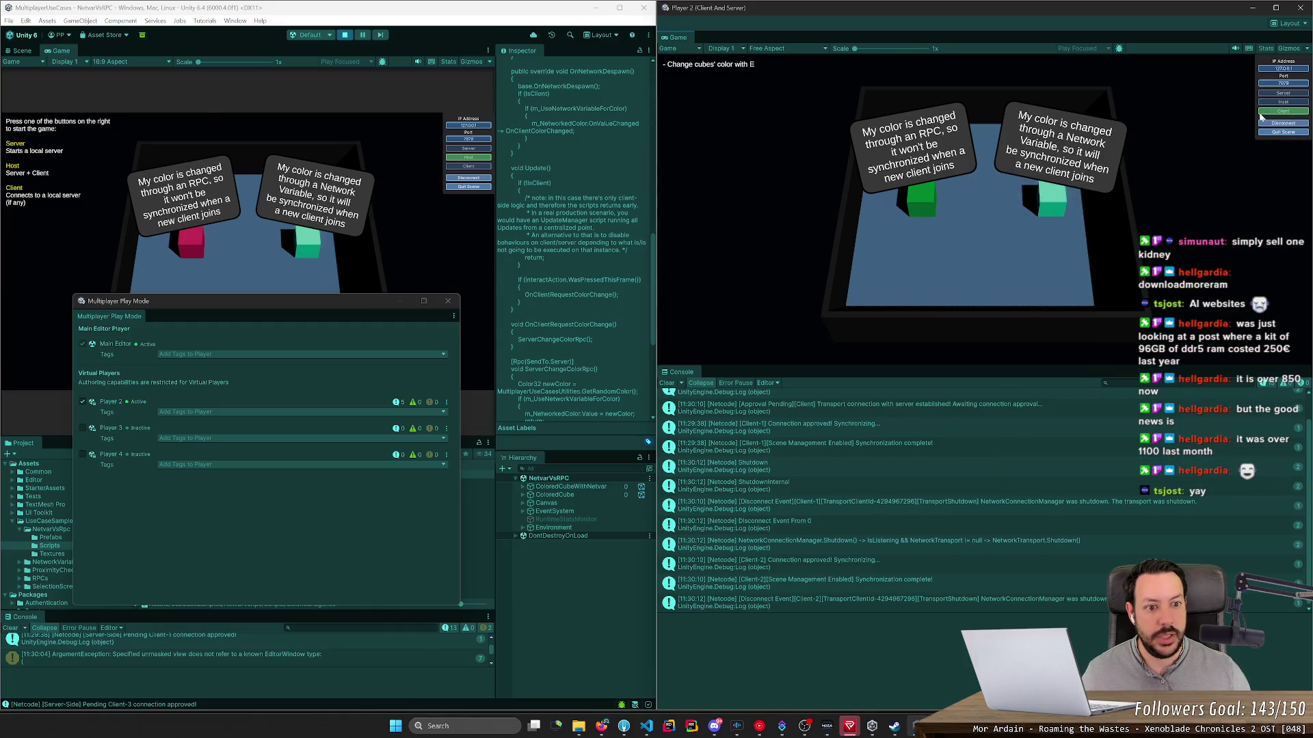
left_click(260, 213)
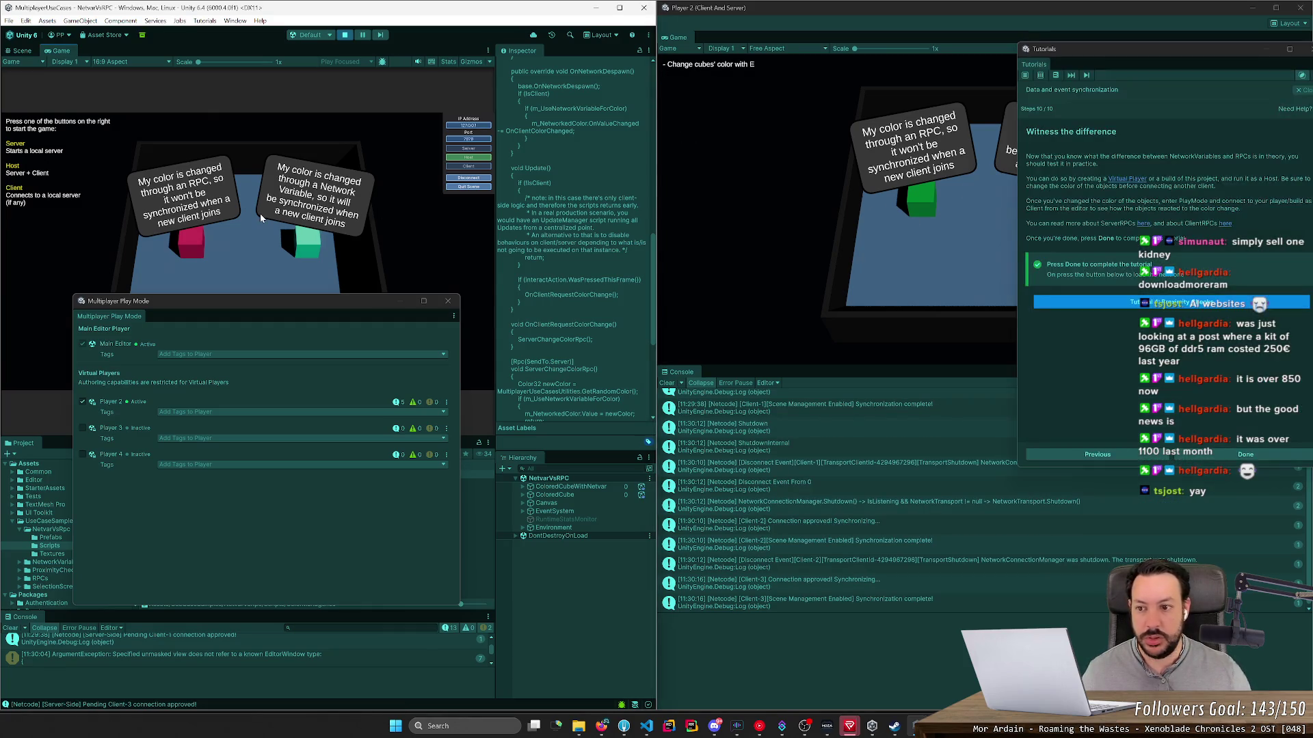
key("e")
left_click(860, 205)
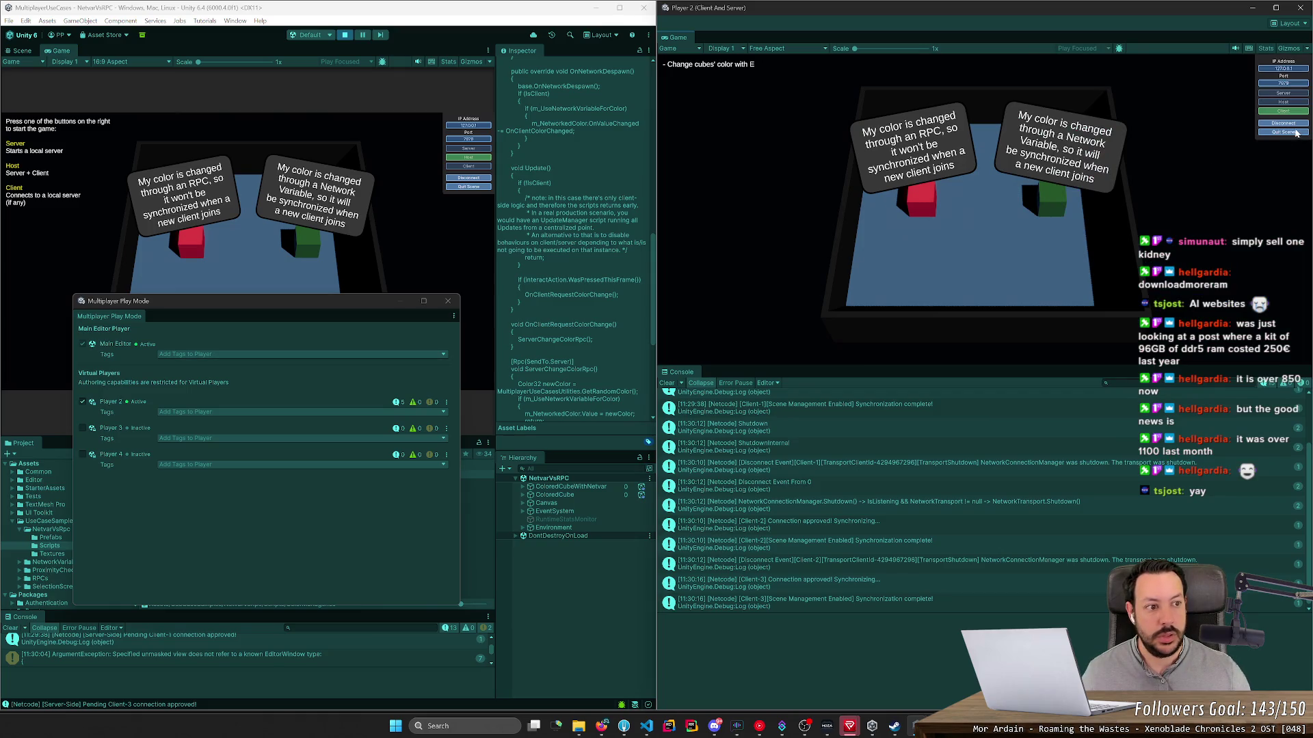
left_click(1284, 123)
left_click(298, 180)
key("e")
key("e")
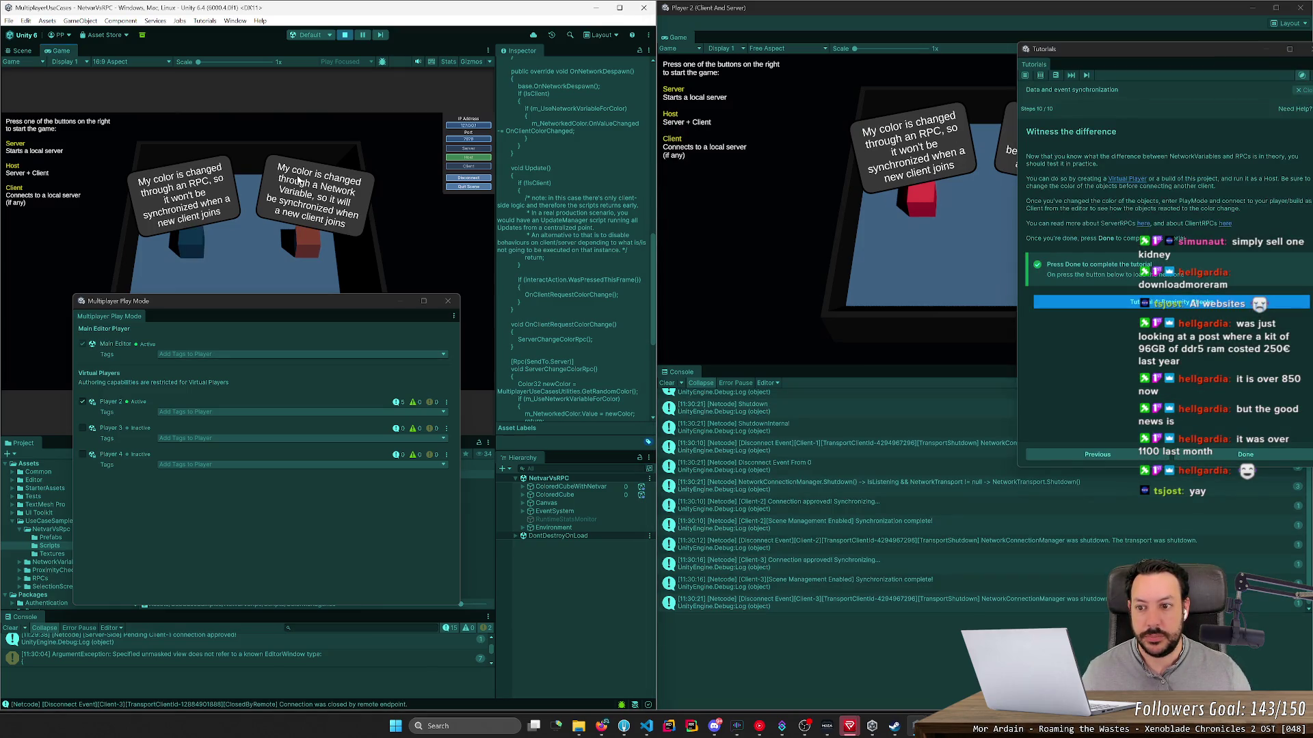
left_click(874, 216)
left_click(1284, 111)
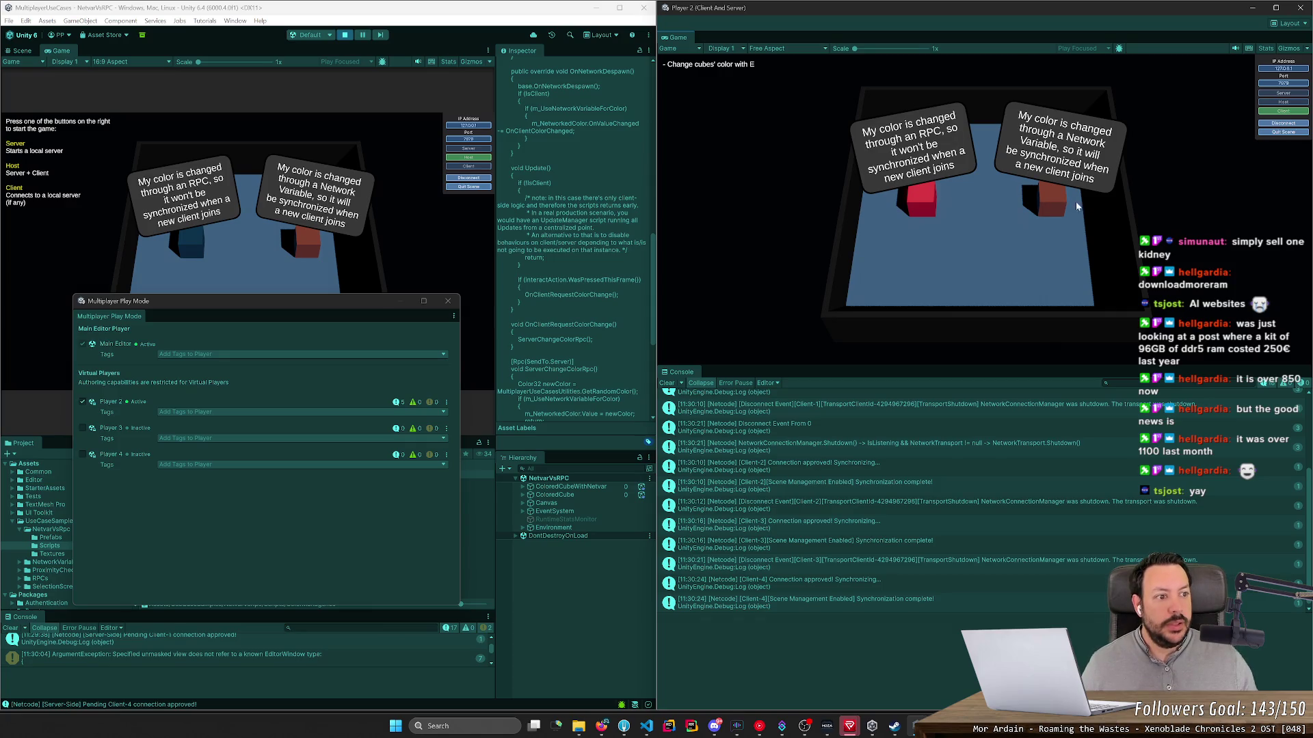
Step: Return Player 2 to the topic menu, open the NetworkVariables demo, and stop play mode
left_click(1272, 133)
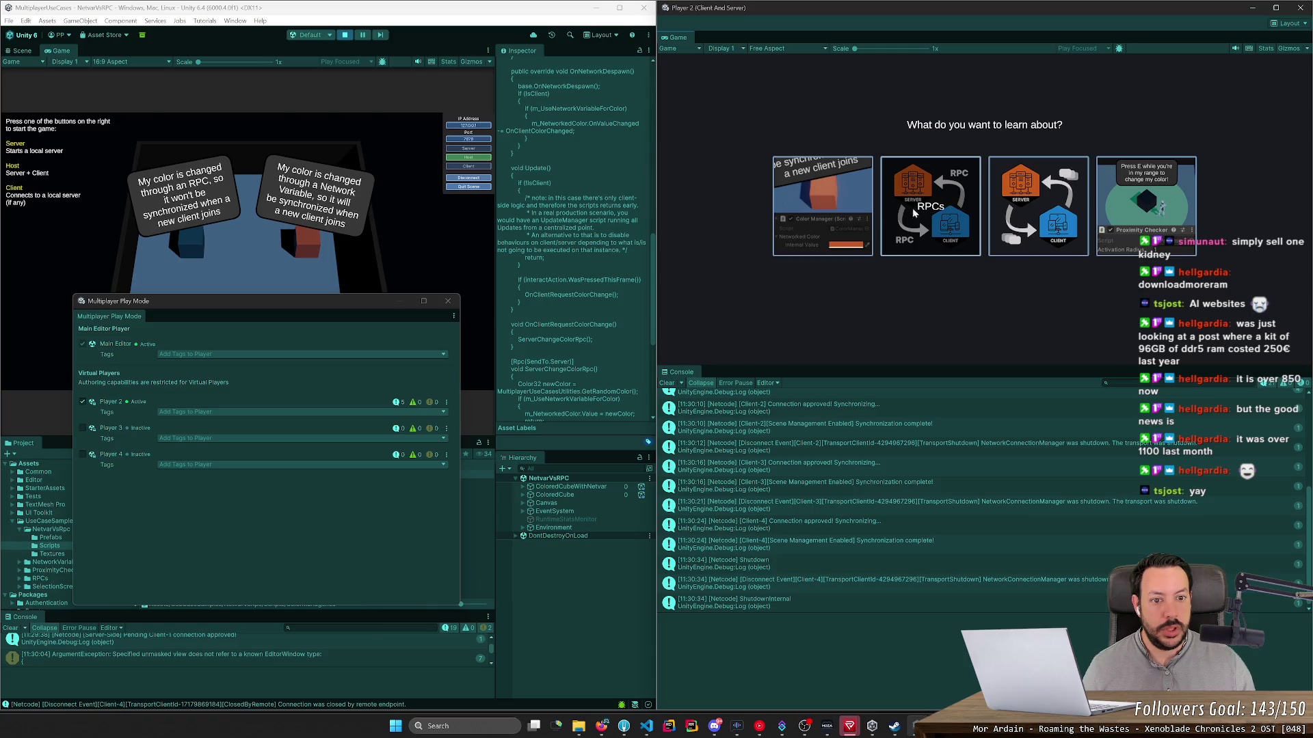
left_click(822, 205)
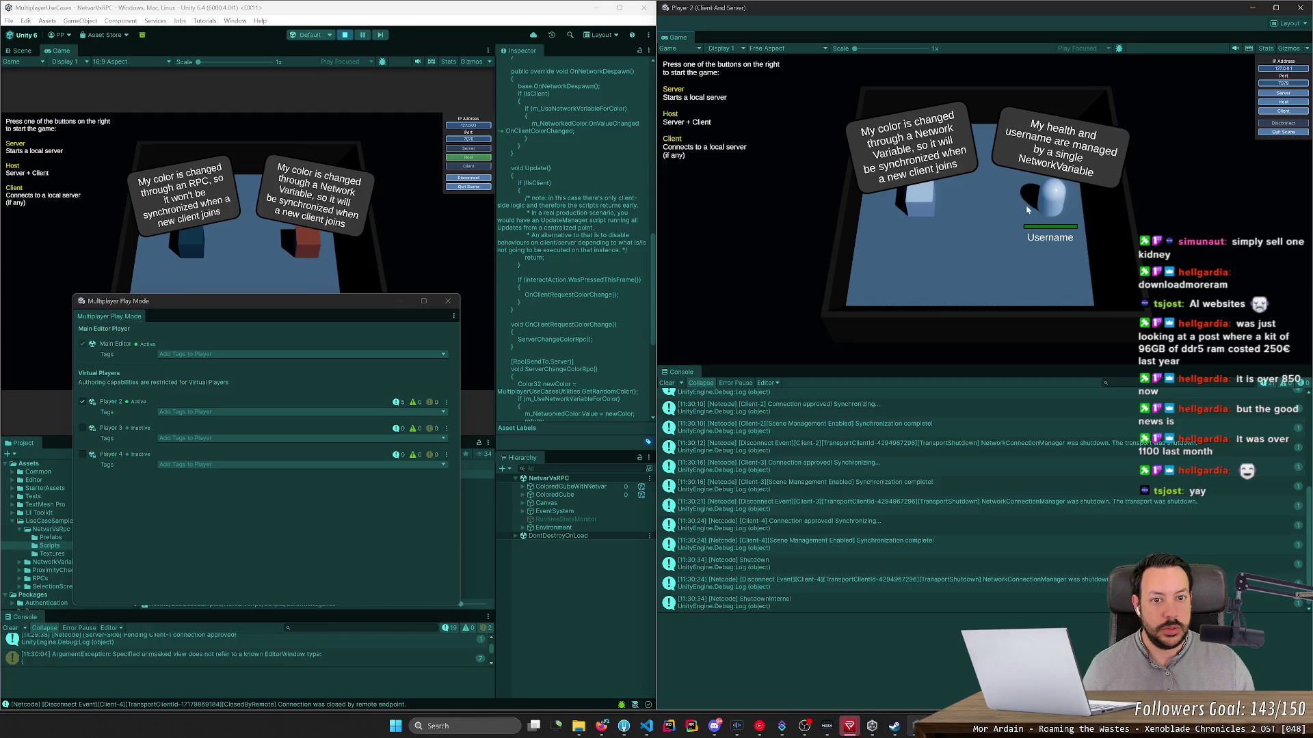
left_click(346, 35)
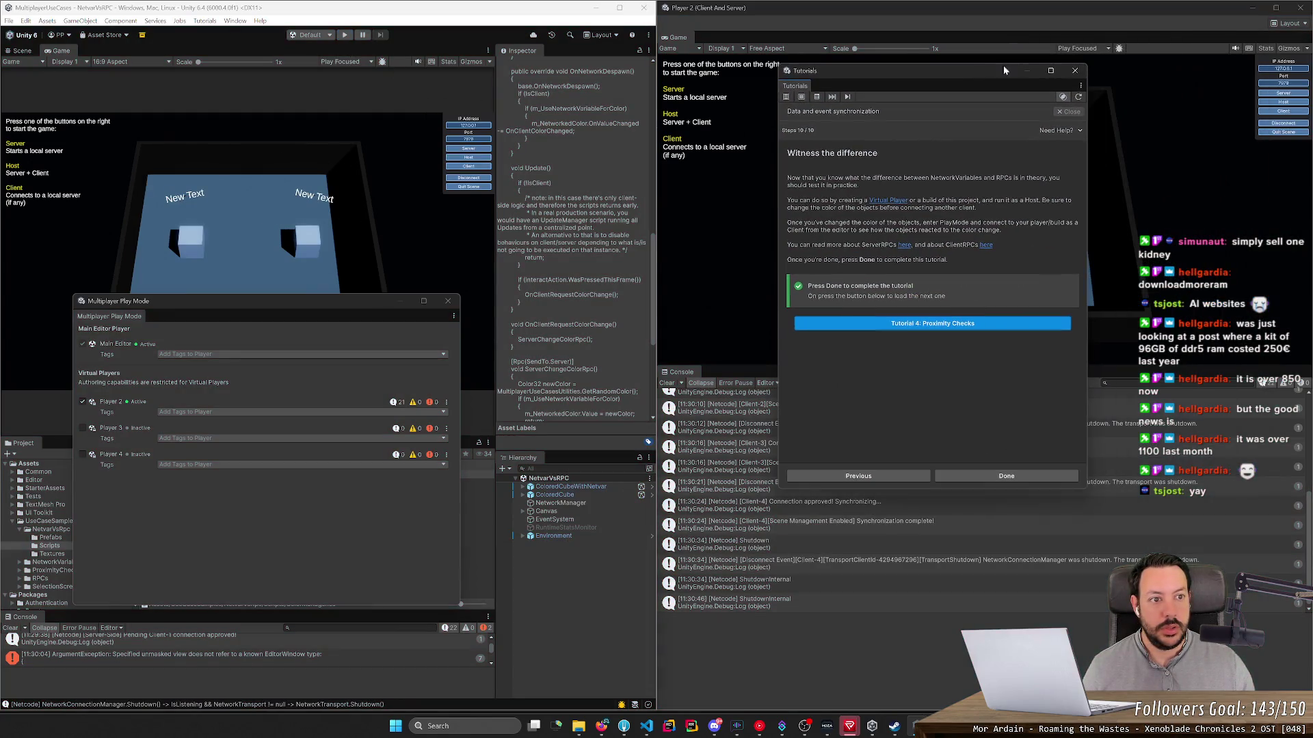
Step: Close the Tutorials window, confirming the warning, and close the Multiplayer Play Mode window
left_click(1083, 72)
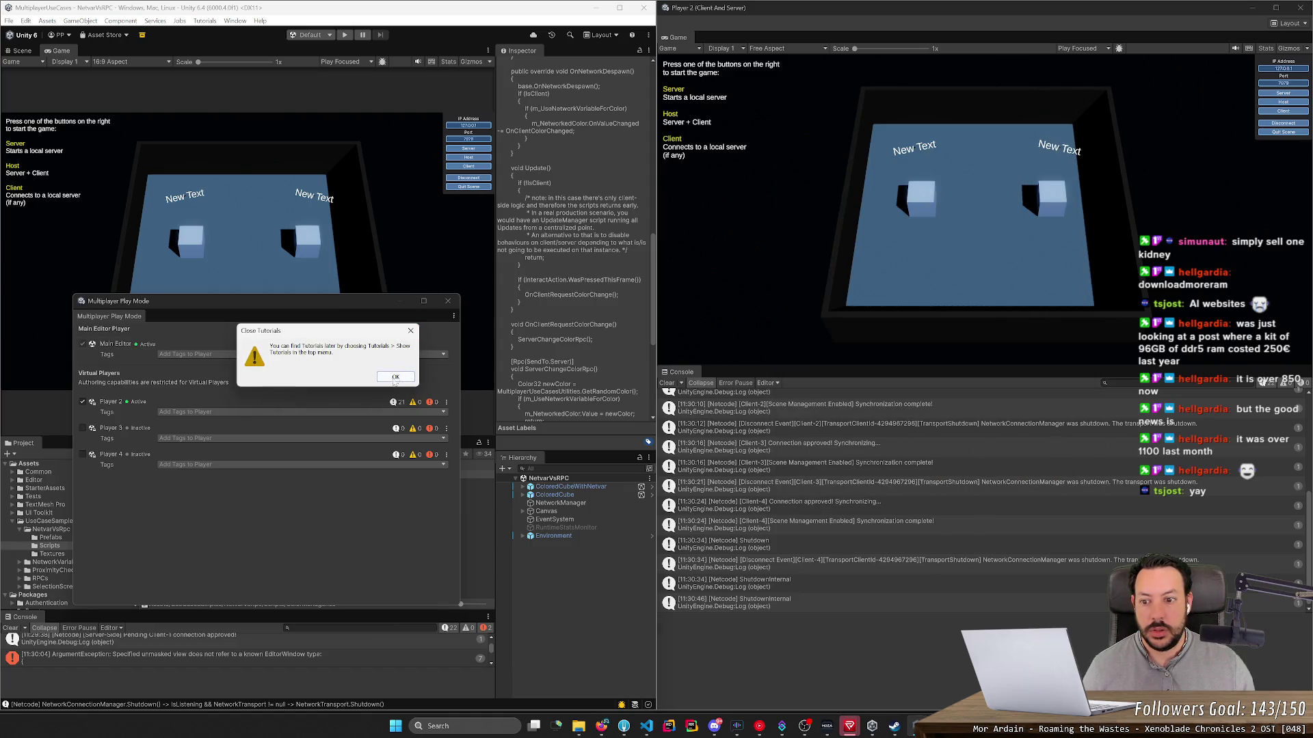
left_click(400, 375)
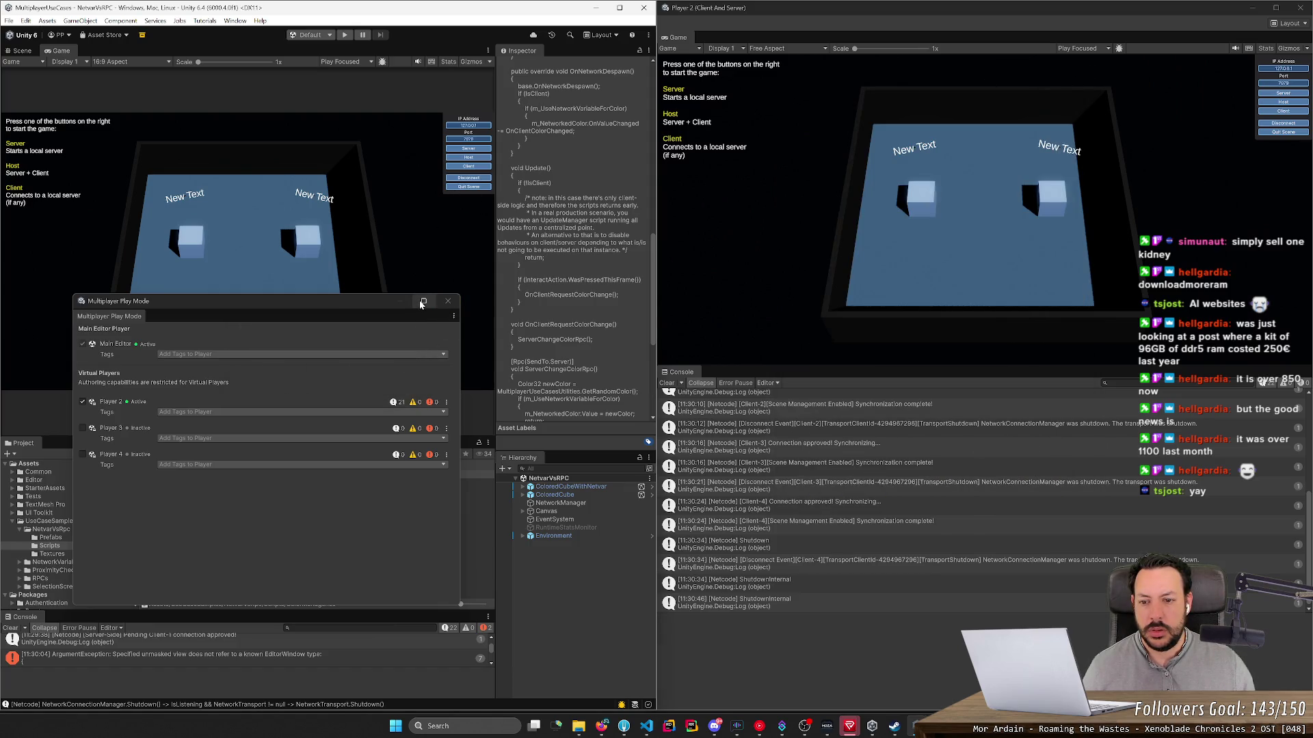
left_click(448, 302)
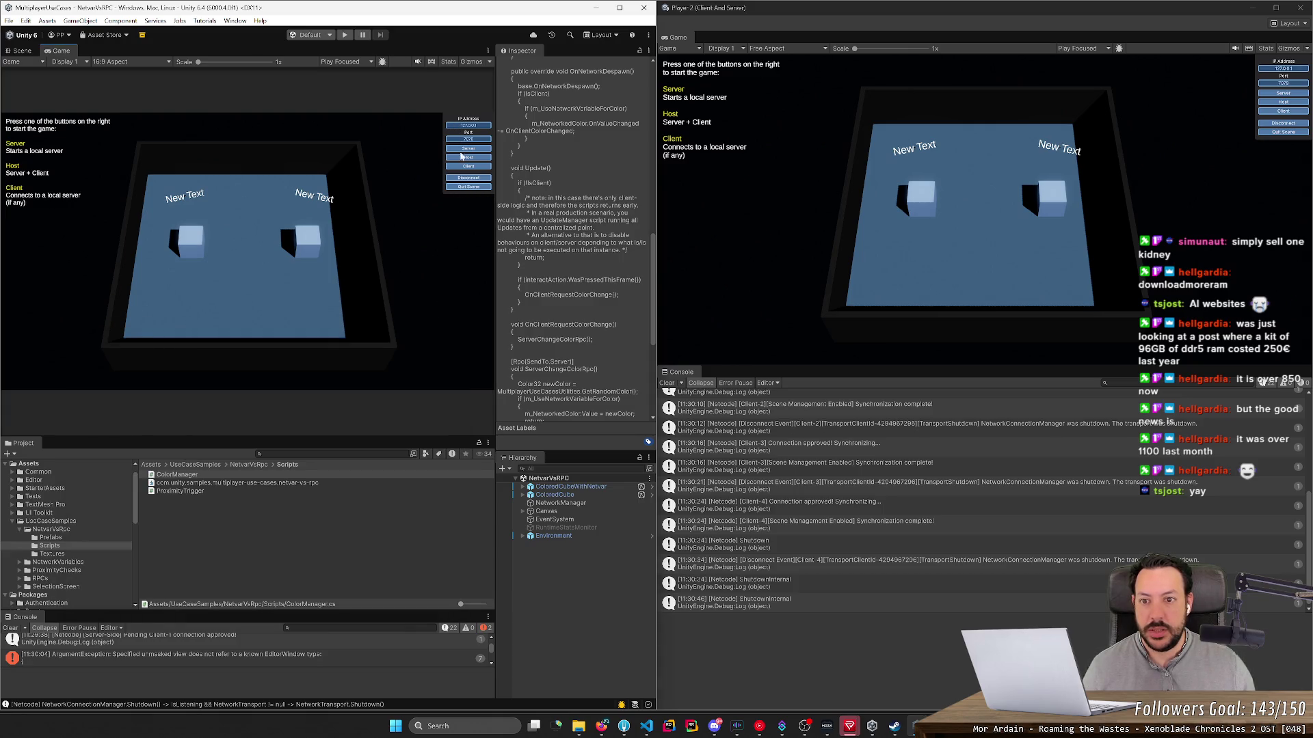
Step: Enter play mode and return both the main game and Player 2 to the topic menu
left_click(344, 35)
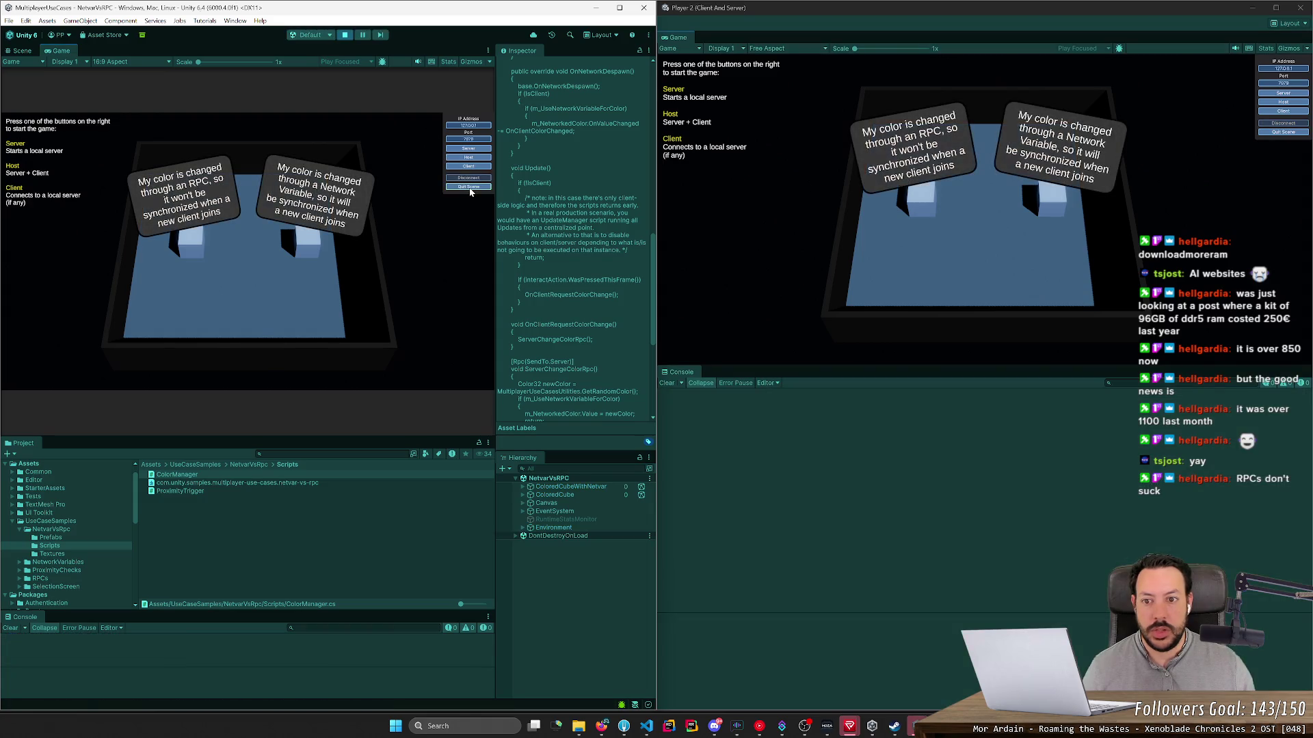
left_click(469, 187)
left_click(1279, 132)
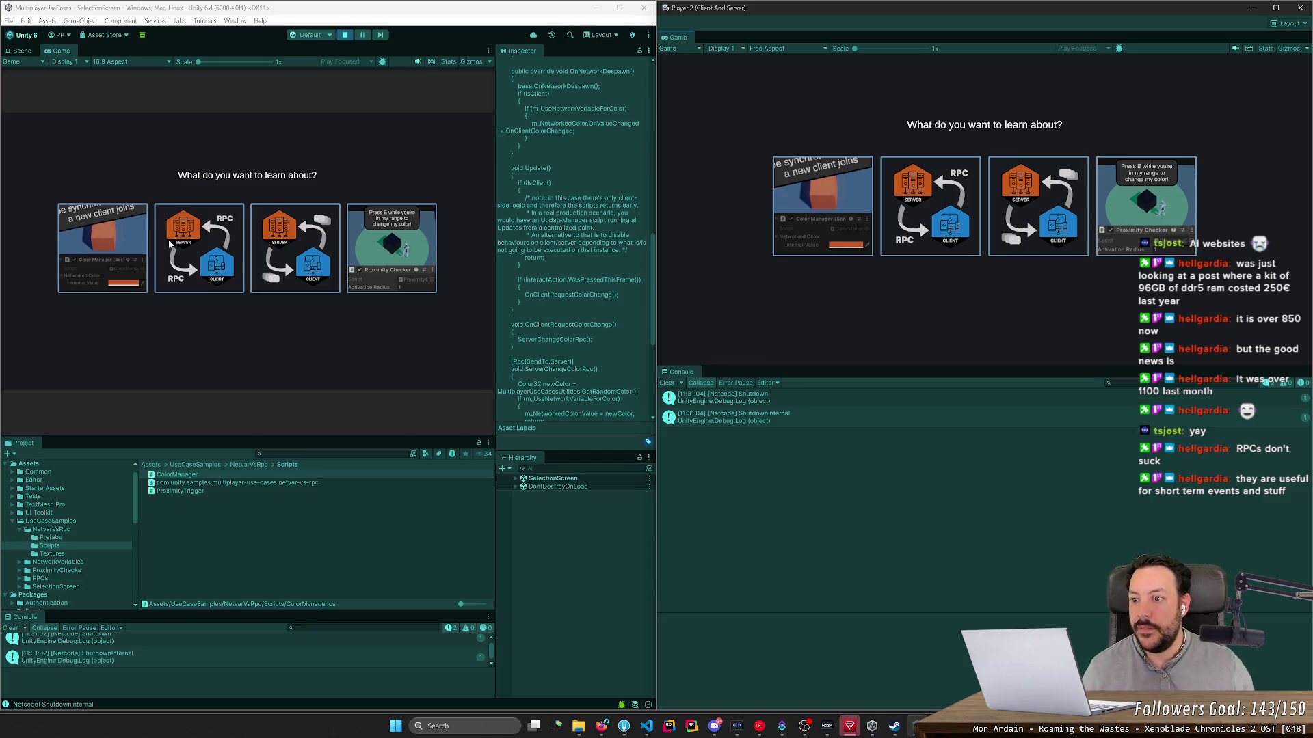
Step: Open the NetworkVariables demo card in the main Game view
left_click(195, 142)
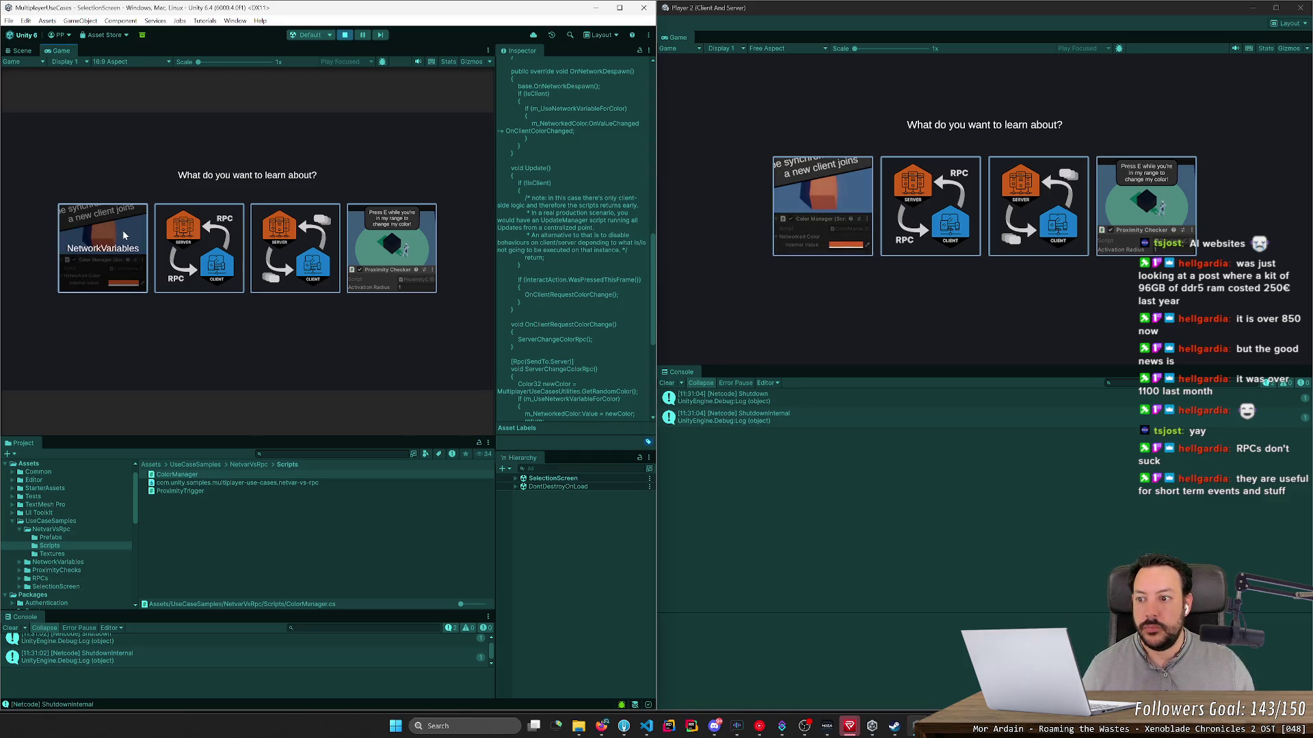
left_click(96, 252)
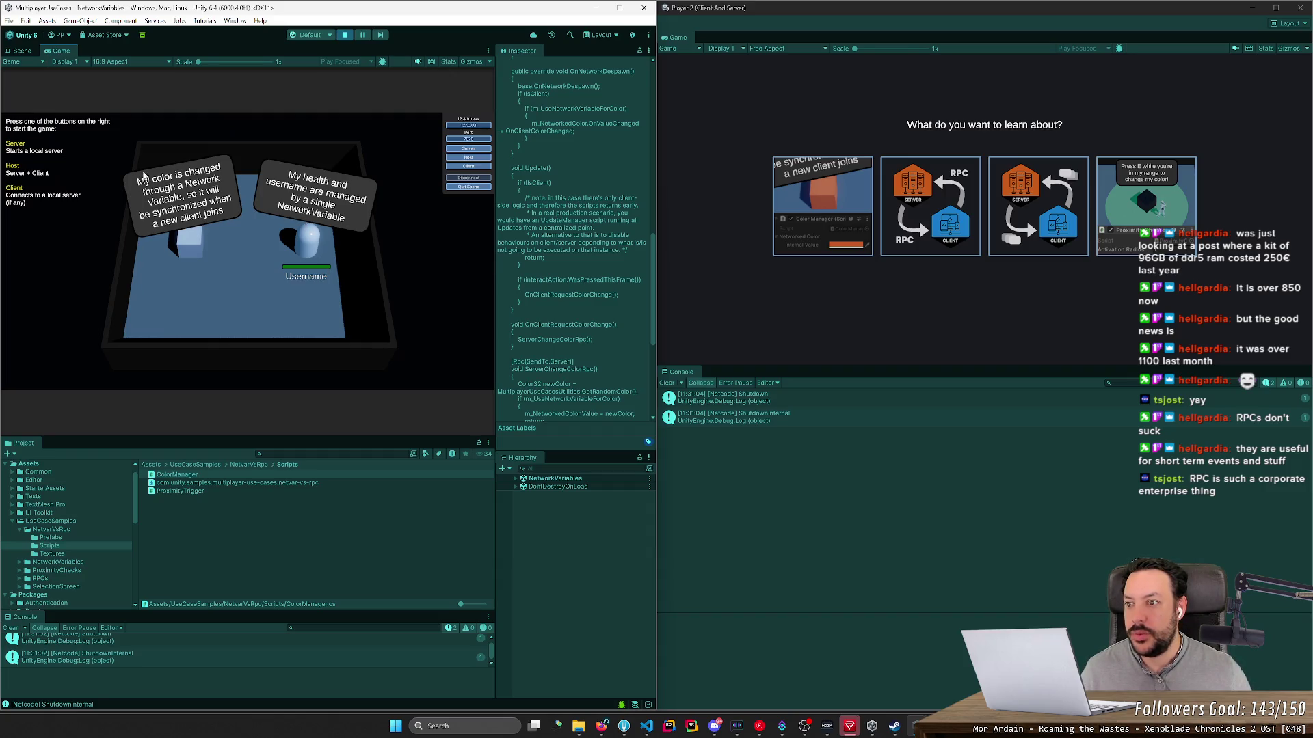
Step: Host NetworkVariables, join Player 2 as client, and press E four times to sync cube colours and names
left_click(469, 158)
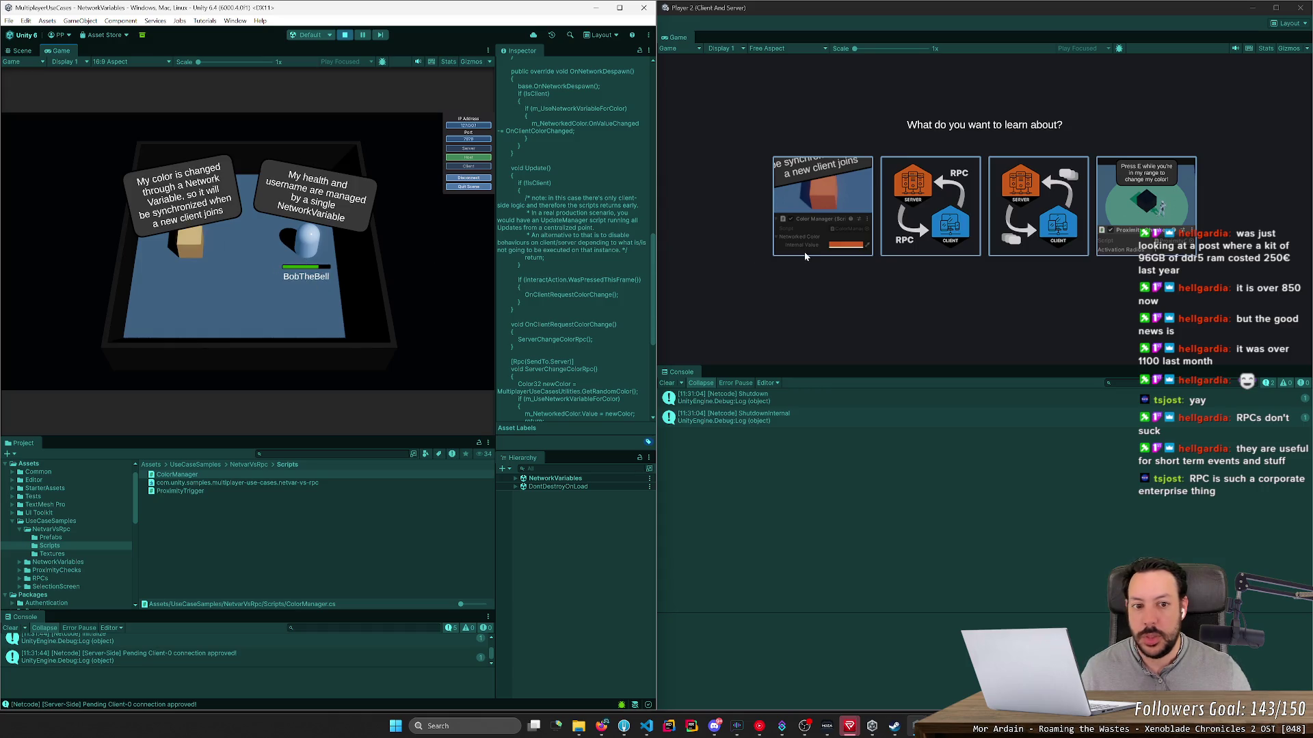
left_click(866, 212)
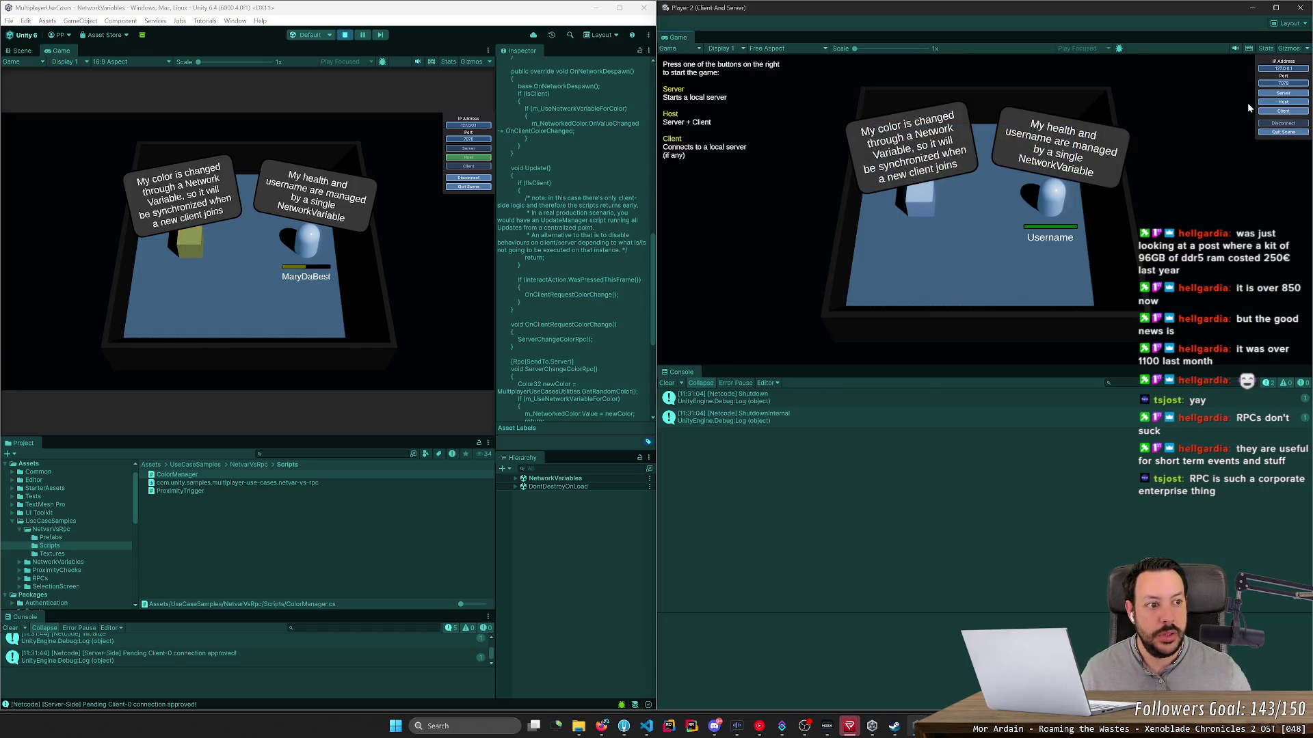
left_click(1279, 111)
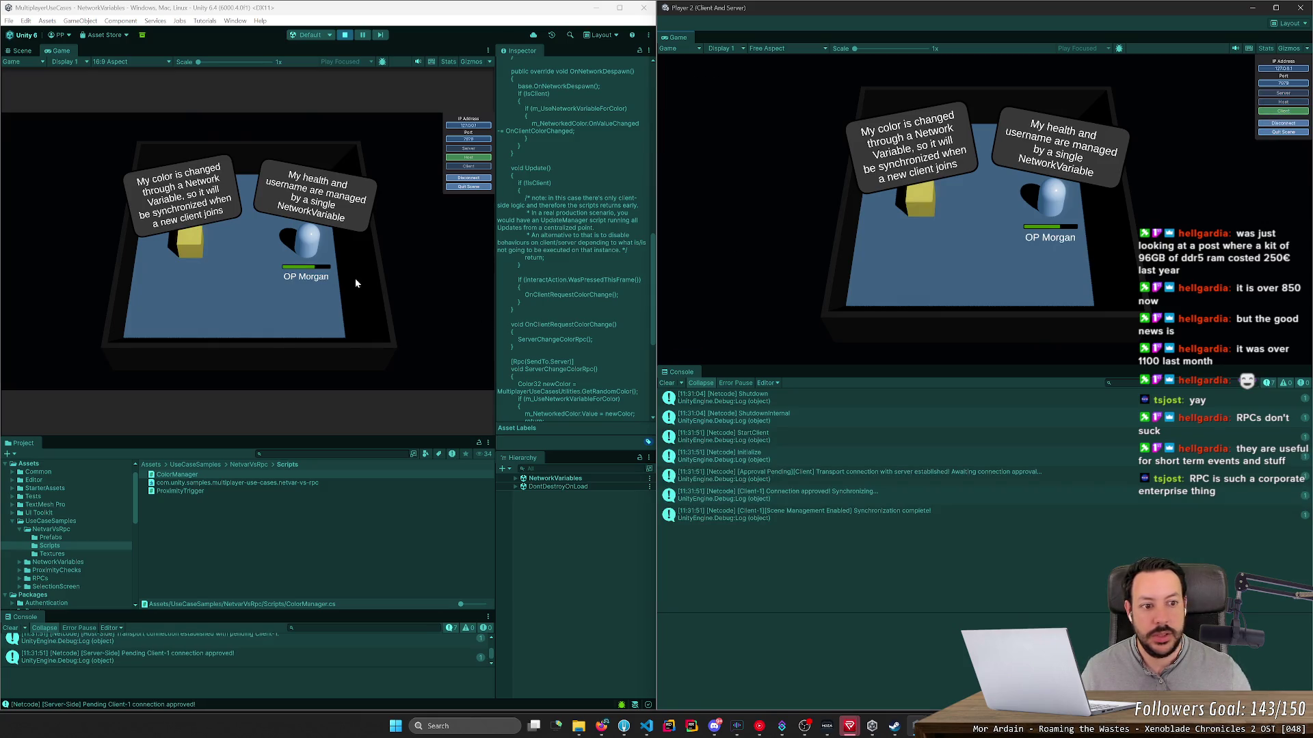
key("e")
key("e")
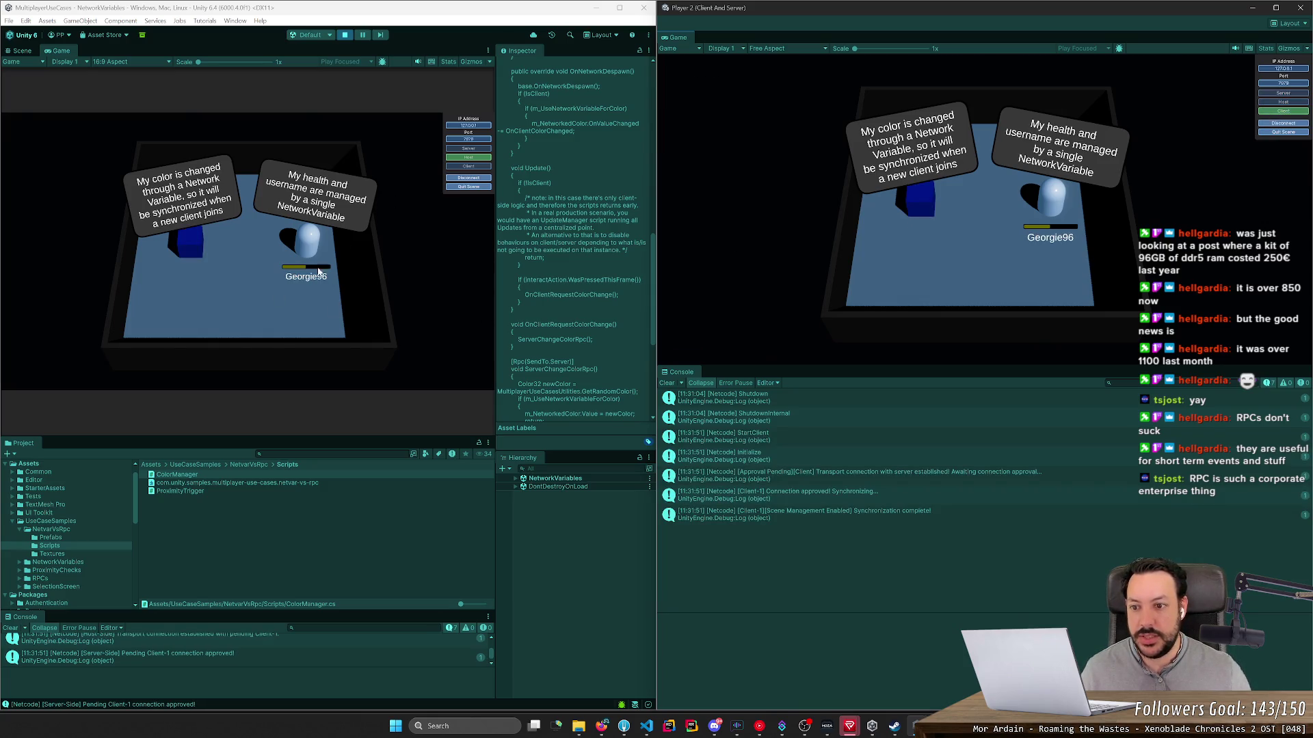
key("e")
key("e")
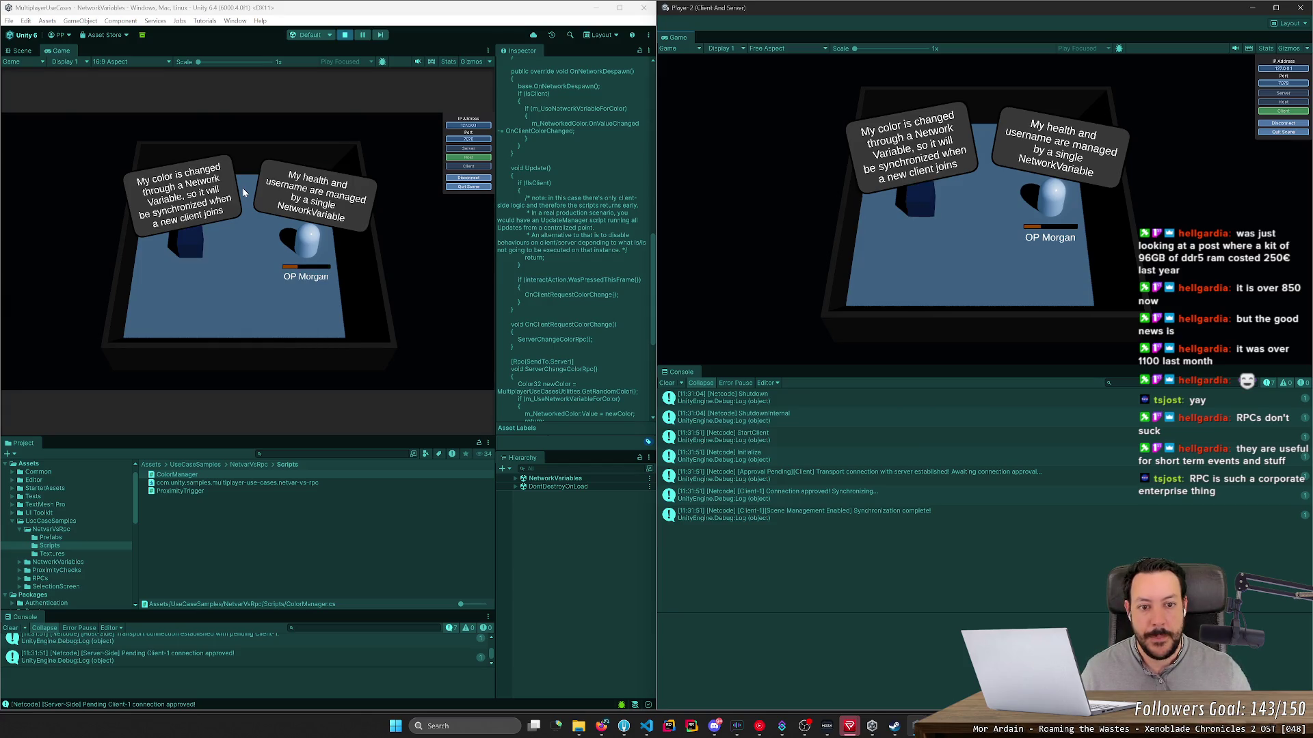
key("e")
key("e")
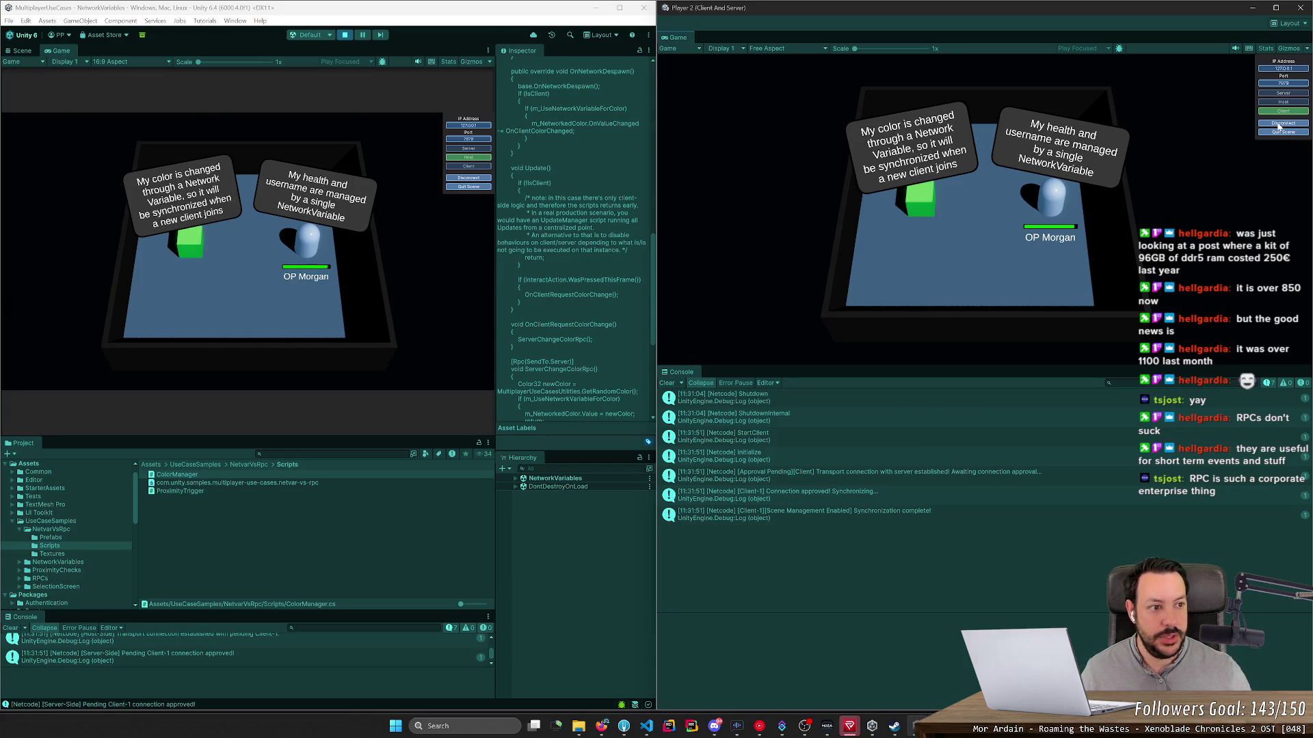
key("e")
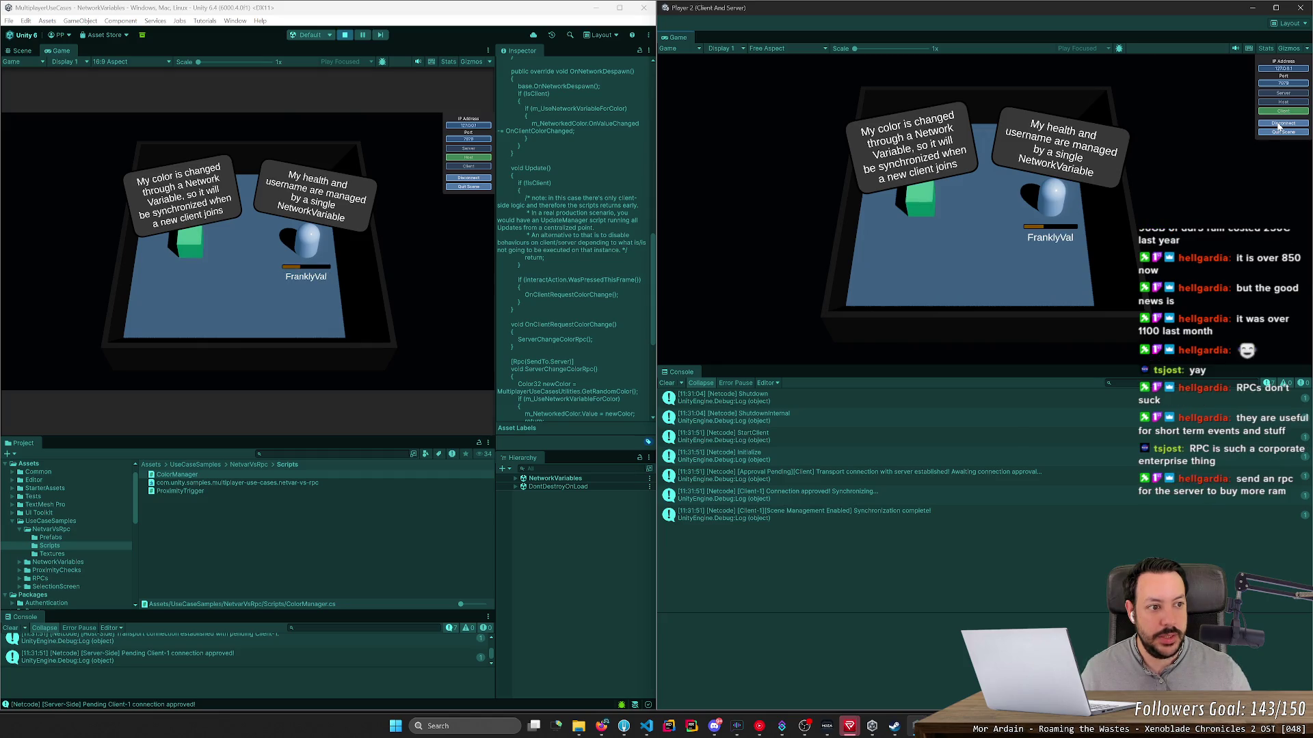
Step: Disconnect Player 2, host the RPCs demo in the main game, and open RPCs in Player 2
left_click(1279, 125)
left_click(468, 186)
left_click(192, 258)
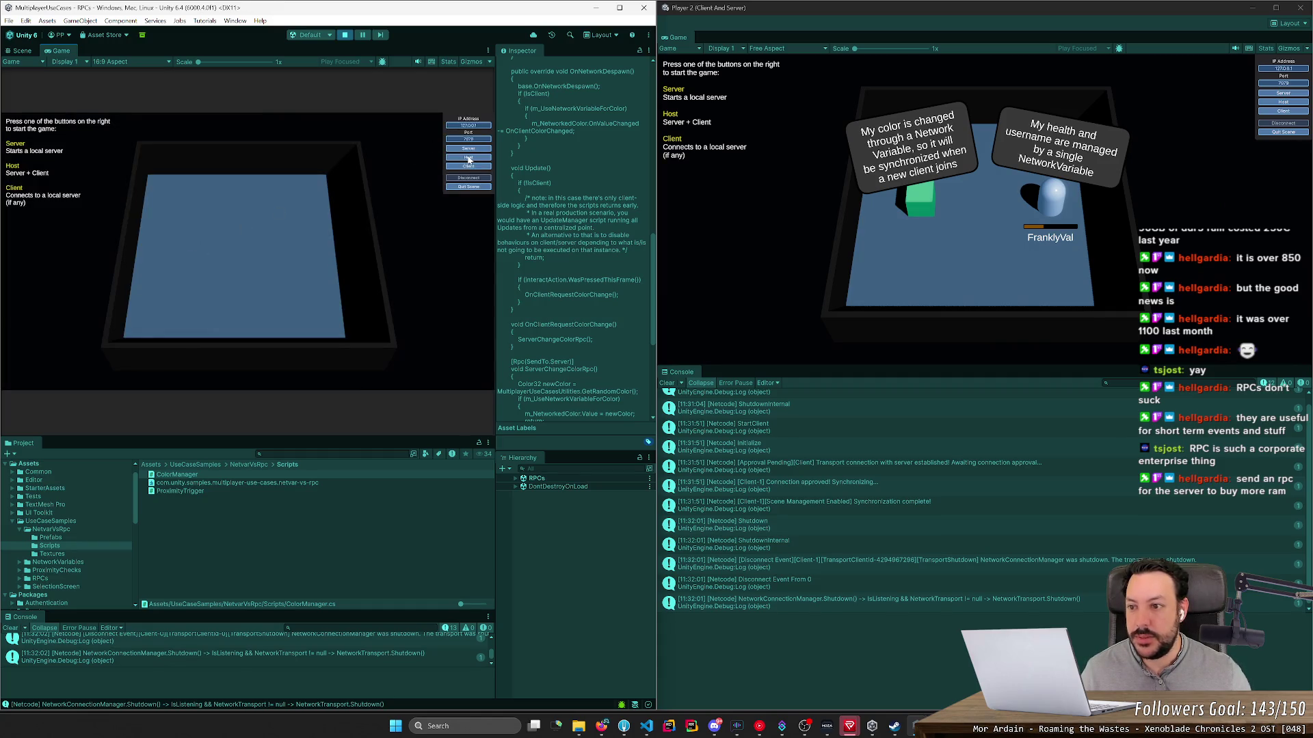
left_click(469, 158)
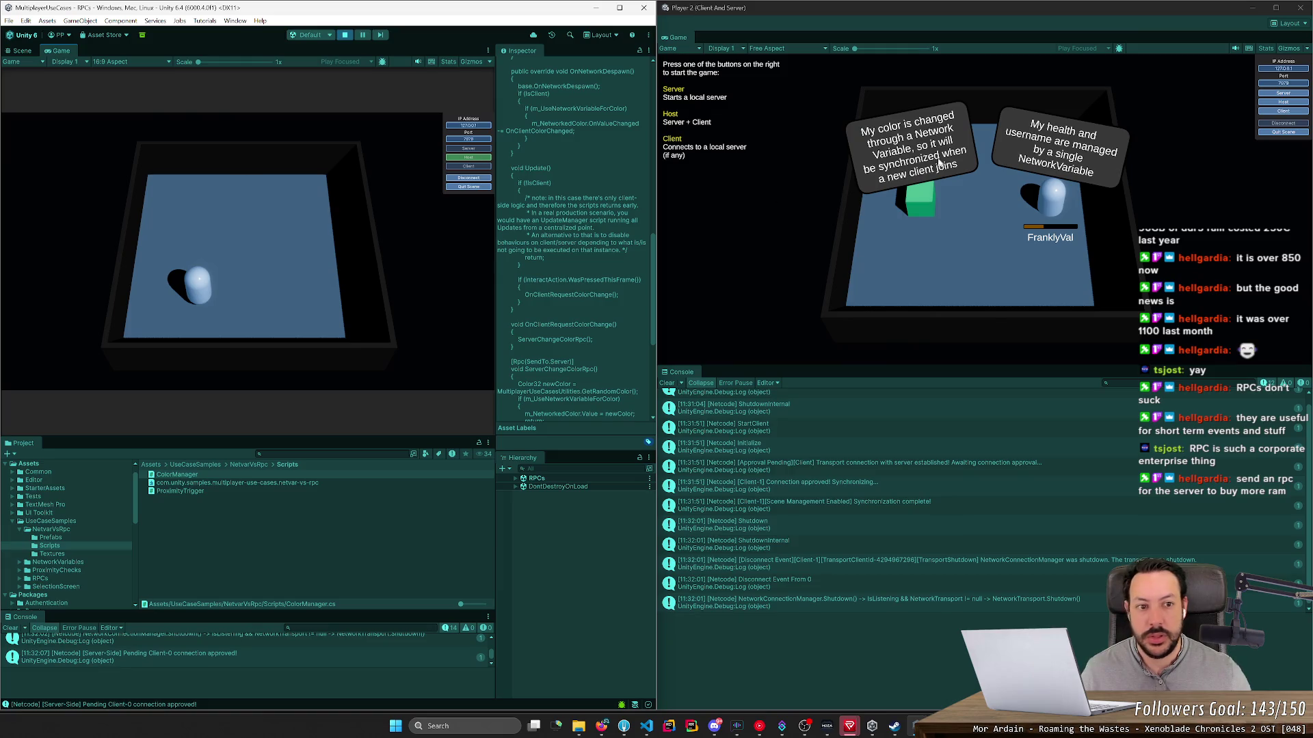
left_click(1278, 112)
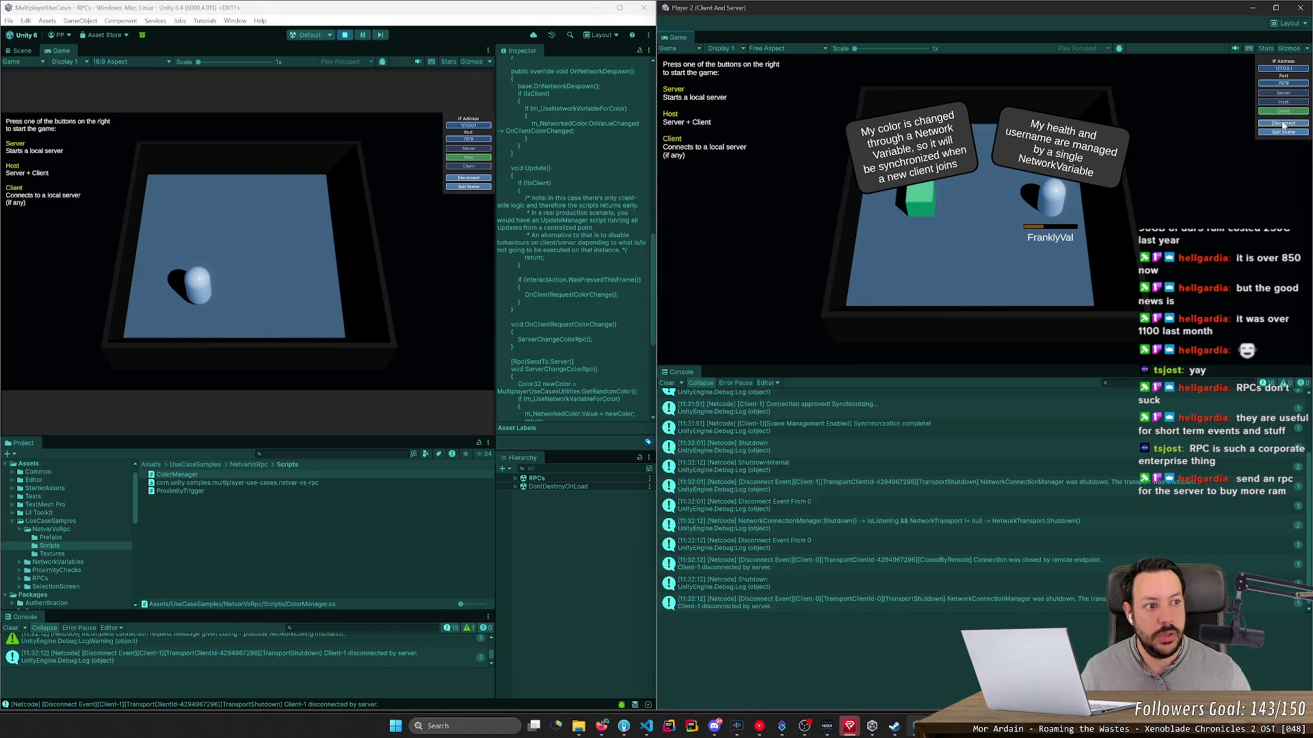
left_click(1283, 132)
left_click(1073, 199)
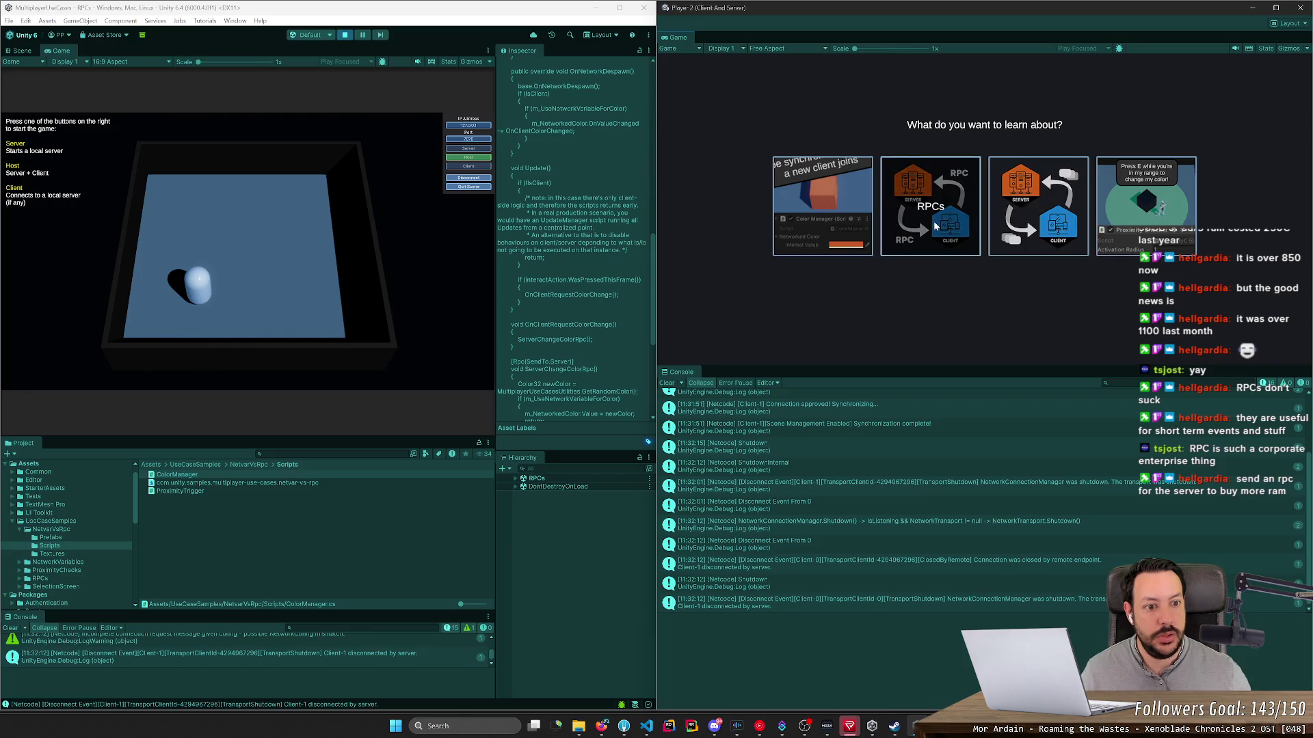